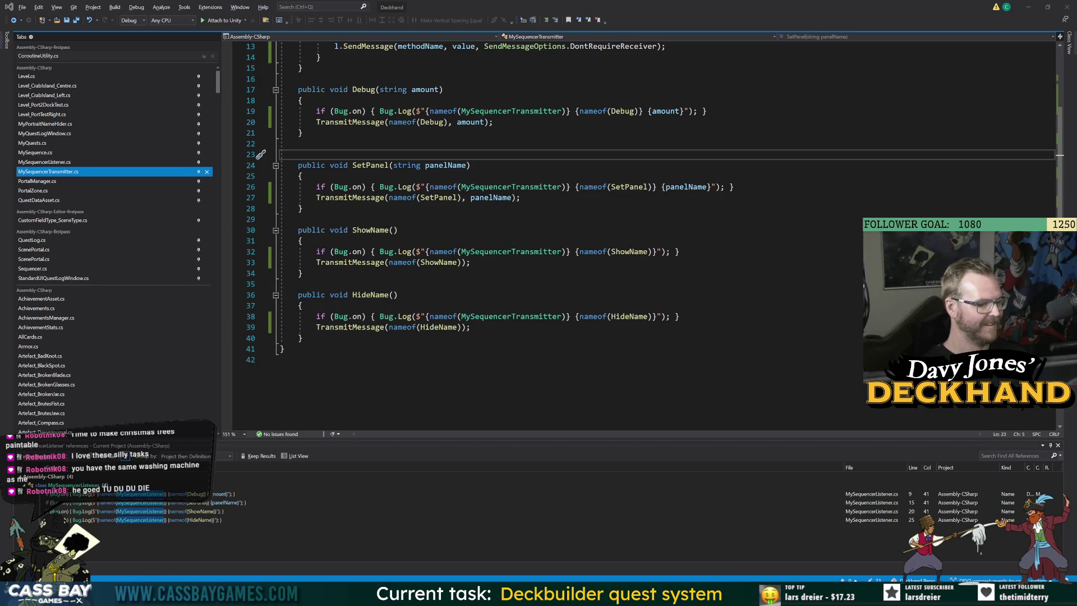
# Step: Review the MySequencerTransmitter class from its HideName method up to the class name
pyautogui.click(301, 338)
pyautogui.press('Down')
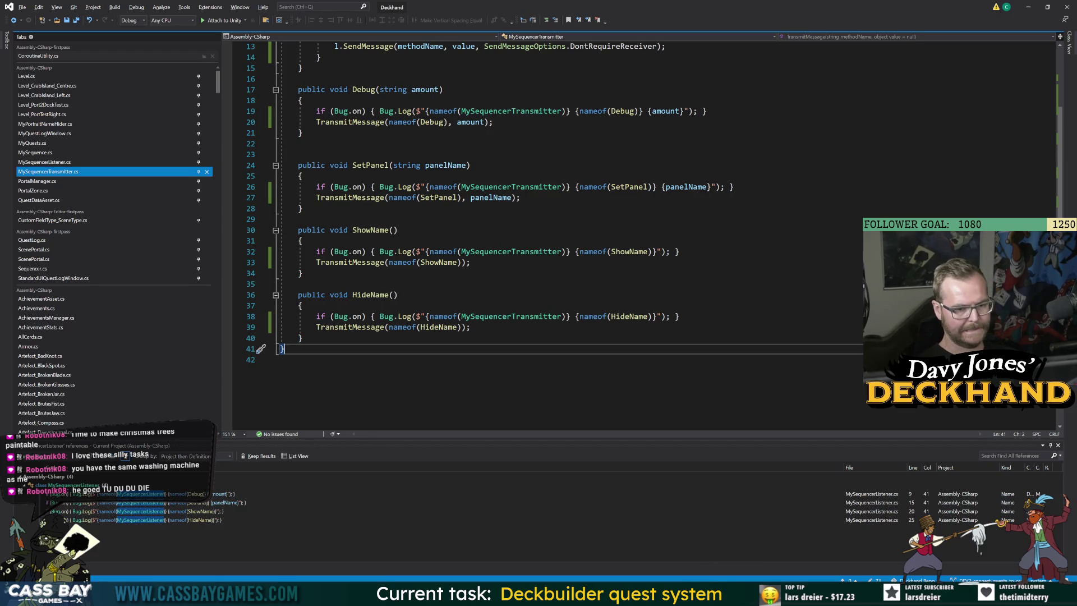
pyautogui.moveTo(715, 595)
pyautogui.scroll(4, 538, 225)
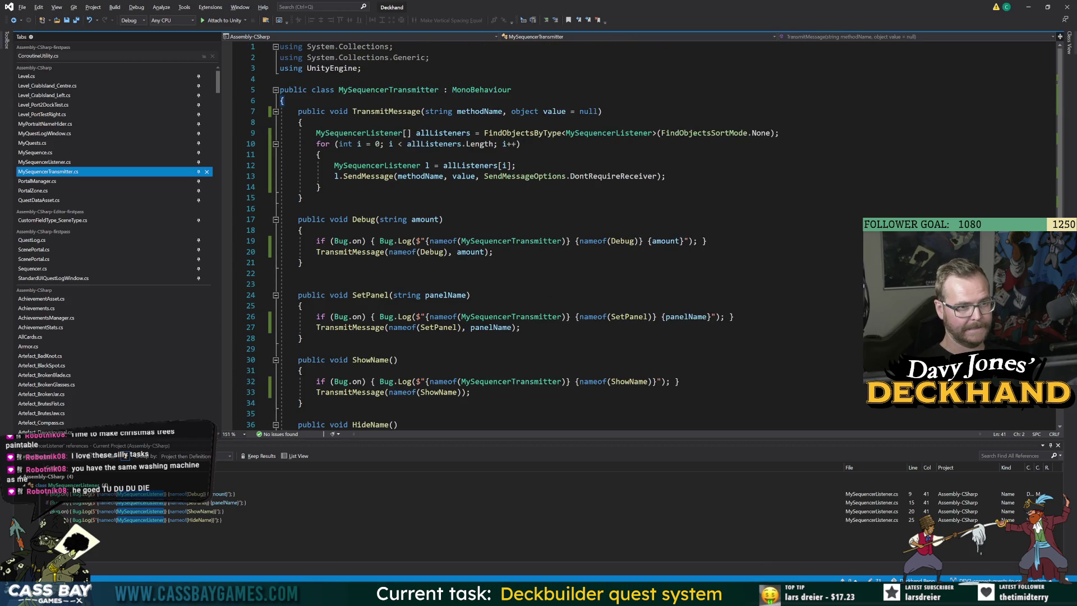
pyautogui.doubleClick(404, 88)
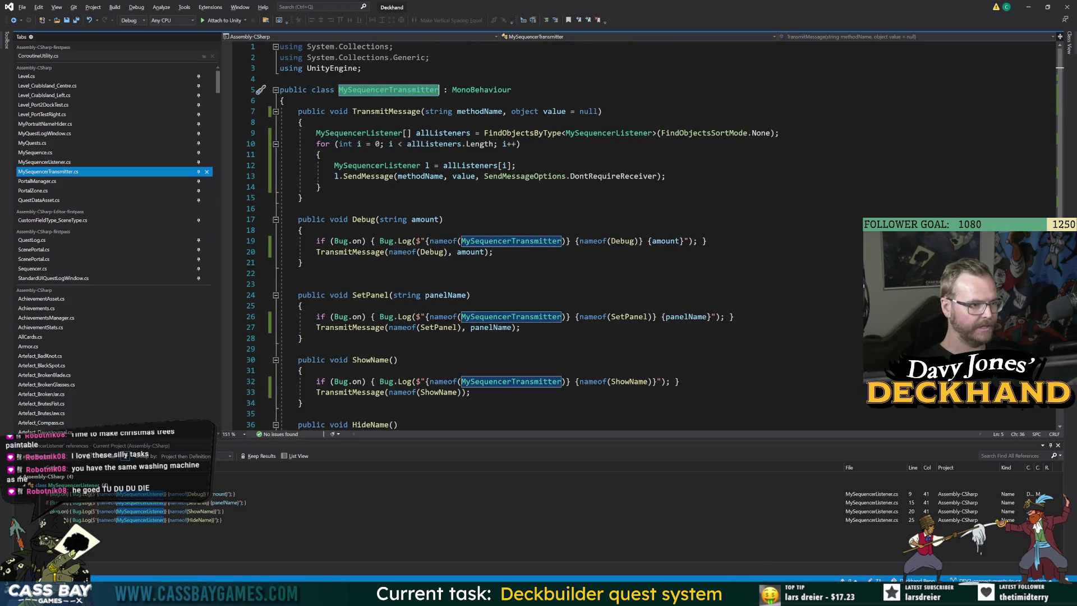
pyautogui.moveTo(715, 596)
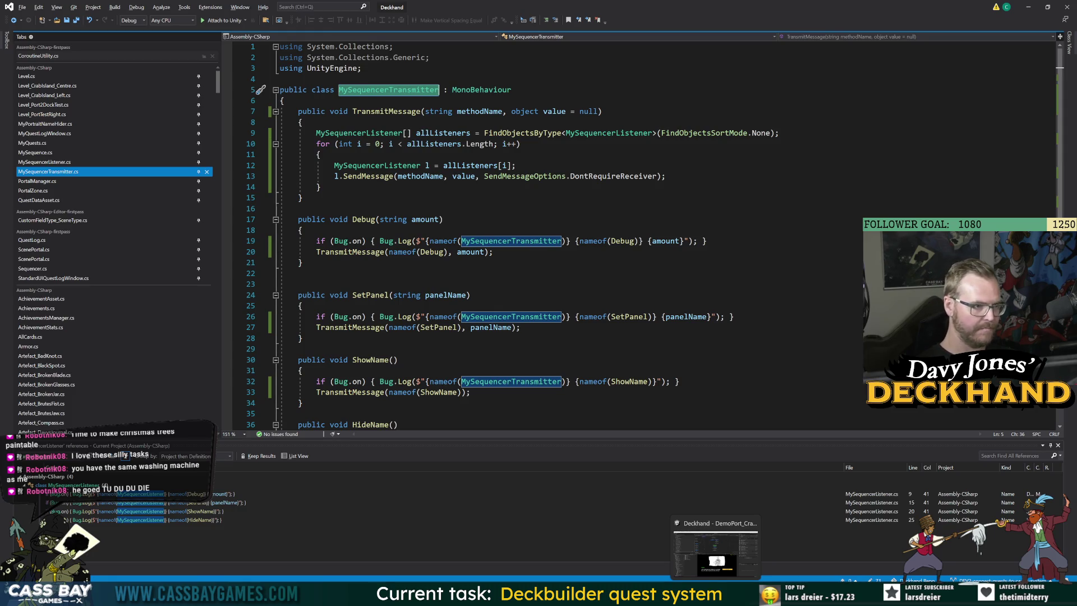
pyautogui.click(370, 68)
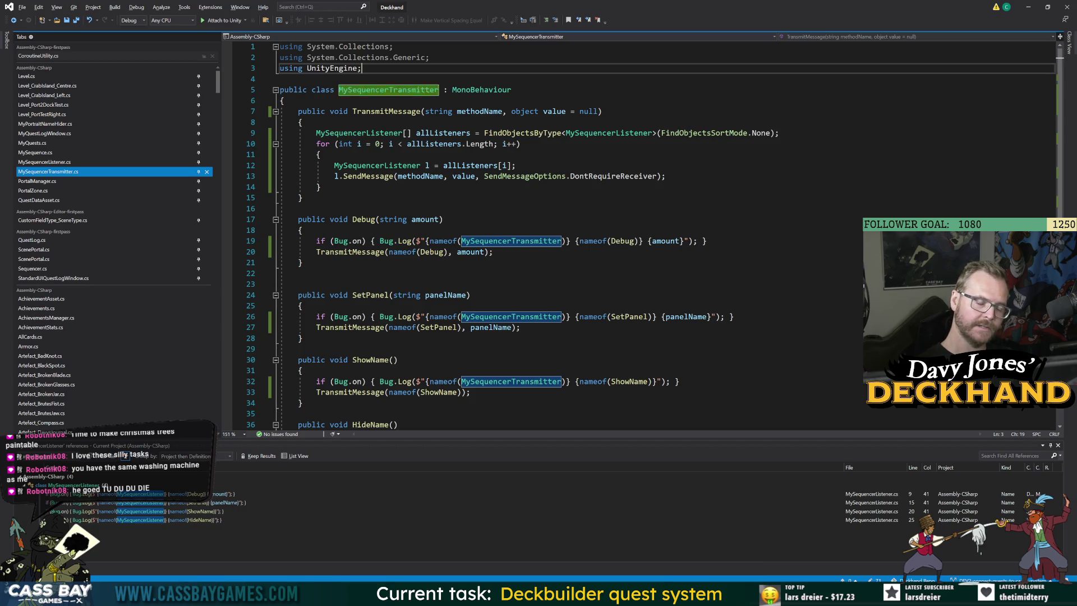
pyautogui.doubleClick(371, 90)
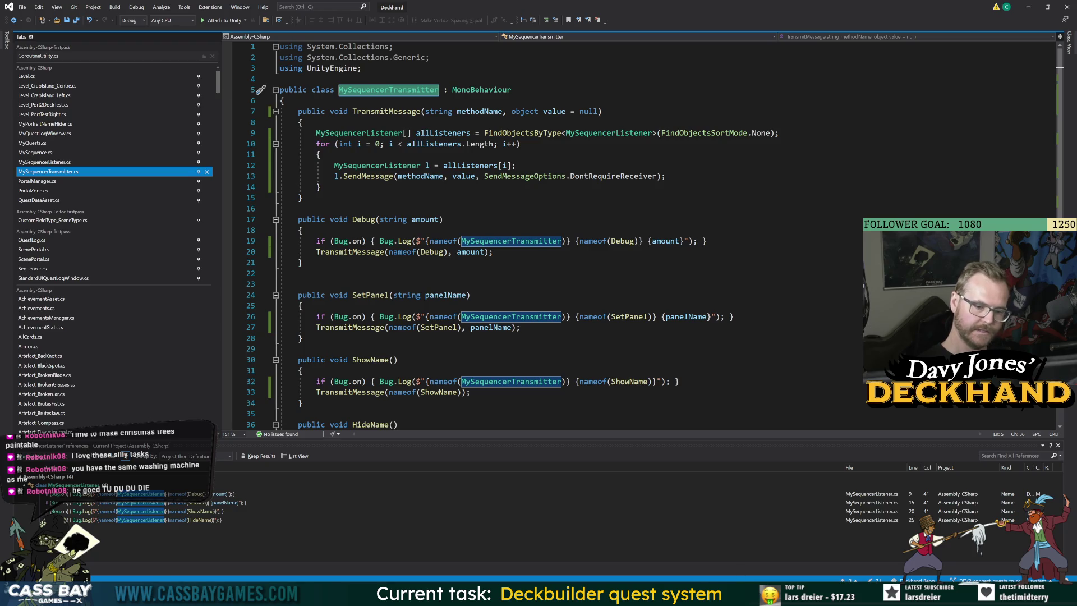
# Step: Find all references to MySequencerListener and jump to the first one
pyautogui.click(50, 163)
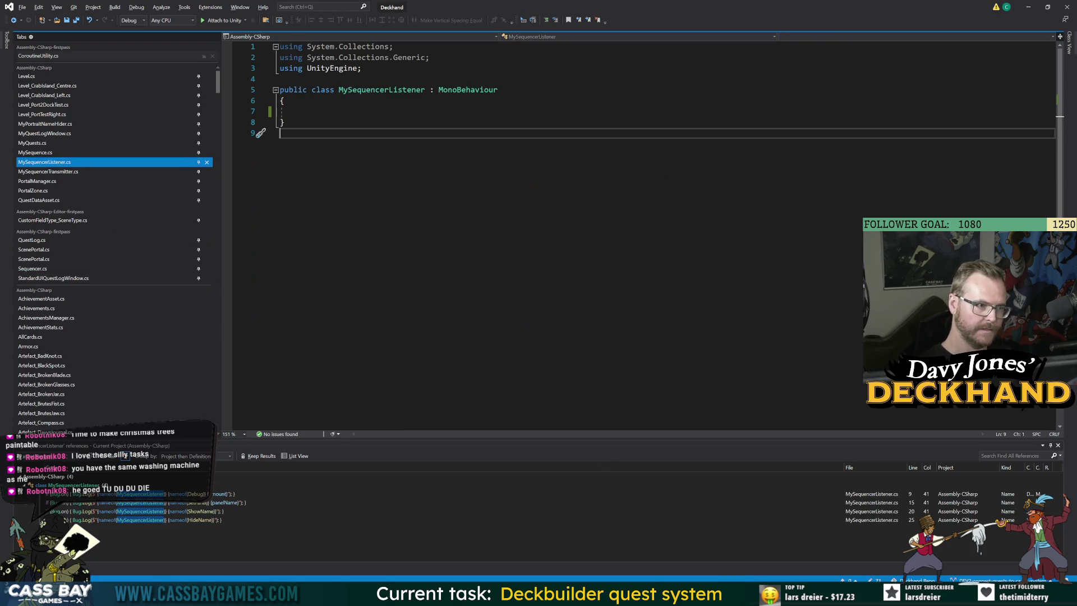
pyautogui.click(377, 90)
pyautogui.rightClick(377, 89)
pyautogui.click(401, 91)
pyautogui.rightClick(401, 98)
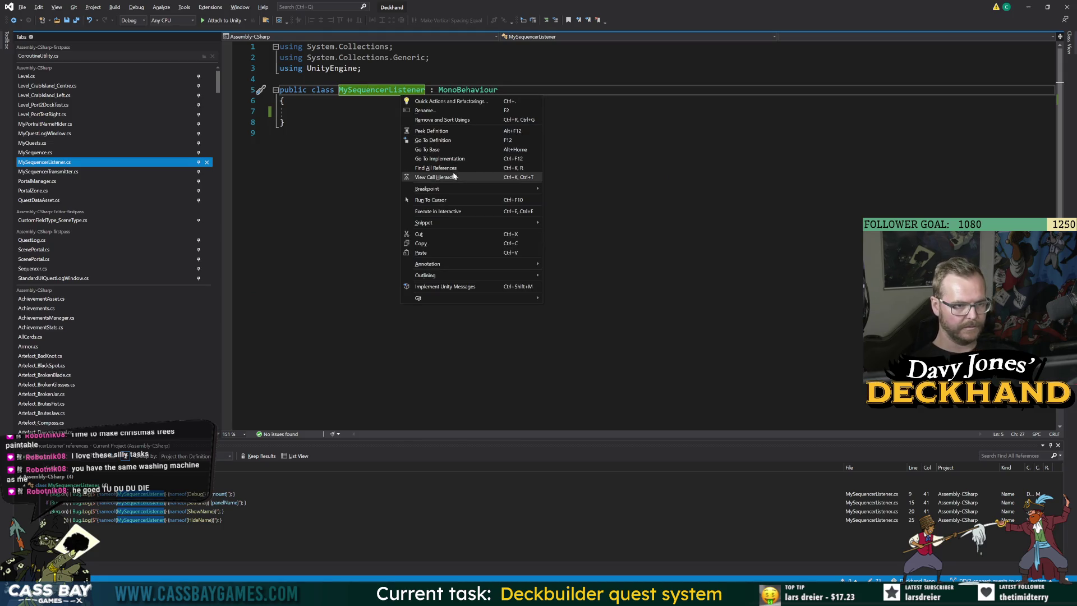
pyautogui.click(446, 168)
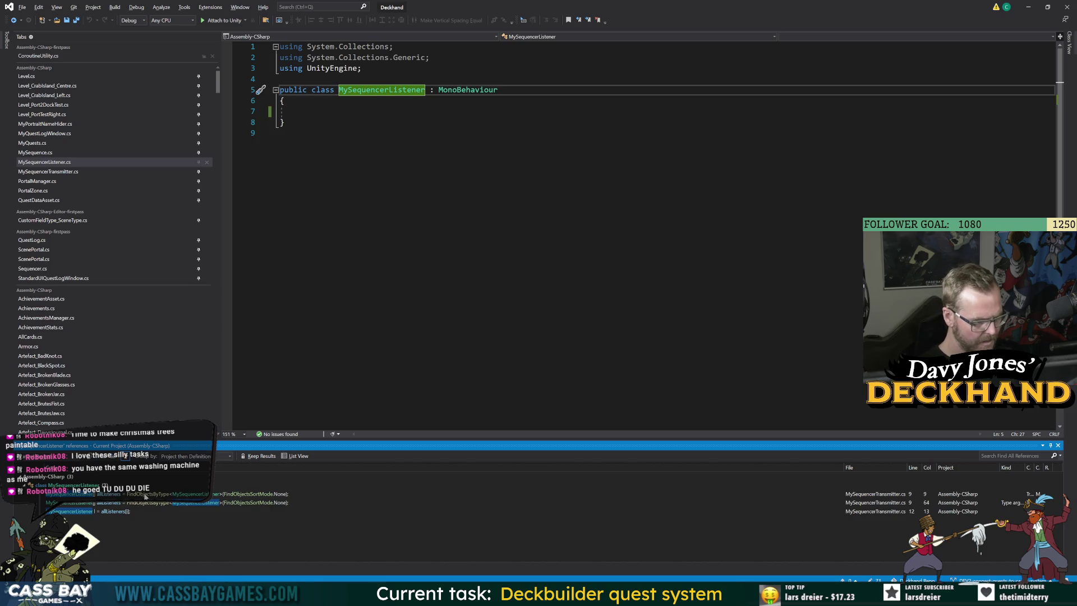
pyautogui.doubleClick(145, 496)
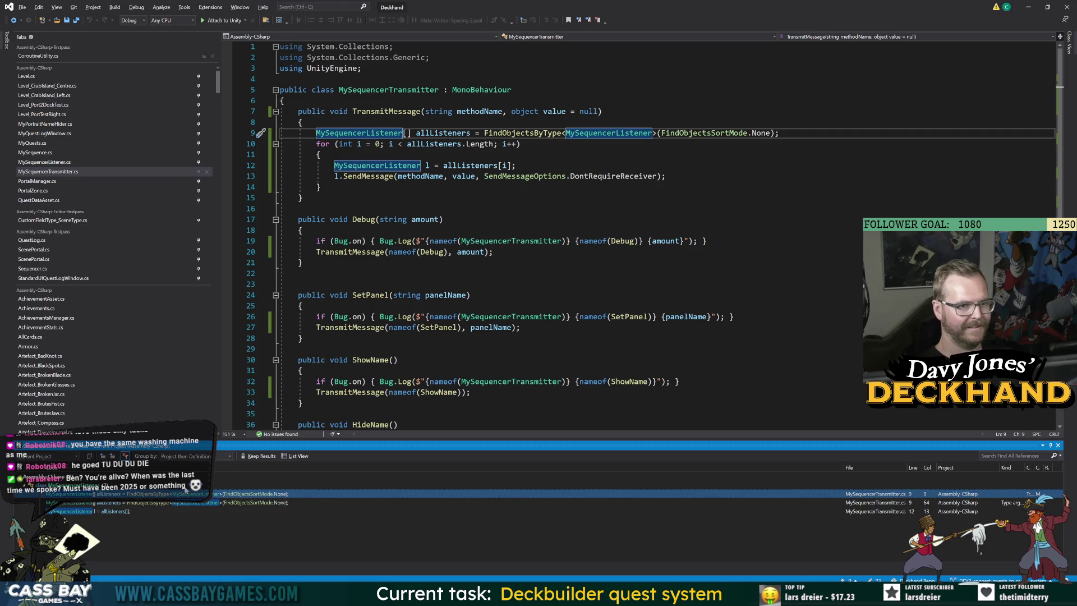
# Step: Look back over the transmitter's Debug and SetPanel code, then switch to Unity
pyautogui.click(302, 197)
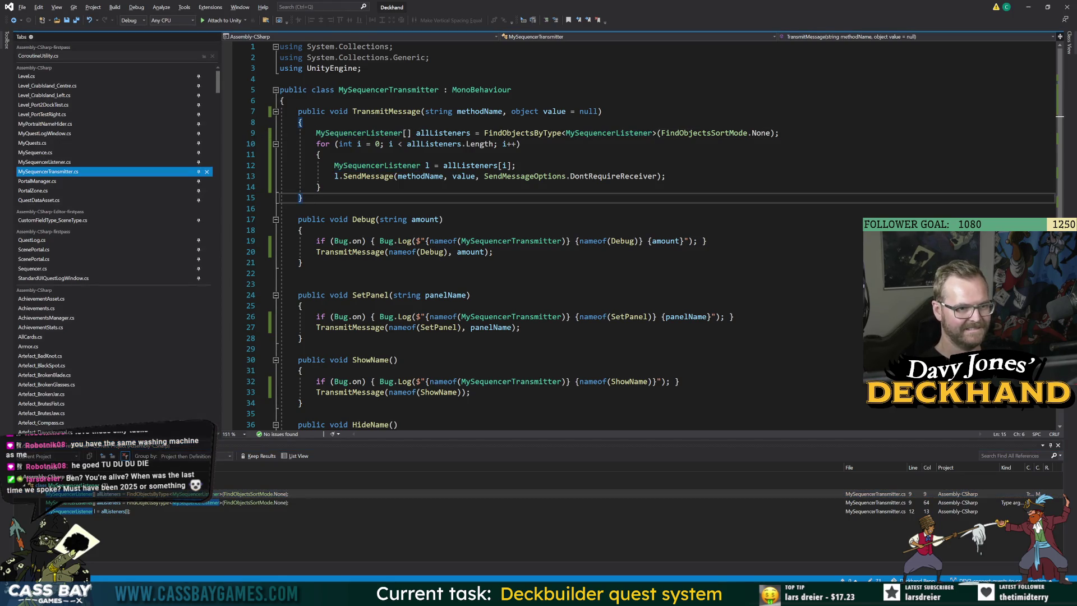
pyautogui.click(507, 240)
pyautogui.click(561, 273)
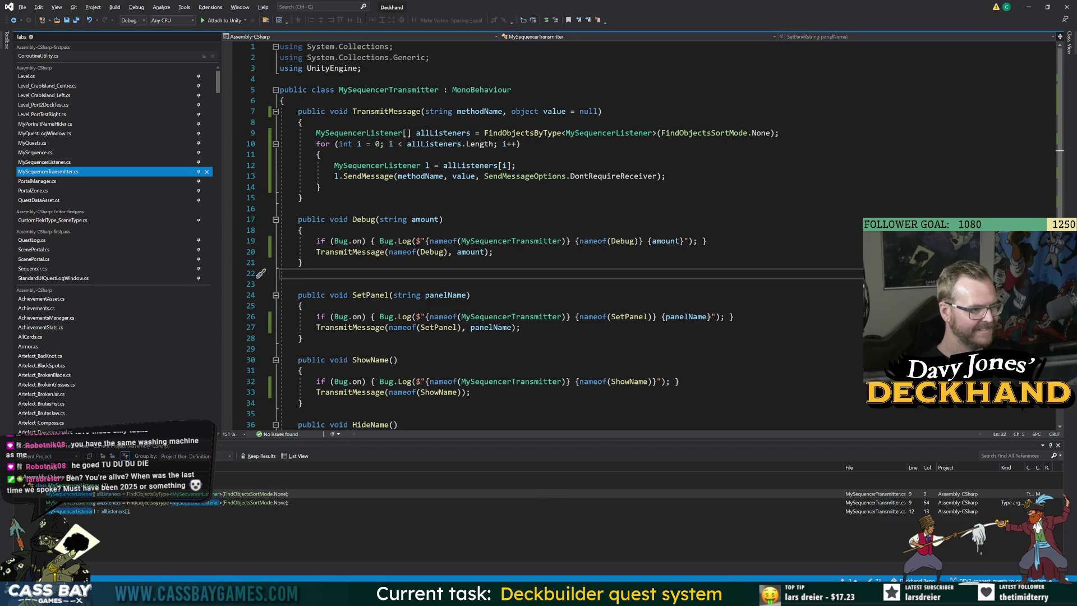
pyautogui.hotkey('alt', 'Tab')
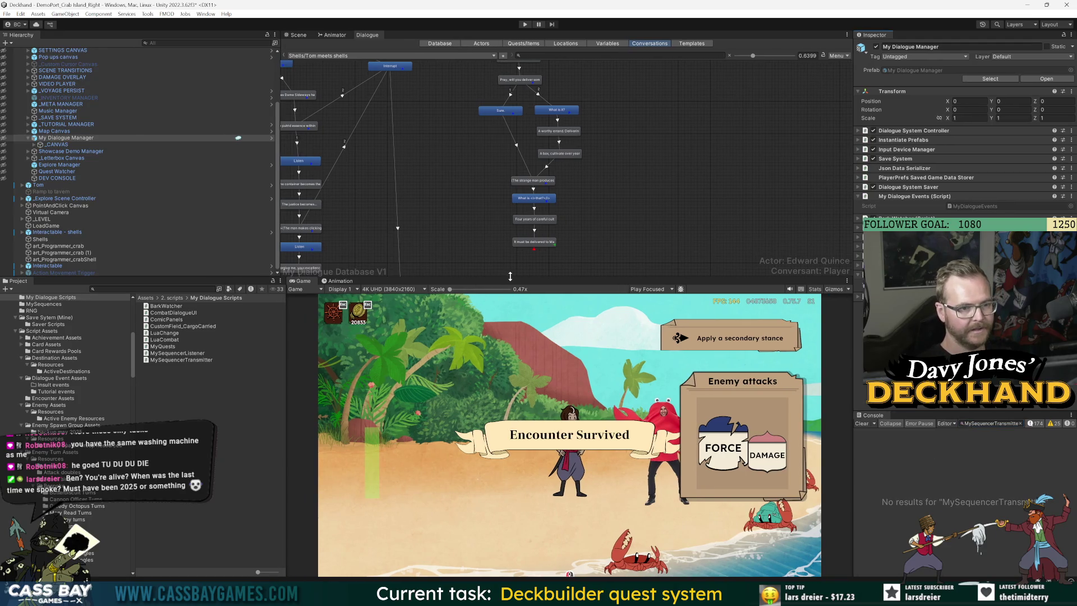
# Step: Open the Shells conversation's Providence entry and browse its available Sequence shortcuts
pyautogui.moveTo(510, 276); pyautogui.dragTo(510, 289)
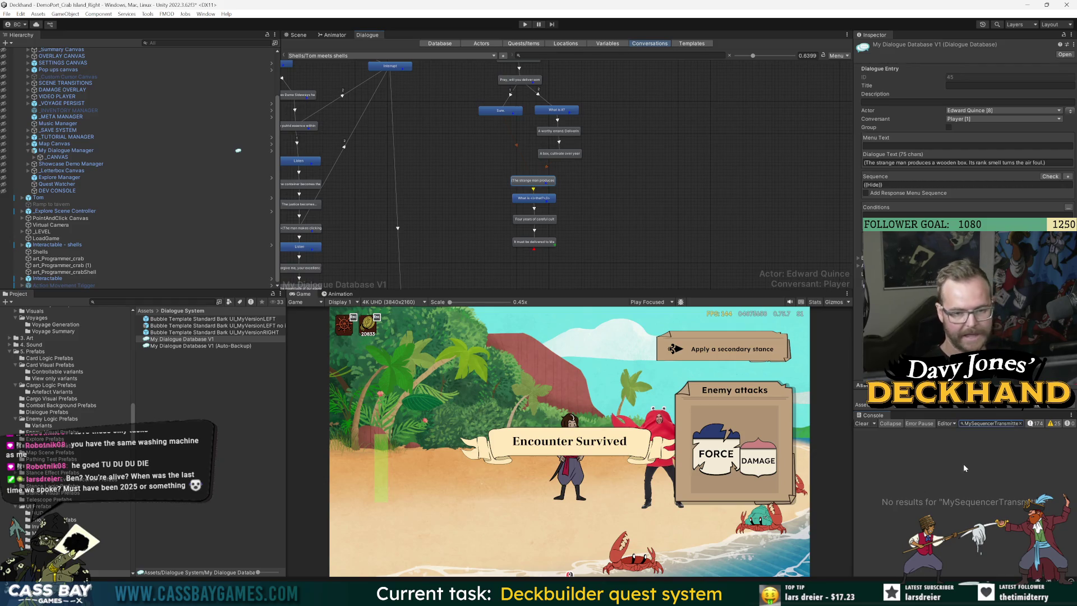
pyautogui.click(248, 409)
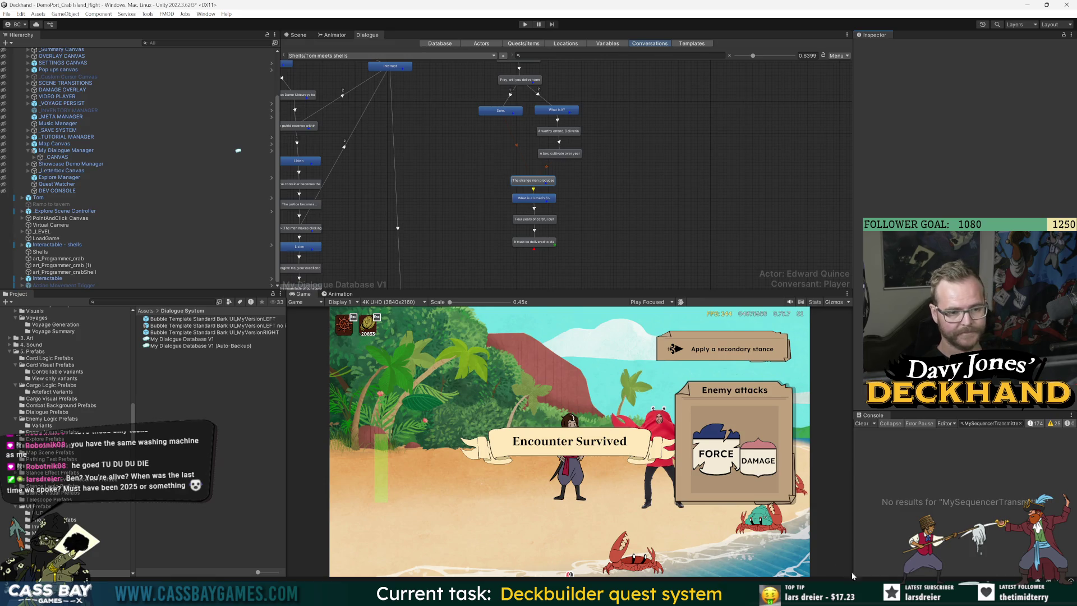
pyautogui.click(866, 423)
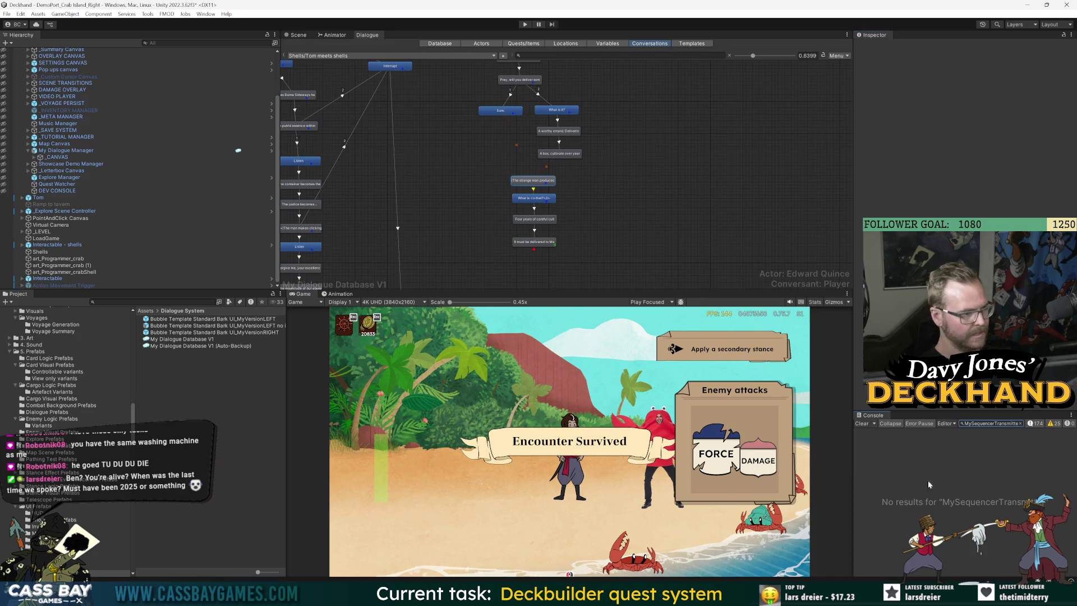
pyautogui.scroll(2, 510, 94)
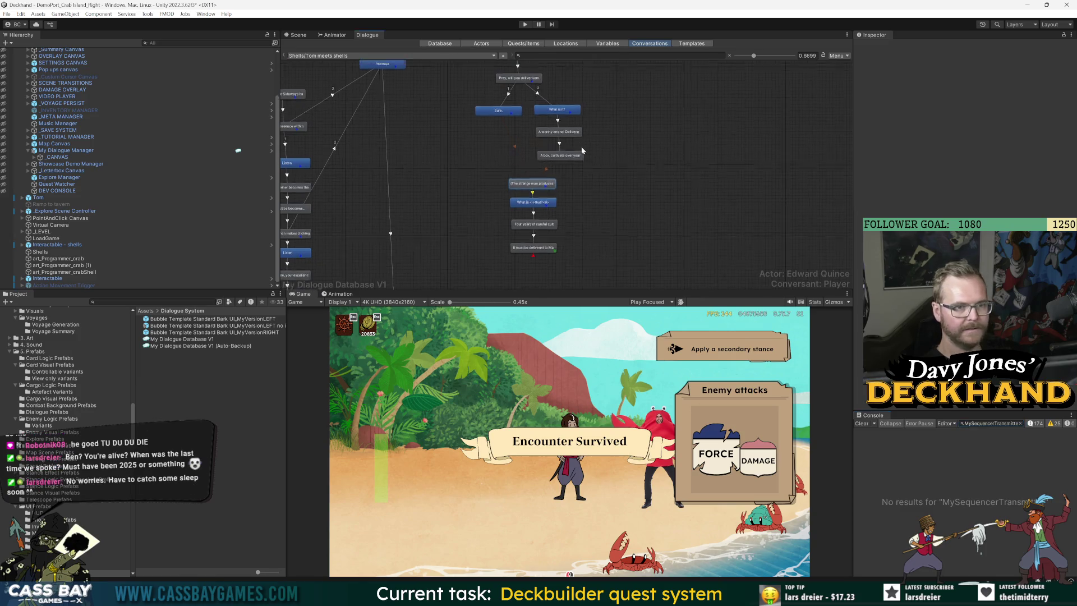
pyautogui.click(524, 113)
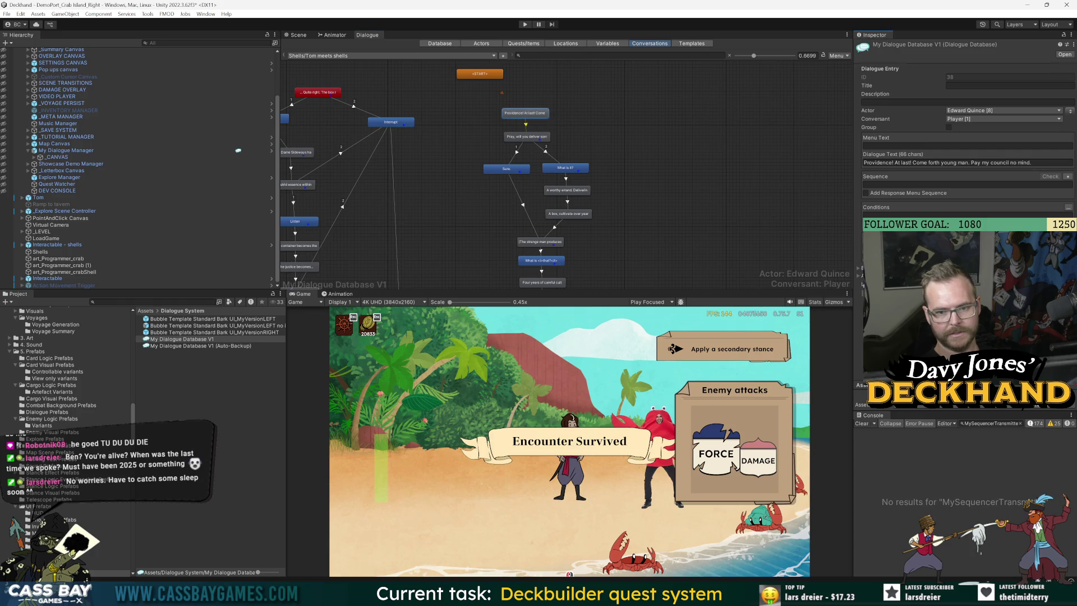
pyautogui.click(1067, 176)
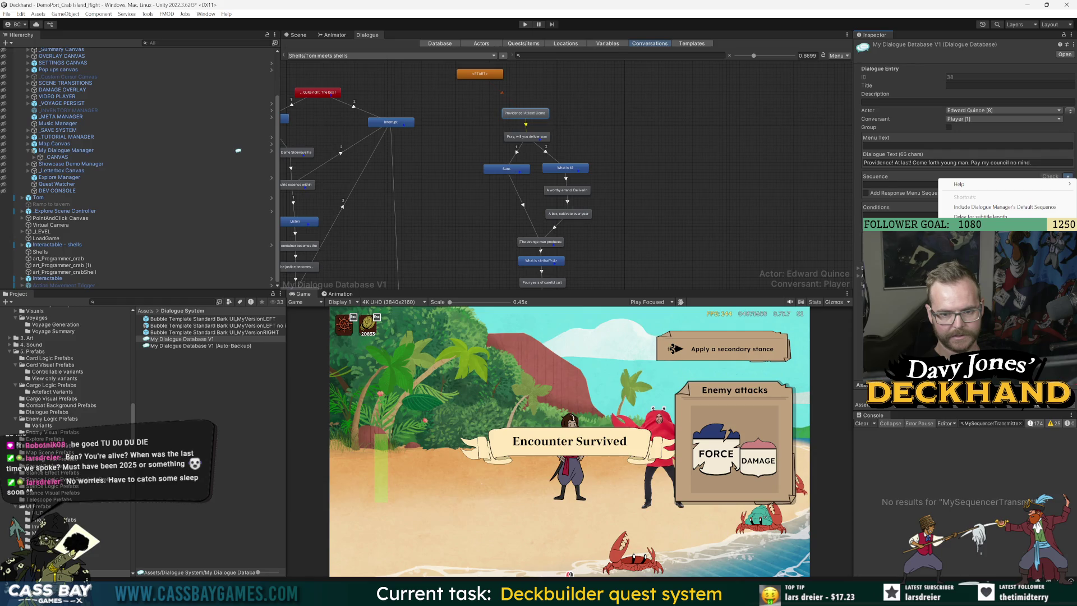
pyautogui.press('Escape')
# Step: Select MySequencerTransmitter on line 19 in Visual Studio, then return to Unity
pyautogui.hotkey('alt', 'Tab')
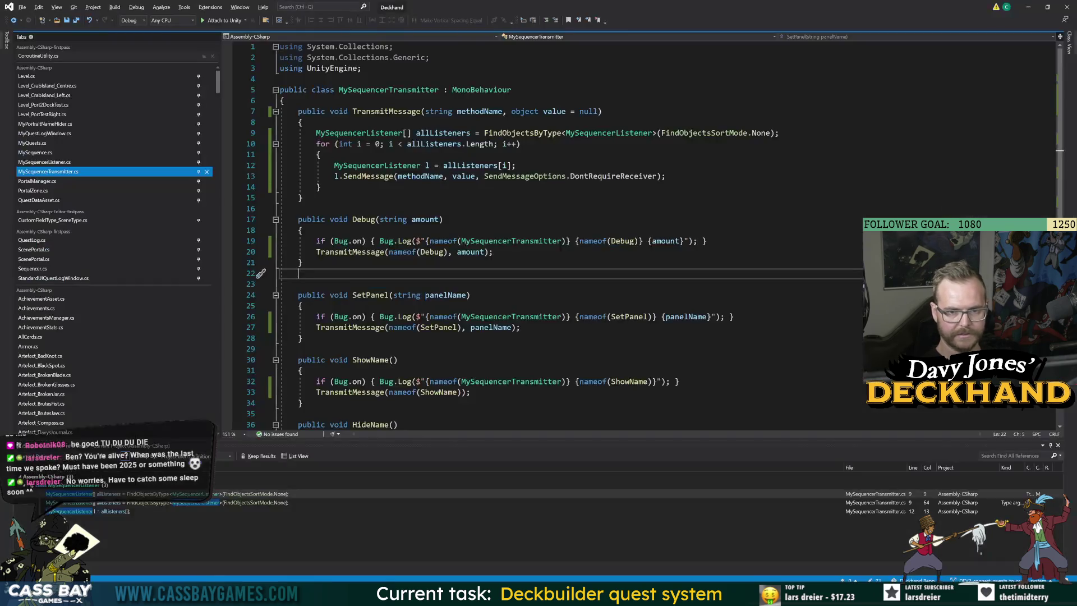
pyautogui.doubleClick(512, 240)
pyautogui.hotkey('alt', 'Tab')
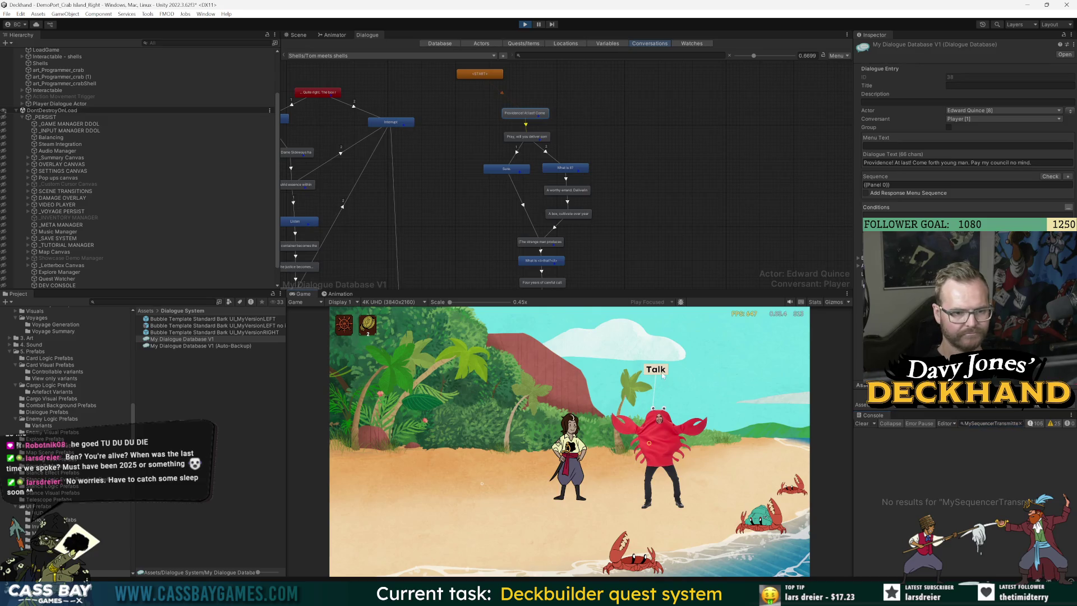
# Step: Talk to the crab to log SetPanel 0, stop play, and view My Dialogue Manager's Panel shortcuts
pyautogui.click(667, 465)
pyautogui.click(999, 432)
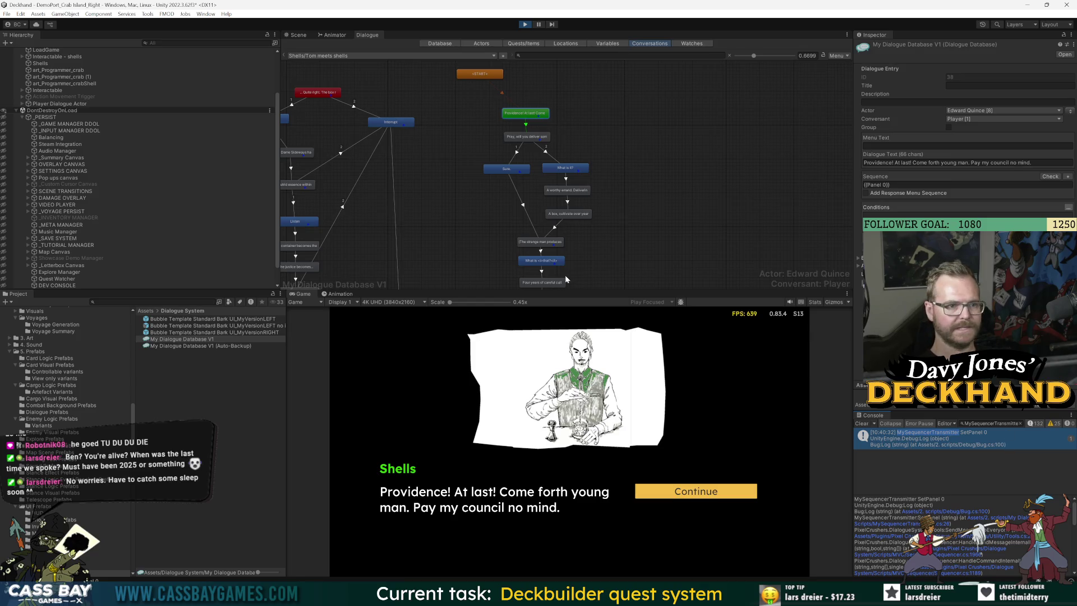
pyautogui.hotkey('ctrl', 'p')
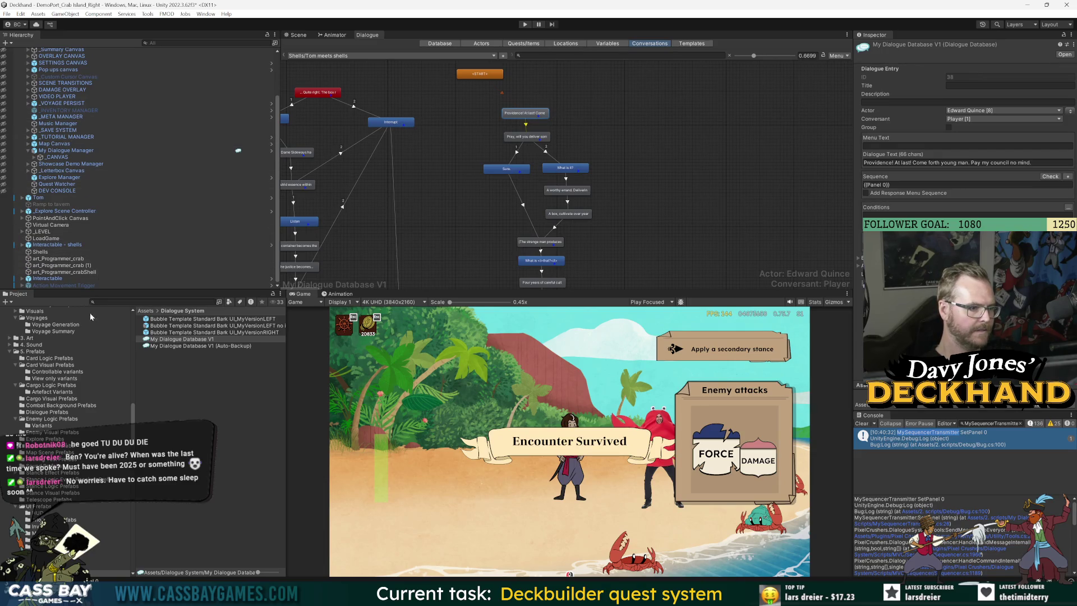
pyautogui.click(64, 150)
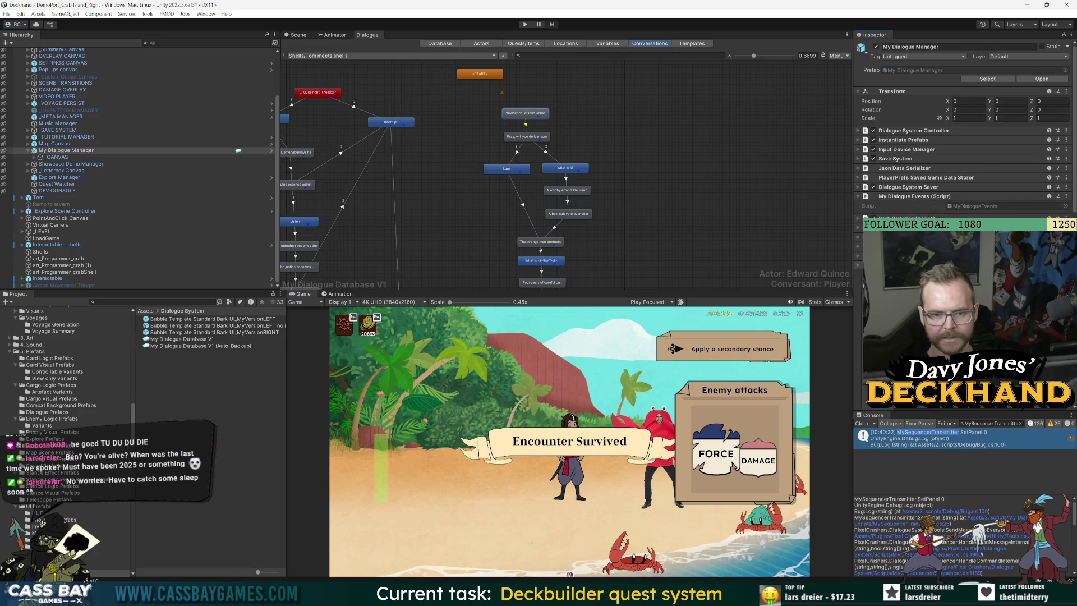
pyautogui.scroll(-10, 962, 129)
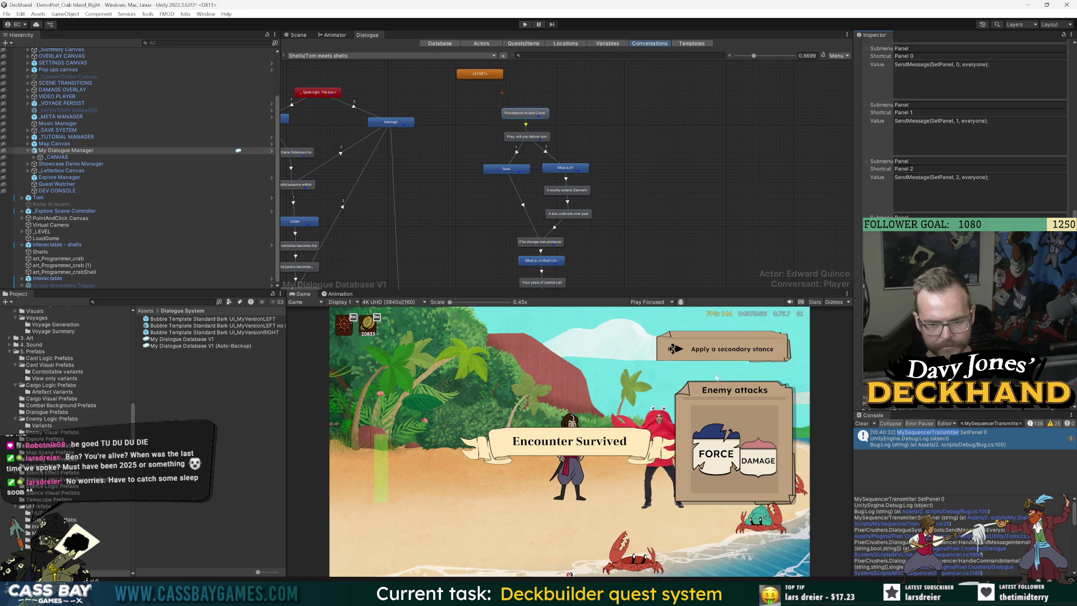
# Step: Review the ShowName and HideName methods in MySequencerTransmitter.cs
pyautogui.scroll(-9, 533, 236)
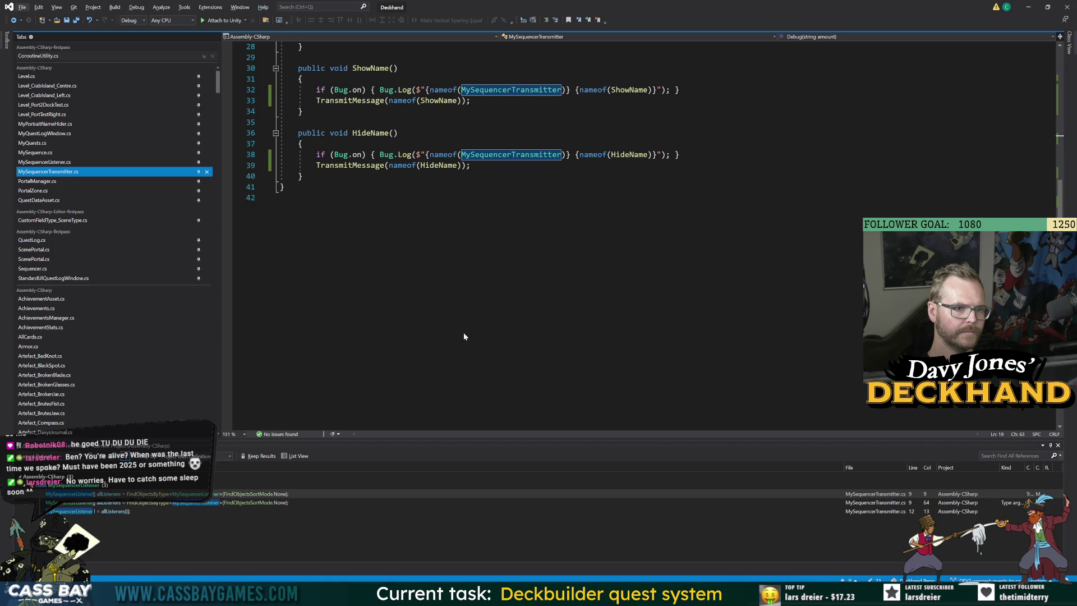
pyautogui.click(533, 244)
pyautogui.scroll(7, 533, 245)
pyautogui.scroll(2, 533, 236)
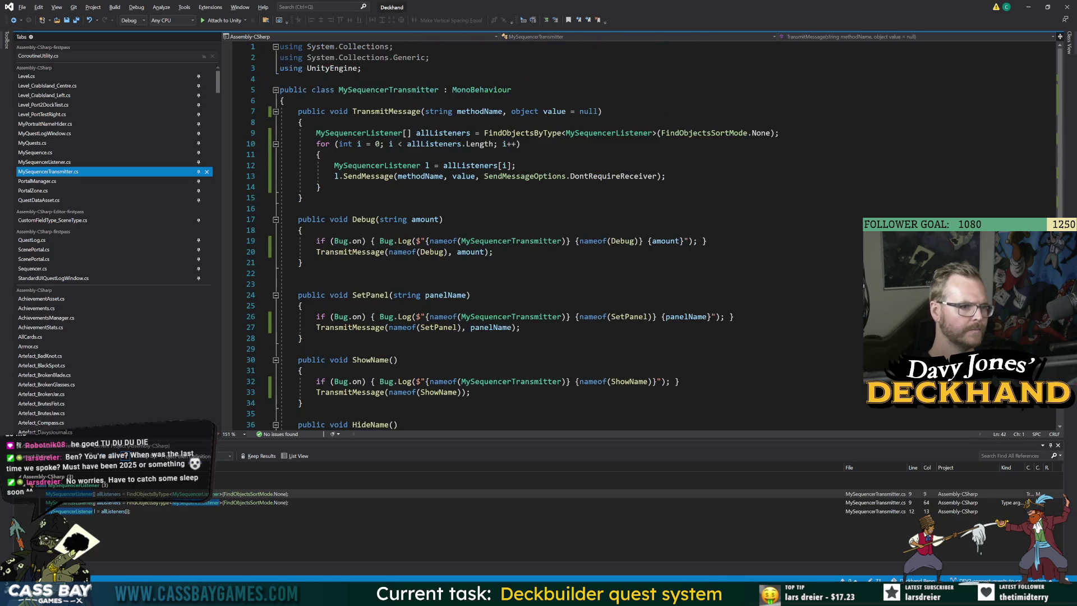
pyautogui.scroll(-7, 533, 235)
pyautogui.click(437, 232)
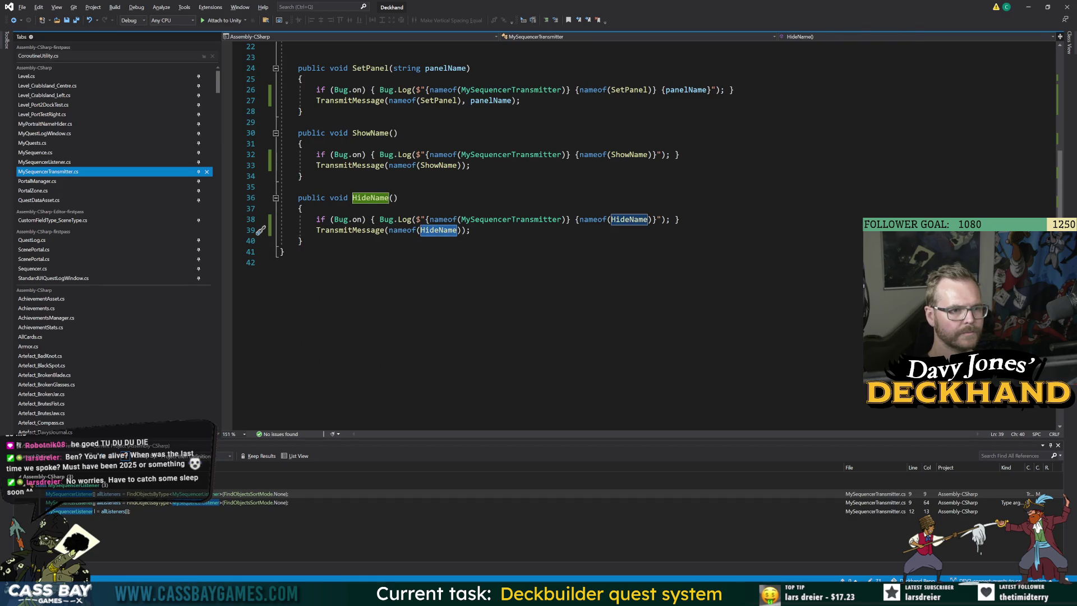
pyautogui.click(286, 251)
pyautogui.scroll(7, 286, 252)
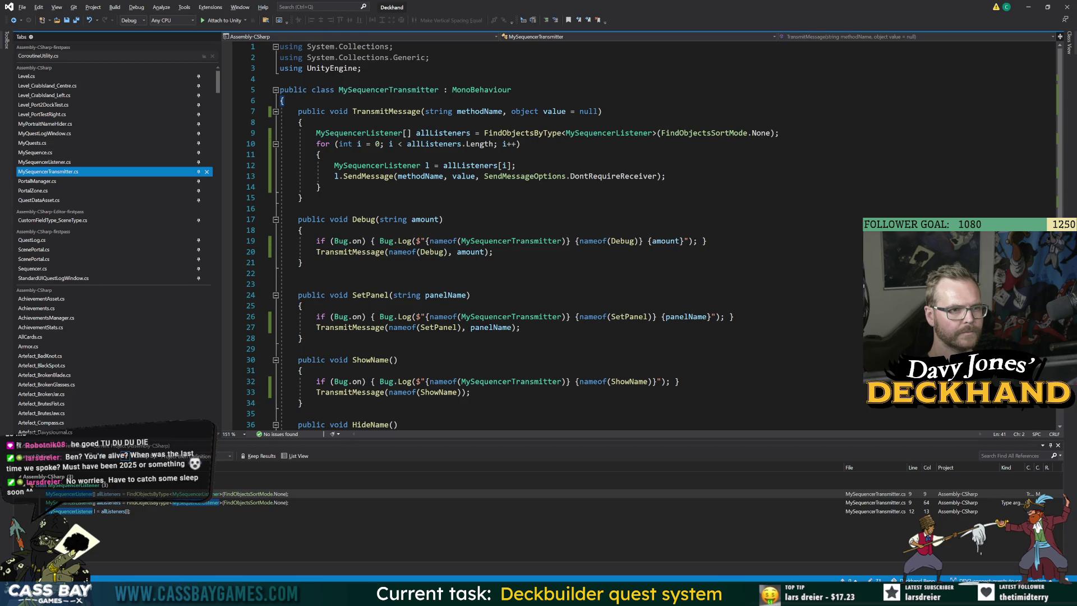
# Step: Return to Unity and start the game in play mode
pyautogui.hotkey('alt', 'Tab')
pyautogui.hotkey('alt', 'Tab')
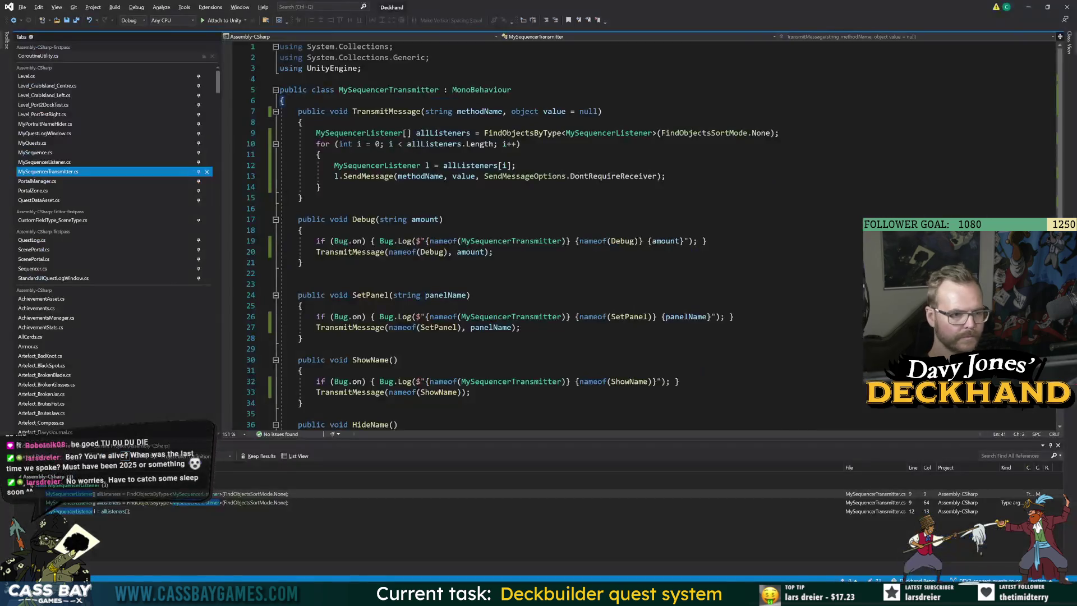
pyautogui.scroll(-4, 539, 235)
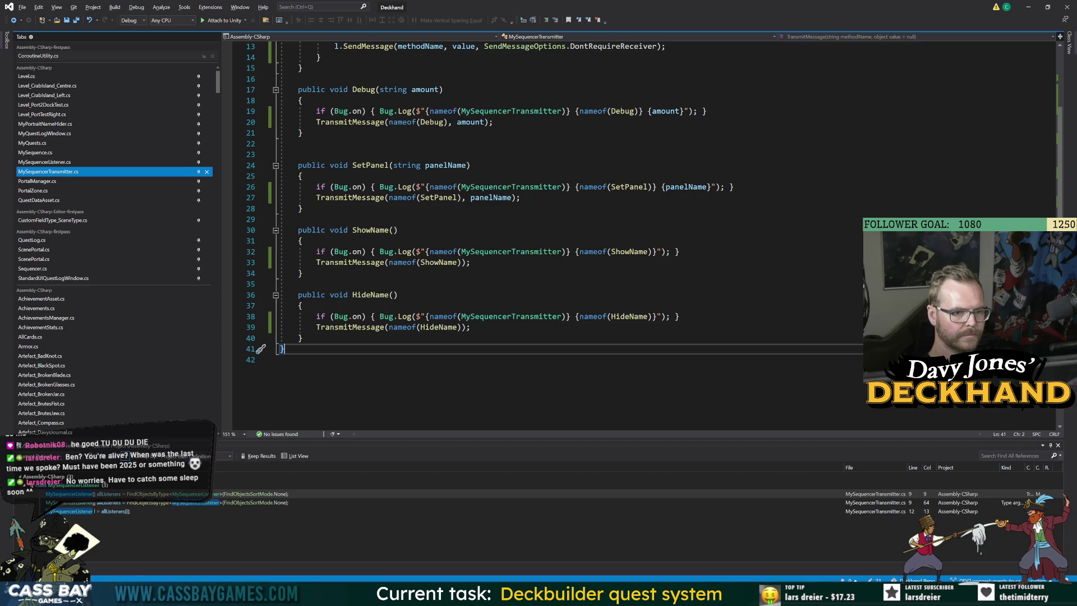
pyautogui.hotkey('alt', 'Tab')
pyautogui.click(525, 24)
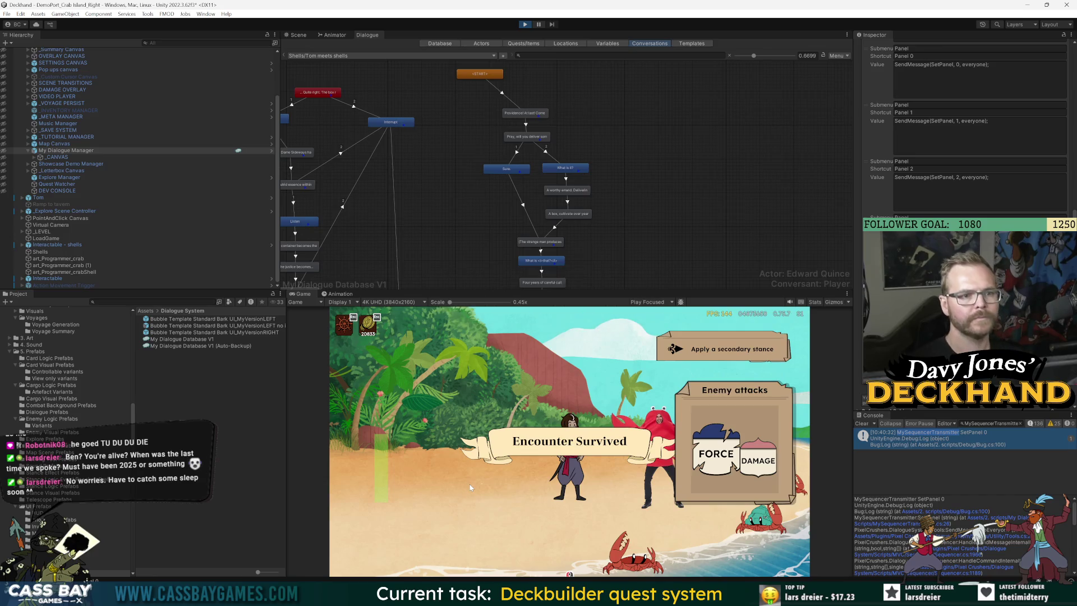
# Step: Open the strange man's wooden-box entry and inspect its {{Hide}} sequence and shortcut options
pyautogui.click(538, 138)
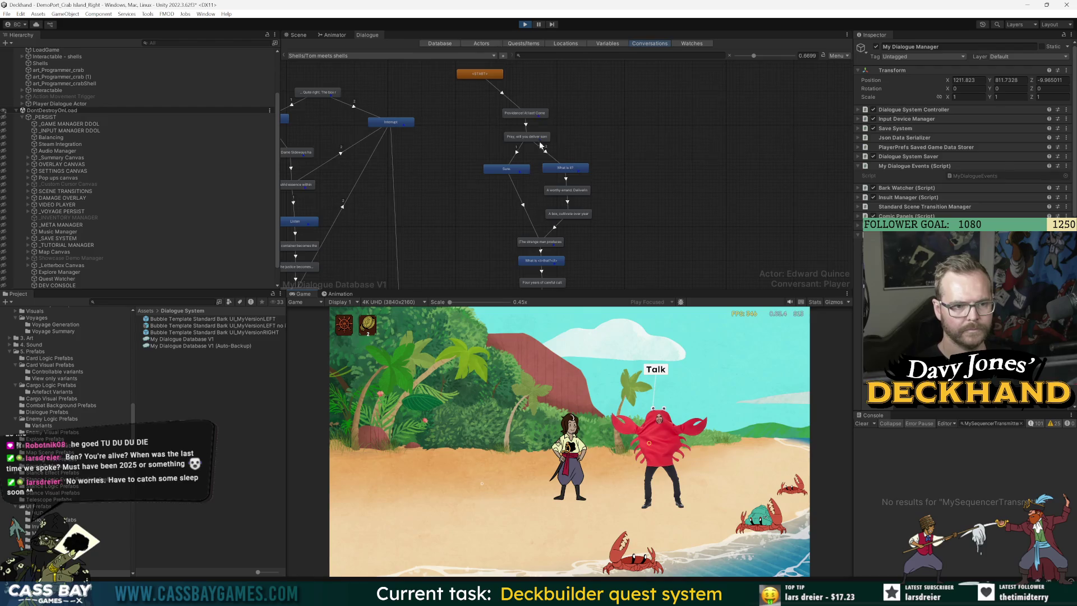
pyautogui.click(549, 242)
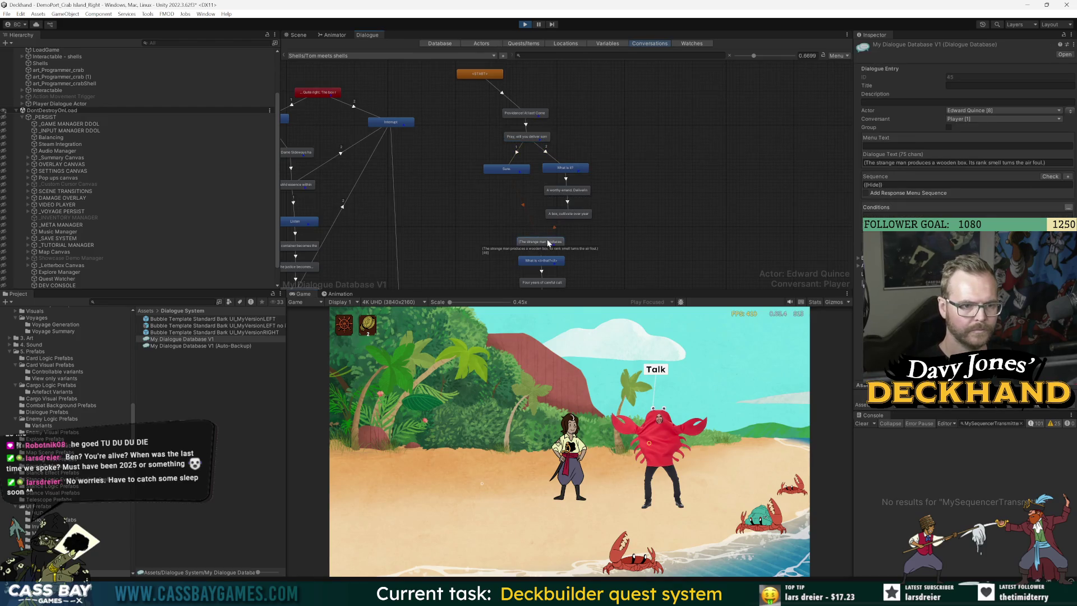
pyautogui.click(897, 184)
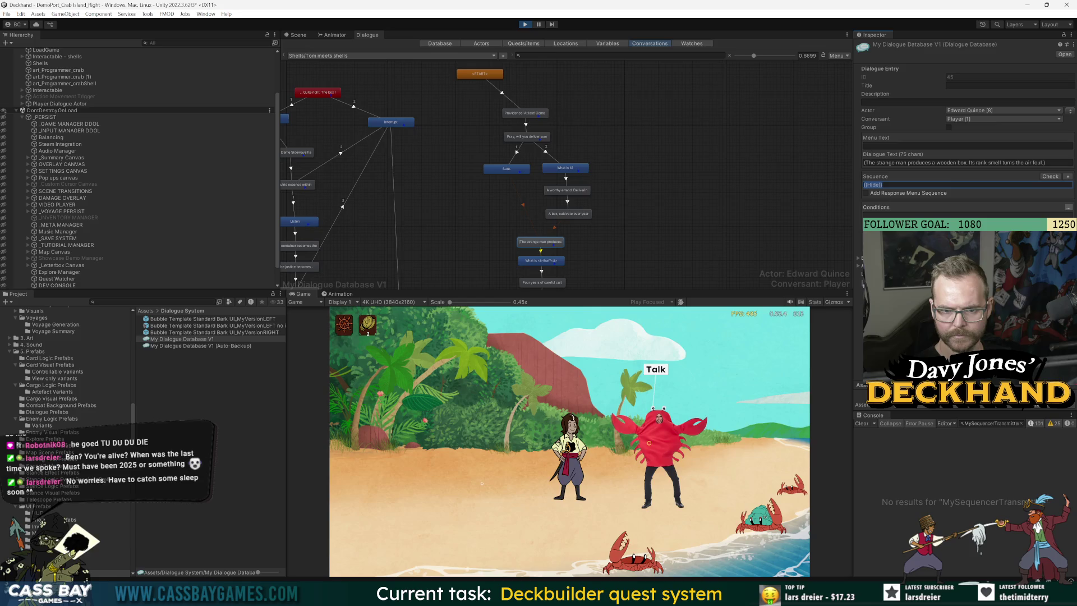
pyautogui.click(1067, 177)
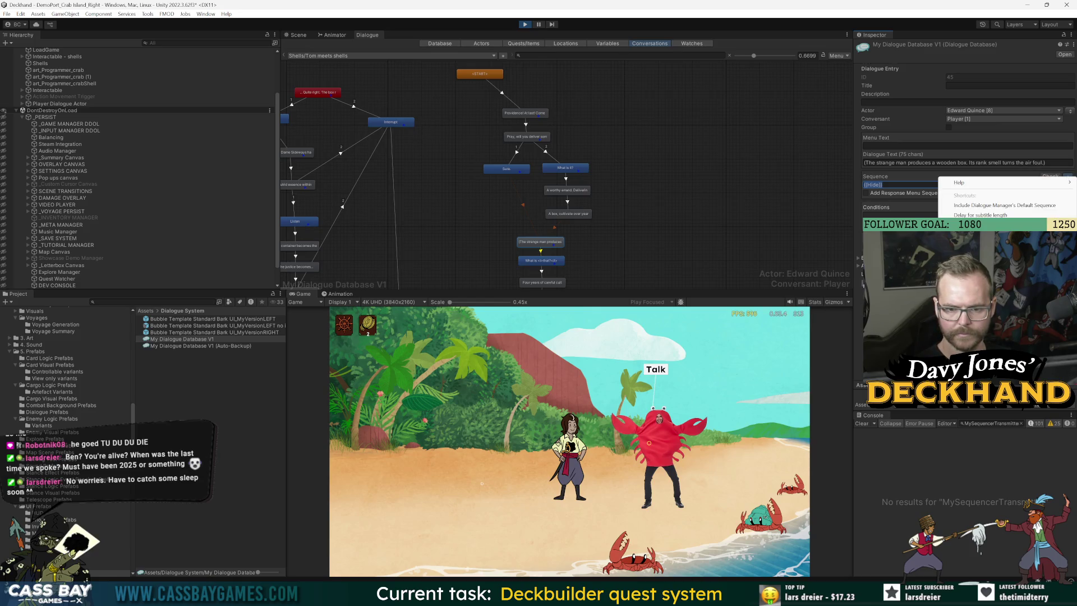
pyautogui.press('Escape')
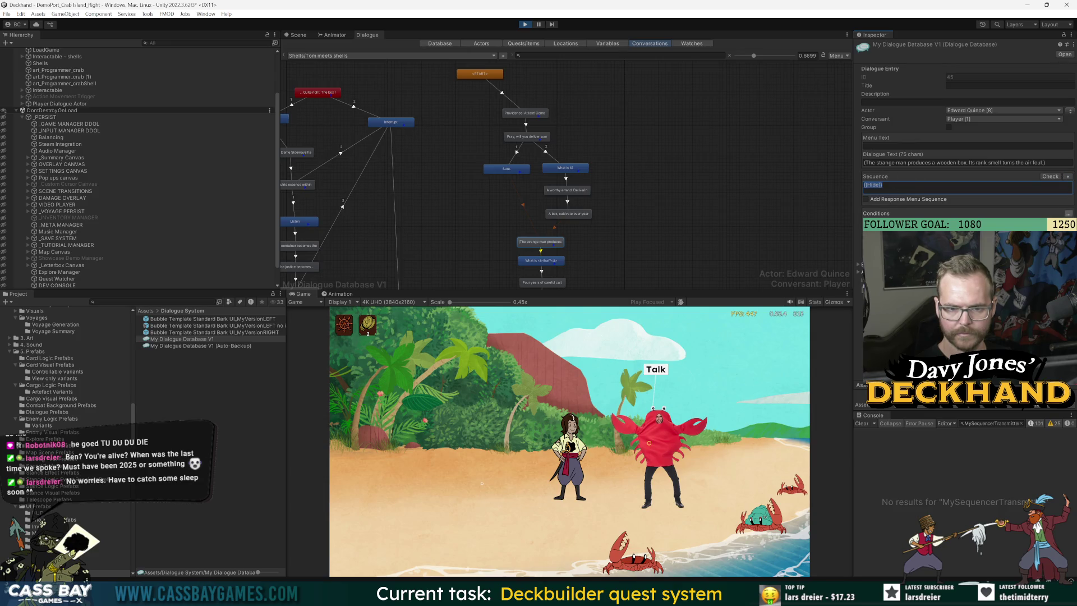
pyautogui.click(883, 184)
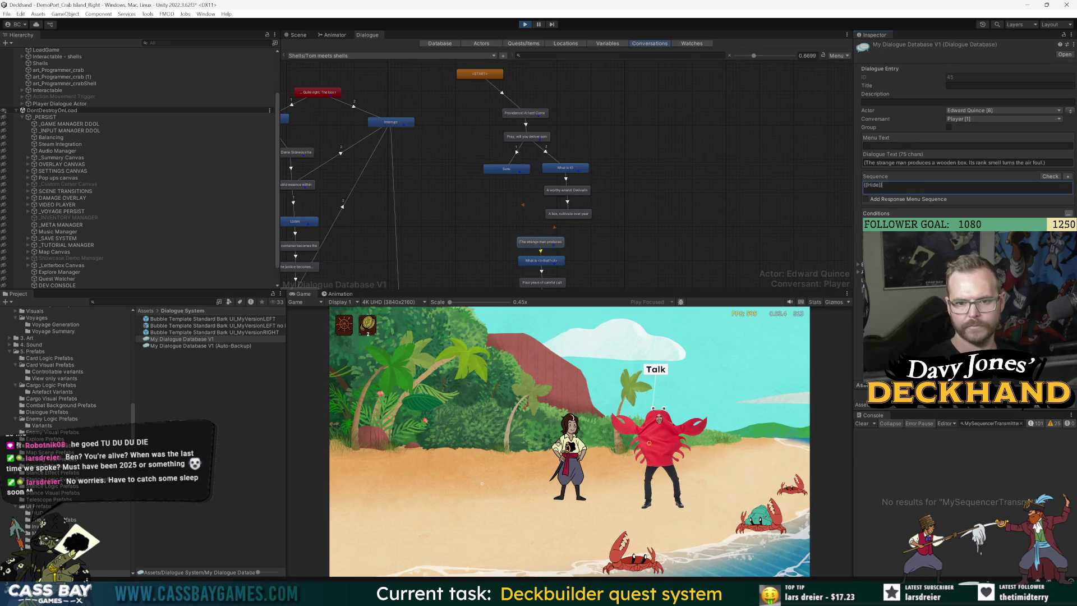
# Step: Play through the crab man's Shells dialogue, then delete the wooden-box entry's {{Hide}}; {{Hide}} sequence
pyautogui.click(650, 463)
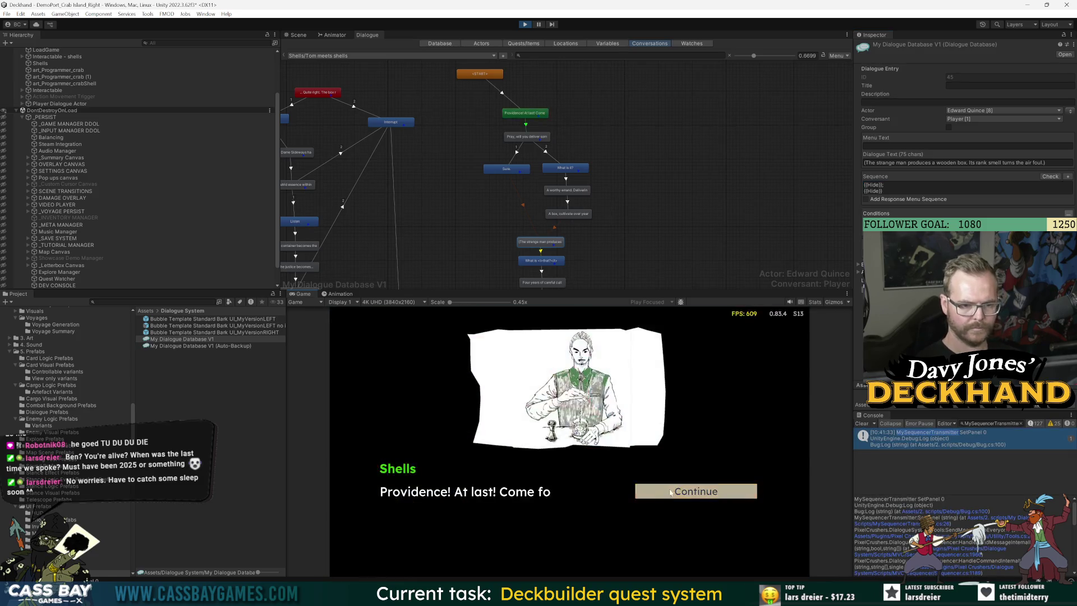
pyautogui.click(686, 494)
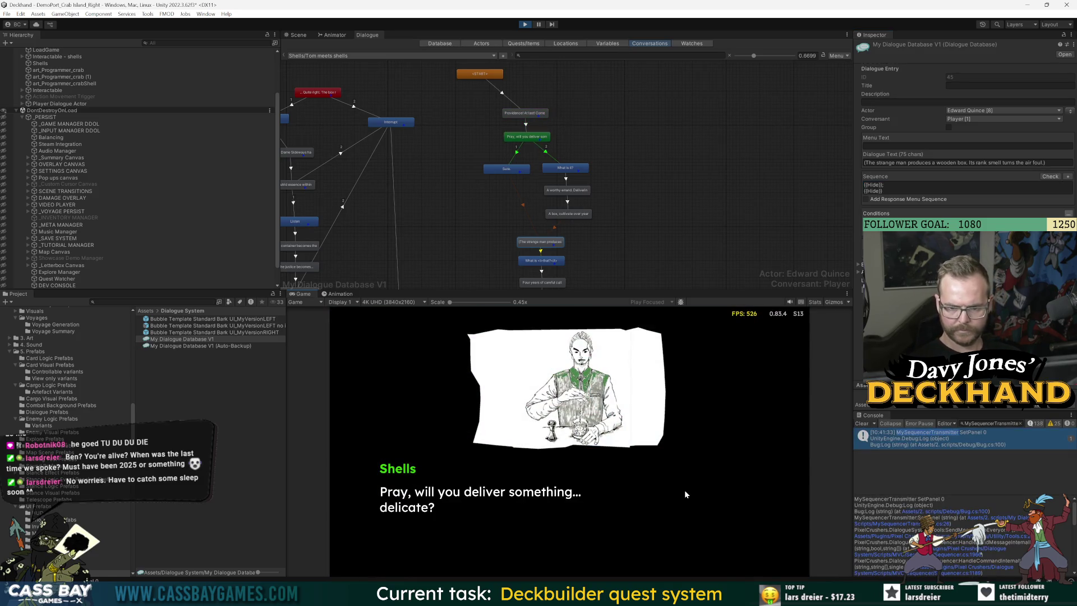
pyautogui.click(681, 492)
pyautogui.click(691, 495)
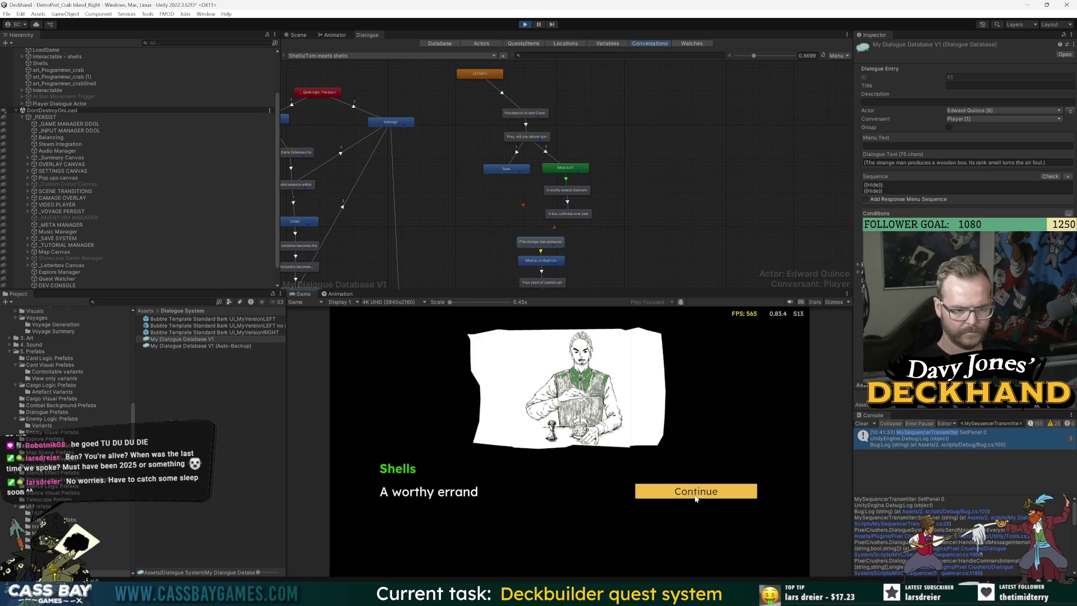
pyautogui.click(696, 496)
pyautogui.click(697, 497)
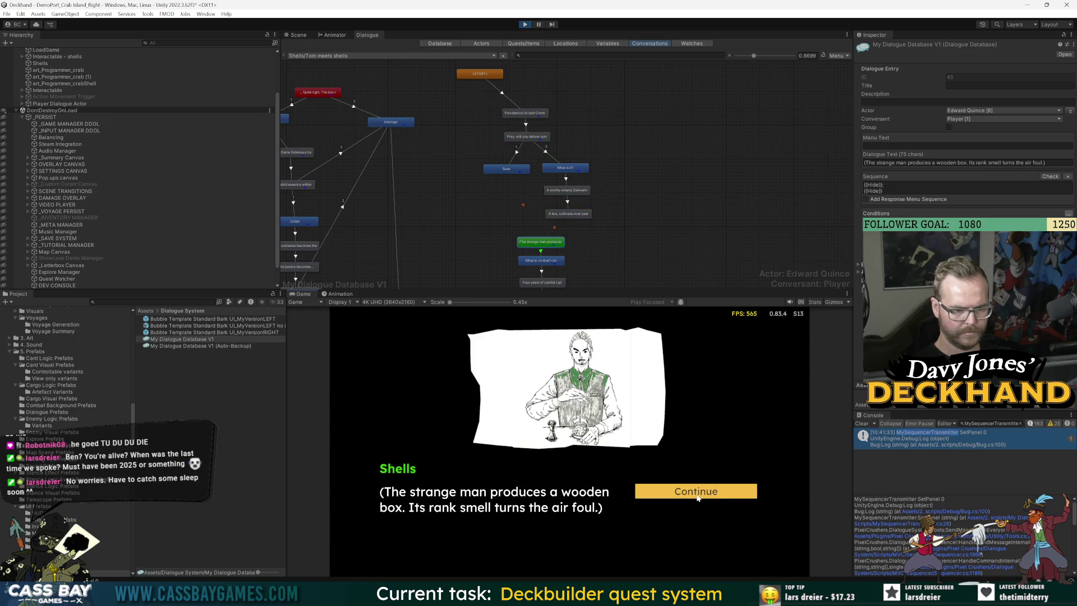
pyautogui.click(697, 497)
pyautogui.click(697, 497)
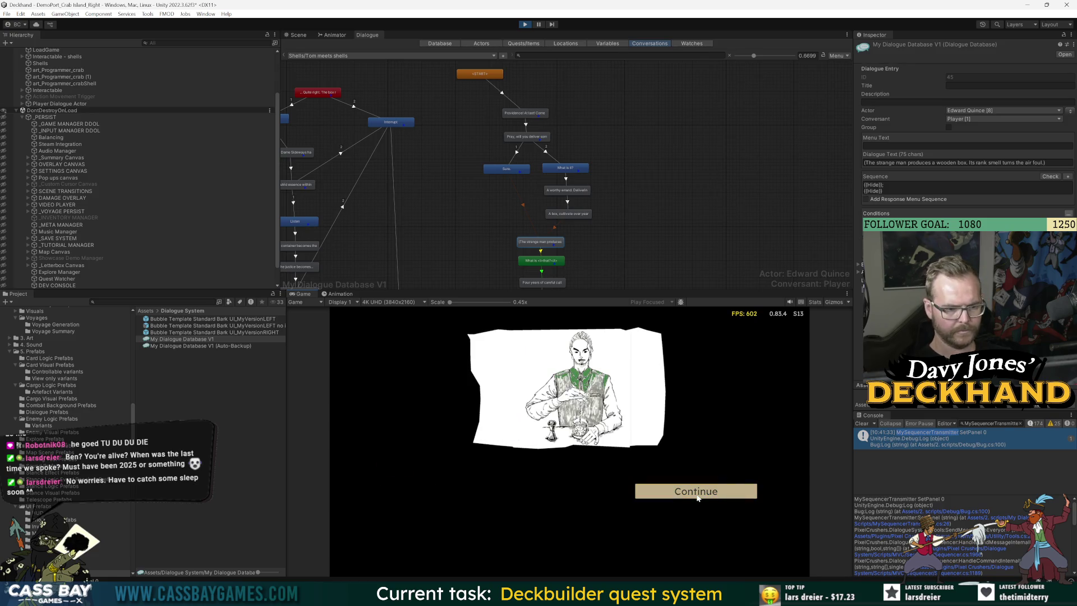
pyautogui.click(697, 497)
pyautogui.click(697, 497)
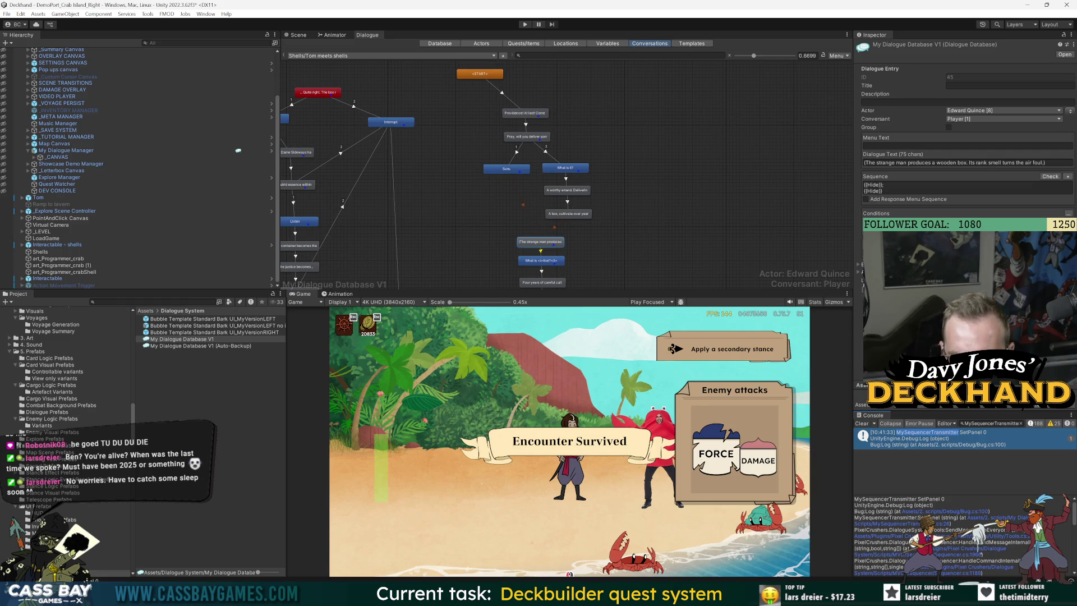
pyautogui.click(920, 191)
pyautogui.press('BackSpace')
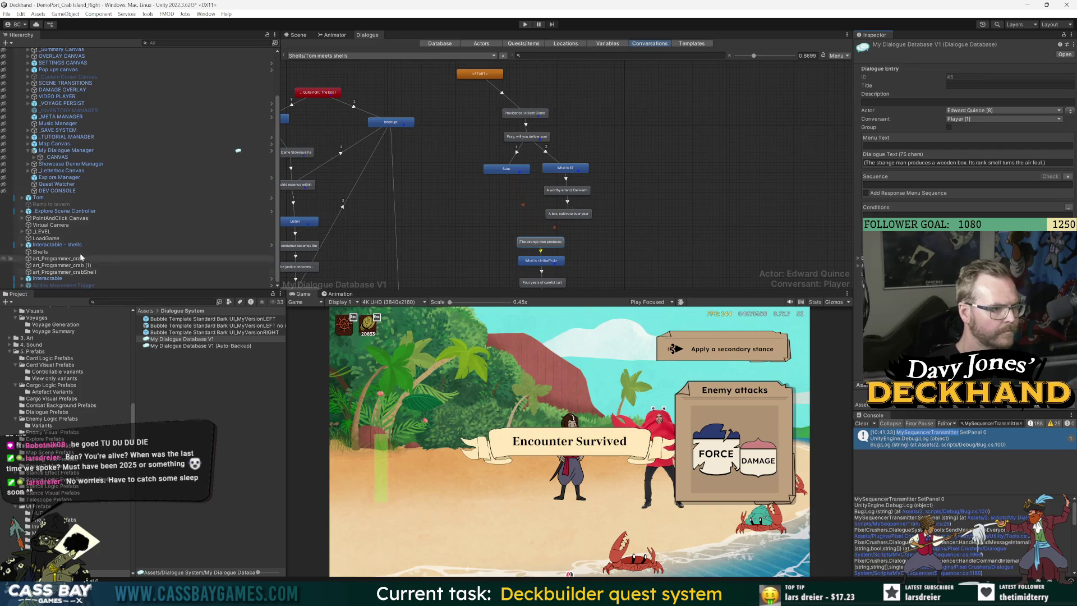
# Step: Show My Dialogue Manager's Panel 0–3 shortcuts in the Inspector, then switch to Visual Studio
pyautogui.scroll(5, 58, 95)
pyautogui.click(66, 205)
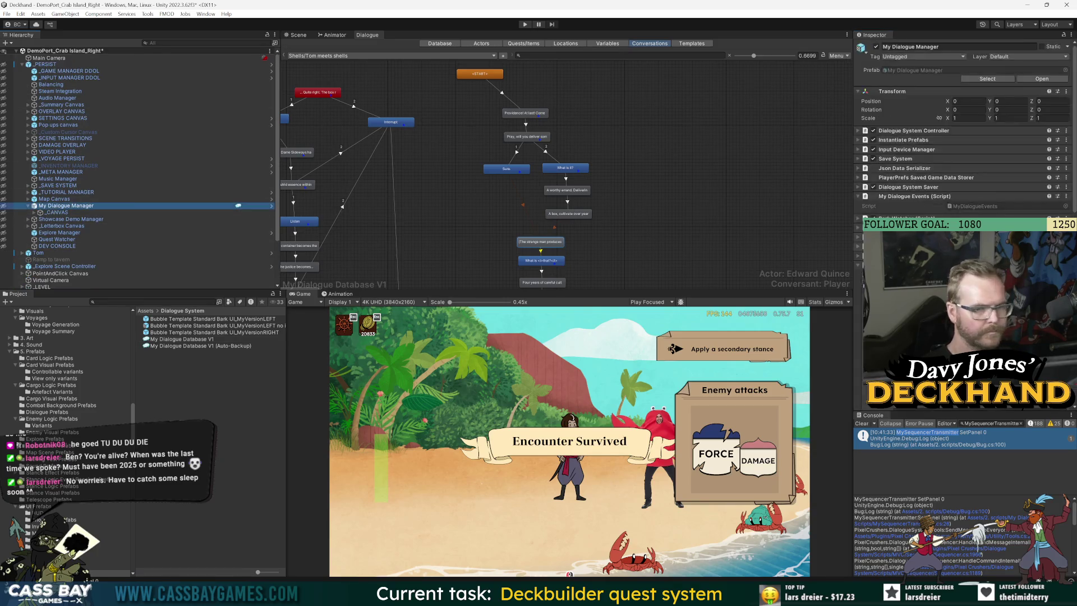
pyautogui.scroll(-8, 965, 129)
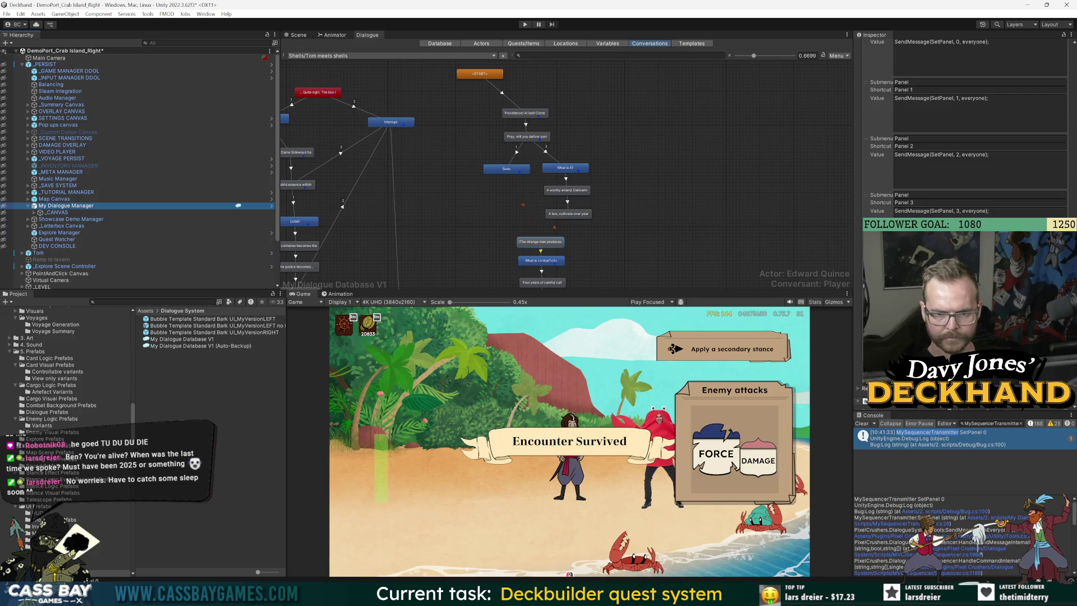
pyautogui.hotkey('alt', 'Tab')
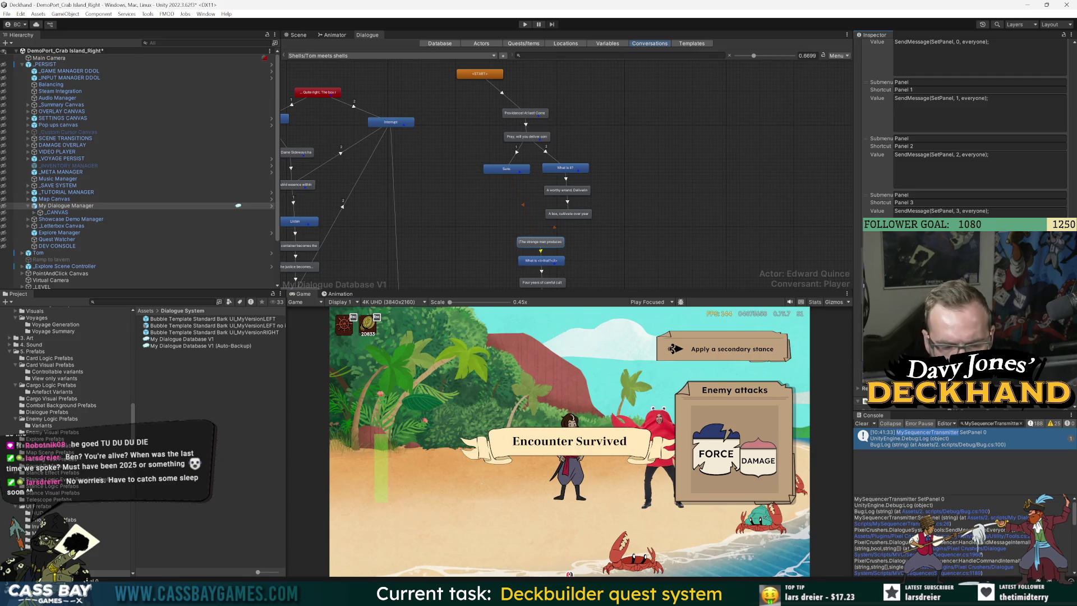
pyautogui.hotkey('alt', 'Tab')
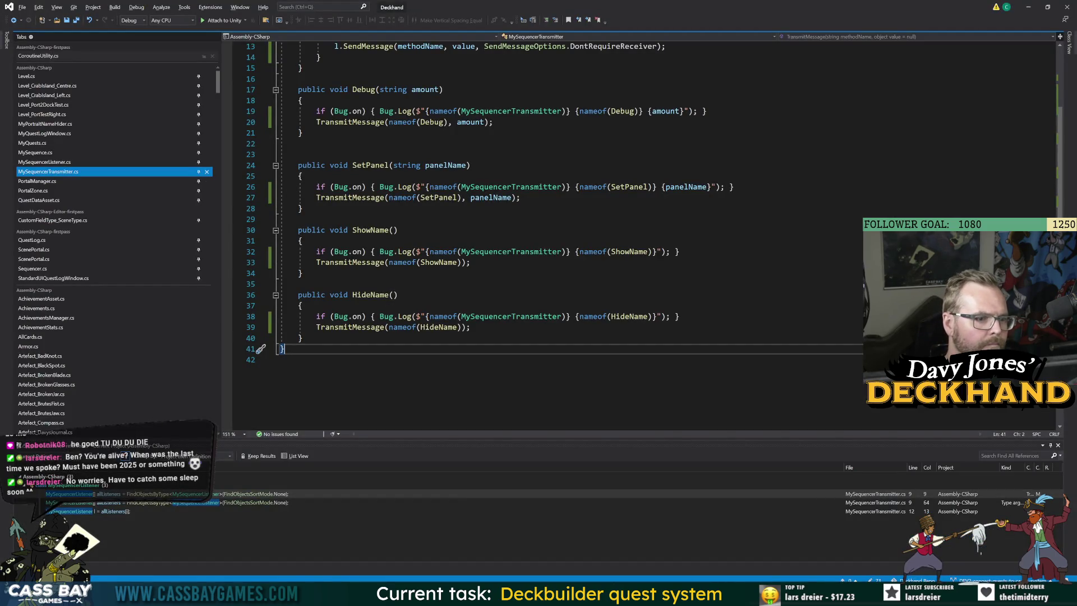
# Step: Move between ShowName's transmit line and the TransmitMessage definition, then return to Unity
pyautogui.click(297, 284)
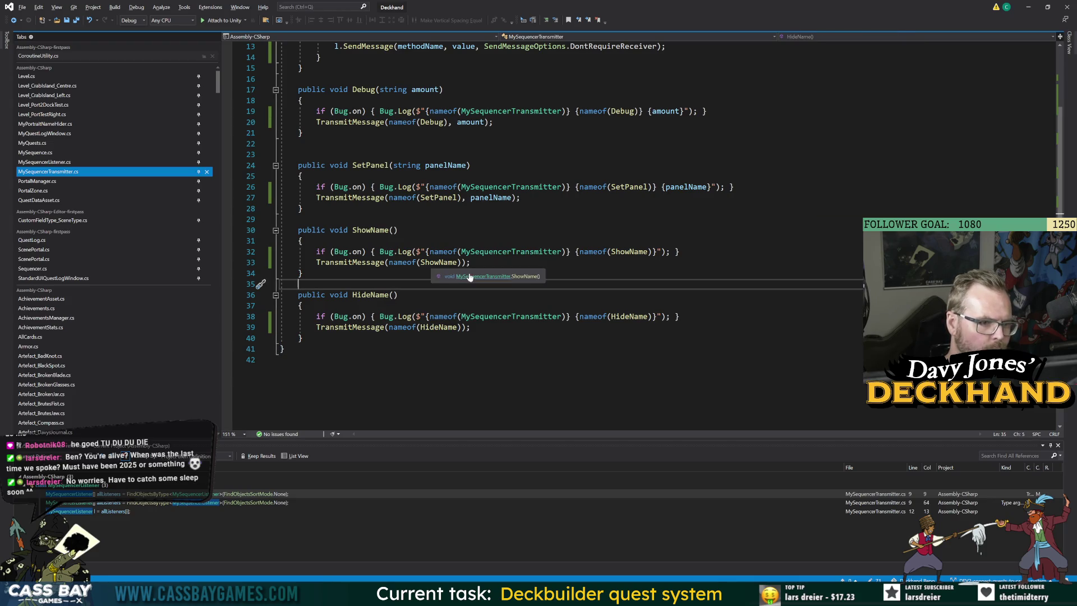
pyautogui.hotkey('ctrl', '-')
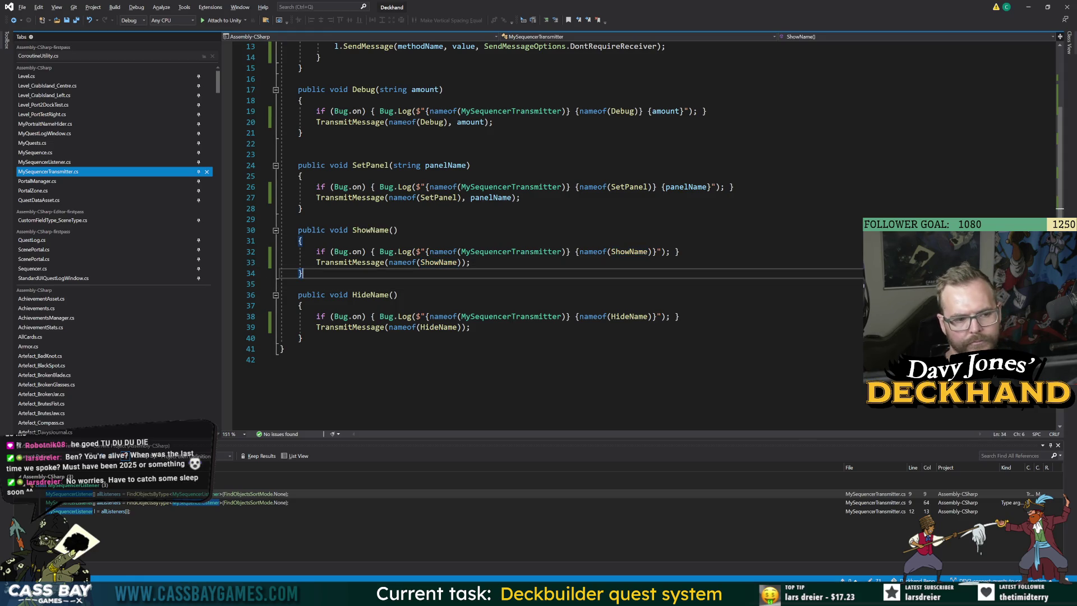
pyautogui.click(298, 284)
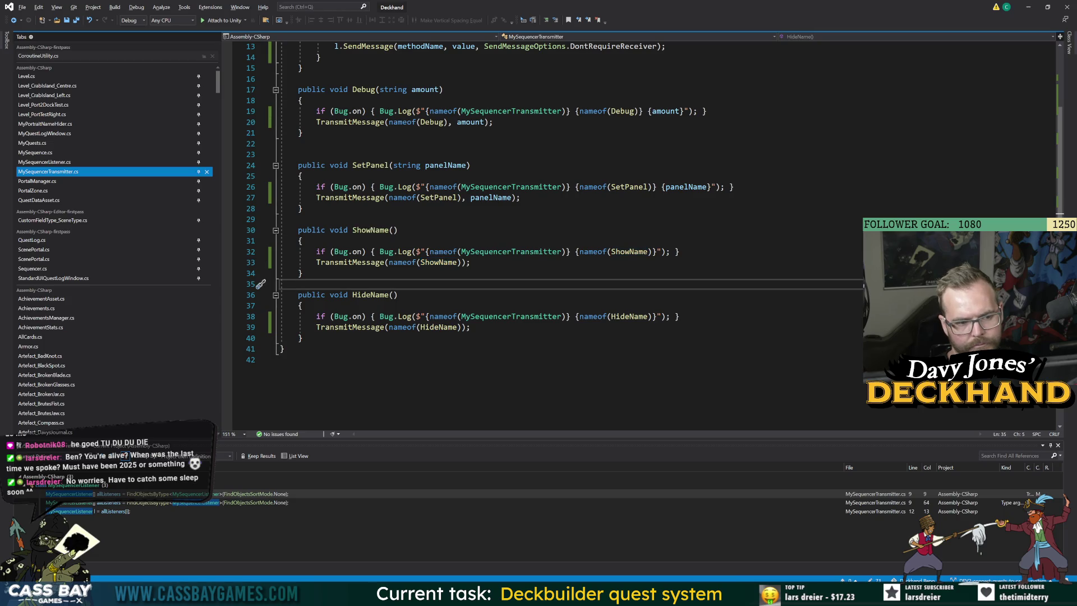
pyautogui.hotkey('ctrl', '-')
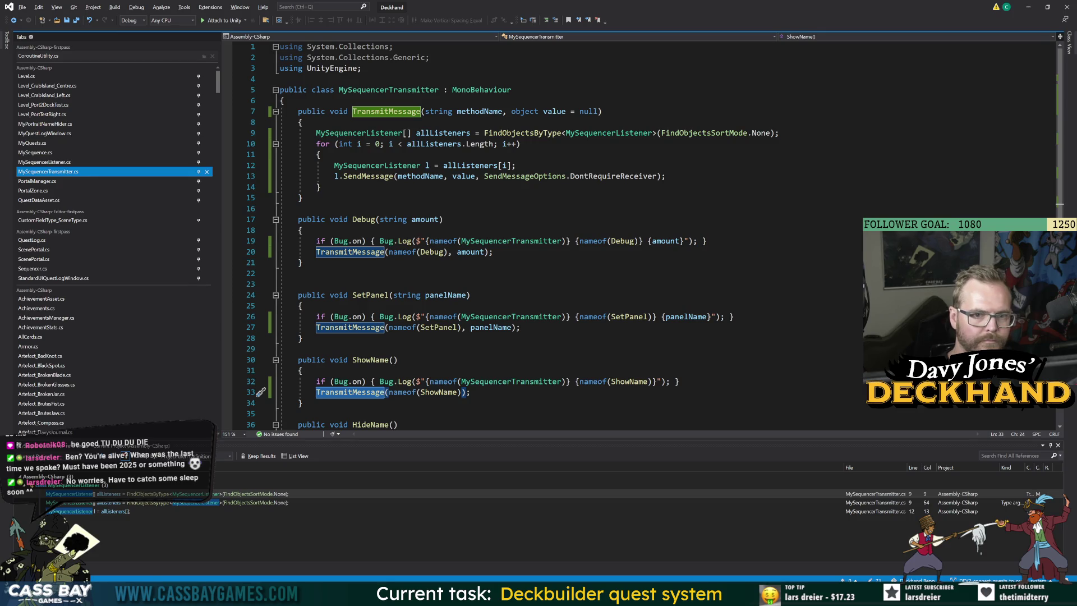
pyautogui.hotkey('ctrl', '-')
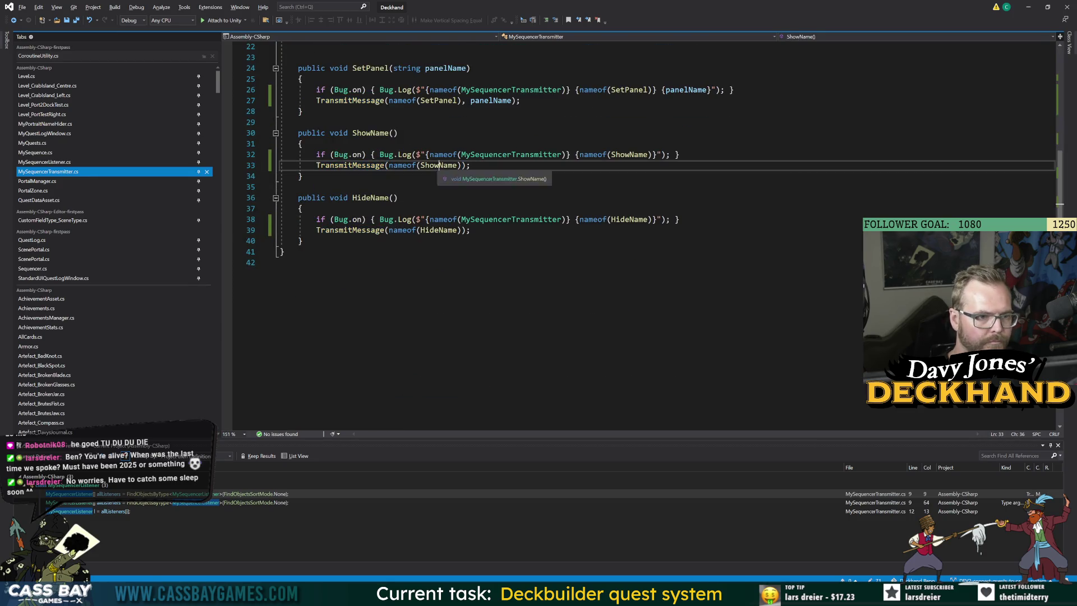
pyautogui.hotkey('alt', 'Tab')
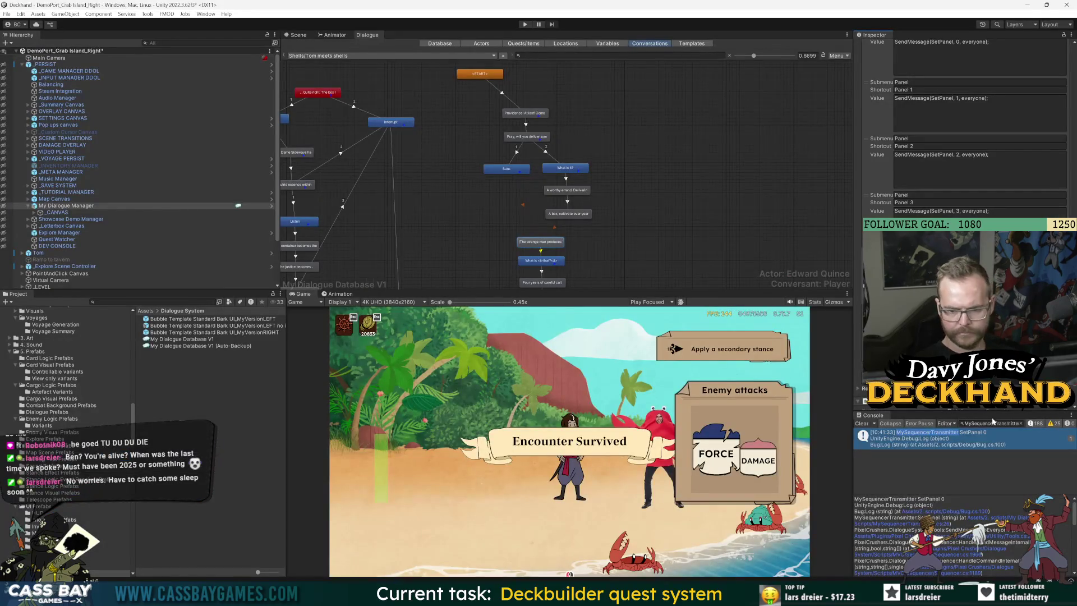
# Step: Filter the Console to ShowName and compare the SendMessage and Sequencer.Play stack traces
pyautogui.doubleClick(993, 422)
pyautogui.write('ShowName')
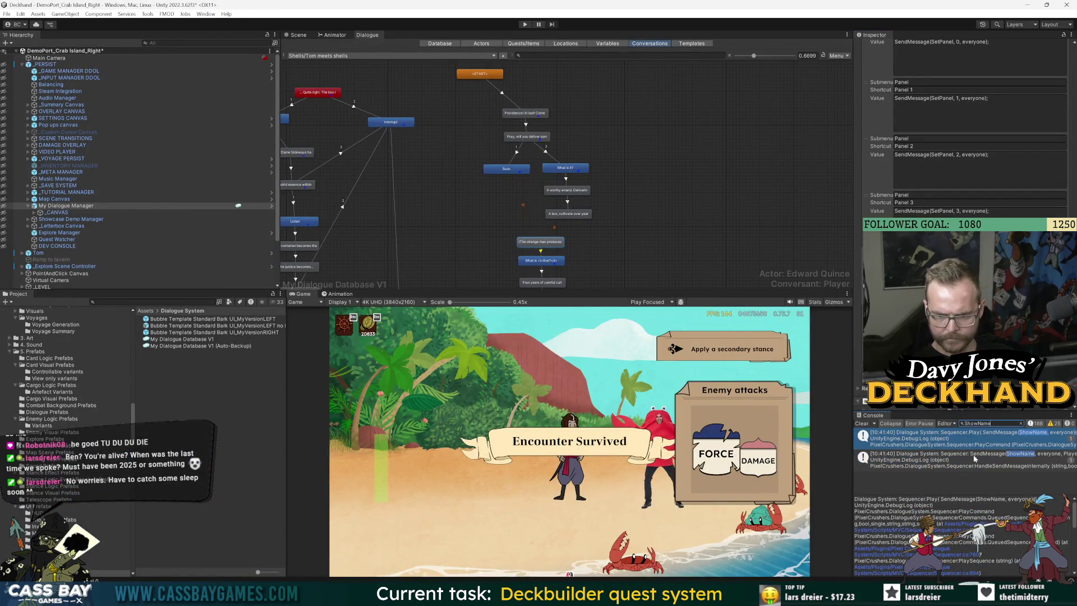
pyautogui.click(974, 459)
pyautogui.moveTo(851, 439); pyautogui.dragTo(701, 436)
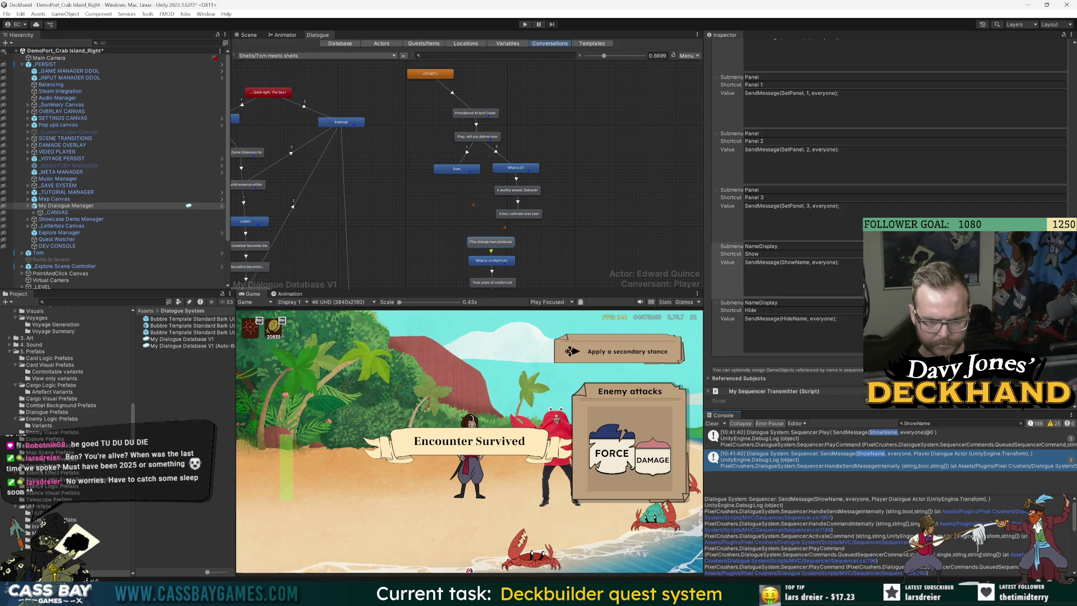
pyautogui.click(933, 444)
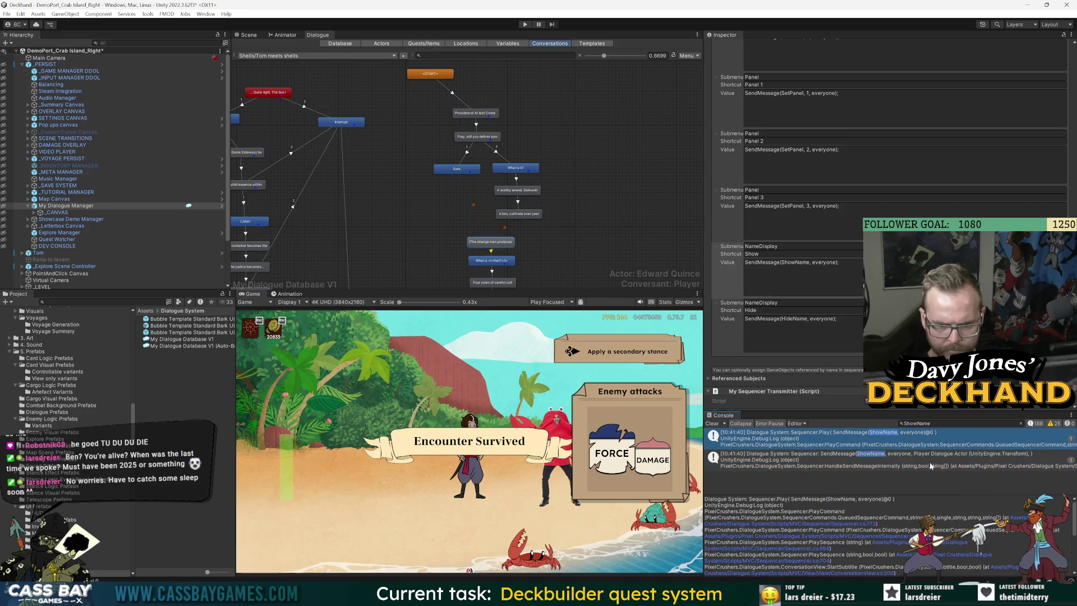
pyautogui.click(932, 465)
pyautogui.click(935, 439)
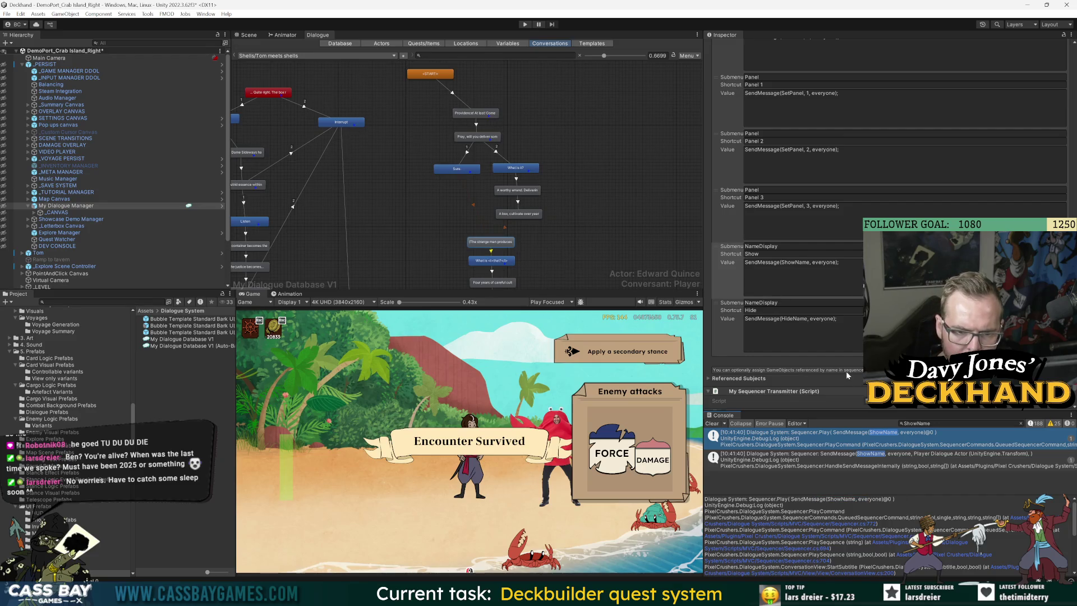
pyautogui.scroll(-1, 846, 375)
# Step: Open the MySequencerTransmitter script, then bring up My Dialogue Database V1's wooden-box entry
pyautogui.click(847, 374)
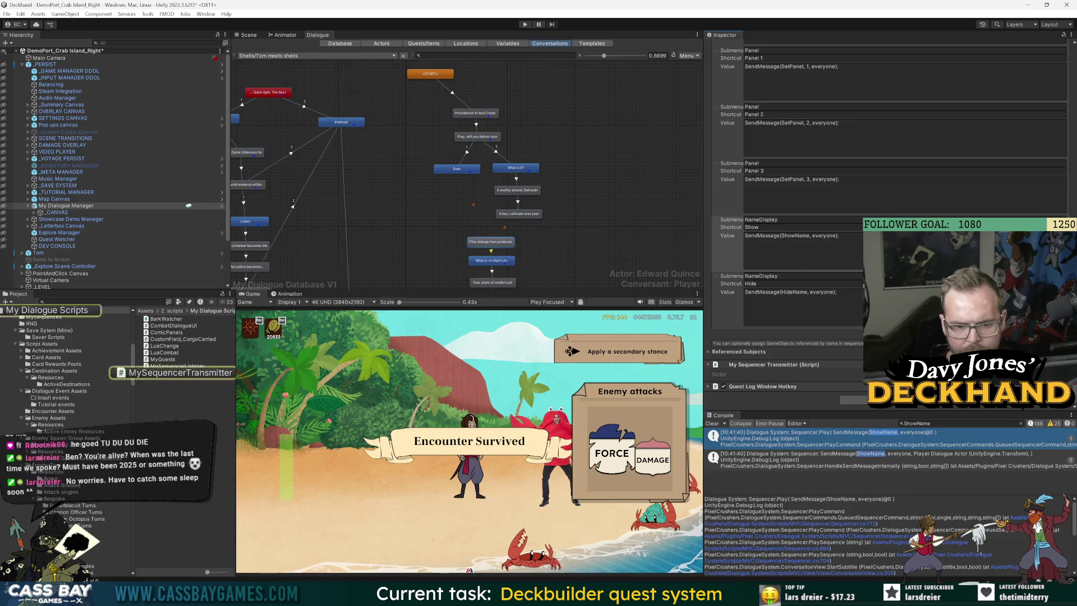
pyautogui.doubleClick(846, 375)
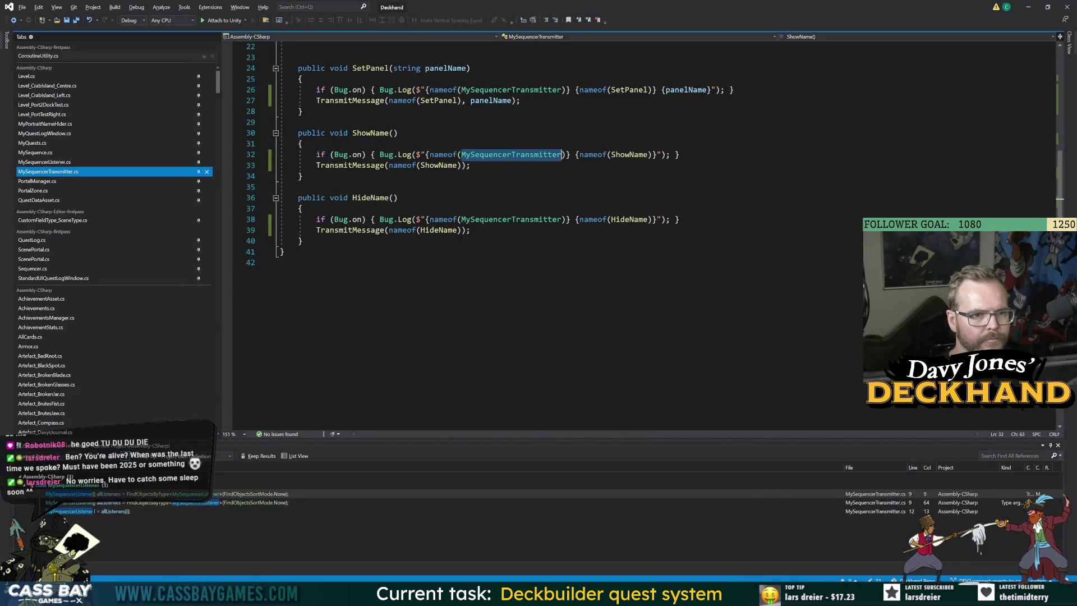
pyautogui.hotkey('alt', 'Tab')
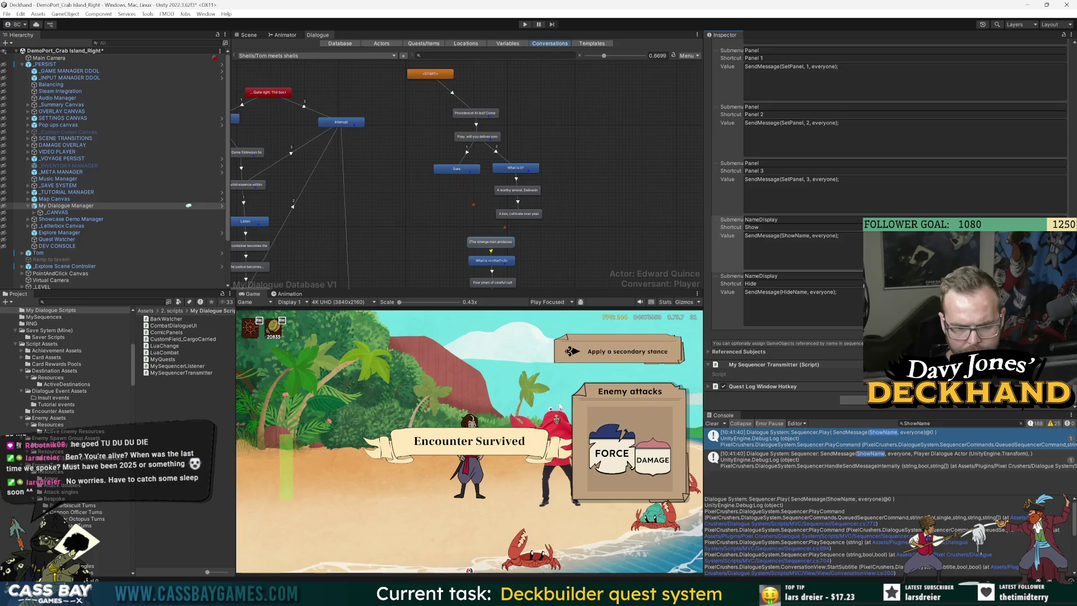
pyautogui.click(633, 95)
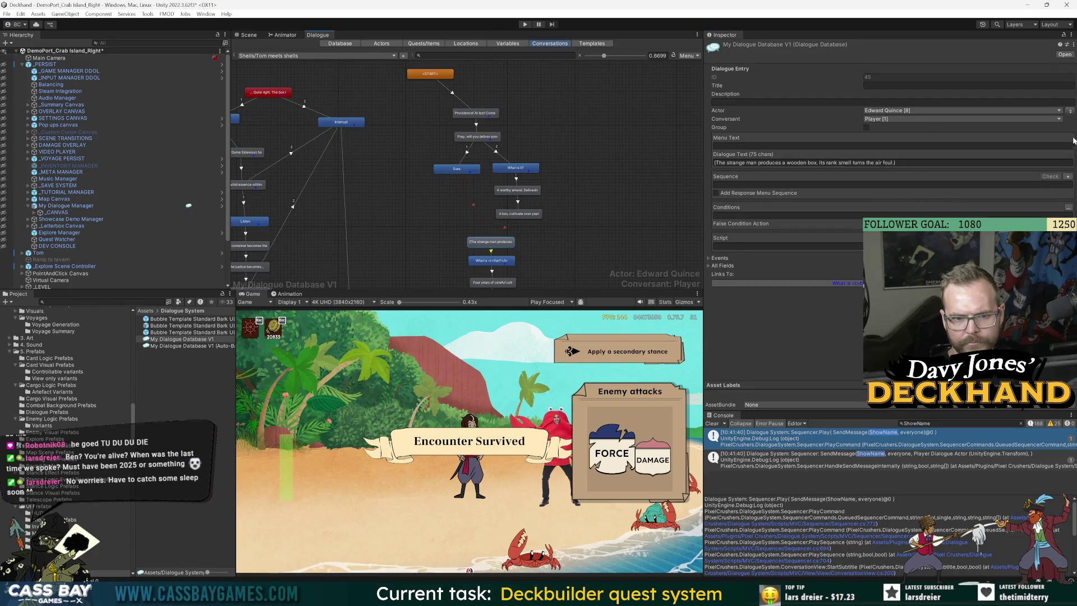
# Step: Append {{Hide}} after {{Panel 0}} in the 'Providence! At last!' entry's sequence, then enter play mode
pyautogui.click(471, 113)
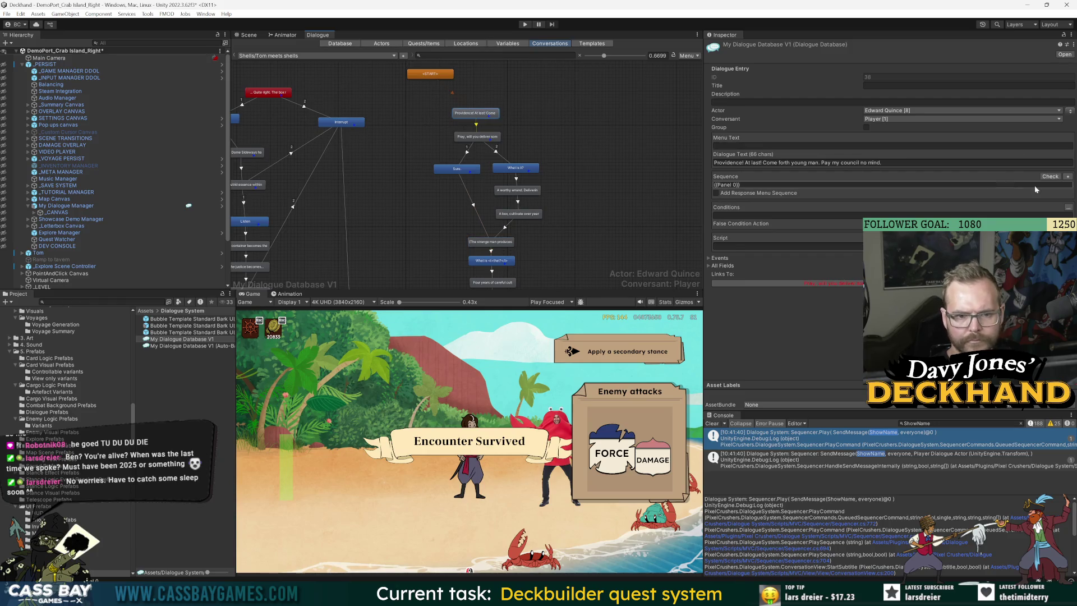
pyautogui.click(1068, 177)
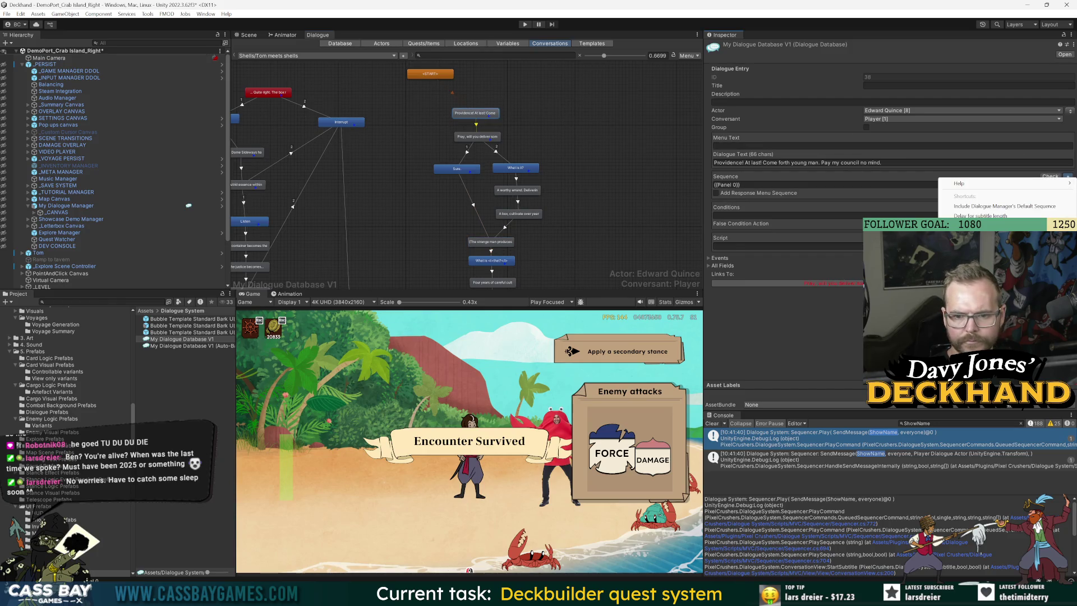
pyautogui.click(981, 252)
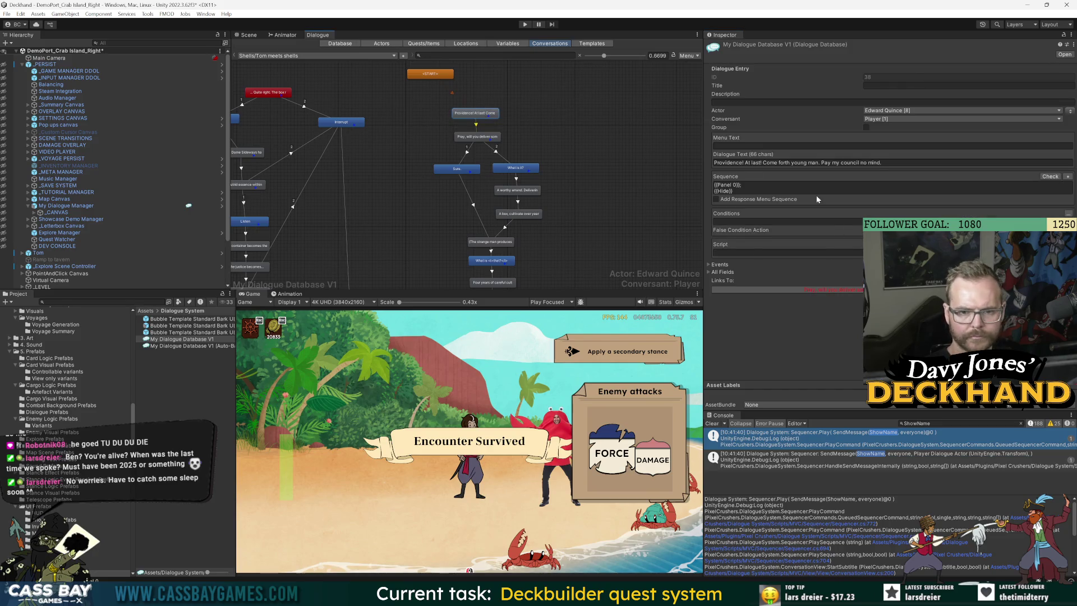
pyautogui.click(524, 24)
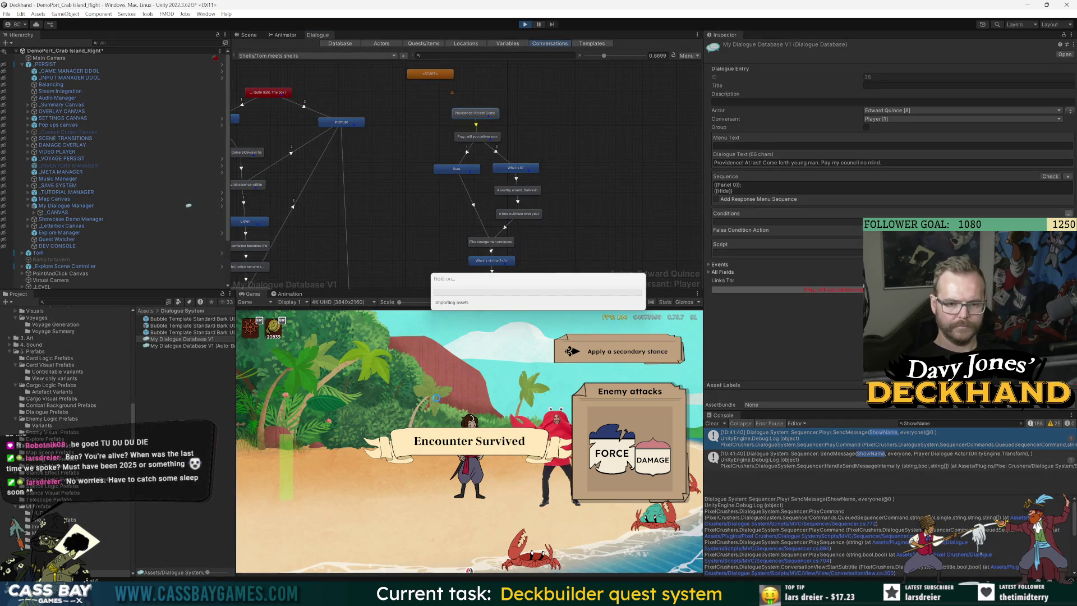
# Step: Filter the Console by HideName, then MySequencer, and start talking to the crab
pyautogui.doubleClick(947, 423)
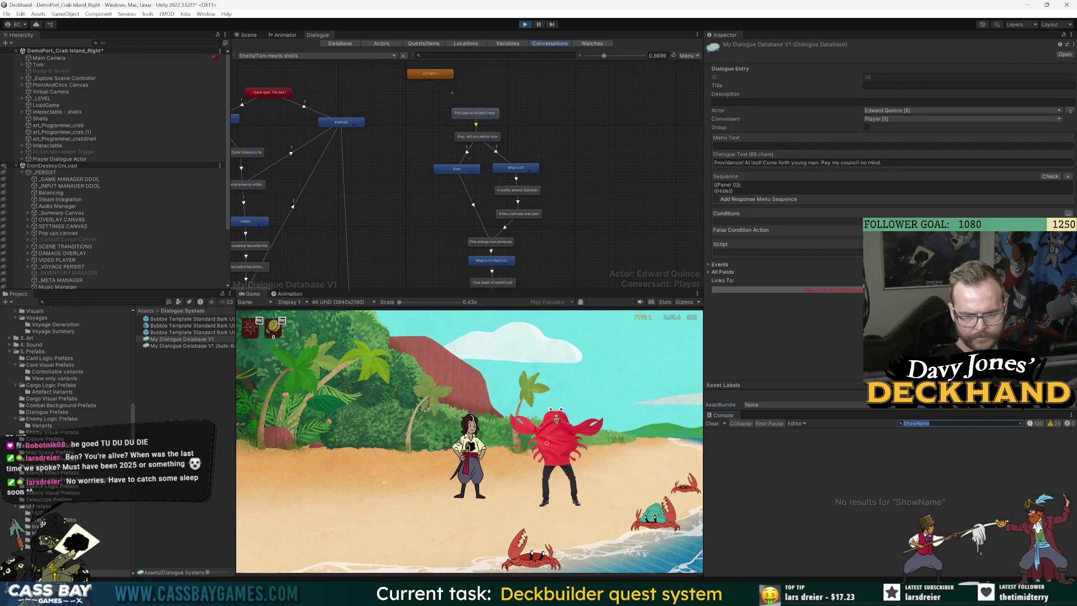
pyautogui.write('Hide')
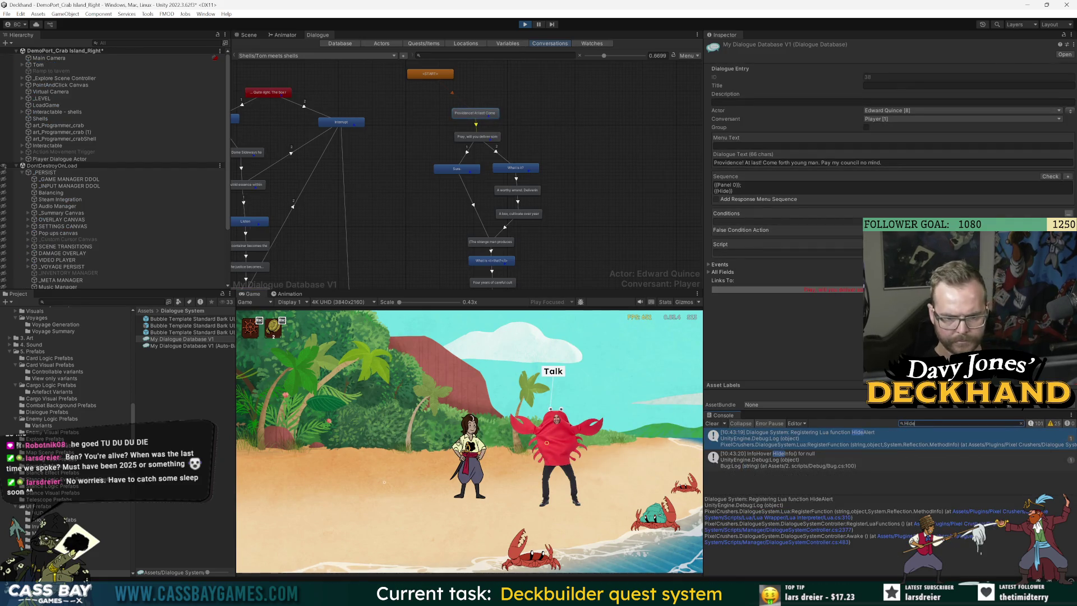
pyautogui.write('Name')
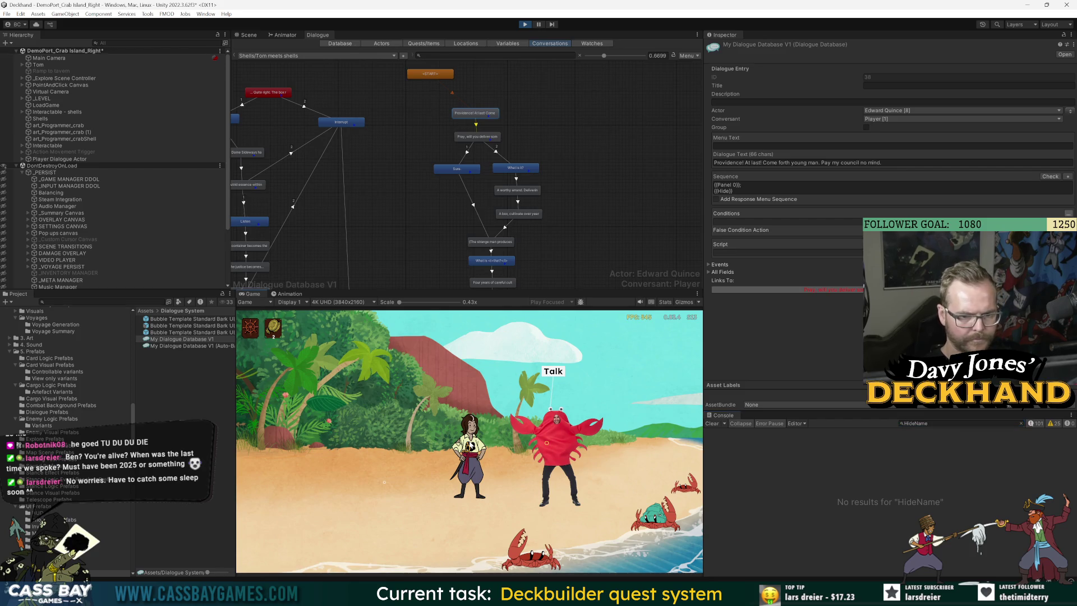
pyautogui.click(553, 371)
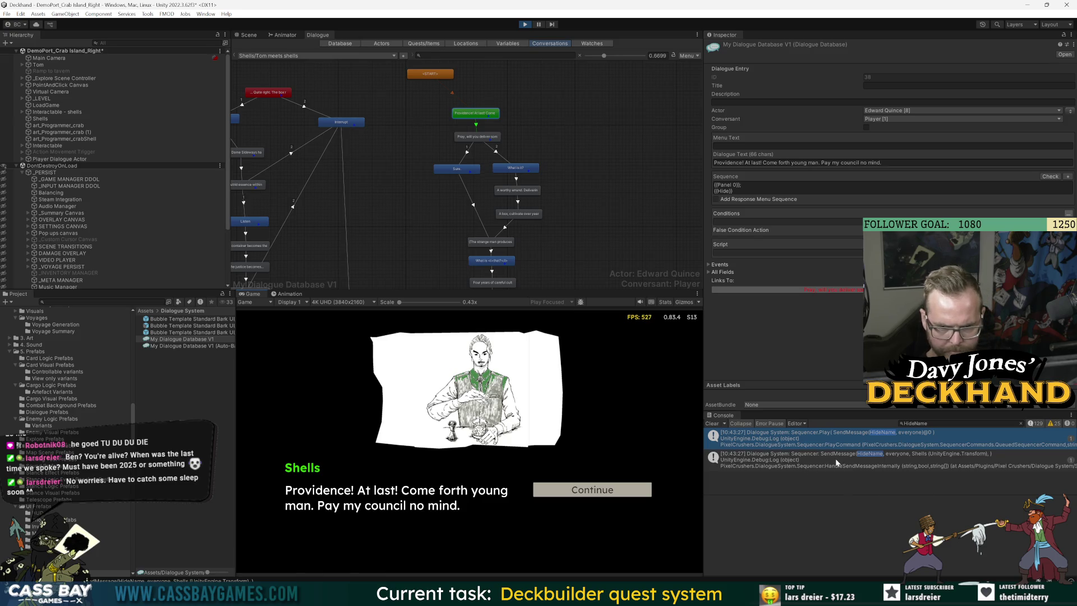
pyautogui.write('MySequencer')
# Step: Continue through Shells' dialogue, answering 'Sure.', until the conversation ends
pyautogui.click(617, 488)
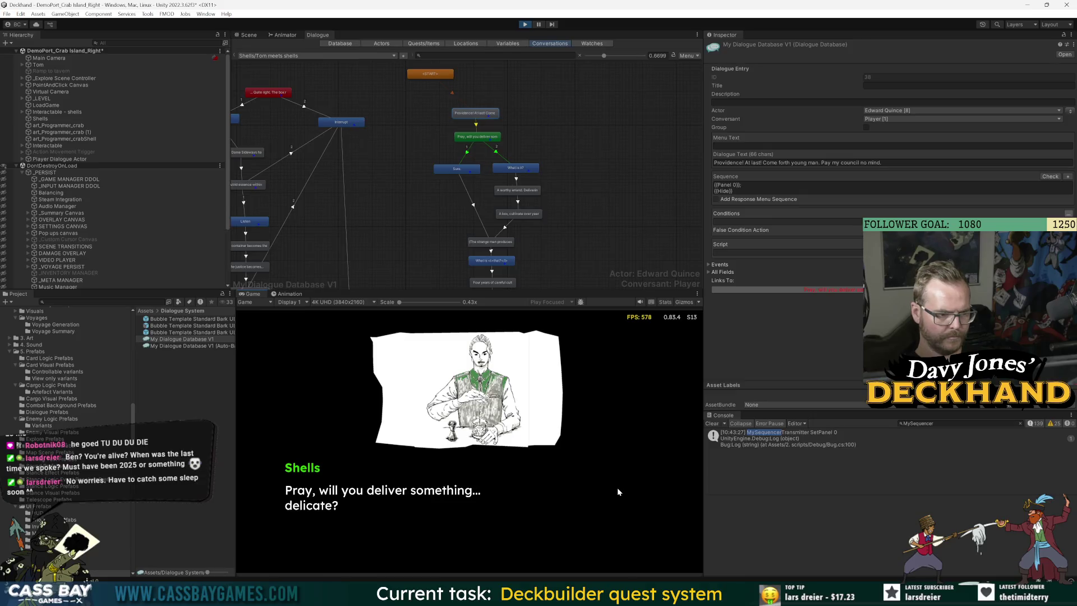
pyautogui.click(617, 489)
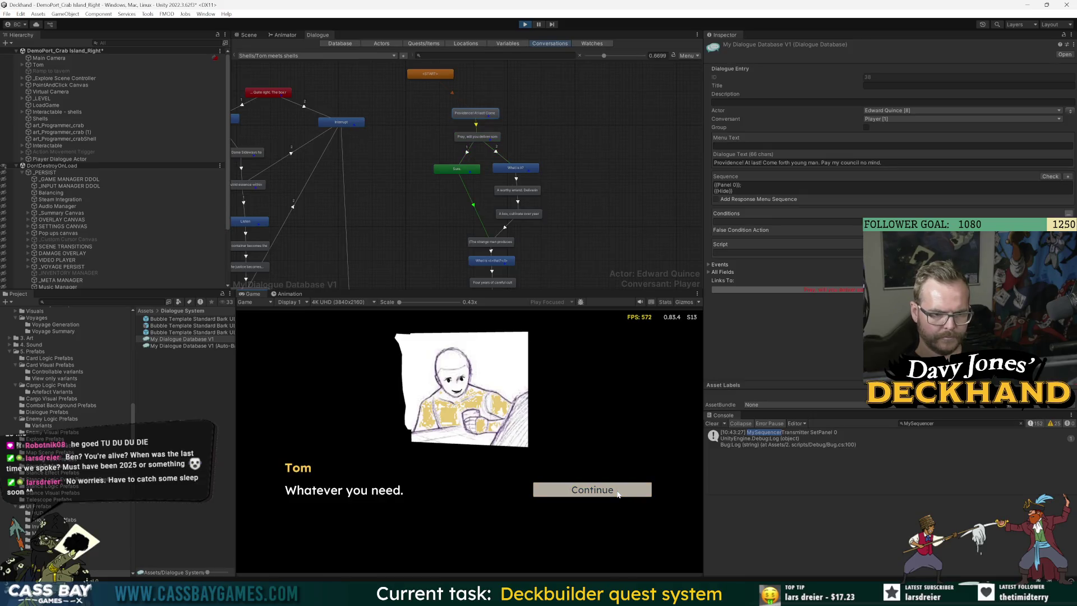
pyautogui.click(617, 492)
pyautogui.click(617, 492)
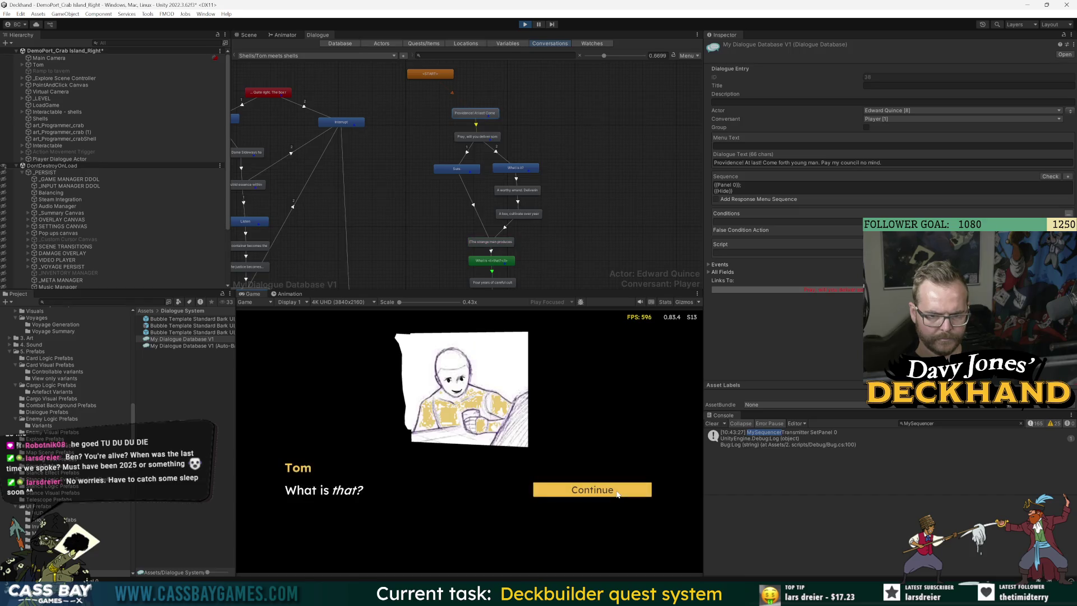
pyautogui.click(617, 492)
pyautogui.click(617, 493)
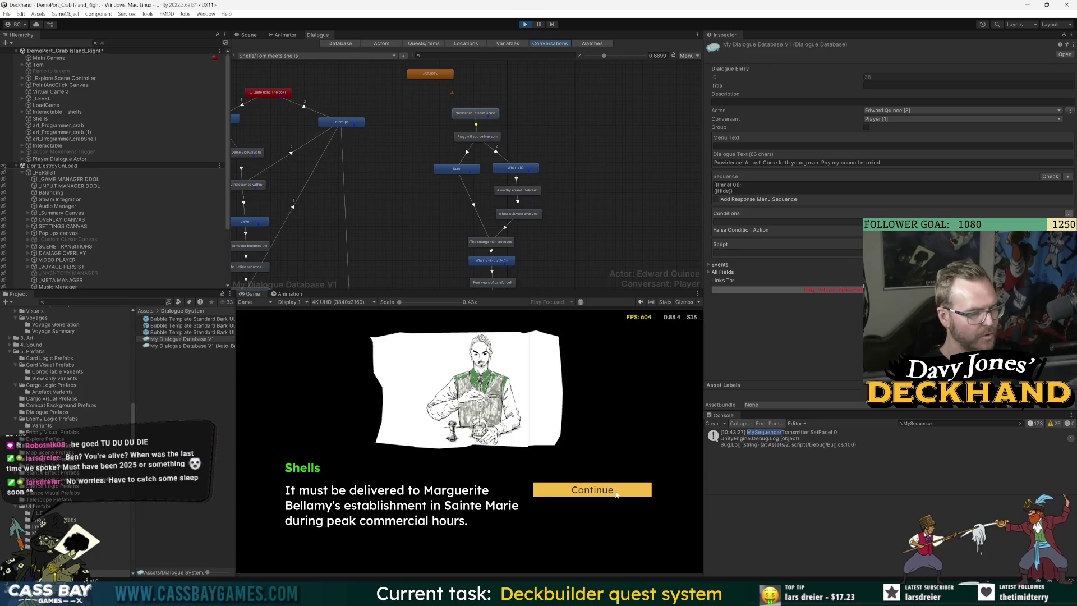
pyautogui.click(616, 492)
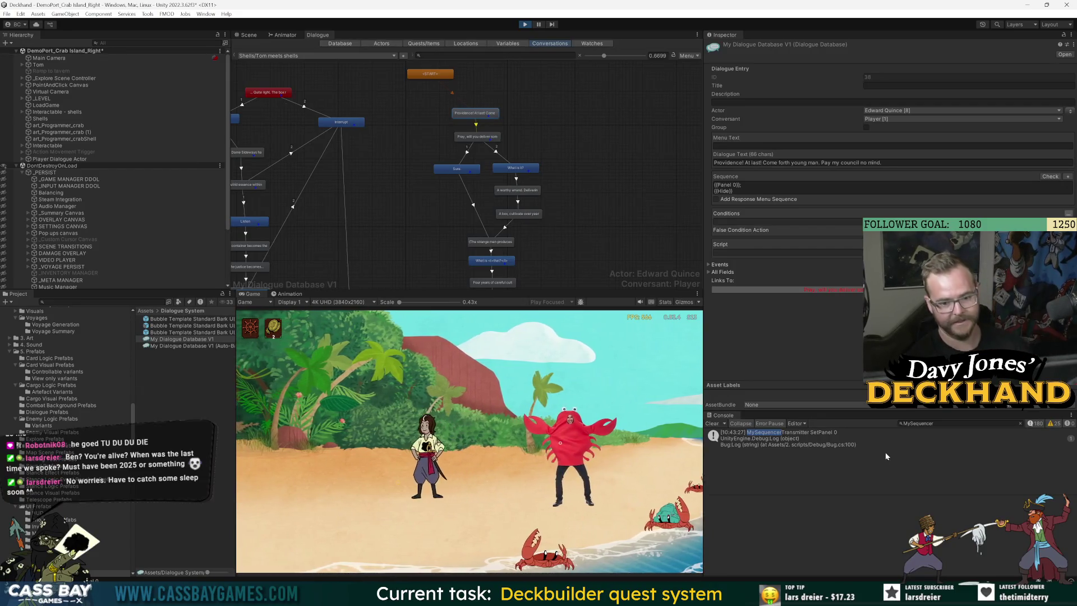
# Step: Walk the pirate to the crab, replay the dialogue to the delivery question, and stop play mode
pyautogui.click(503, 466)
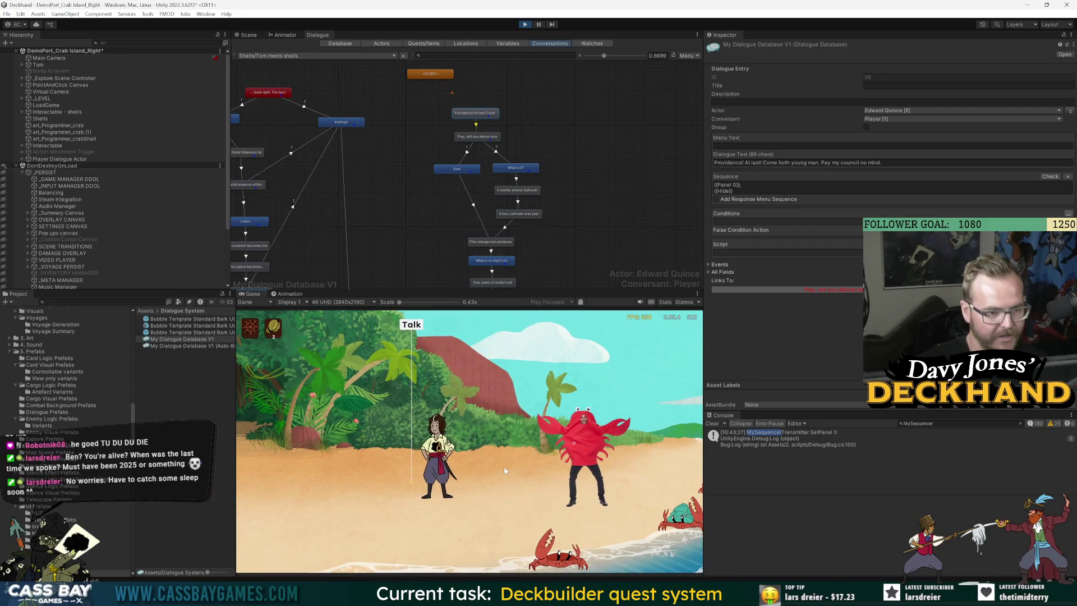
pyautogui.click(556, 399)
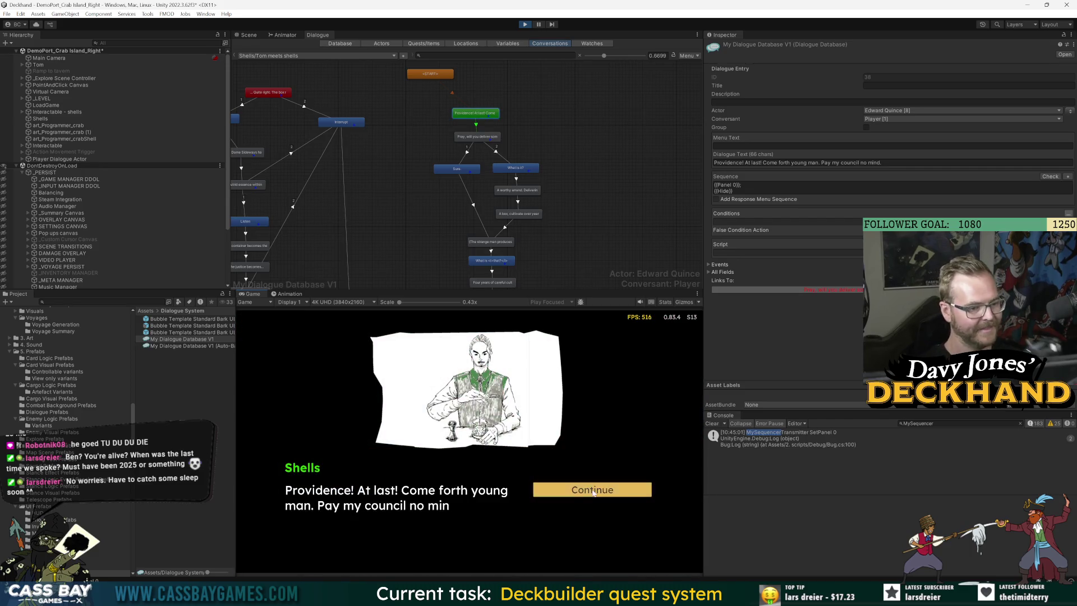
pyautogui.click(594, 491)
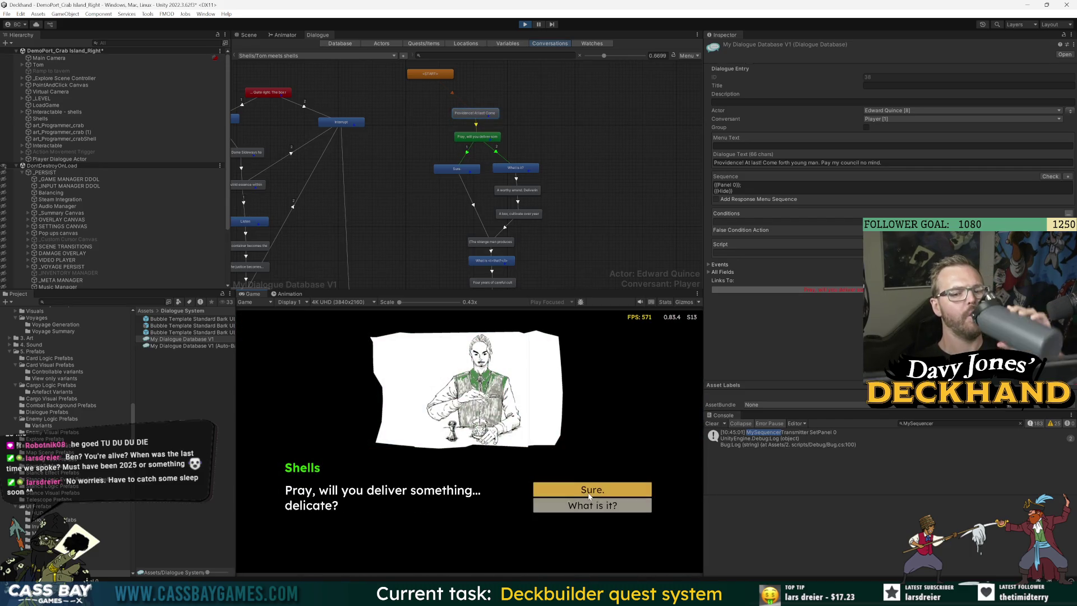
pyautogui.click(524, 24)
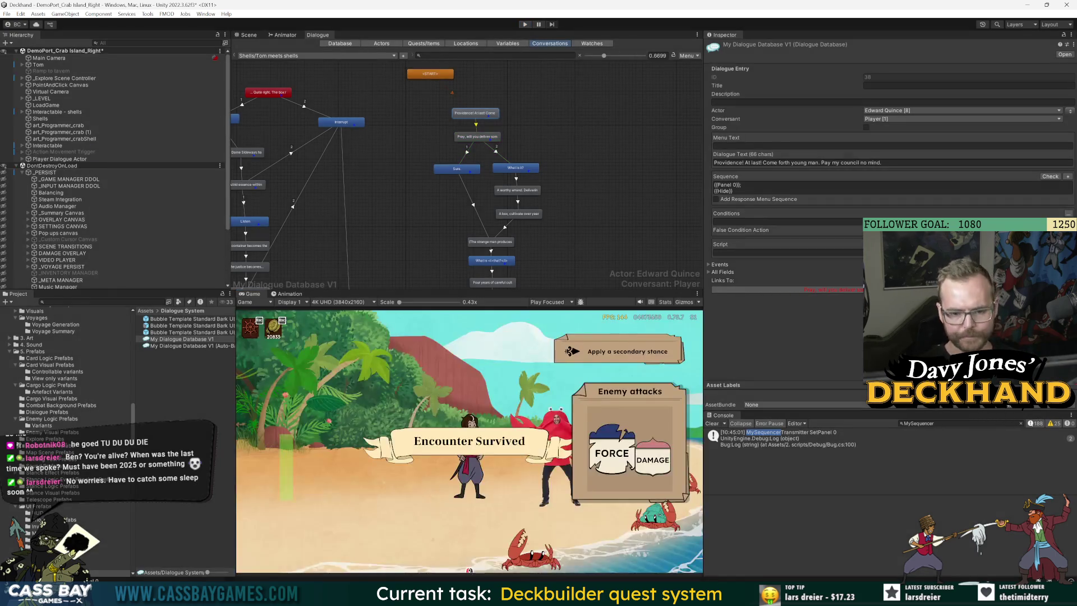
# Step: Open the SetPanel log's stack trace and copy SendMessageToEveryone from Visual Studio back into Unity
pyautogui.click(813, 441)
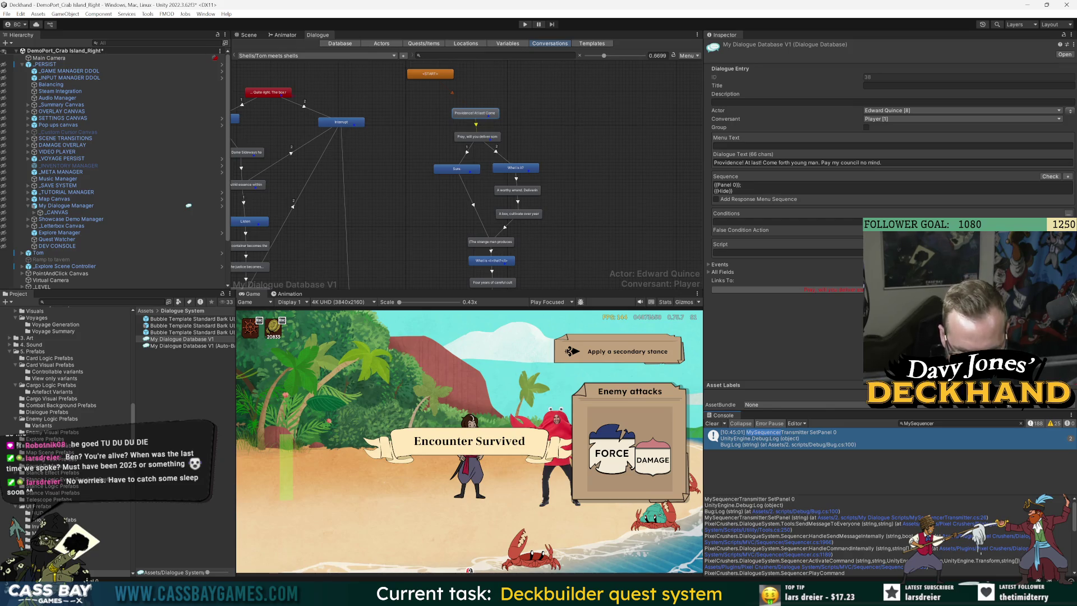
pyautogui.moveTo(795, 523); pyautogui.dragTo(843, 531)
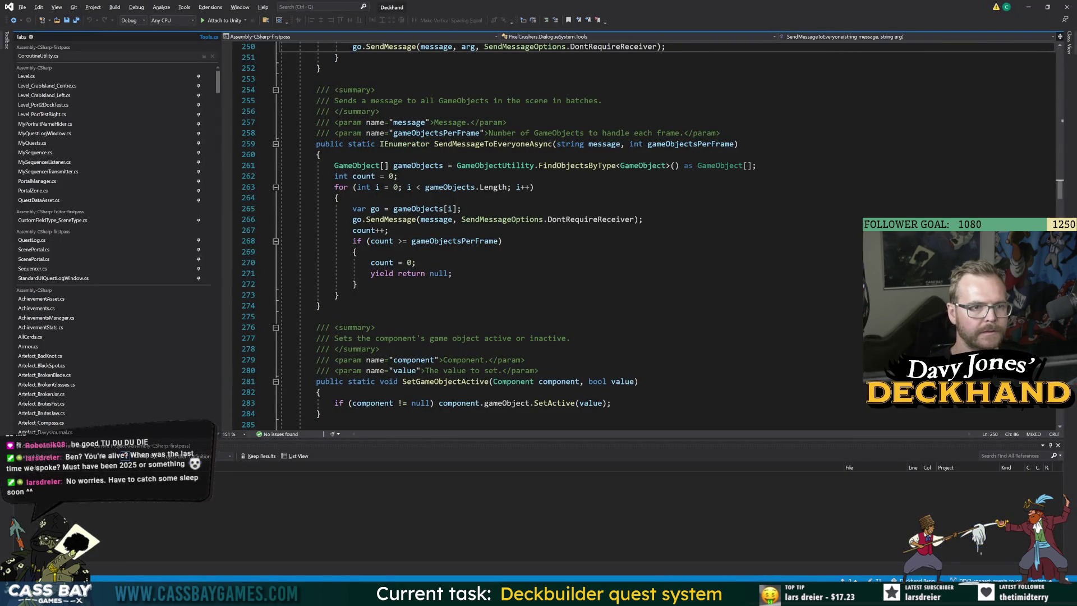
pyautogui.scroll(3, 556, 169)
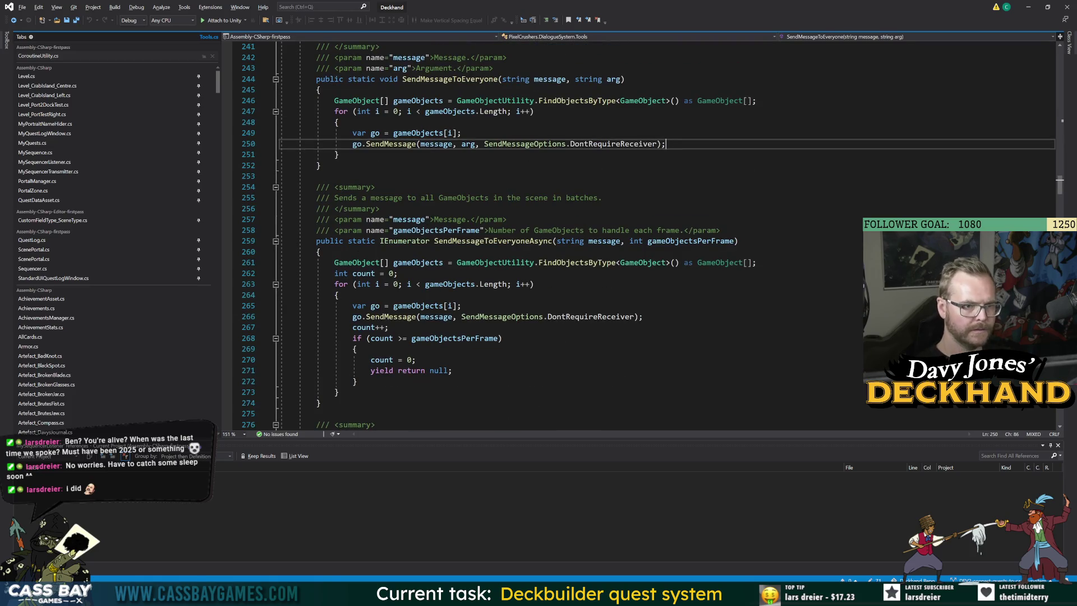
pyautogui.doubleClick(443, 79)
pyautogui.hotkey('ctrl', 'c')
pyautogui.hotkey('alt', 'Tab')
# Step: Filter the Console by SendMessageToEveryone and inspect the SetPanel, CharacterSetCurrentPanel and DialogueFeatureImage logs
pyautogui.click(947, 424)
pyautogui.hotkey('ctrl', 'v')
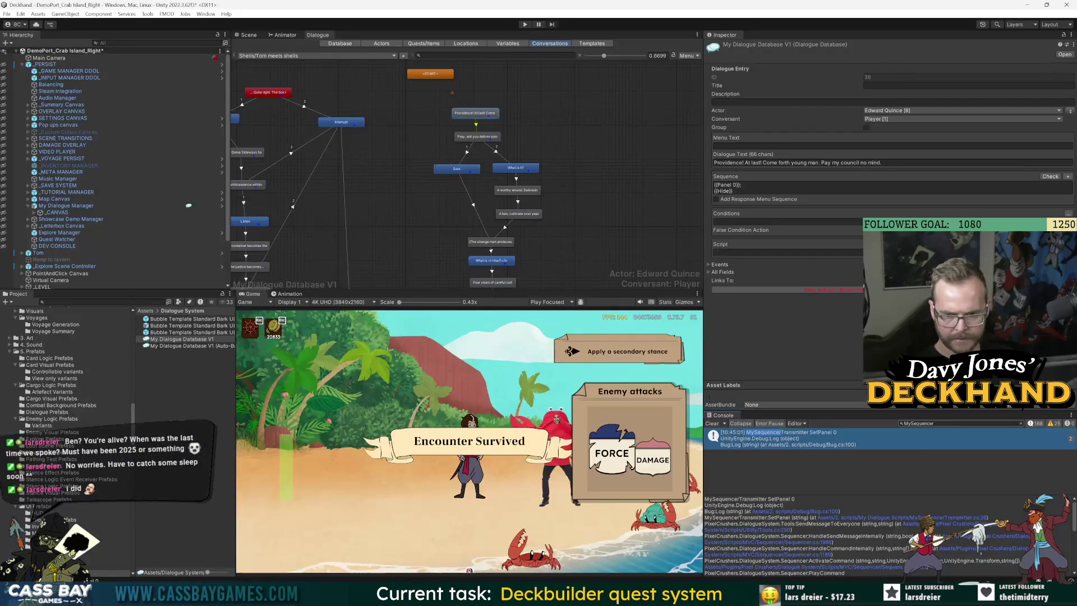
pyautogui.click(832, 455)
pyautogui.click(844, 474)
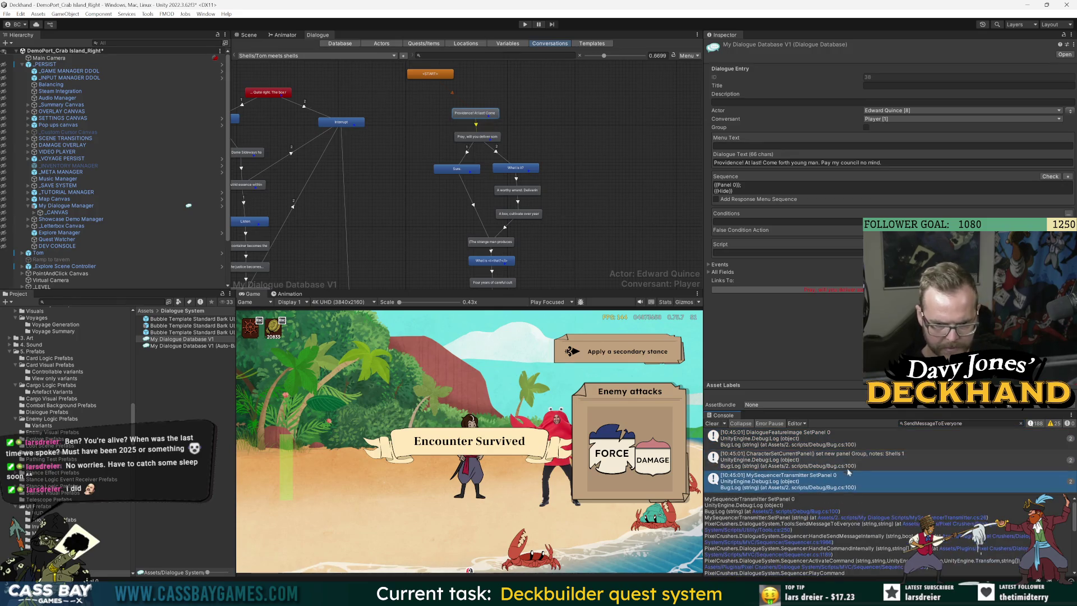
pyautogui.click(850, 464)
pyautogui.click(851, 442)
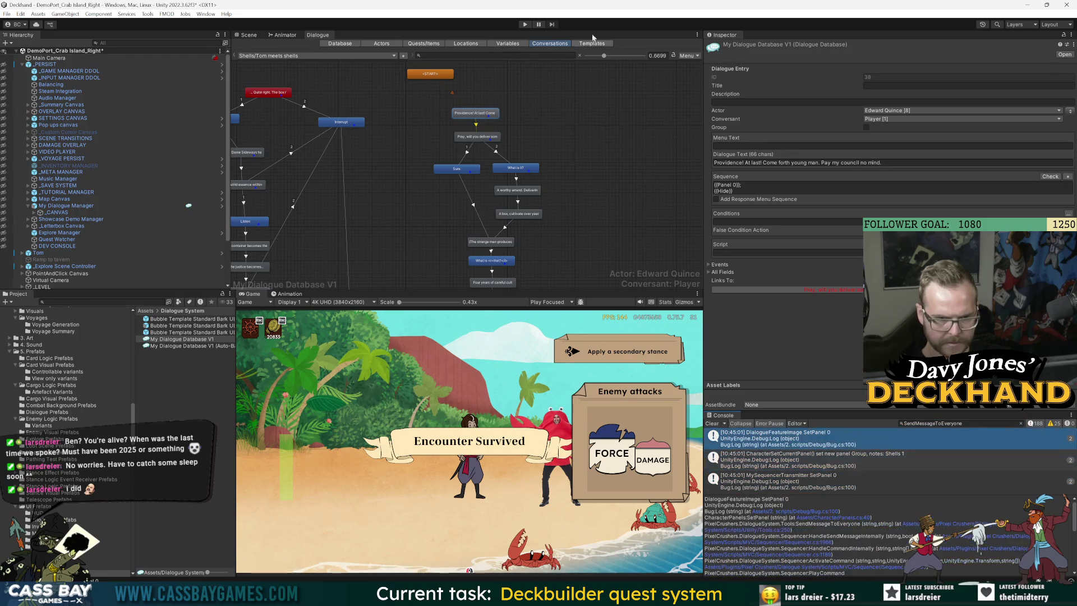
# Step: Retest the crab conversation, check the MySequencerTransmitter and DialogueFeatureImage logs, then stop play mode
pyautogui.hotkey('ctrl', 'p')
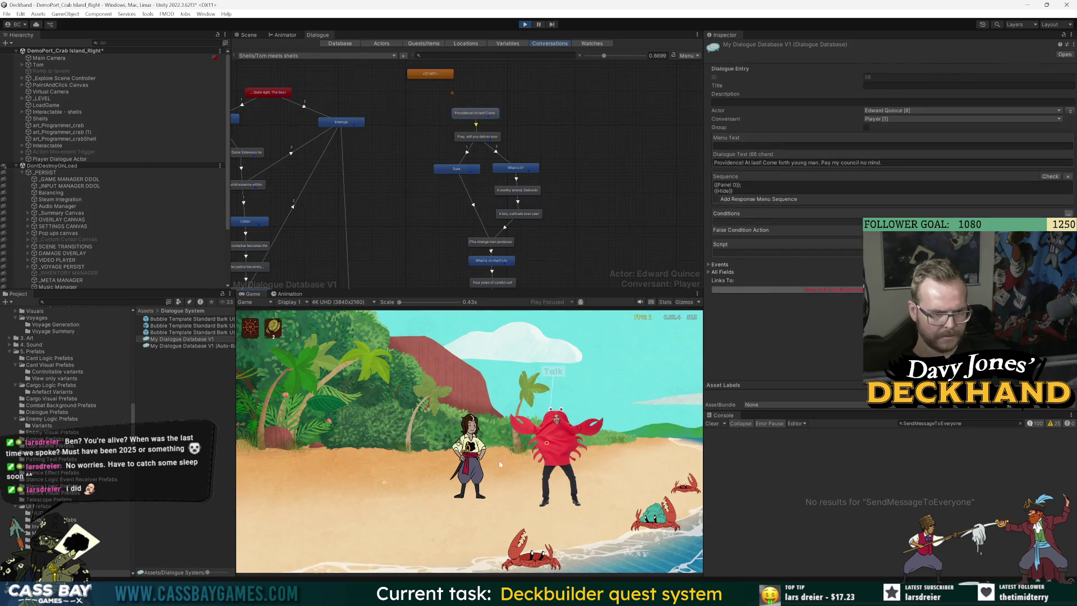
pyautogui.click(555, 374)
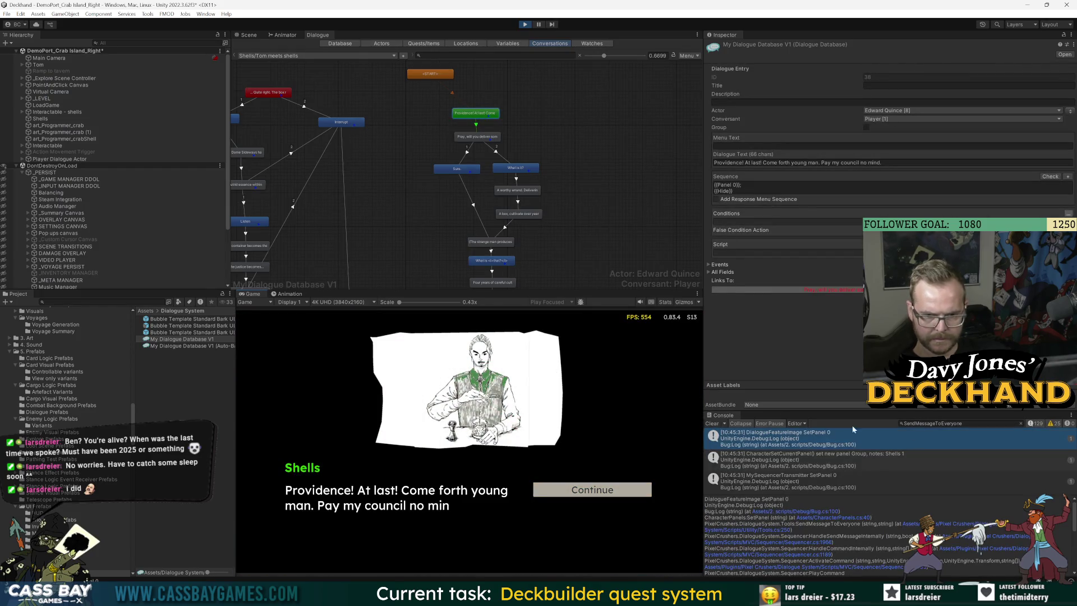
pyautogui.click(828, 457)
pyautogui.click(844, 482)
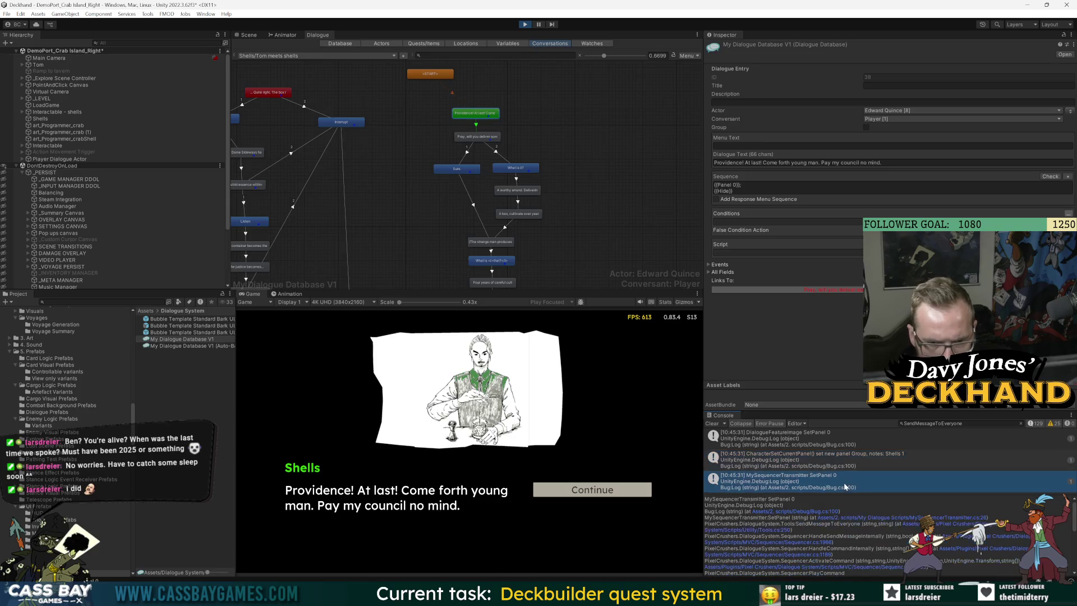
pyautogui.click(873, 445)
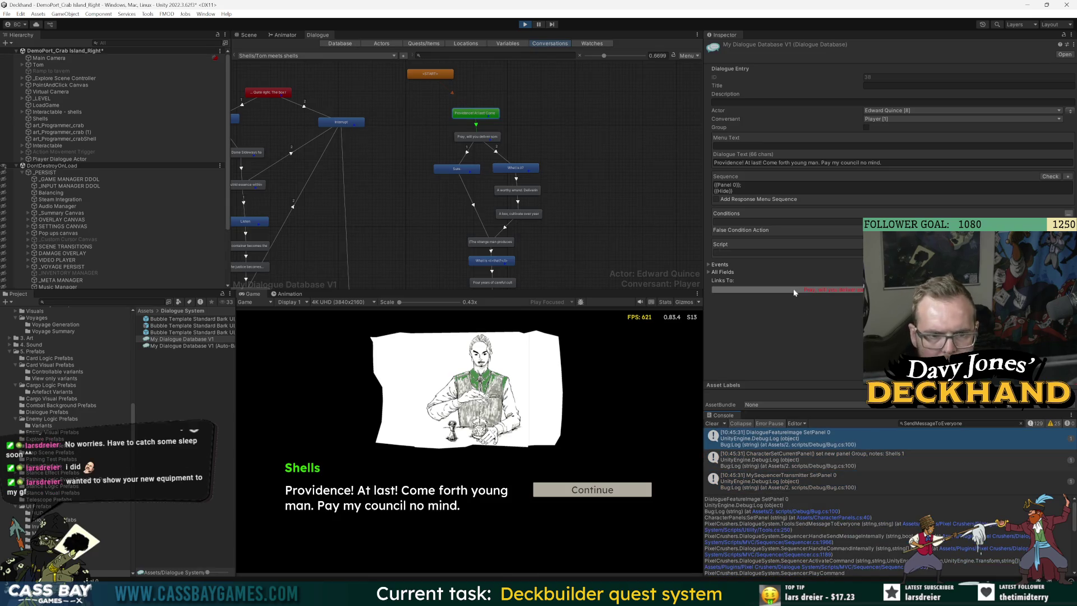
pyautogui.click(733, 191)
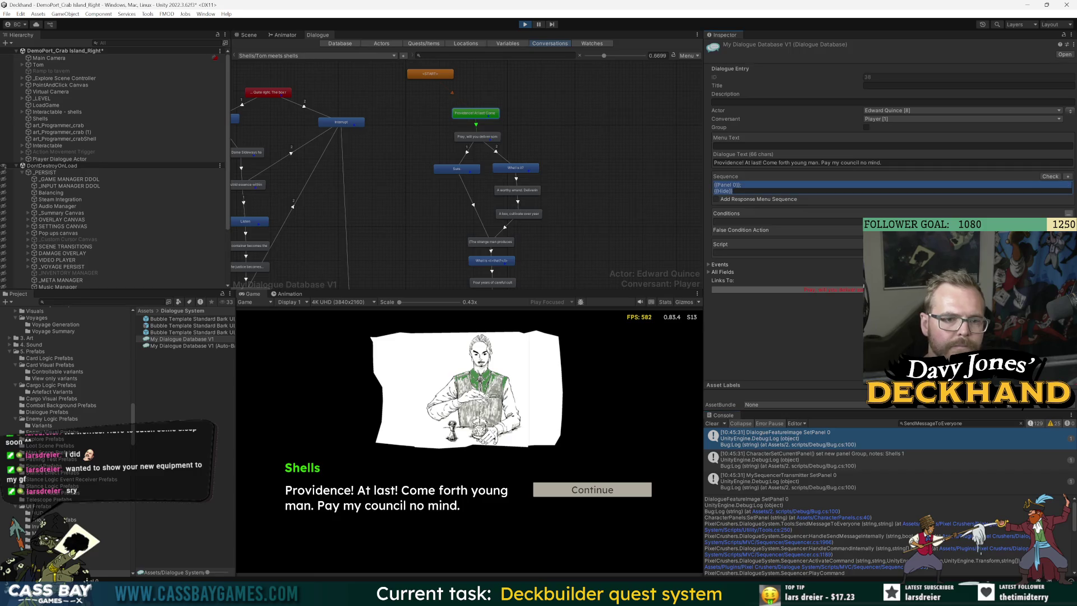
pyautogui.click(525, 24)
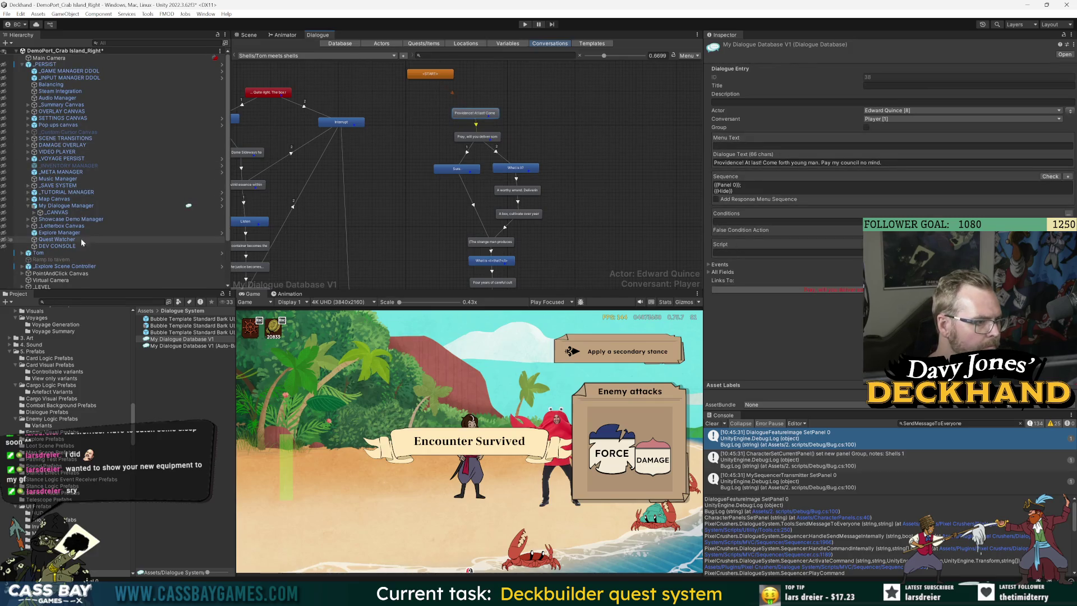
# Step: Select My Dialogue Manager under _PERSIST and scroll down to its Sequencer Shortcuts
pyautogui.click(45, 63)
pyautogui.click(788, 78)
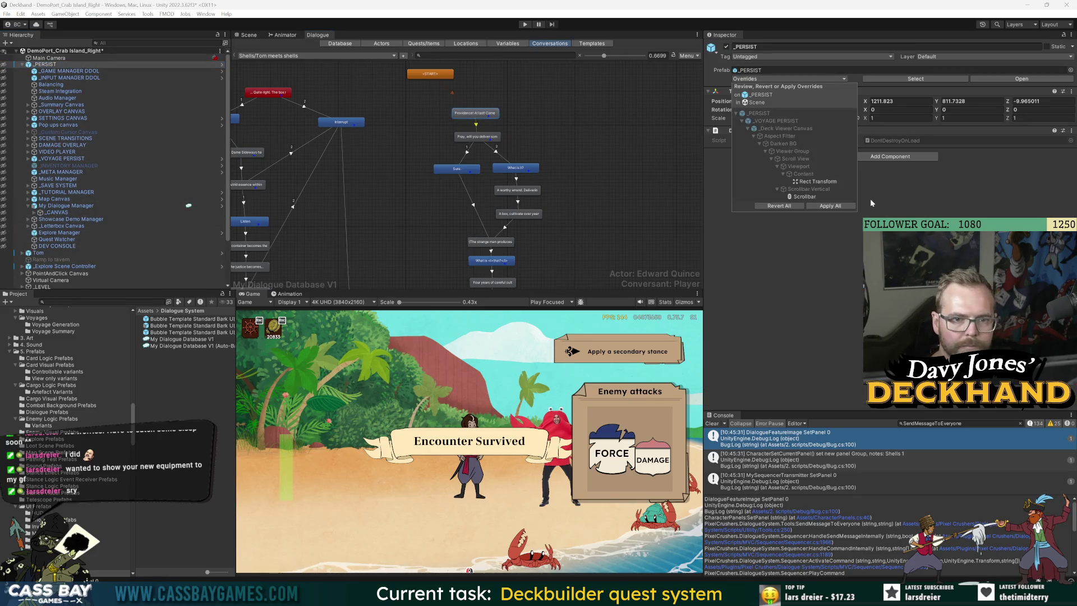
pyautogui.click(72, 206)
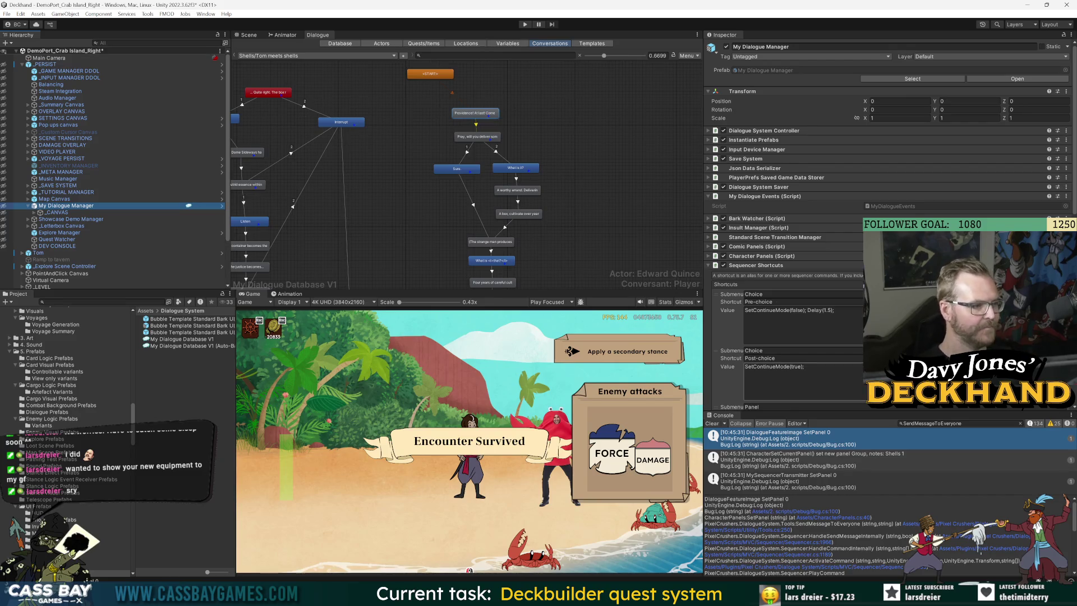
pyautogui.scroll(-5, 785, 236)
pyautogui.scroll(-3, 785, 224)
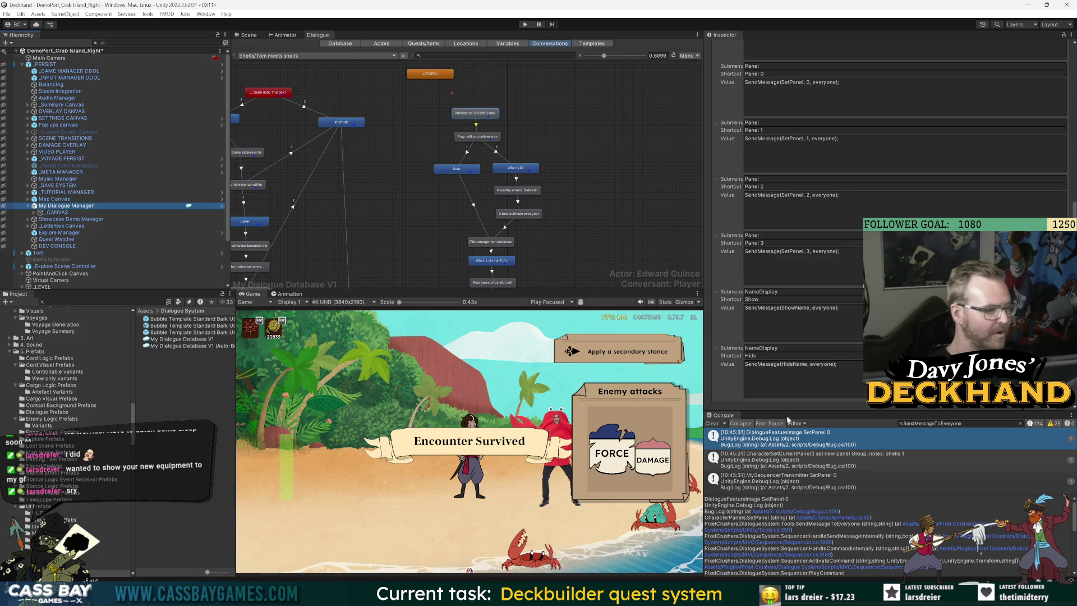
# Step: Insert '0,' as the middle argument in the NameDisplay Show and Hide SendMessage values
pyautogui.click(839, 365)
pyautogui.click(840, 308)
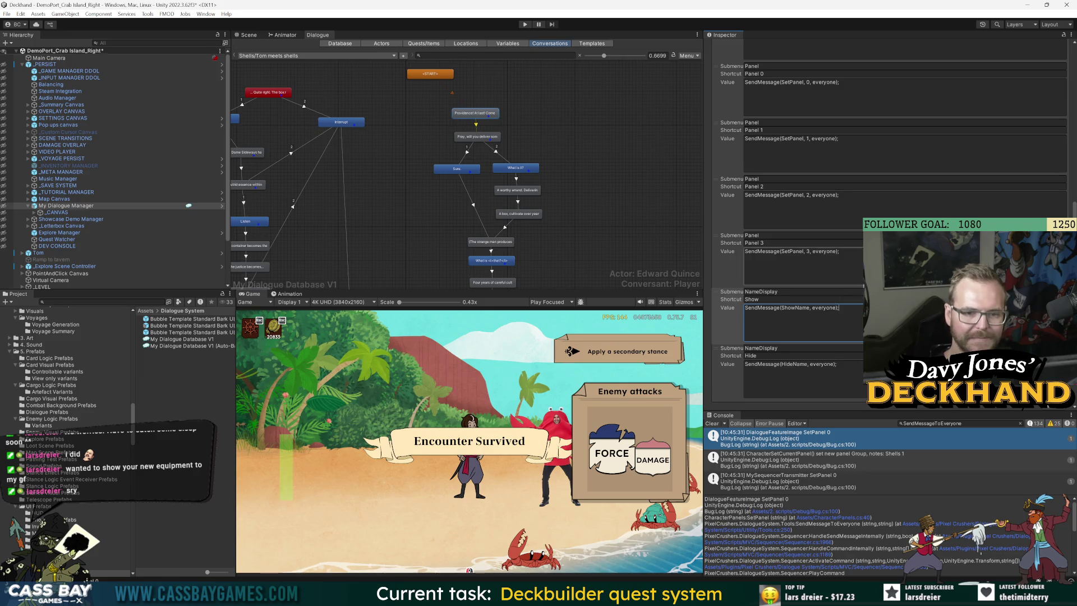
pyautogui.click(812, 308)
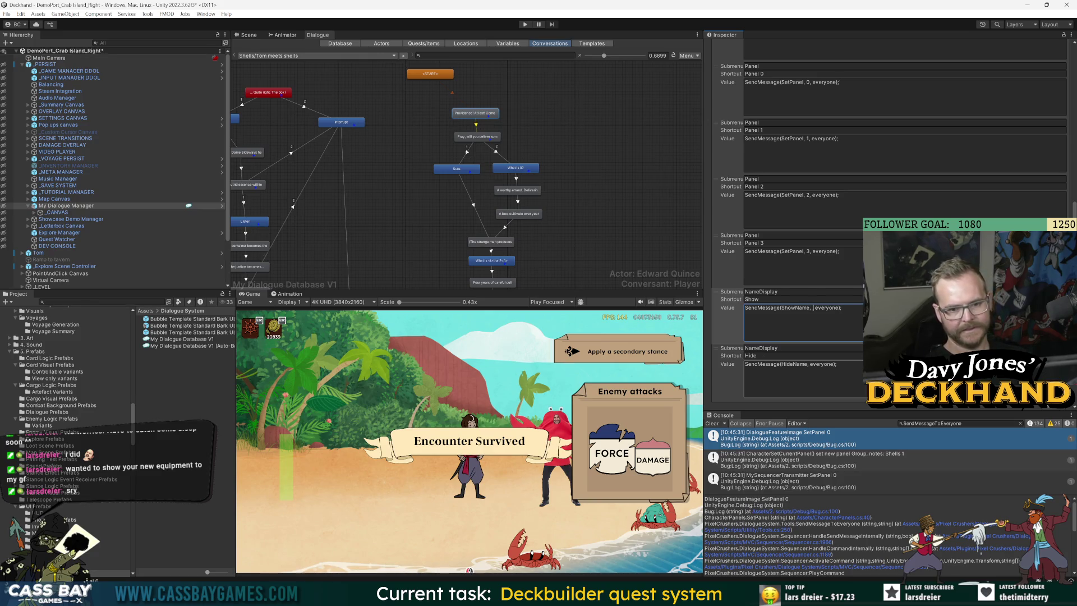
pyautogui.press('BackSpace')
pyautogui.write('0,')
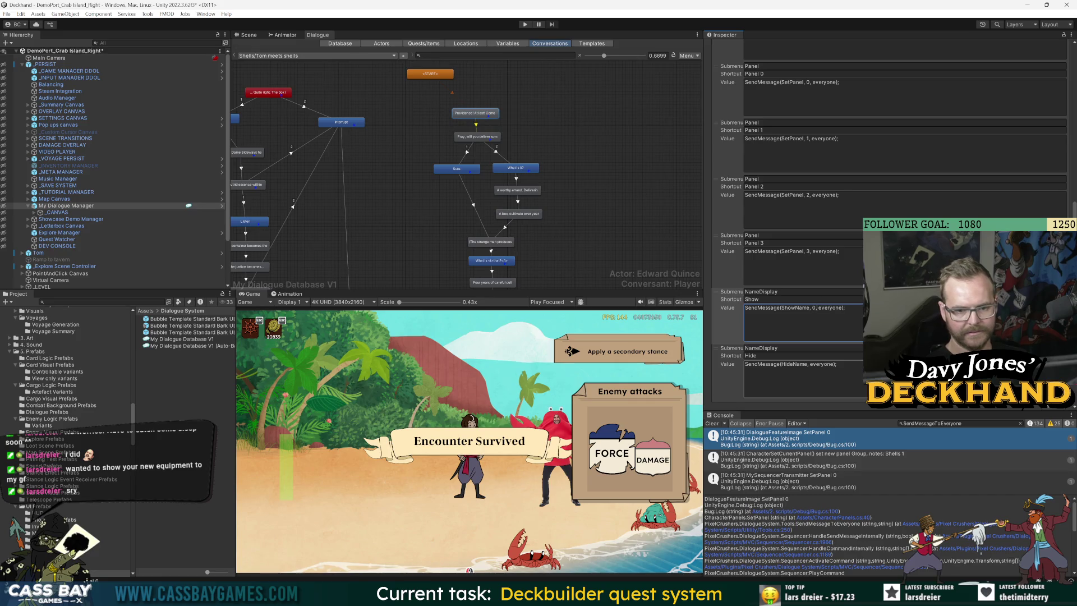
pyautogui.click(810, 364)
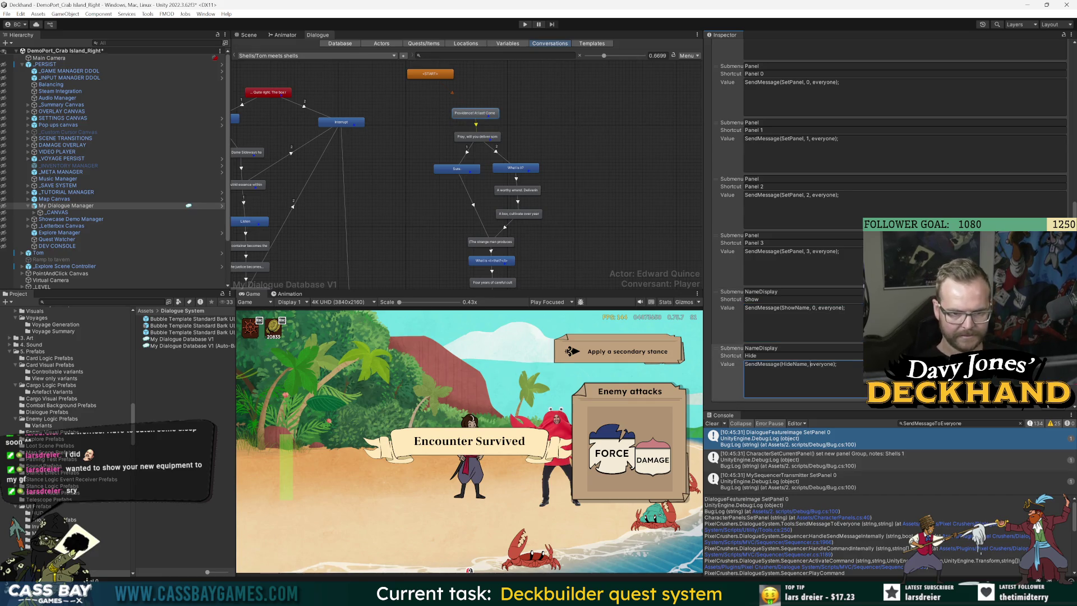
pyautogui.write('0,')
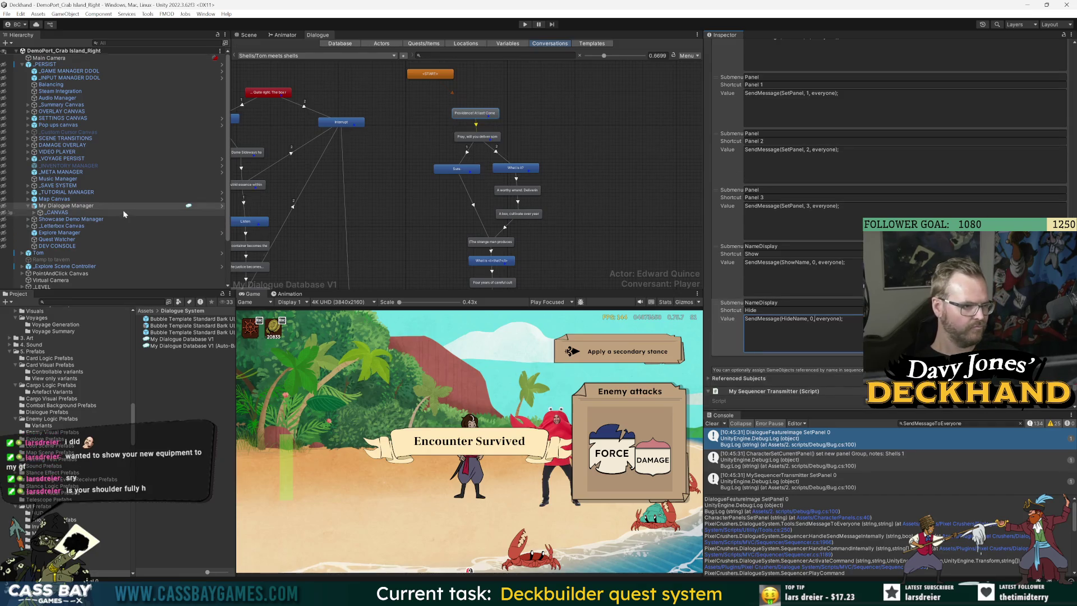
# Step: Apply all prefab overrides on _PERSIST
pyautogui.click(89, 64)
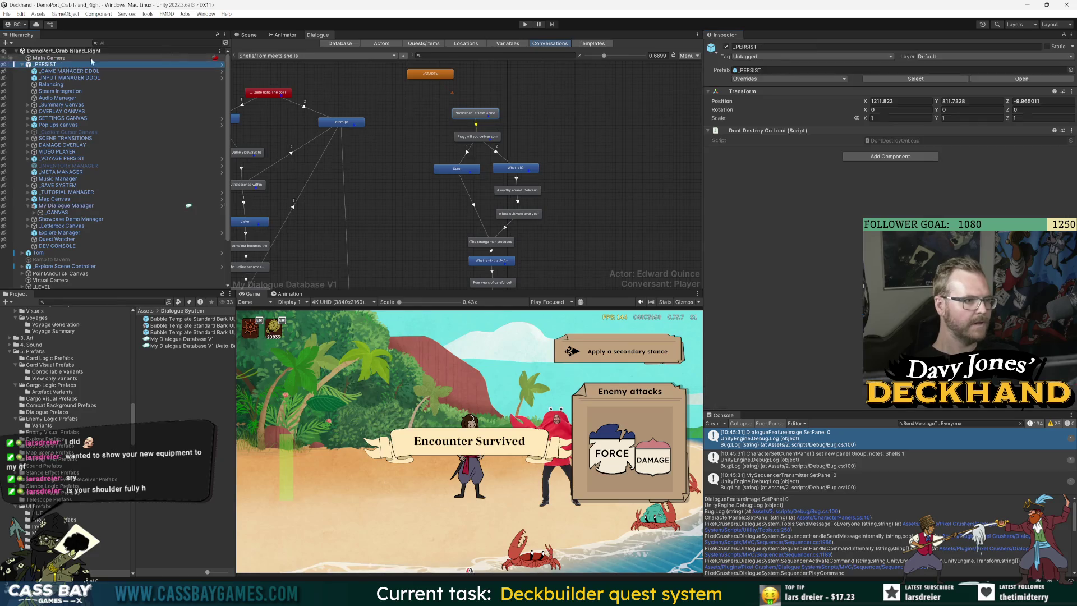
pyautogui.click(771, 79)
pyautogui.click(843, 221)
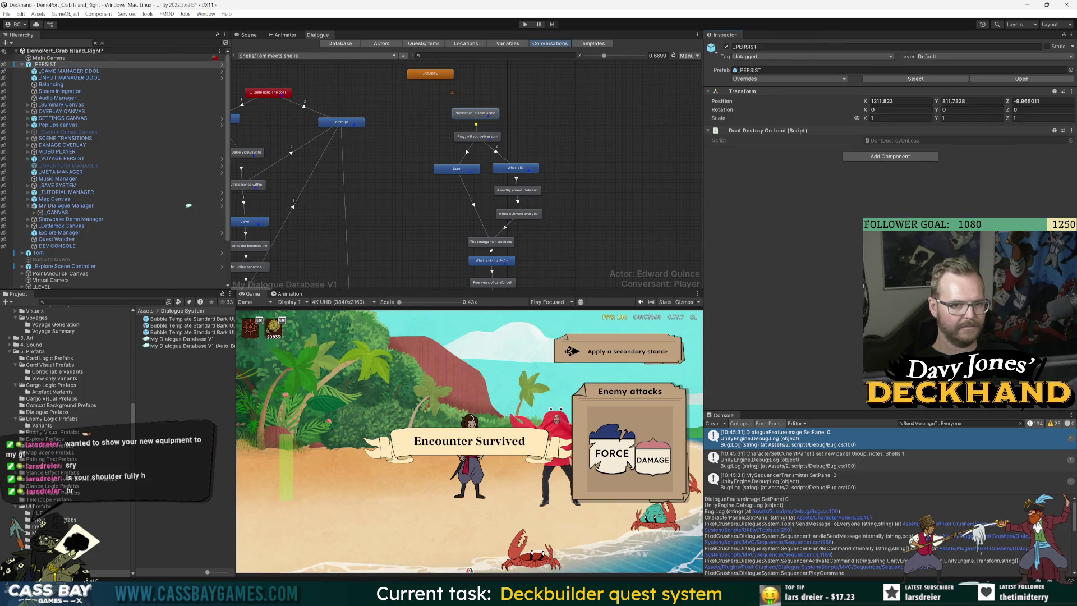
# Step: Play, talk to the crab, and open the code behind the MySequencerTransmitter HideName log
pyautogui.click(523, 24)
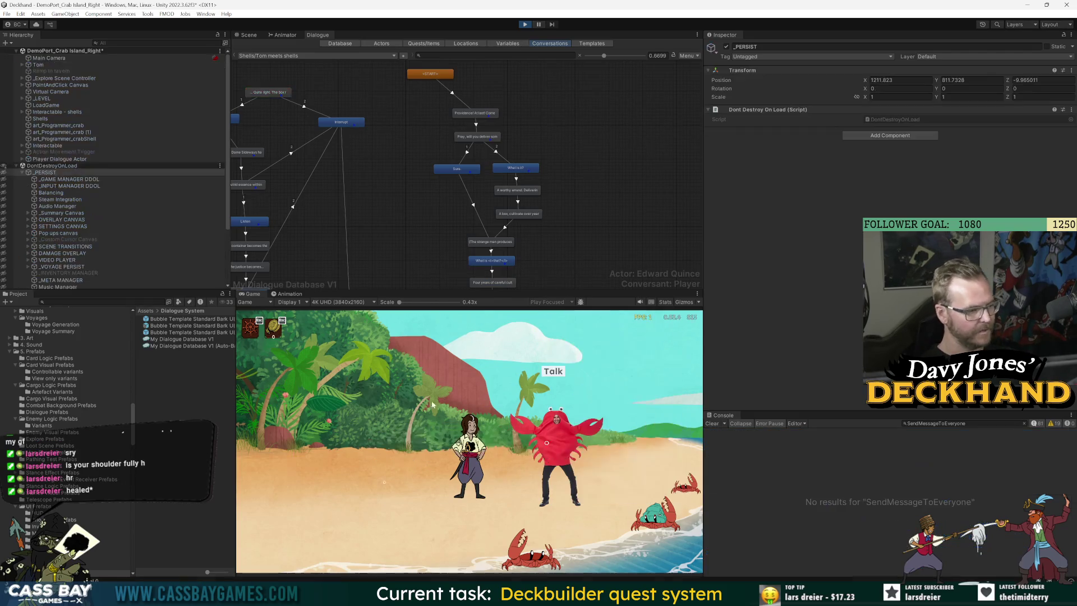
pyautogui.click(550, 378)
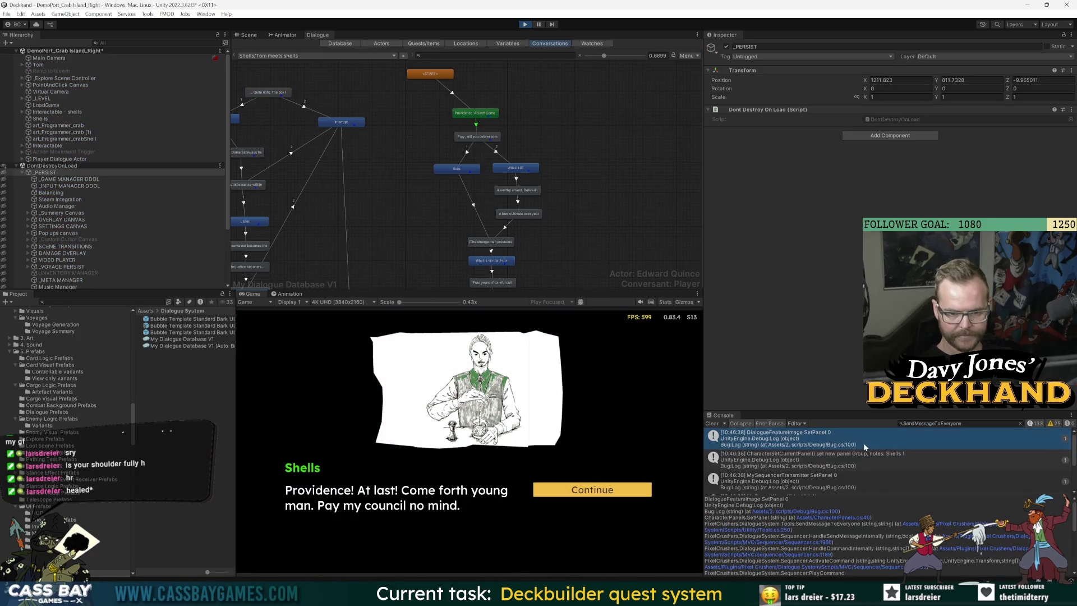
pyautogui.scroll(-3, 835, 463)
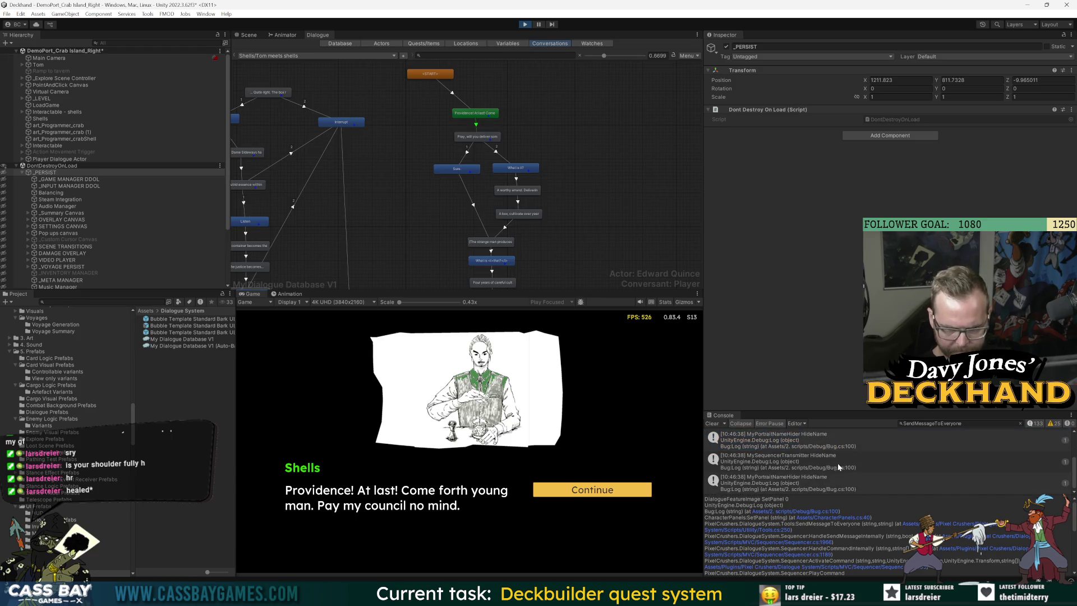
pyautogui.click(878, 465)
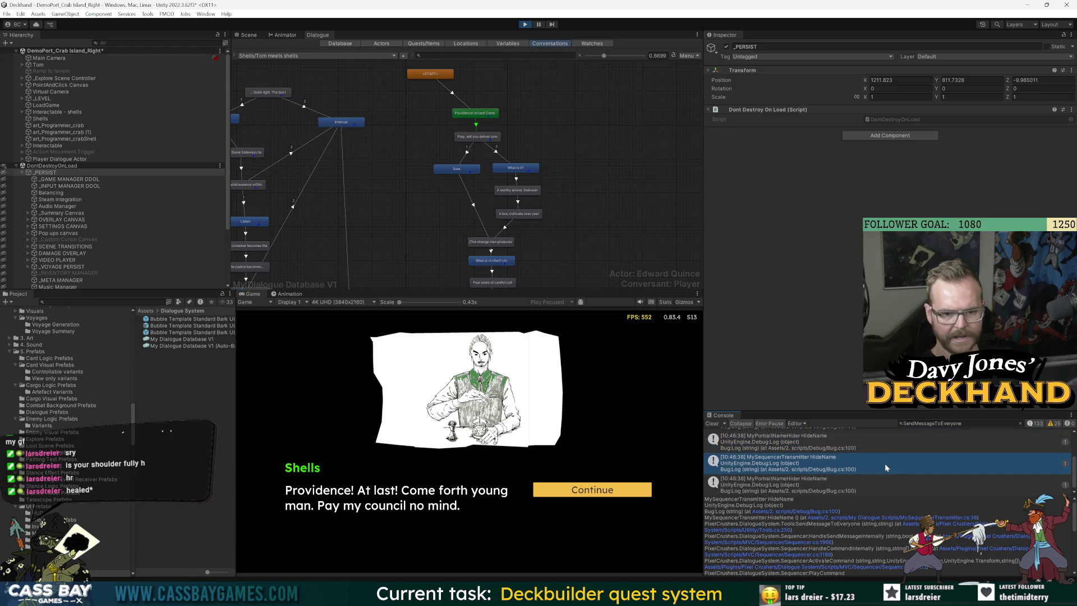
pyautogui.scroll(-1, 886, 461)
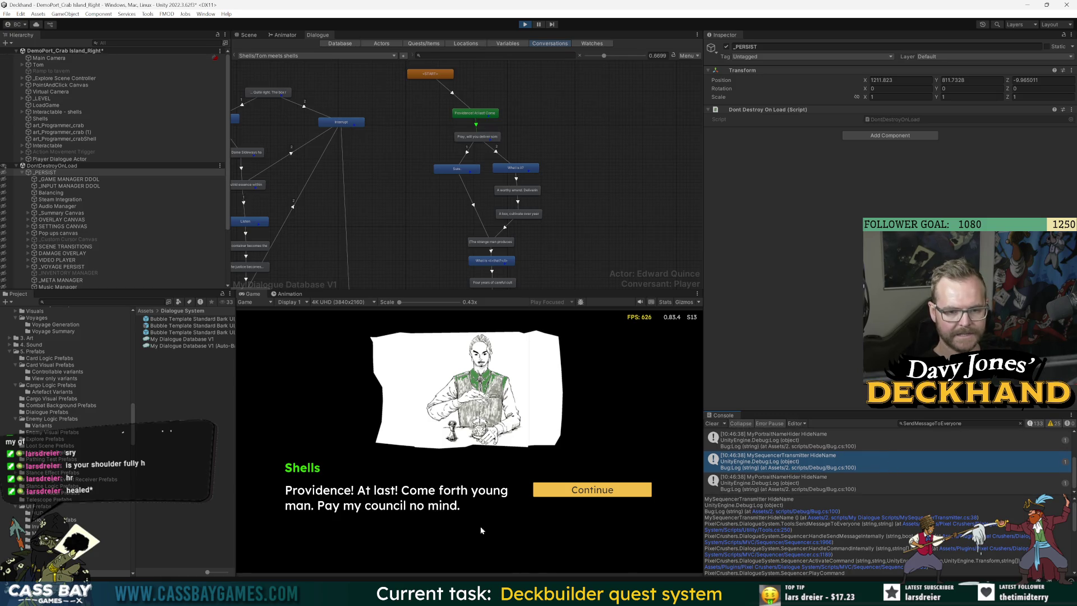
pyautogui.scroll(1, 873, 465)
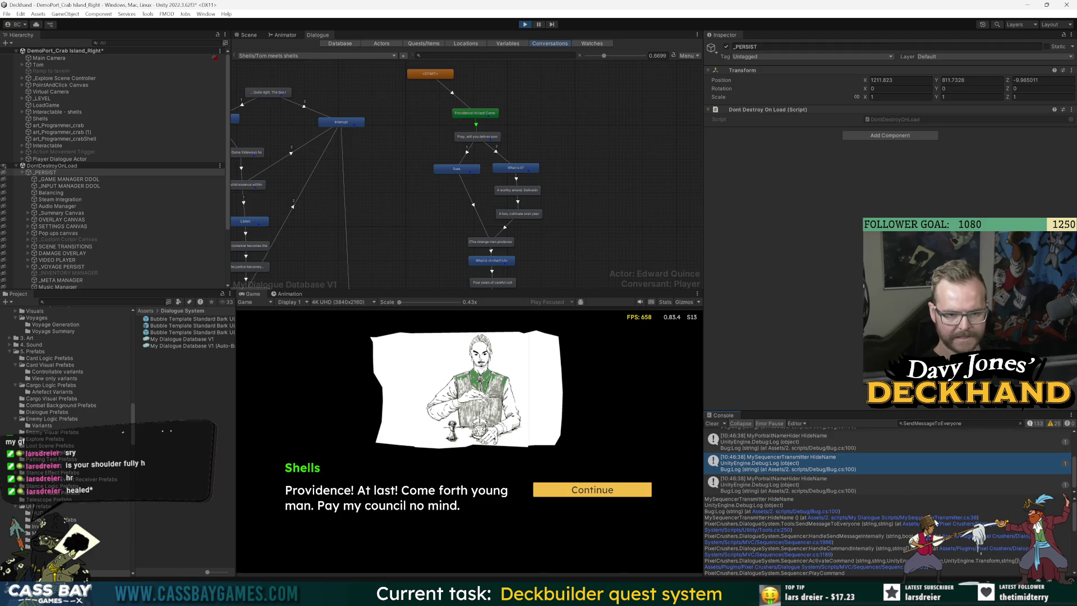
pyautogui.click(872, 518)
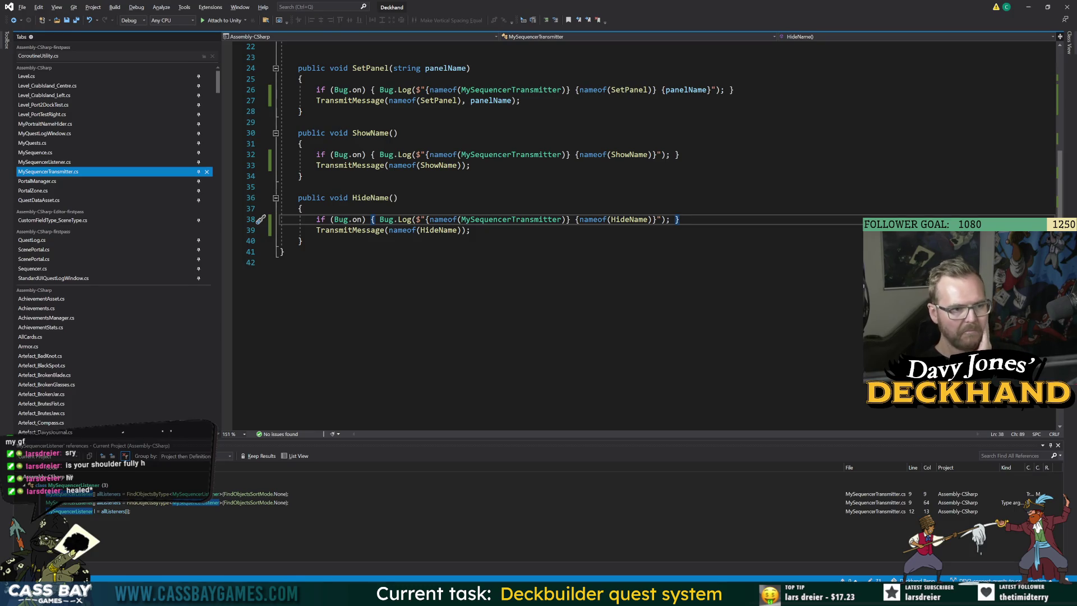
# Step: Review ShowName and HideName in MySequencerTransmitter.cs, then inspect Unity's MyPortraitNameHider log entry
pyautogui.scroll(1, 561, 168)
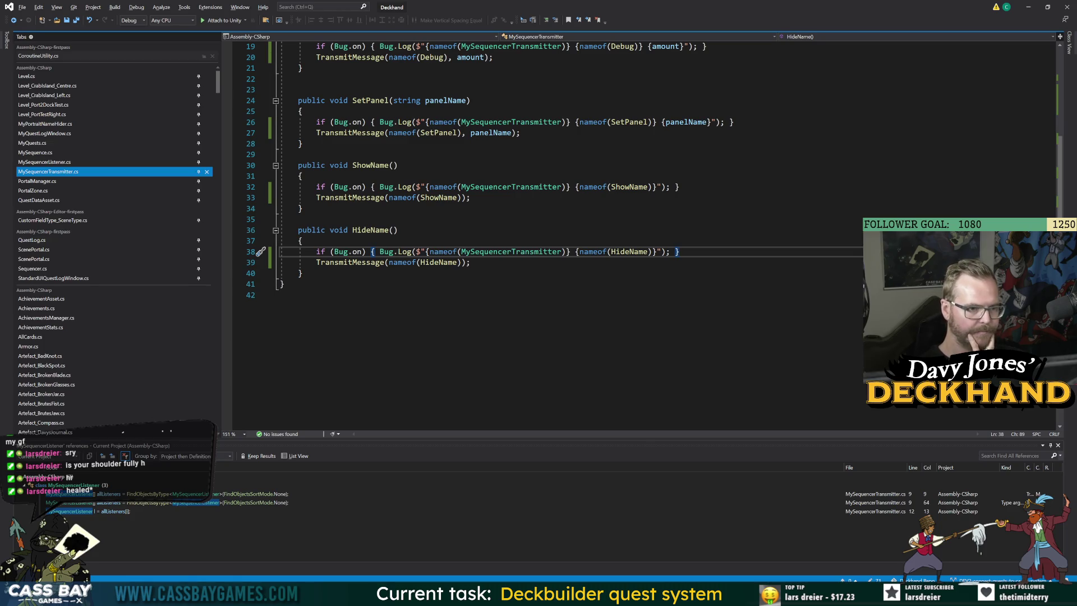
pyautogui.click(389, 165)
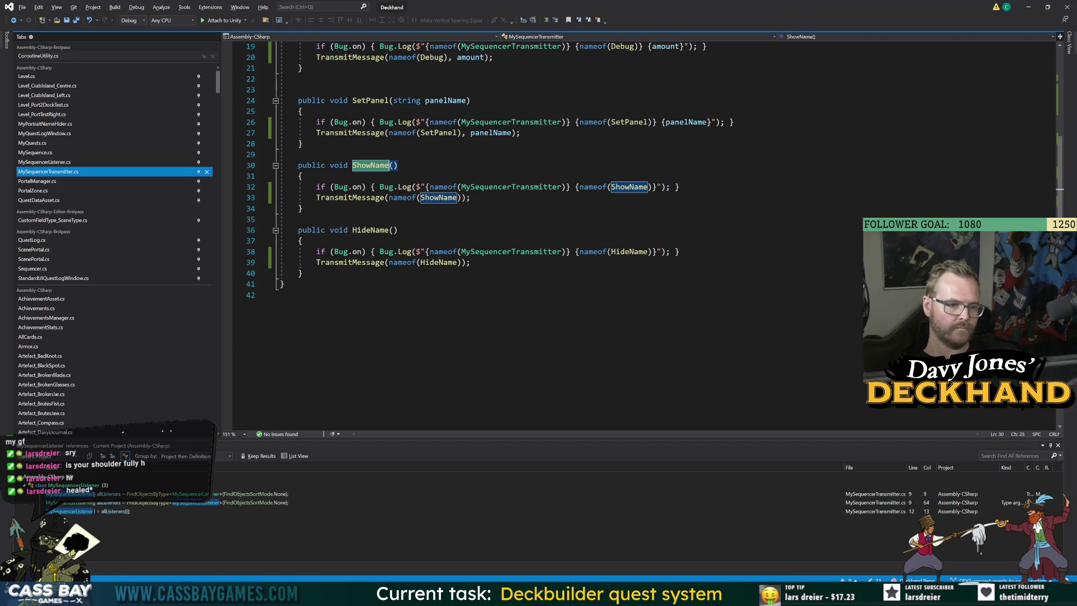
pyautogui.scroll(5, 561, 224)
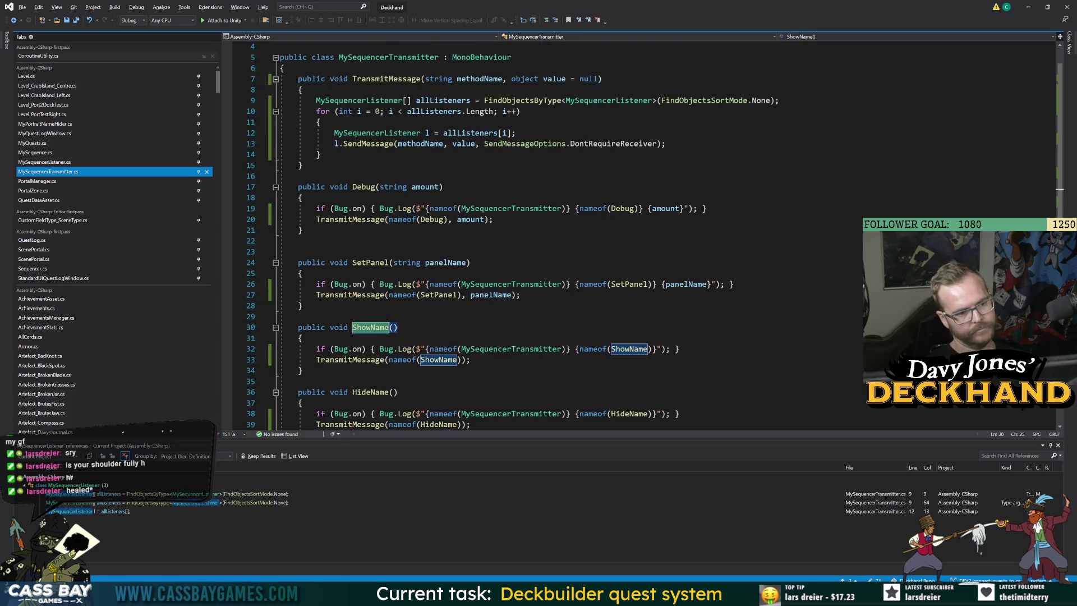
pyautogui.scroll(-6, 561, 236)
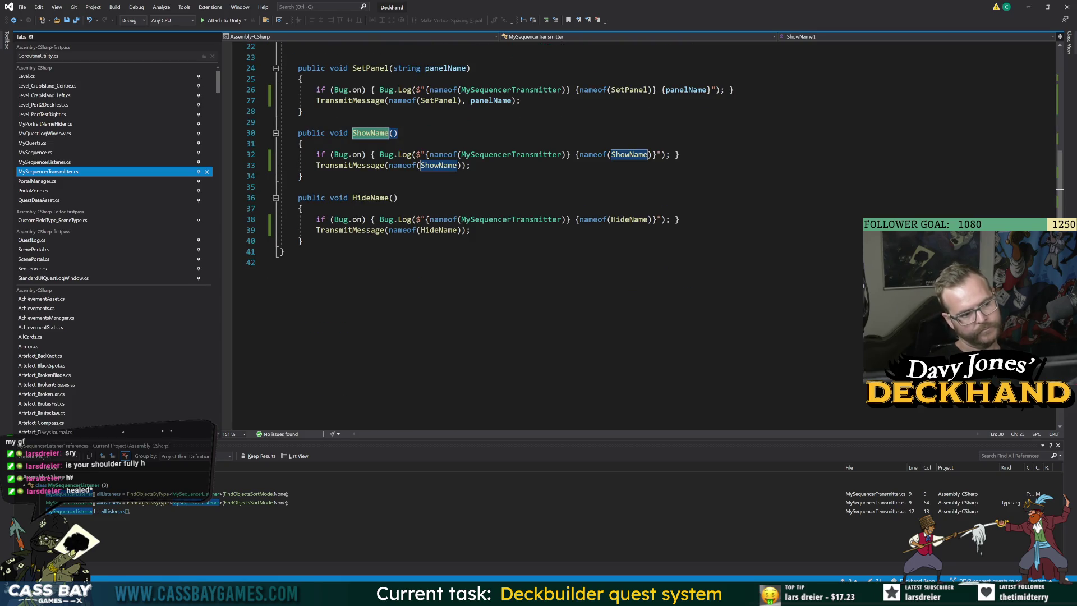
pyautogui.click(303, 176)
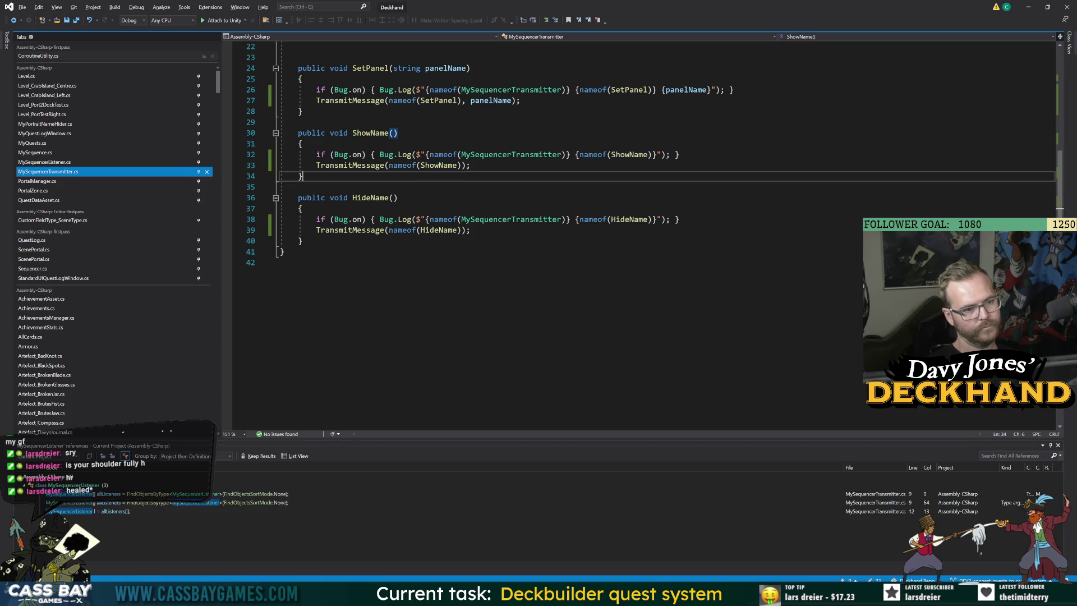
pyautogui.scroll(7, 561, 225)
pyautogui.scroll(-5, 561, 225)
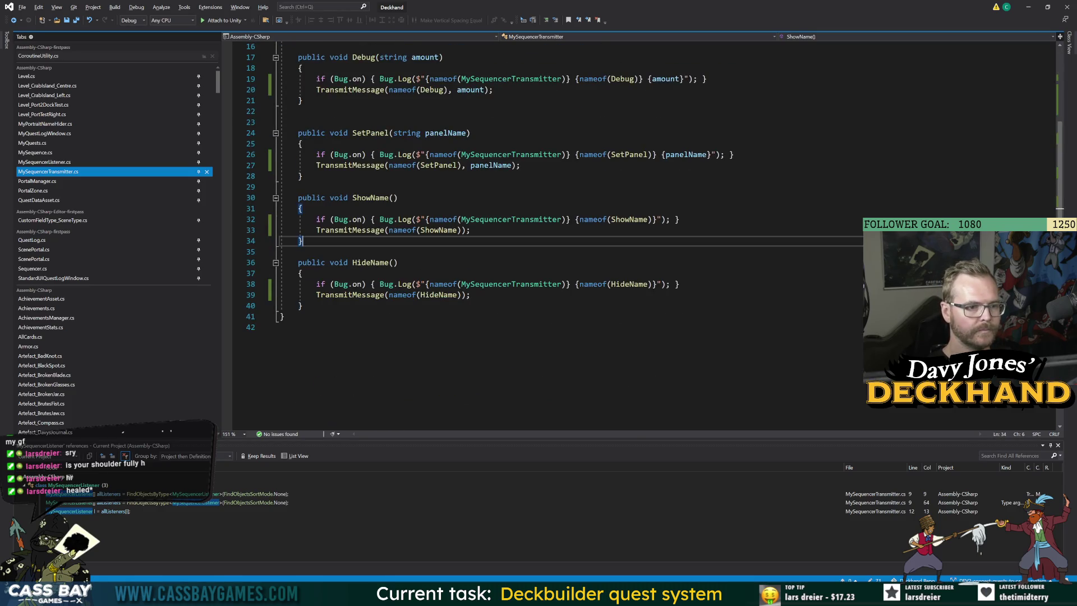
pyautogui.hotkey('alt', 'Tab')
pyautogui.click(814, 491)
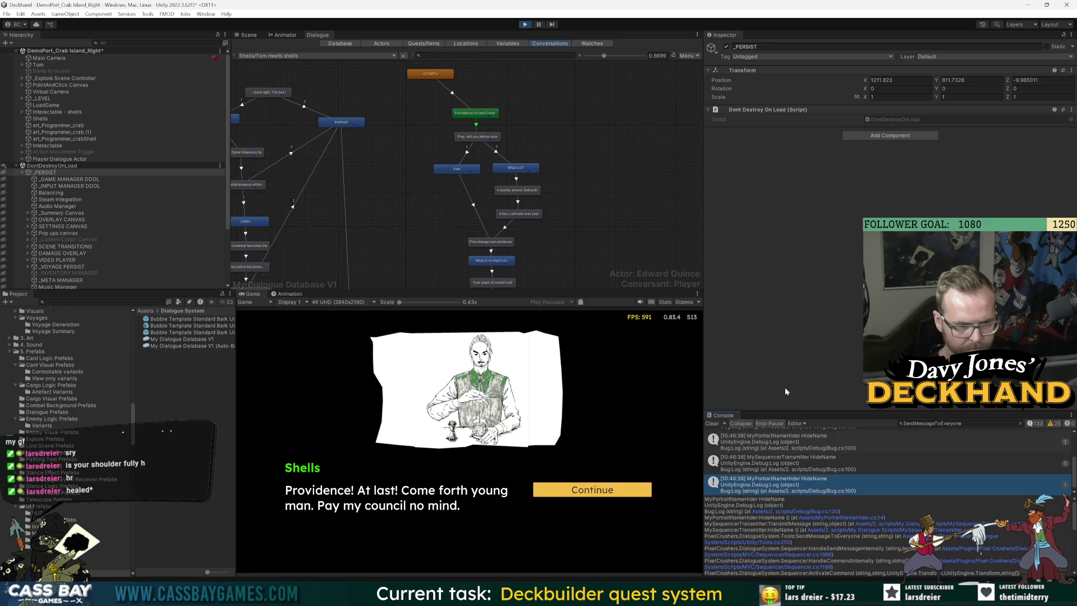
# Step: Stop play mode and open MyPortraitNameHider.cs from its log's stack trace
pyautogui.click(525, 24)
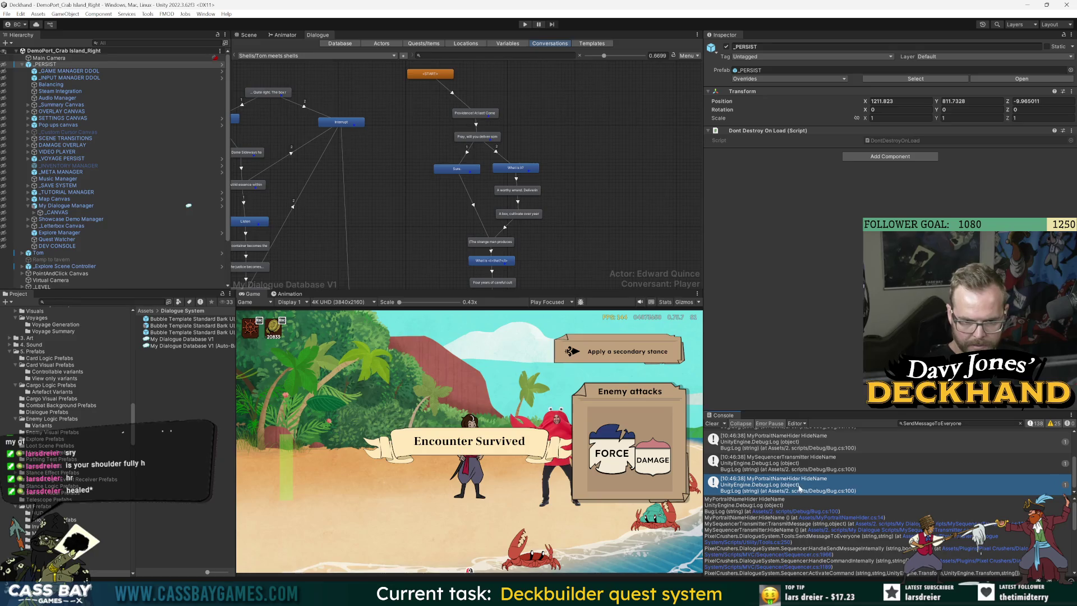
pyautogui.click(826, 520)
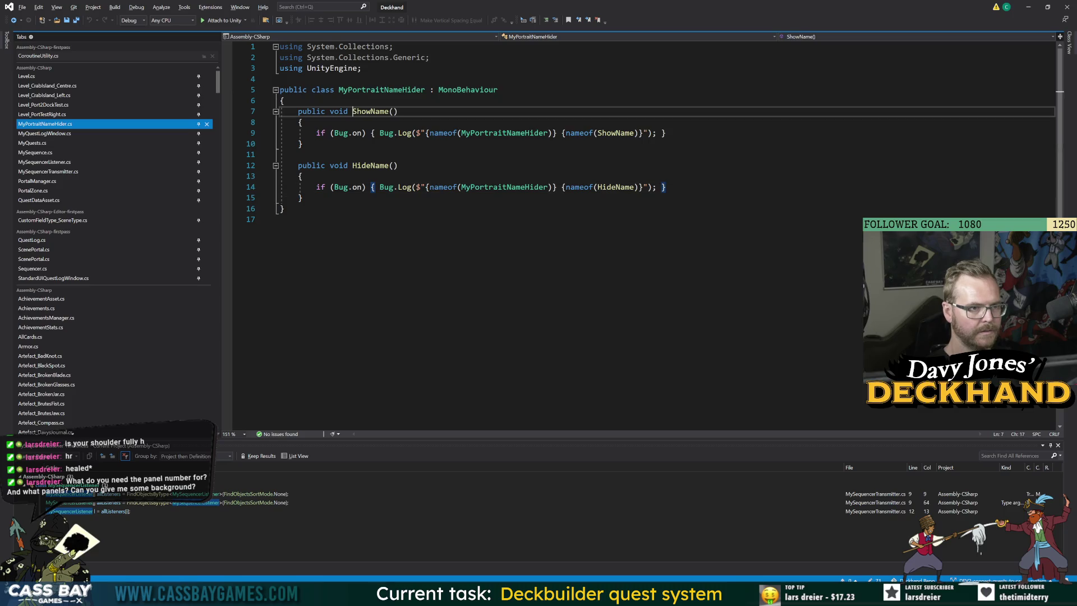
# Step: Add a commented-out '// private' line to MyPortraitNameHider.cs, then return to Unity
pyautogui.press('Return')
pyautogui.press('Return')
pyautogui.press('Up')
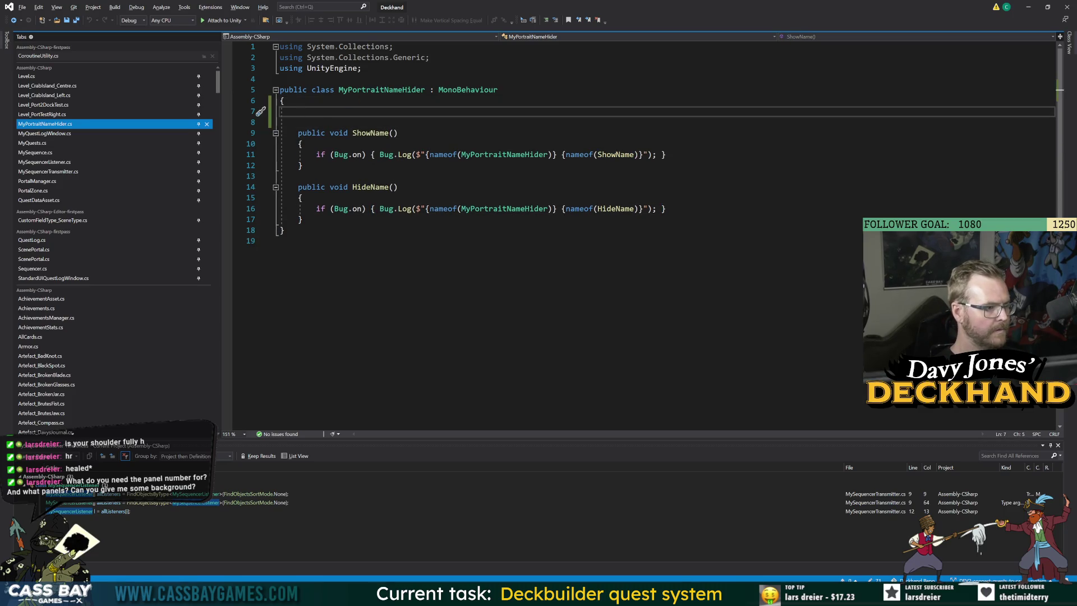
pyautogui.write('private')
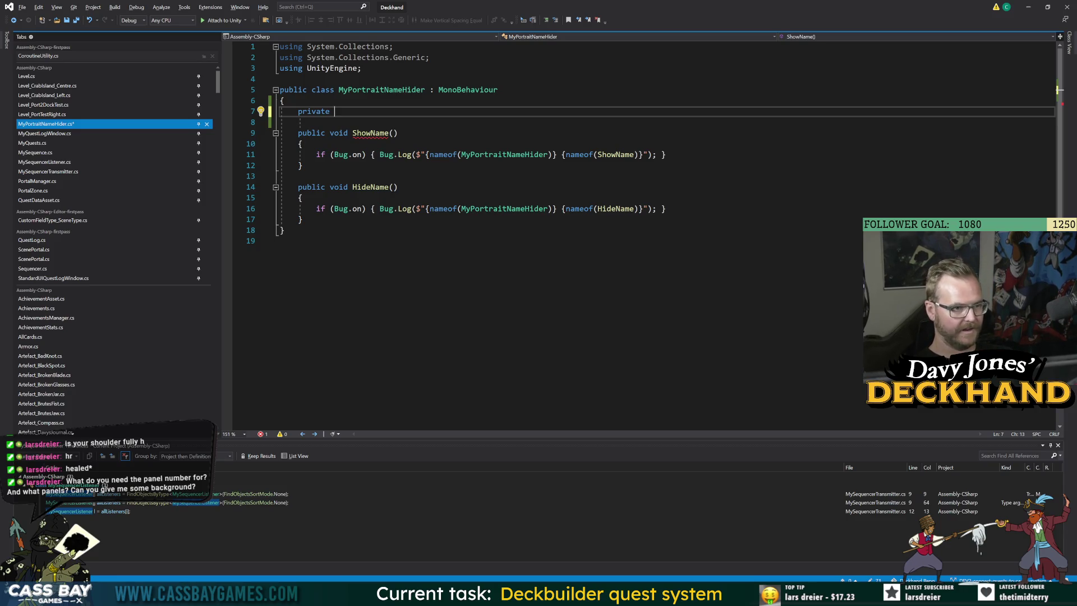
pyautogui.hotkey('ctrl', 'k')
pyautogui.hotkey('ctrl', 'c')
pyautogui.click(261, 241)
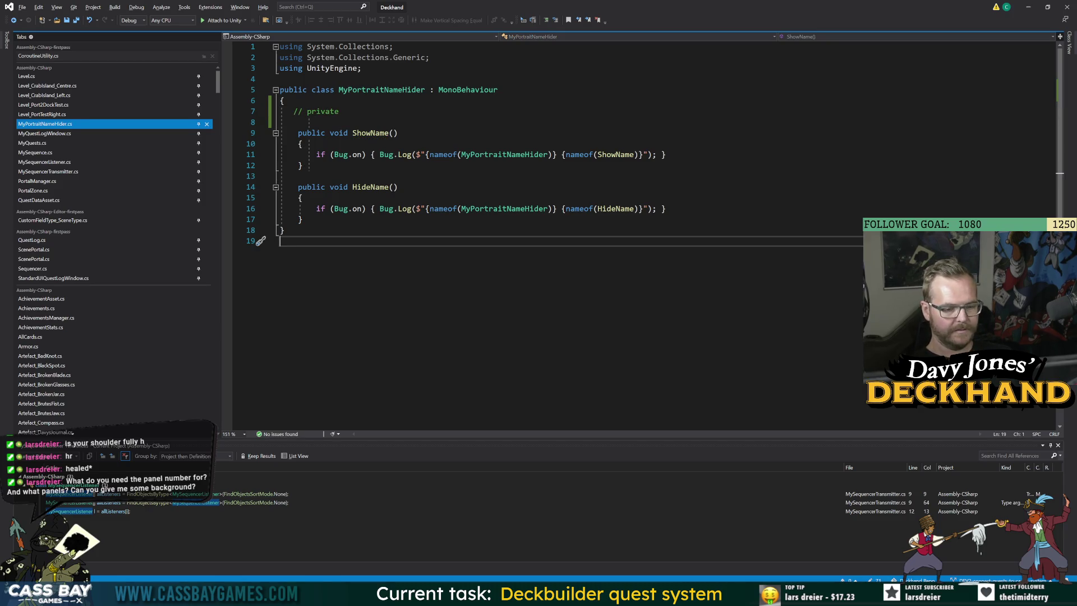
pyautogui.moveTo(715, 596)
pyautogui.click(716, 552)
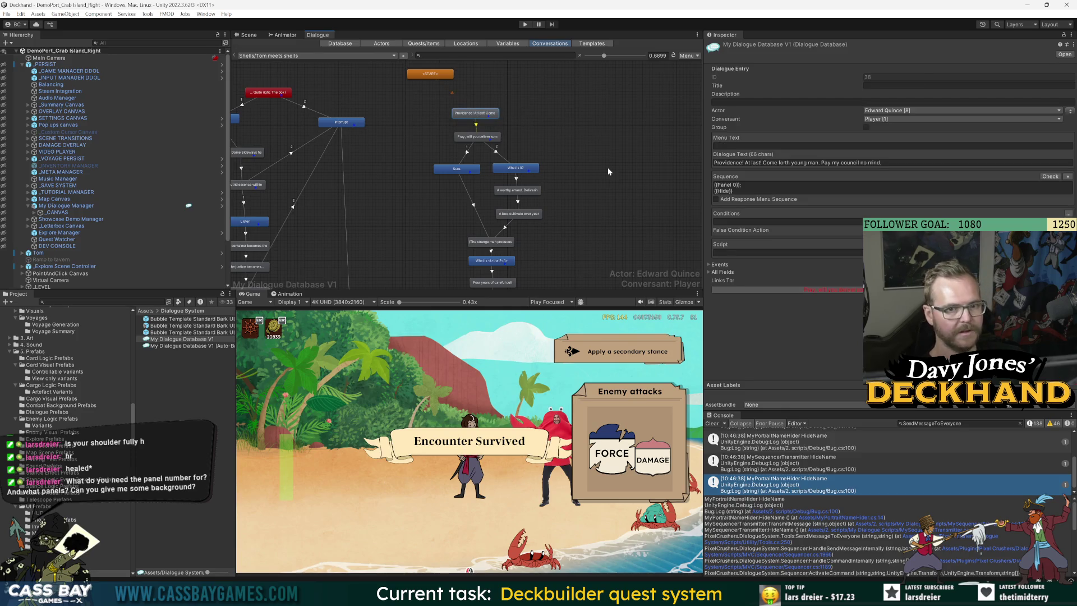
pyautogui.scroll(5, 580, 257)
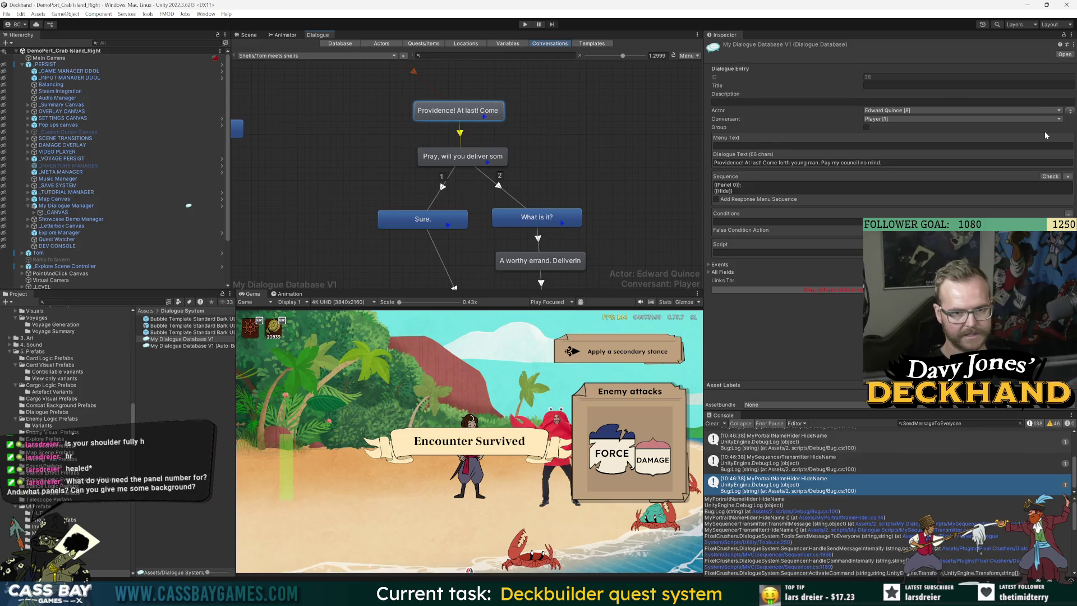
# Step: Replace {{Panel 0}} with {{Panel 2}} in the Providence! entry's Sequence
pyautogui.click(1068, 177)
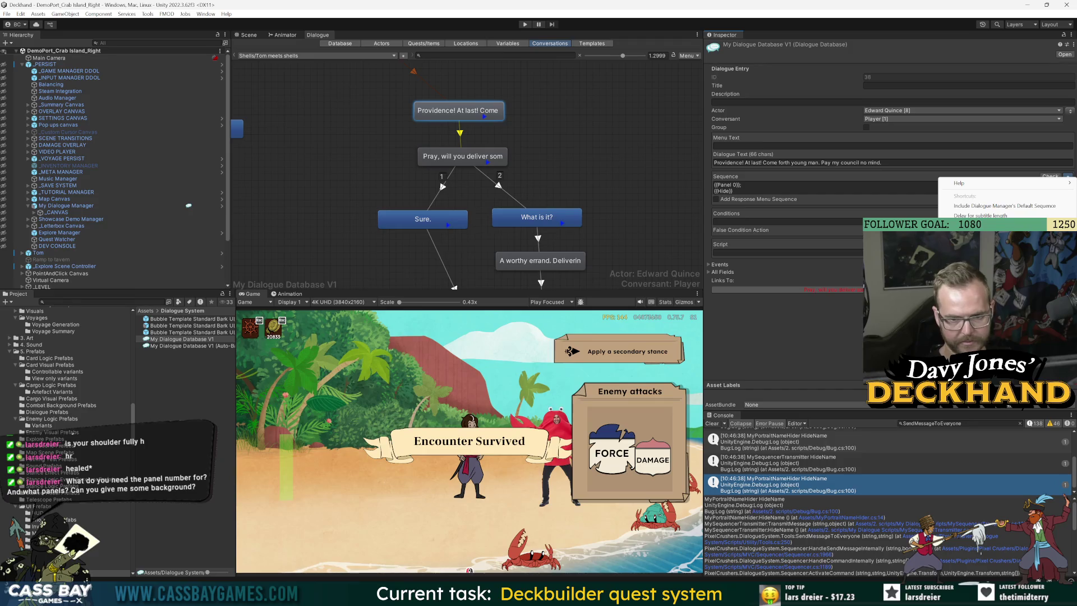
pyautogui.click(526, 123)
pyautogui.click(904, 192)
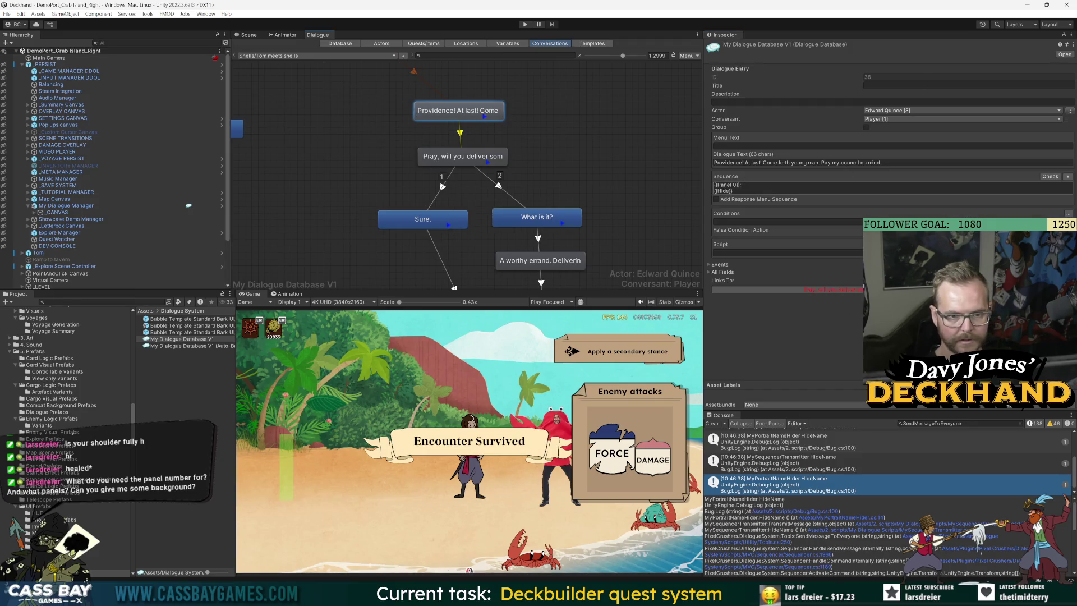
pyautogui.moveTo(741, 185); pyautogui.dragTo(683, 188)
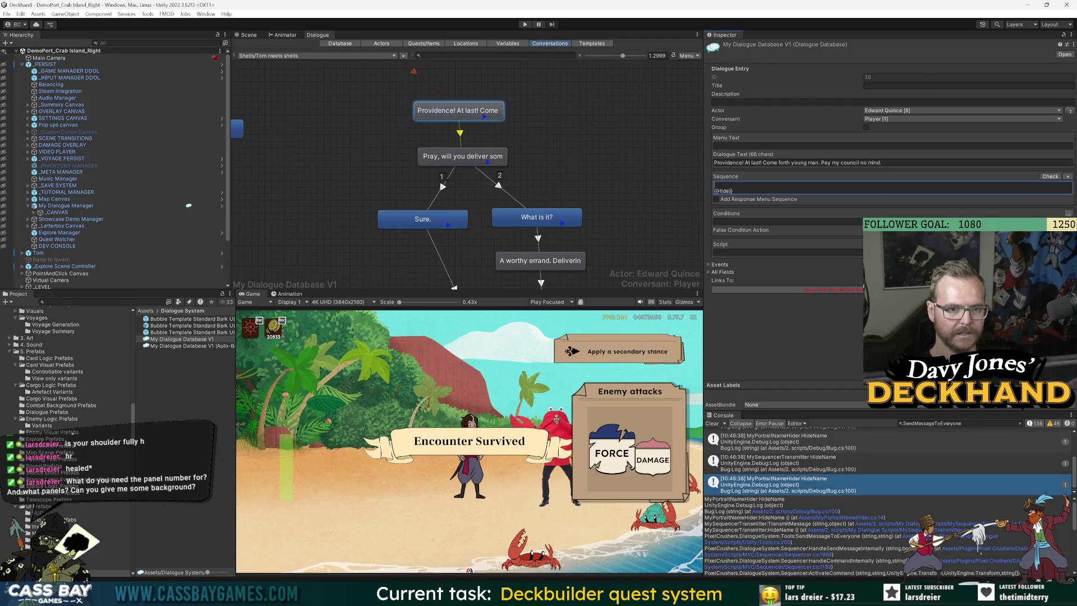
pyautogui.press('BackSpace')
pyautogui.press('BackSpace')
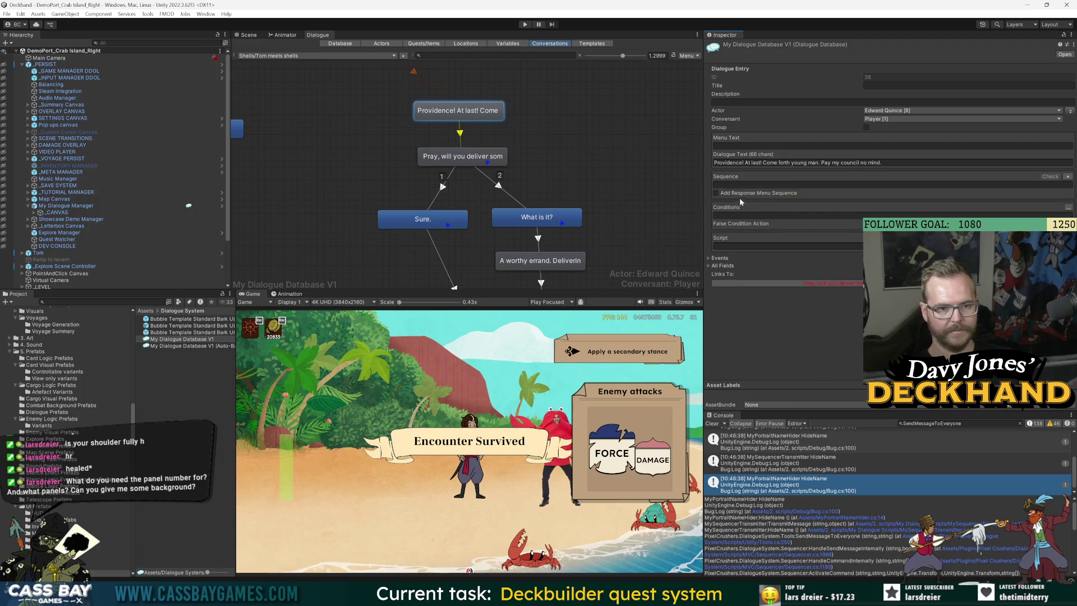
pyautogui.click(1071, 176)
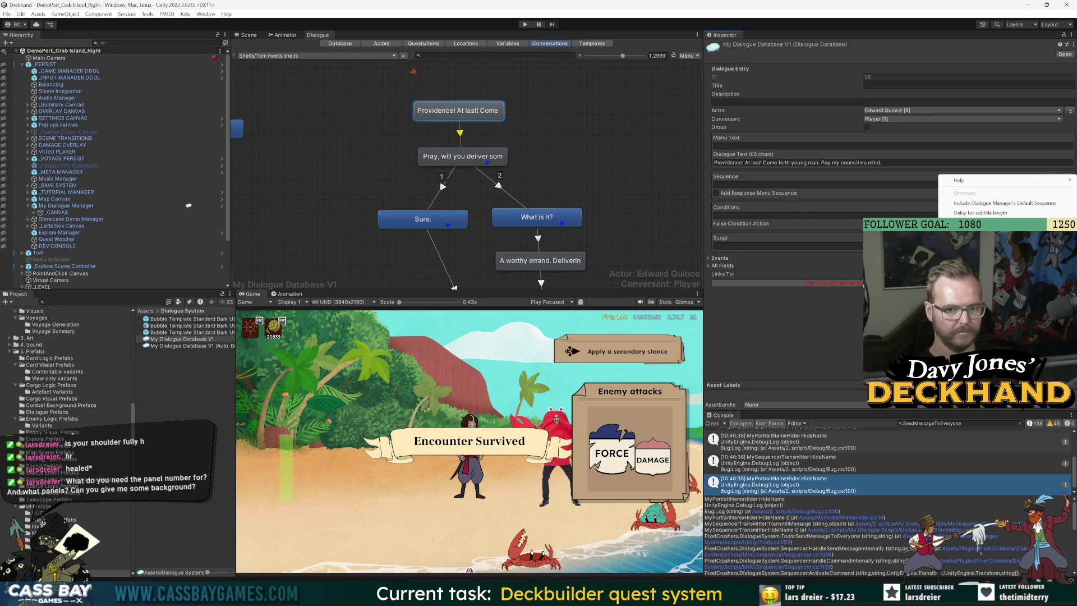
pyautogui.click(999, 241)
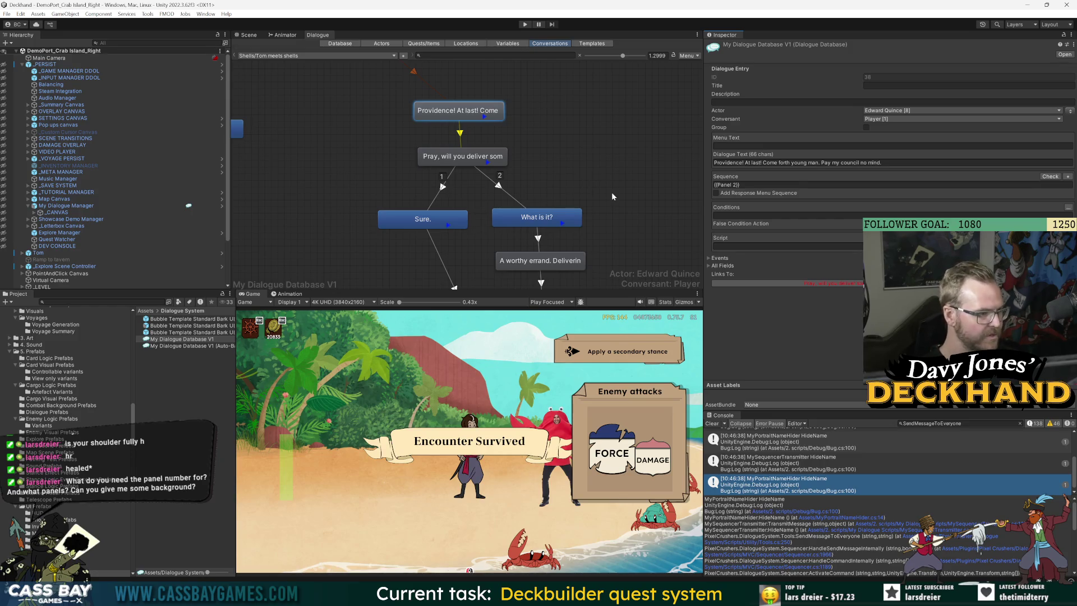
pyautogui.click(587, 115)
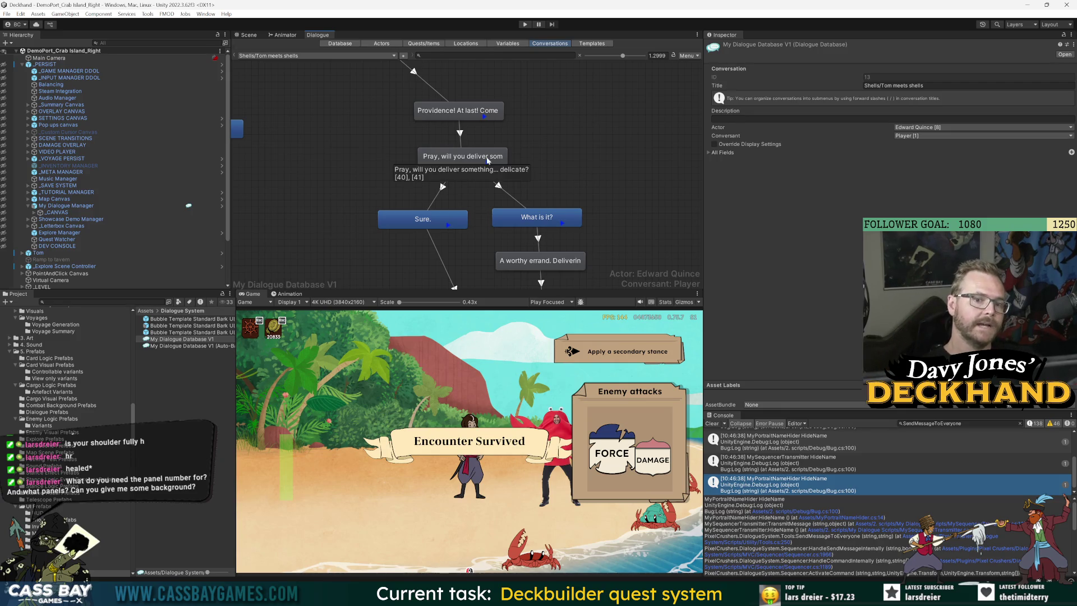
# Step: Reselect the Providence! entry and append {{Hide}} after {{Panel 2}}
pyautogui.click(467, 156)
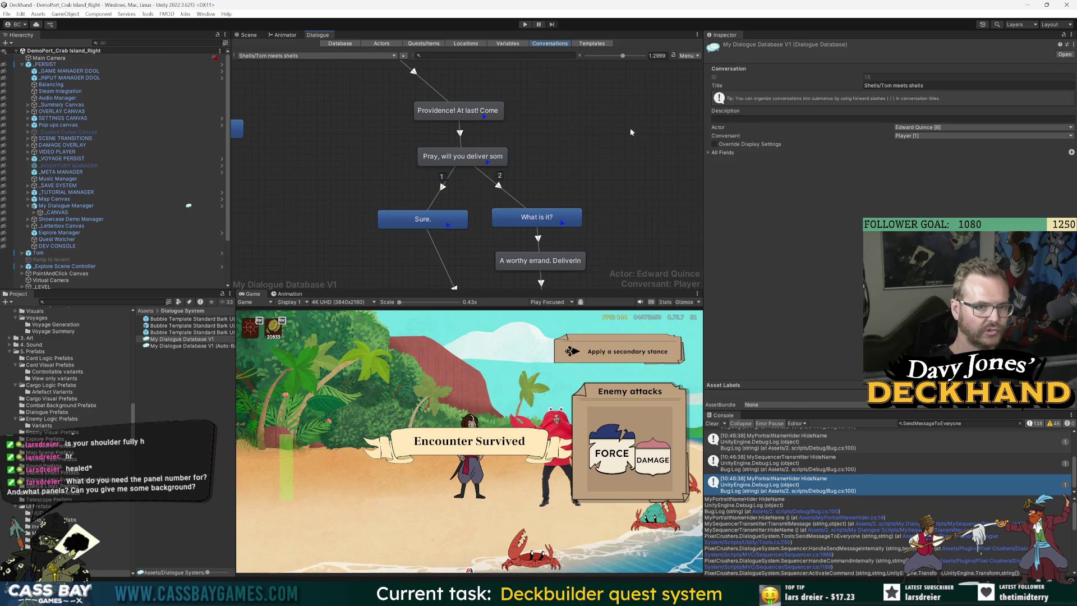
pyautogui.click(483, 112)
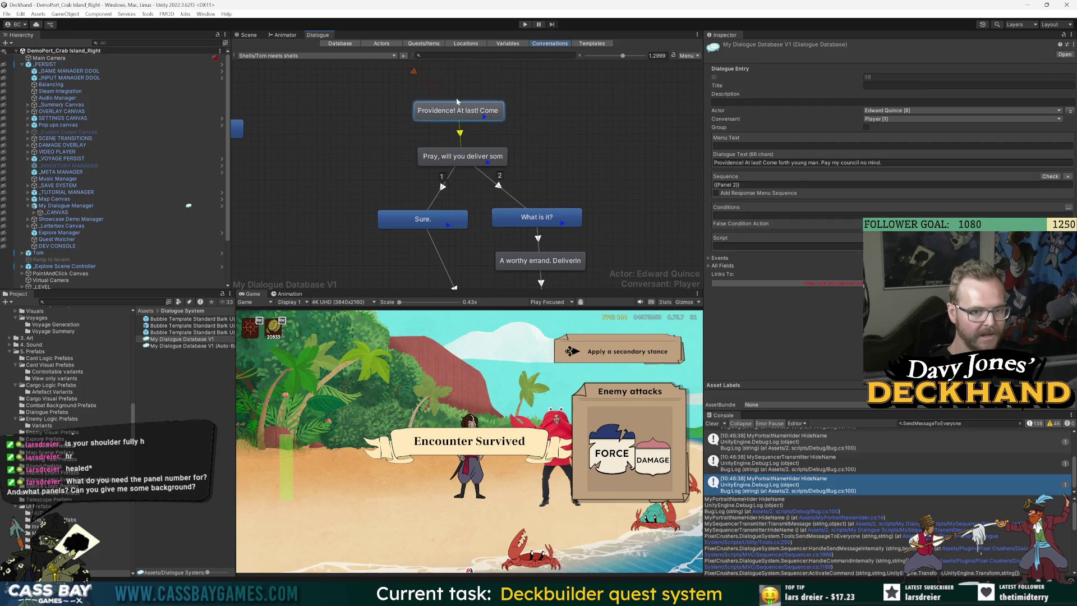
pyautogui.scroll(-3, 534, 174)
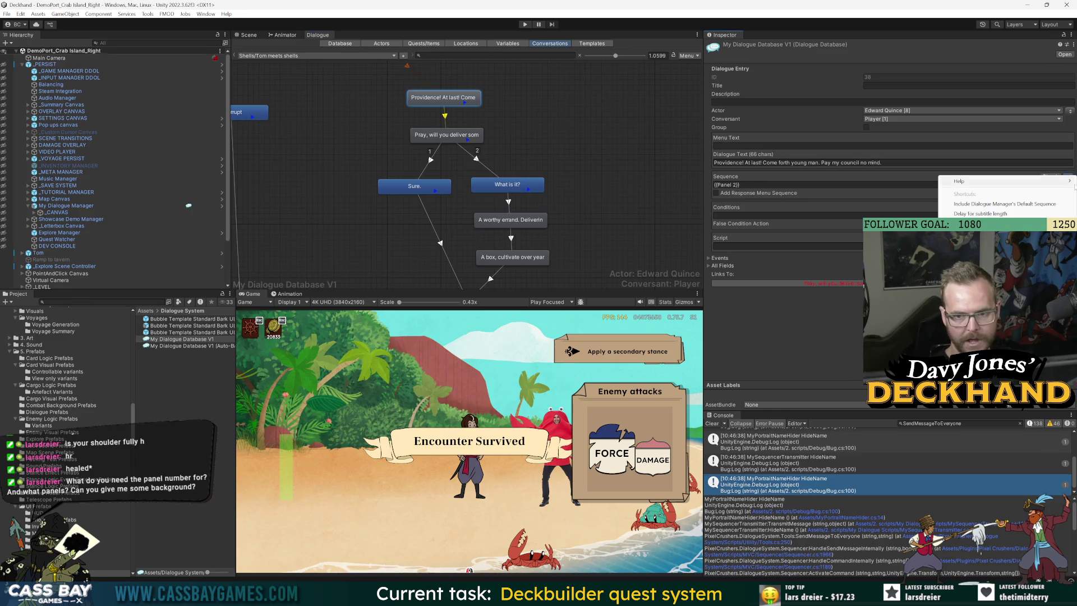
pyautogui.click(1068, 176)
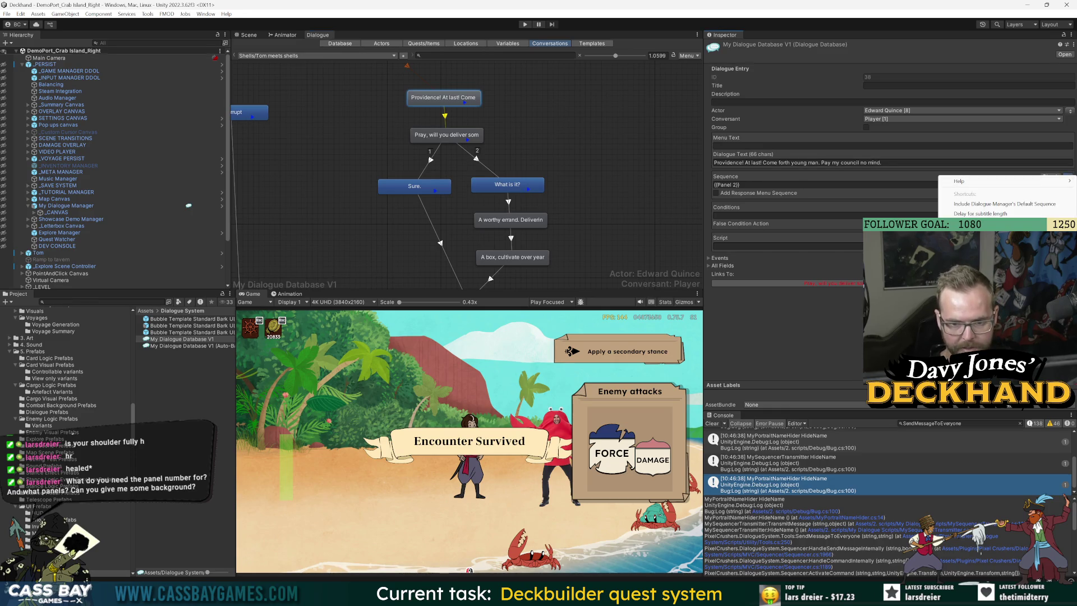
pyautogui.click(987, 232)
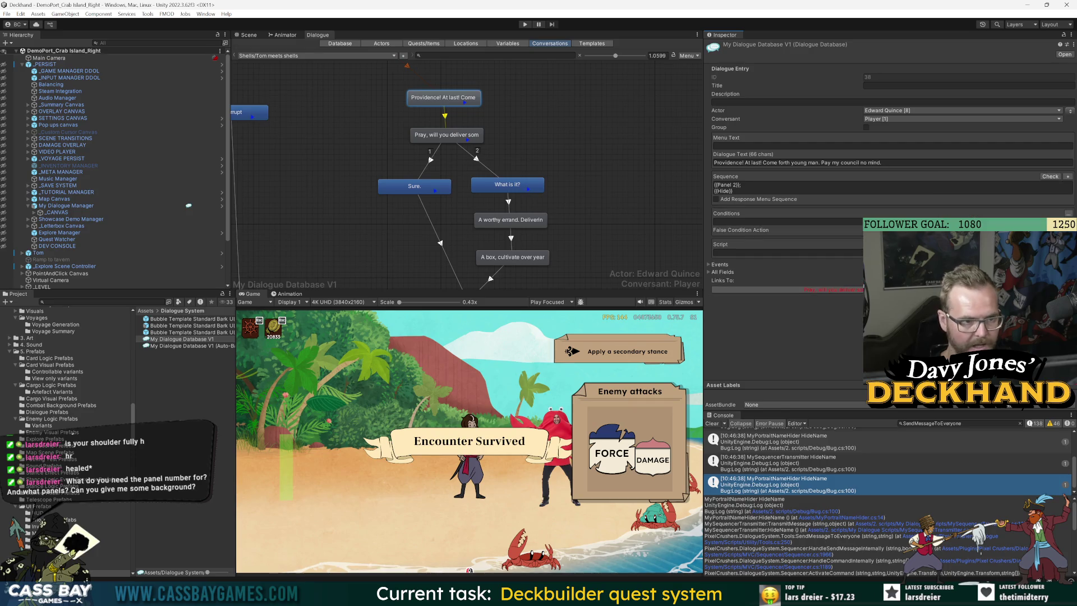
# Step: Check the 'Pray, will you deliver something... delicate?' entry's shortcuts without changes, then switch to Visual Studio
pyautogui.click(446, 135)
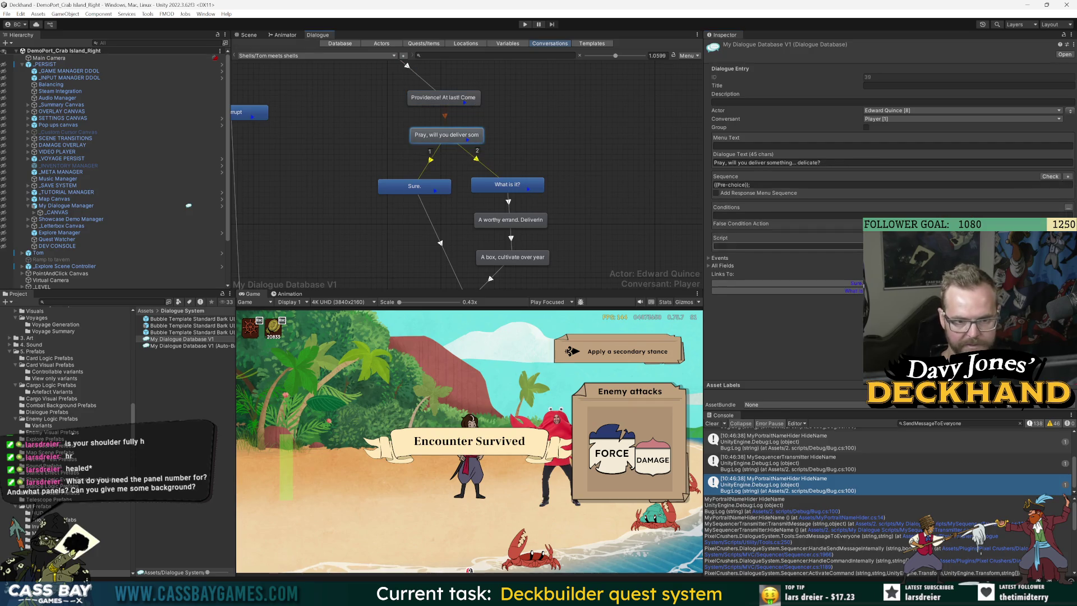
pyautogui.click(1068, 176)
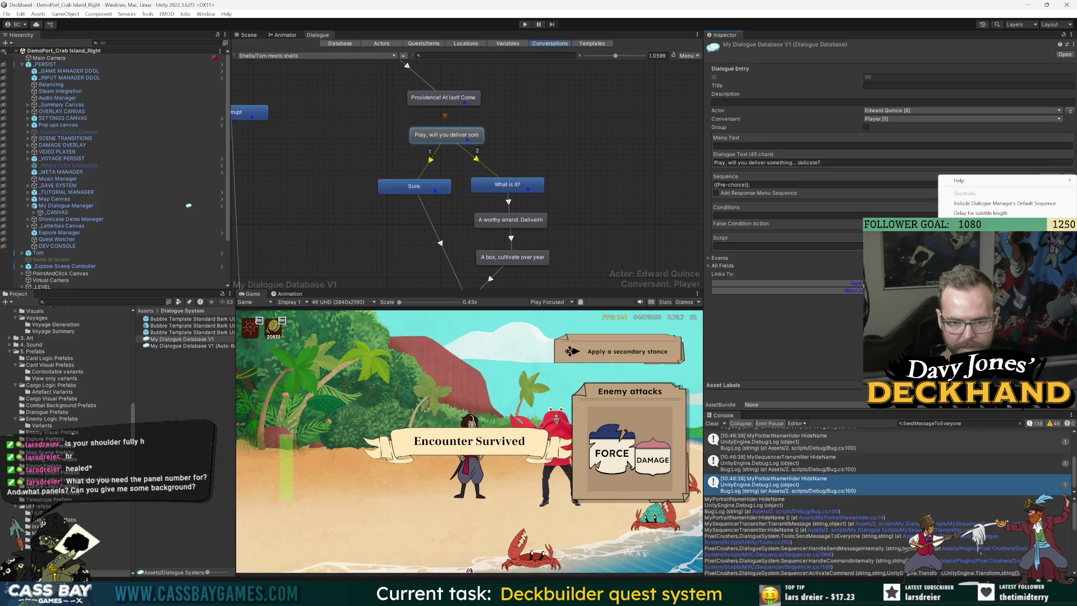
pyautogui.press('Escape')
pyautogui.click(612, 136)
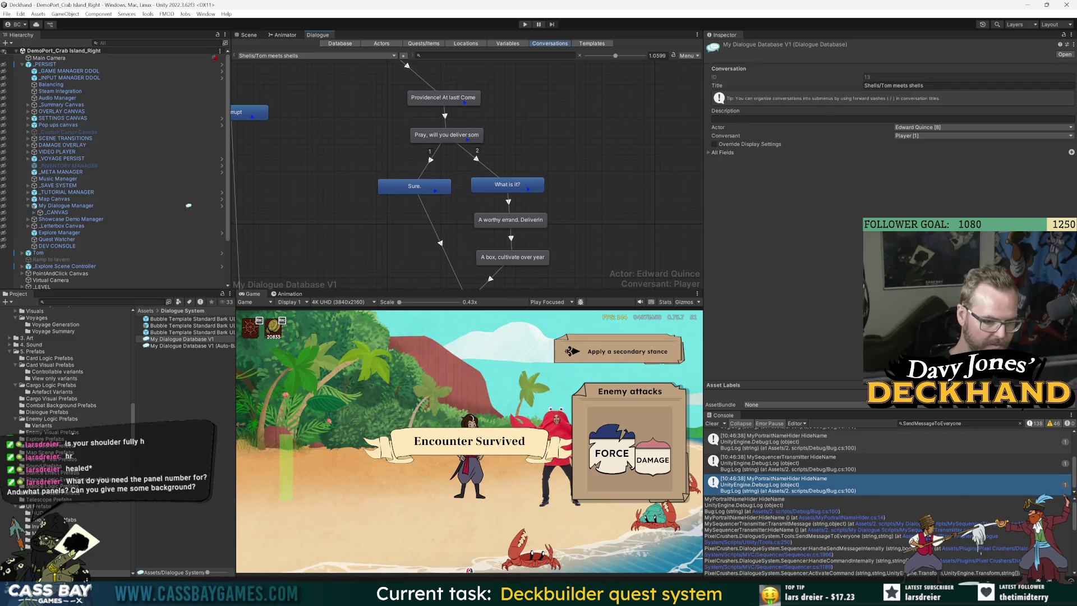
pyautogui.hotkey('alt', 'Tab')
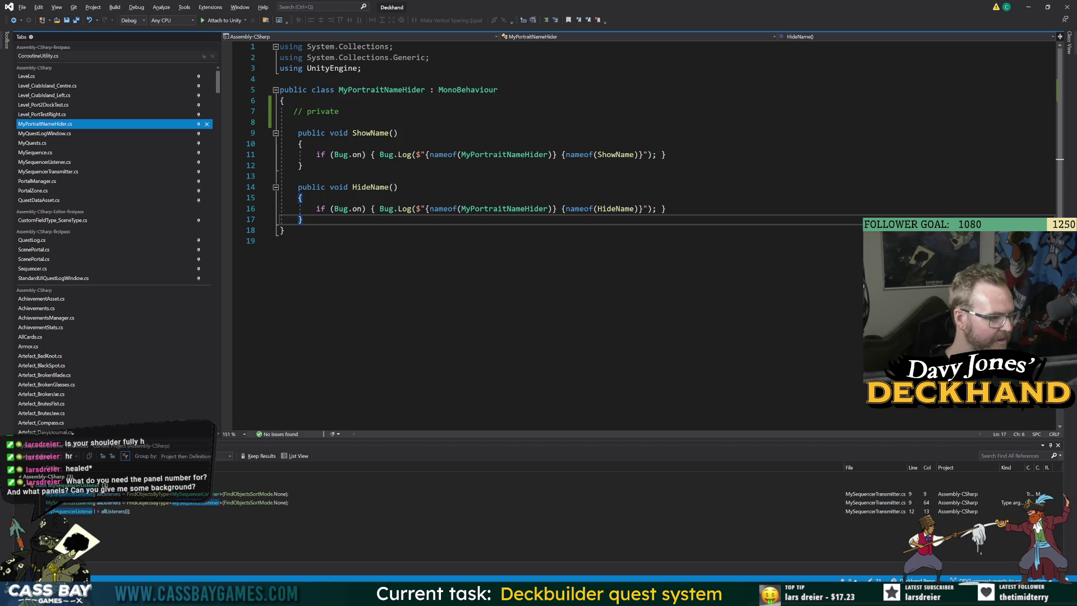
# Step: Uncomment the field line and declare a private CanvasGroup canvasGroup field, fixing the typo
pyautogui.click(298, 175)
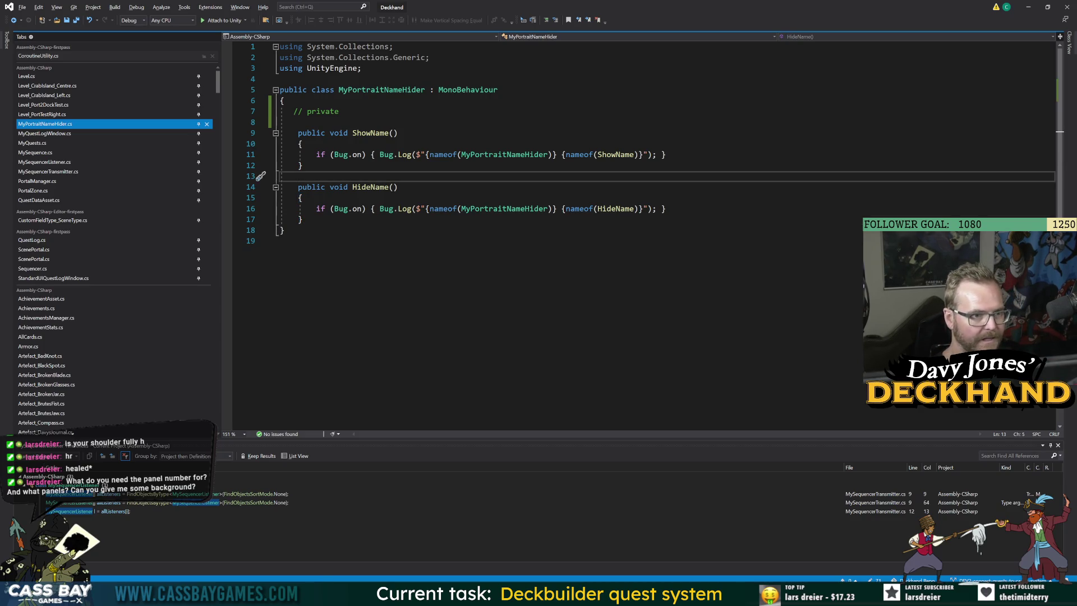
pyautogui.click(339, 111)
pyautogui.hotkey('ctrl', 'k')
pyautogui.hotkey('ctrl', 'u')
pyautogui.write('C')
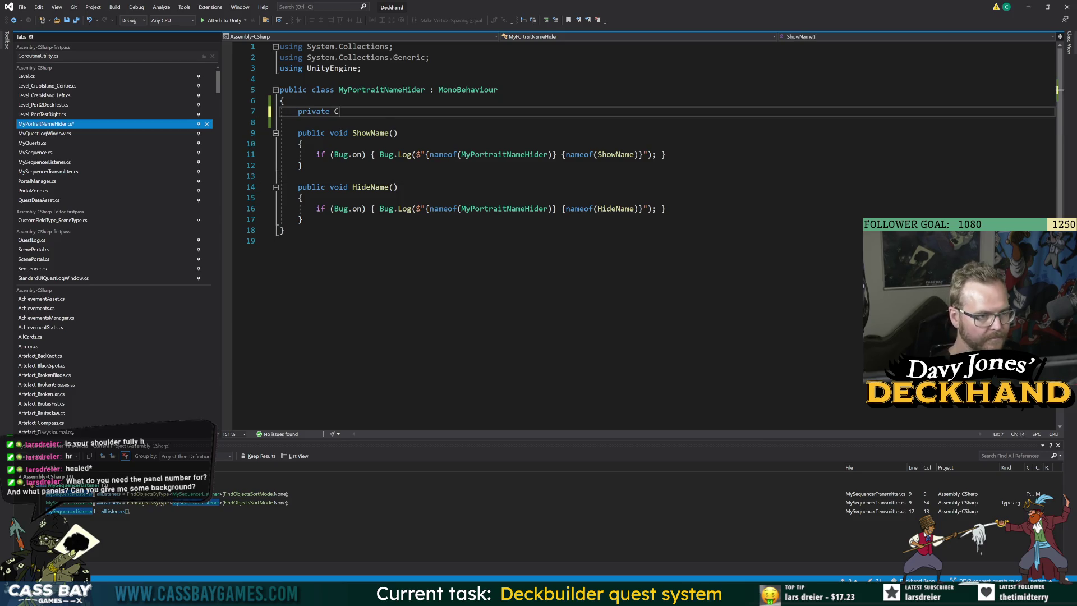
pyautogui.write('anvasGroup canvasGrup;')
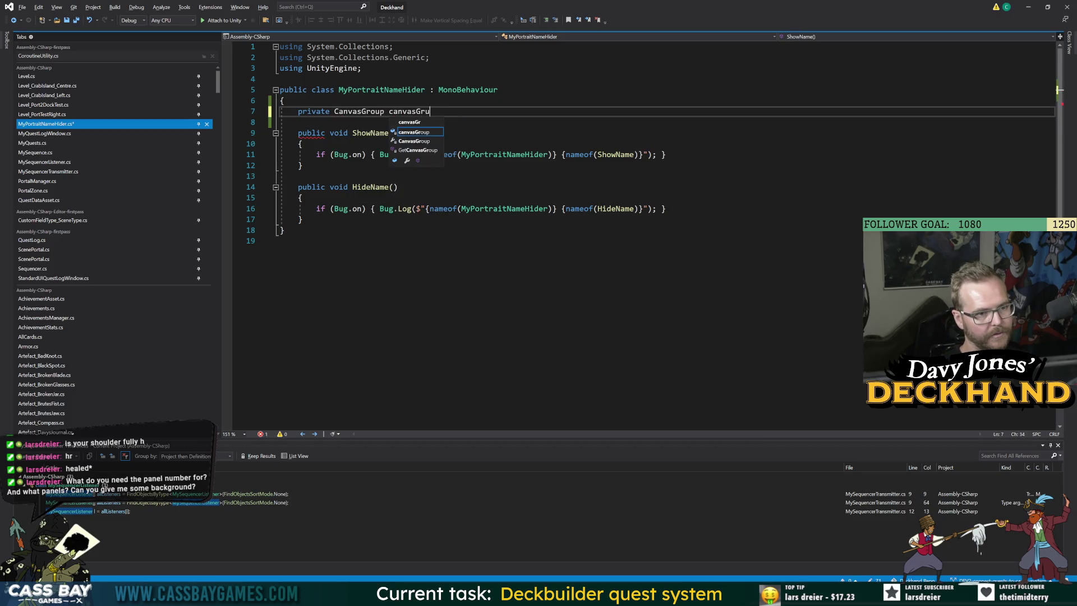
pyautogui.press('BackSpace')
pyautogui.hotkey('ctrl', 'shift', 'Left')
pyautogui.write('canvasGroup;')
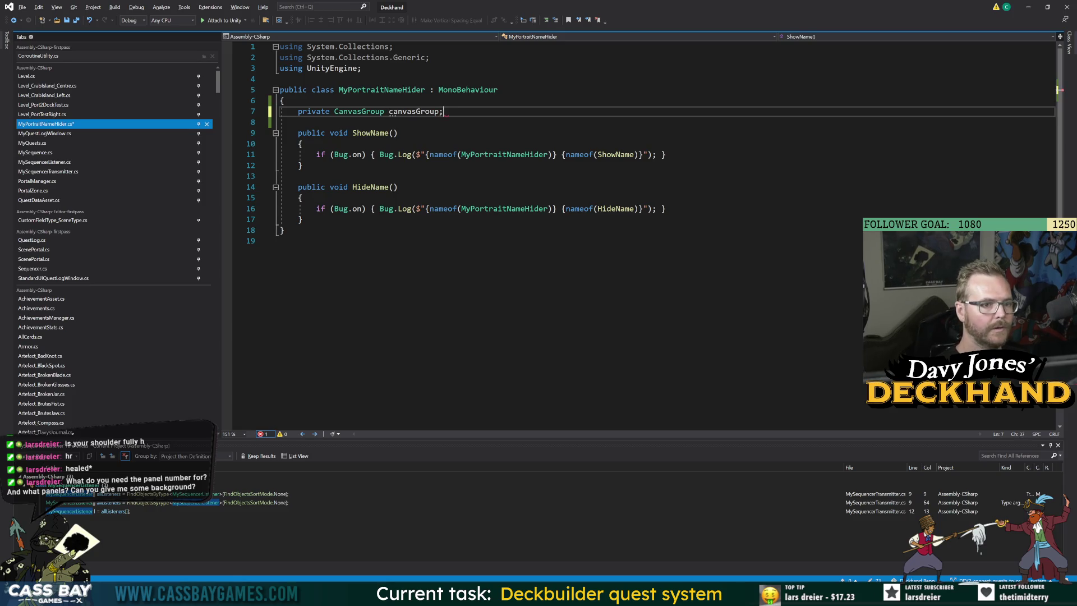
# Step: Add an Awake method with if (canvasGroup == null) { canvasGroup = GetComponent<CanvasGroup>(); }, then copy that line
pyautogui.press('Return')
pyautogui.press('Return')
pyautogui.write('aw')
pyautogui.press('Tab')
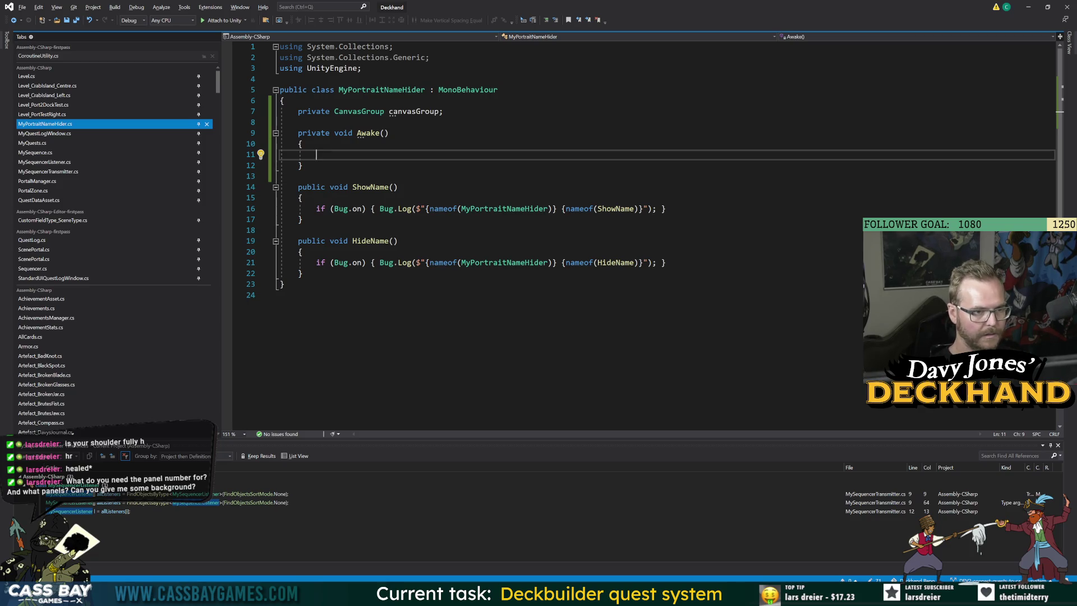
pyautogui.write('if (canvasGroup')
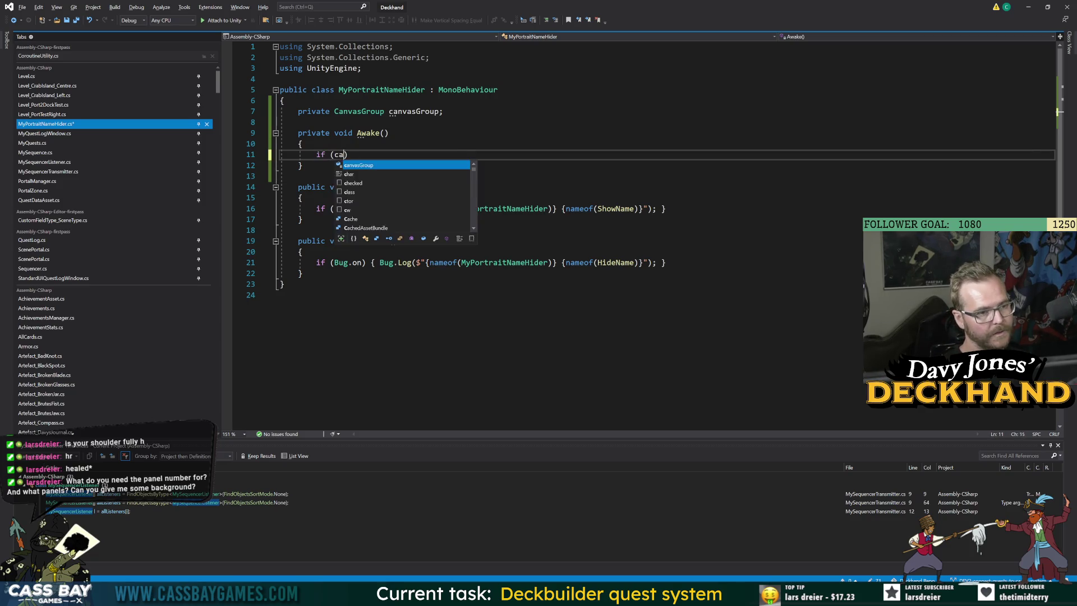
pyautogui.write(' = nmul')
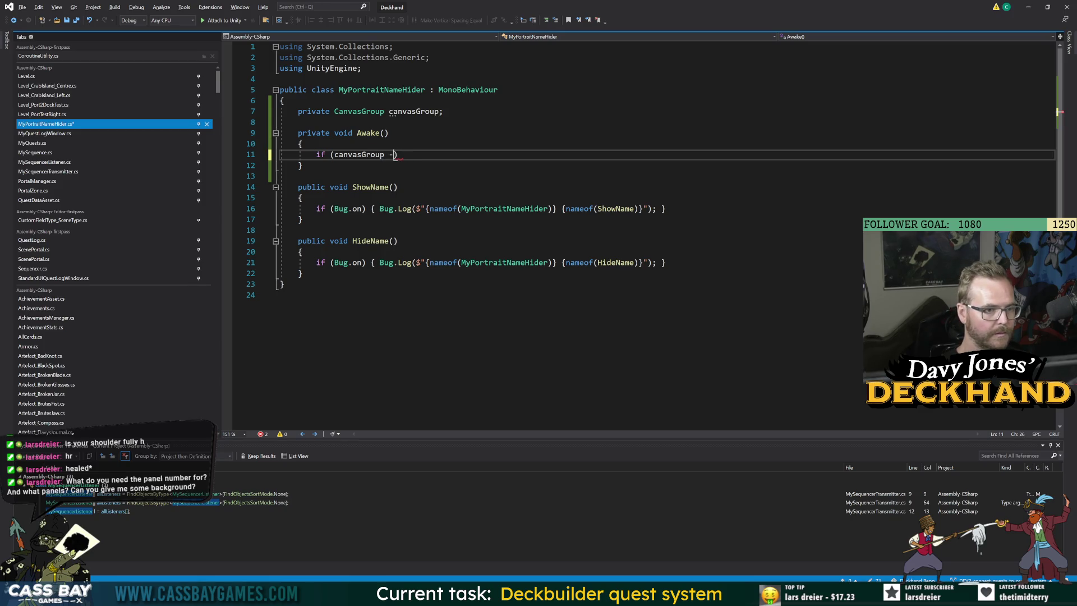
pyautogui.press('BackSpace')
pyautogui.press('BackSpace')
pyautogui.press('BackSpace')
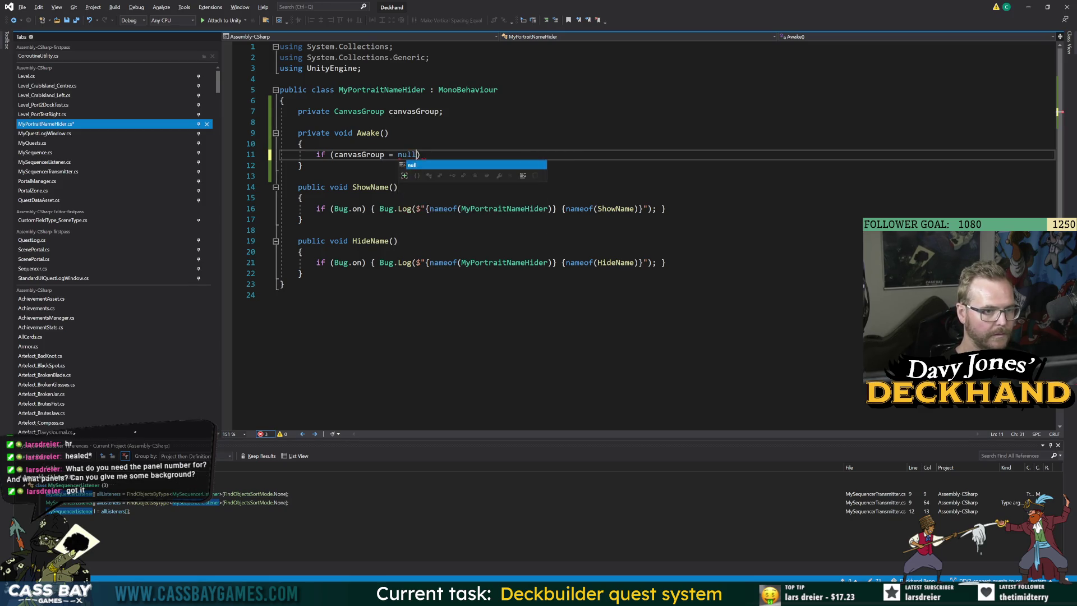
pyautogui.press('BackSpace')
pyautogui.press('BackSpace')
pyautogui.write('= null')
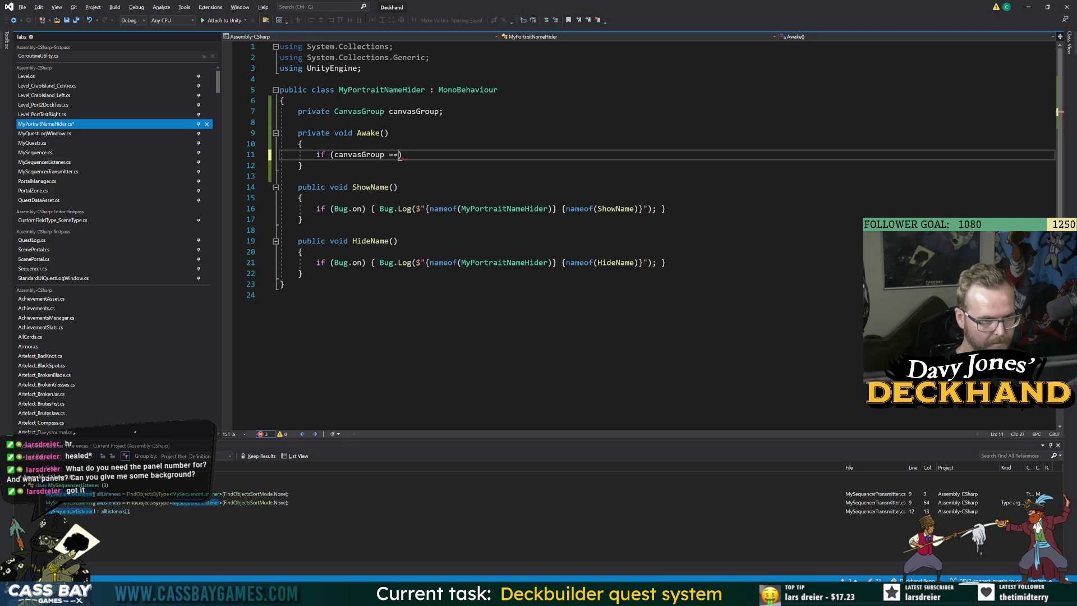
pyautogui.write(') { canv')
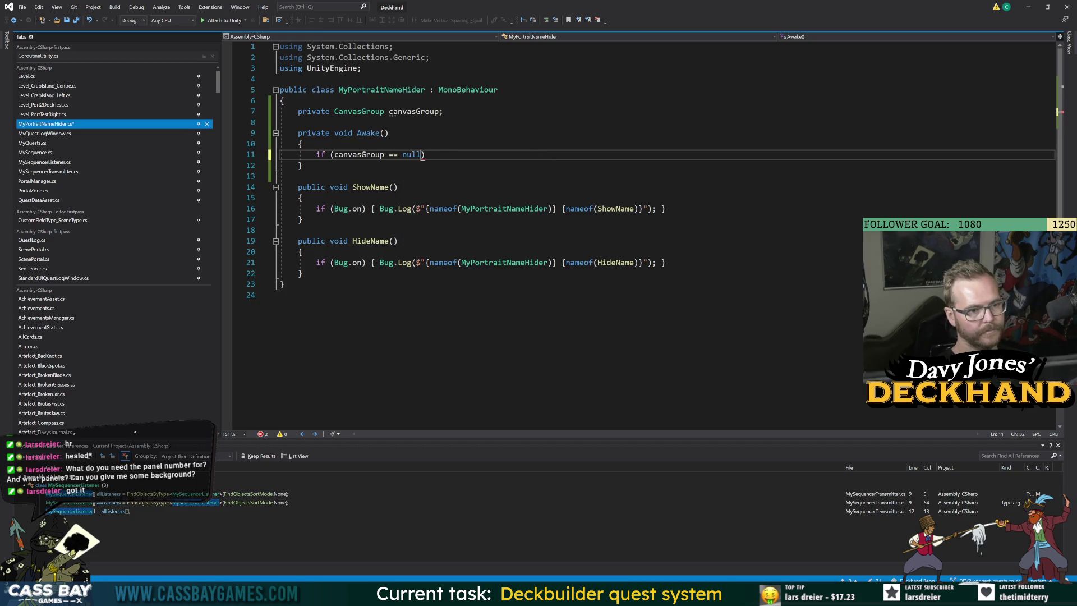
pyautogui.press('Tab')
pyautogui.write('= get<')
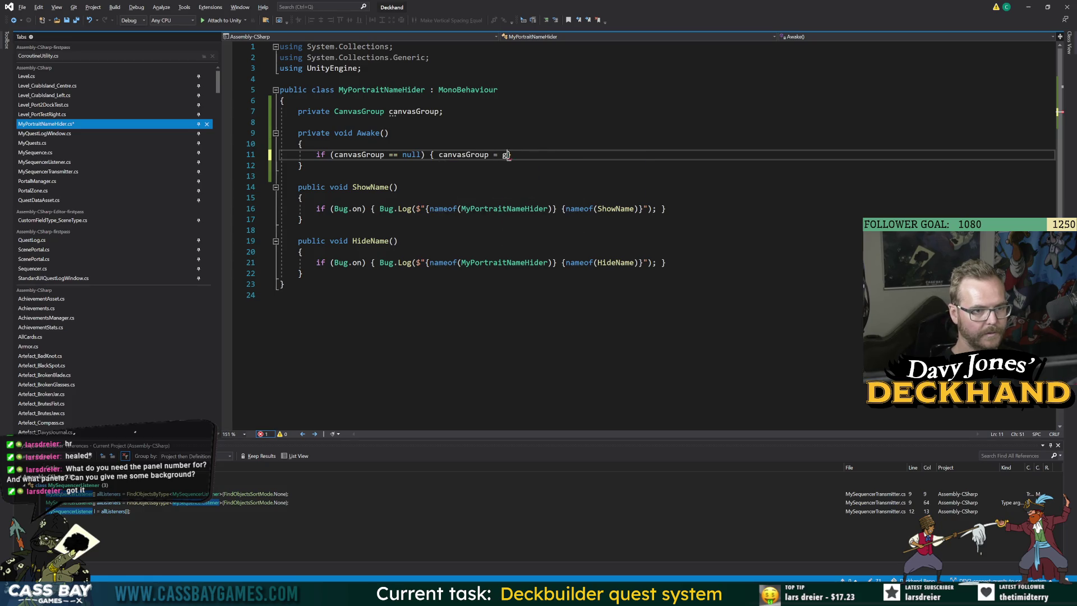
pyautogui.write('canvs>')
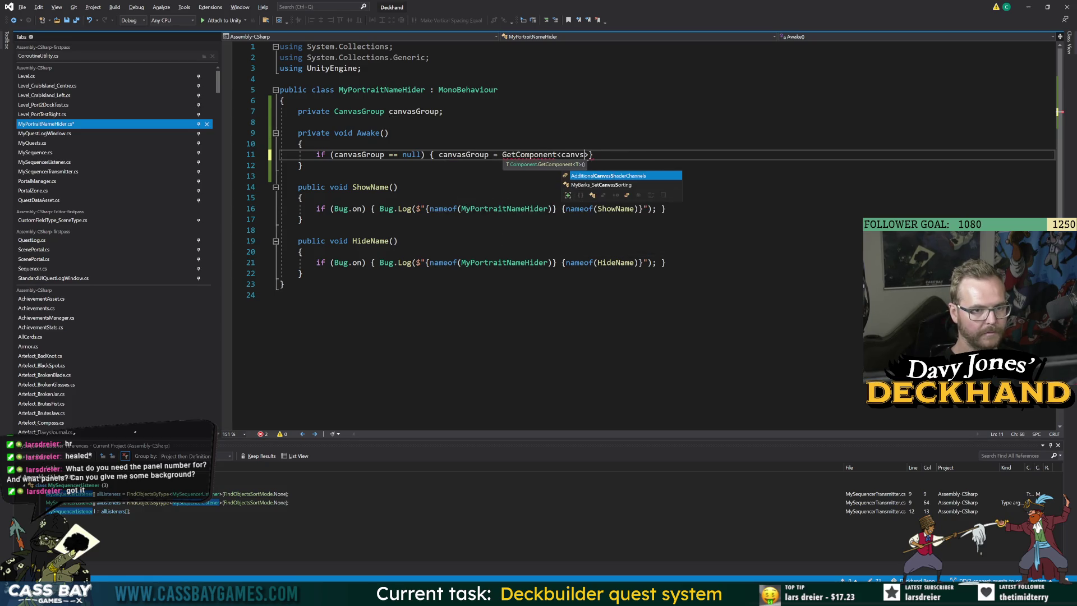
pyautogui.press('Tab')
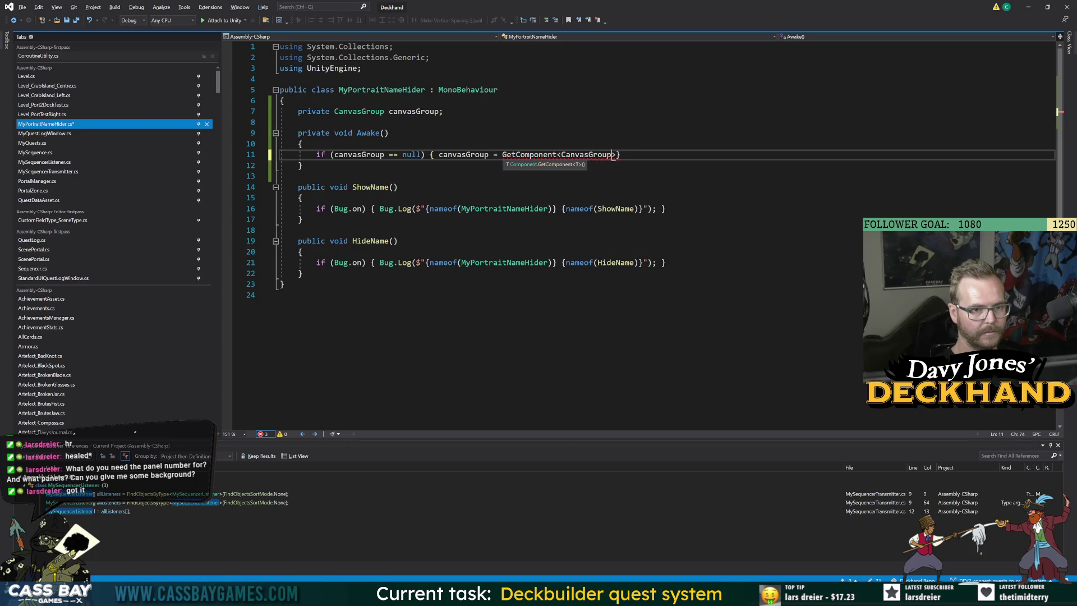
pyautogui.write('>();')
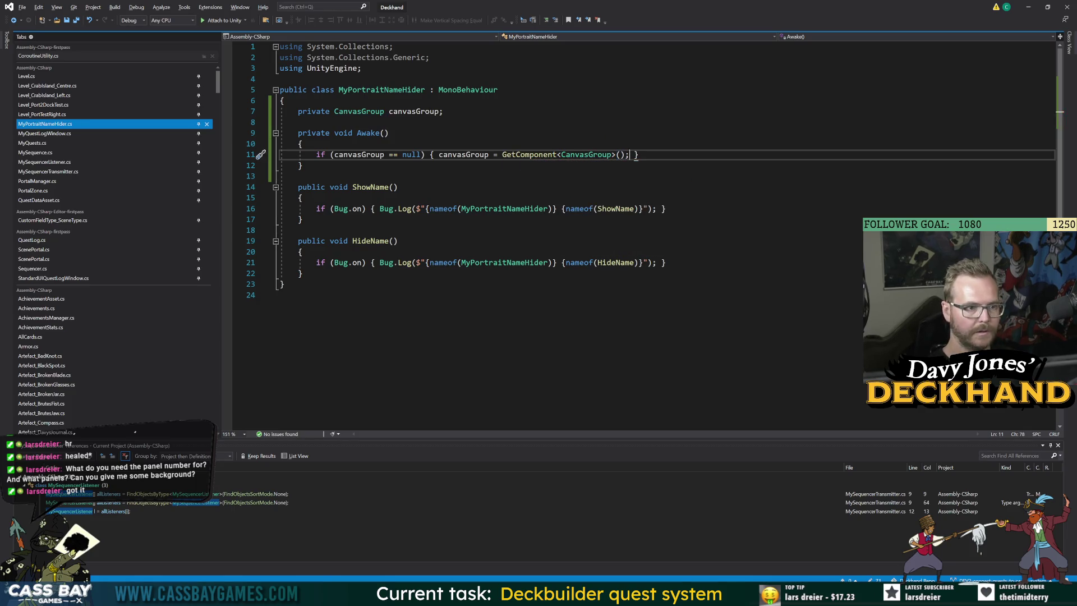
pyautogui.press('Home')
pyautogui.hotkey('shift', 'End')
pyautogui.hotkey('ctrl', 'c')
# Step: Paste the canvasGroup null-check fetch line into both ShowName and HideName
pyautogui.press('Down')
pyautogui.press('Down')
pyautogui.press('Down')
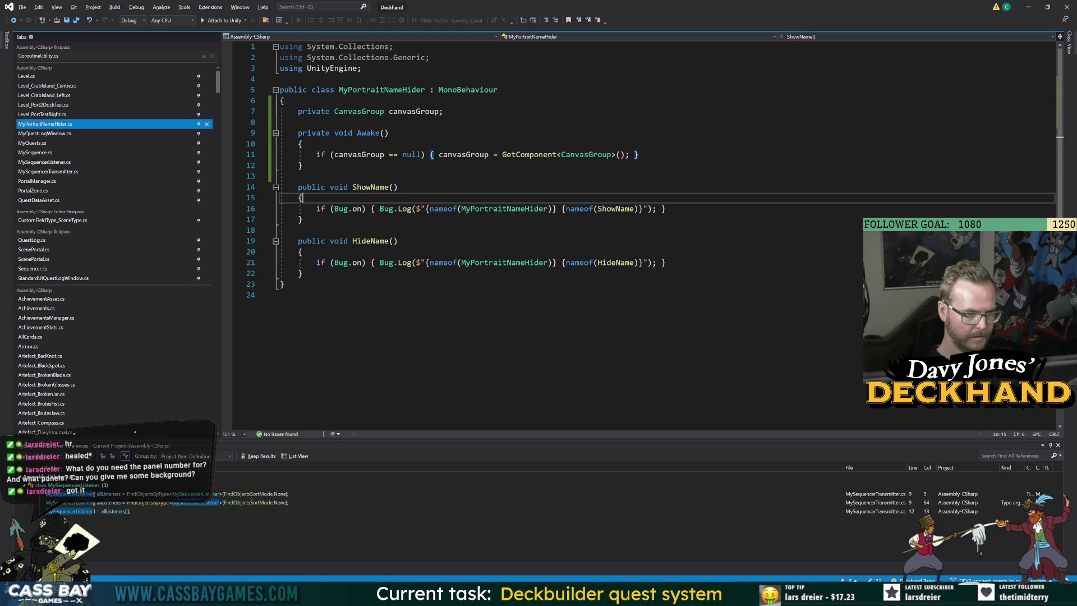
pyautogui.press('Down')
pyautogui.press('End')
pyautogui.press('Return')
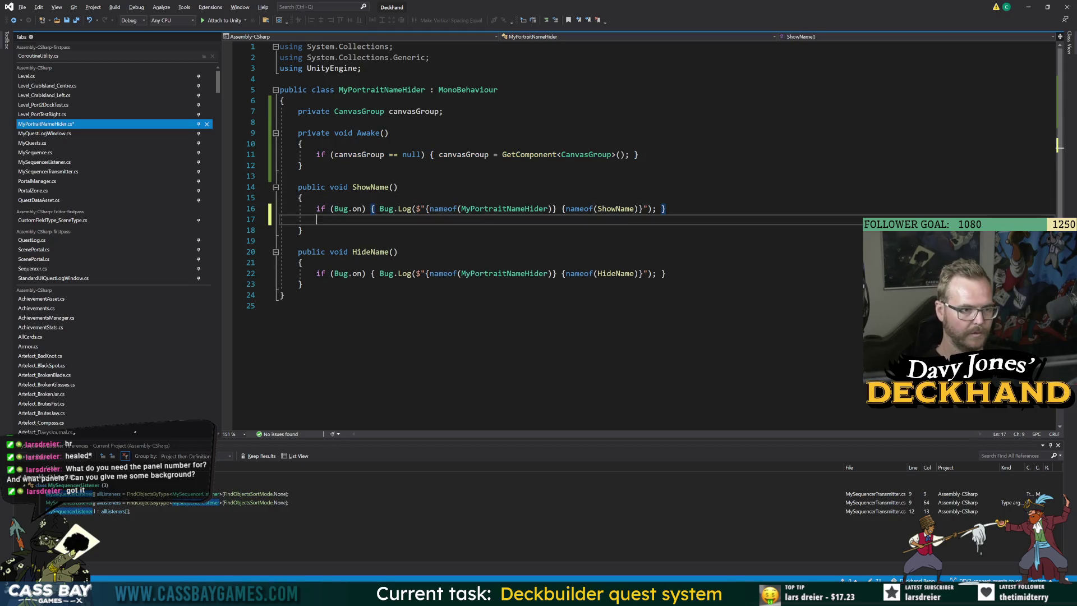
pyautogui.hotkey('ctrl', 'v')
pyautogui.press('Down')
pyautogui.press('Down')
pyautogui.press('Down')
pyautogui.press('End')
pyautogui.press('Return')
pyautogui.hotkey('ctrl', 'v')
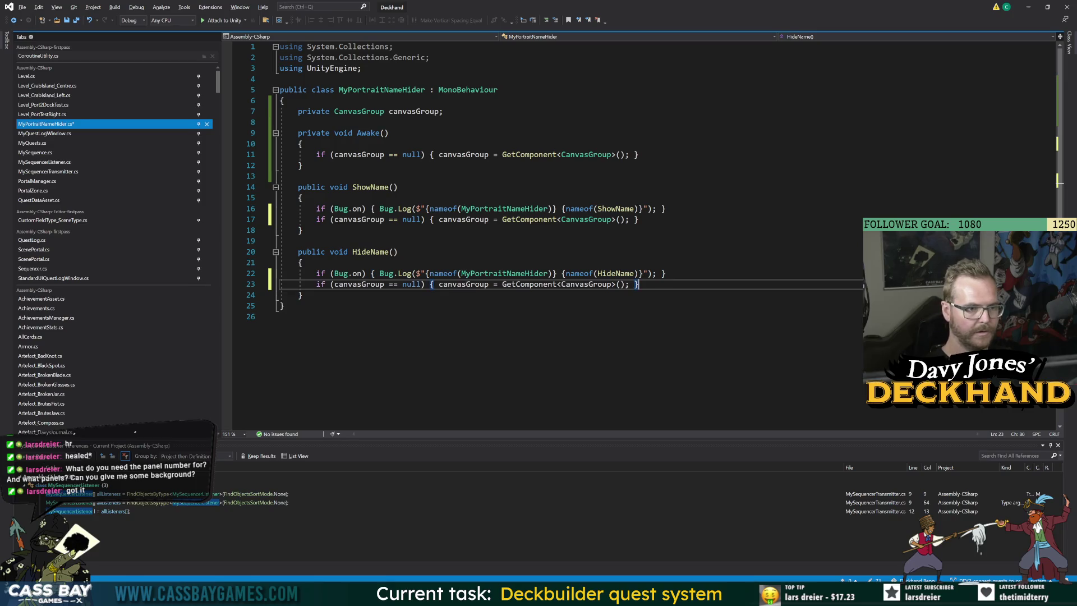
# Step: Add canvasGroup.alpha = 1; to ShowName and canvasGroup.alpha = 0; to HideName, then save
pyautogui.press('Up')
pyautogui.press('Up')
pyautogui.press('Up')
pyautogui.press('Return')
pyautogui.write('canvas')
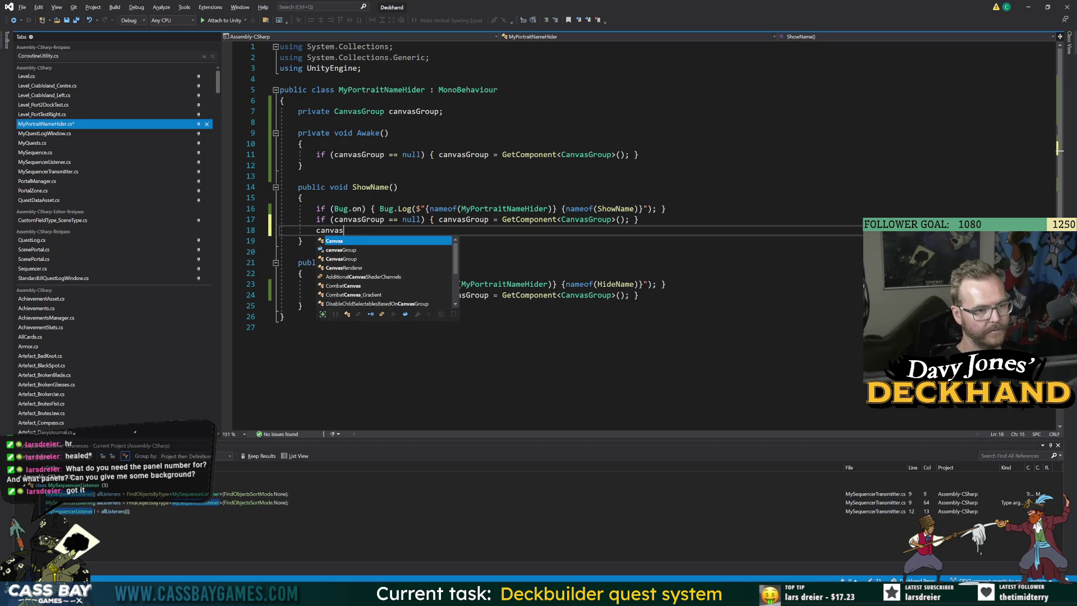
pyautogui.write('Group.alpha = 1;')
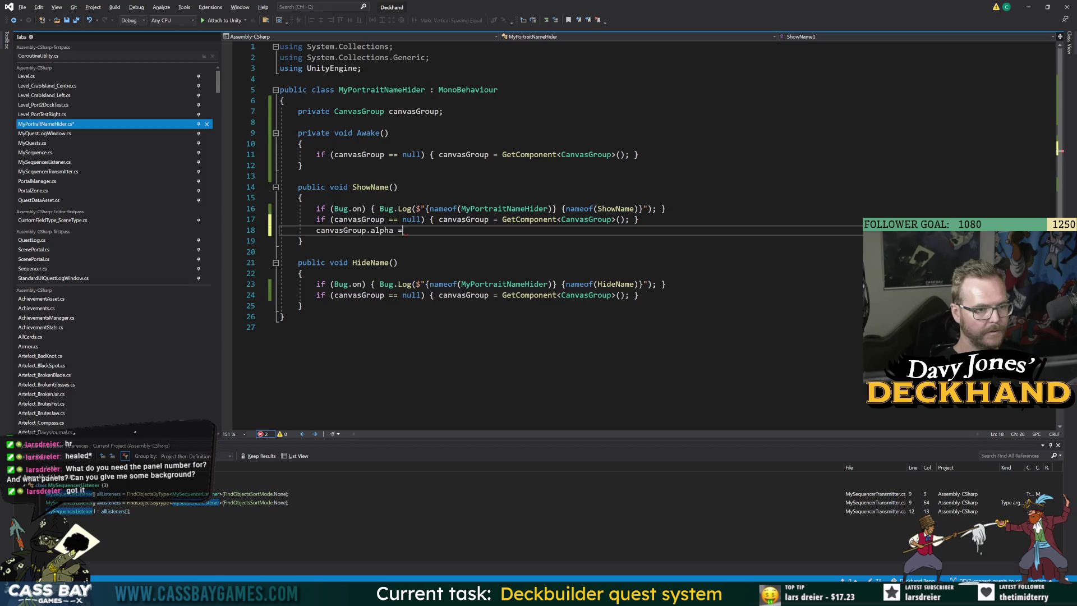
pyautogui.hotkey('shift', 'Home')
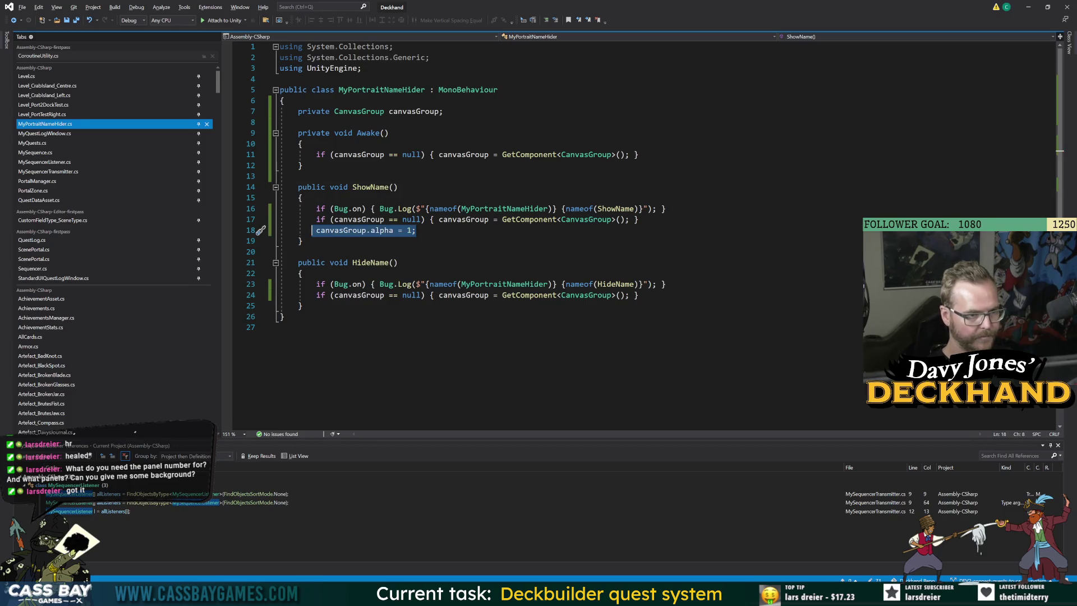
pyautogui.hotkey('ctrl', 'c')
pyautogui.press('Down')
pyautogui.press('Down')
pyautogui.press('Down')
pyautogui.press('End')
pyautogui.press('Return')
pyautogui.hotkey('ctrl', 'v')
pyautogui.press('BackSpace')
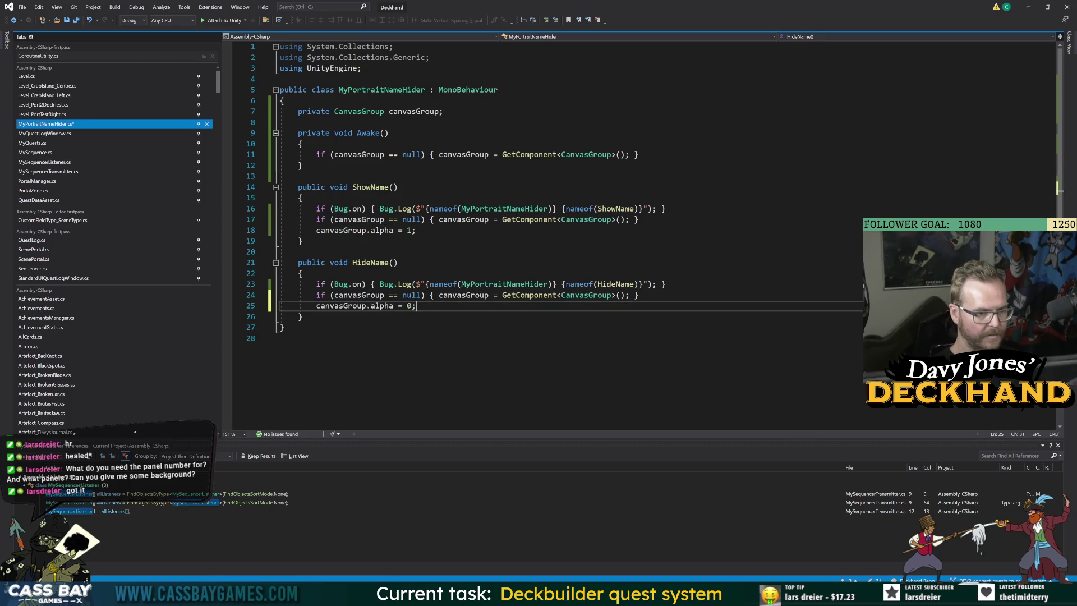
pyautogui.hotkey('ctrl', 'a')
pyautogui.press('Right')
pyautogui.hotkey('ctrl', 's')
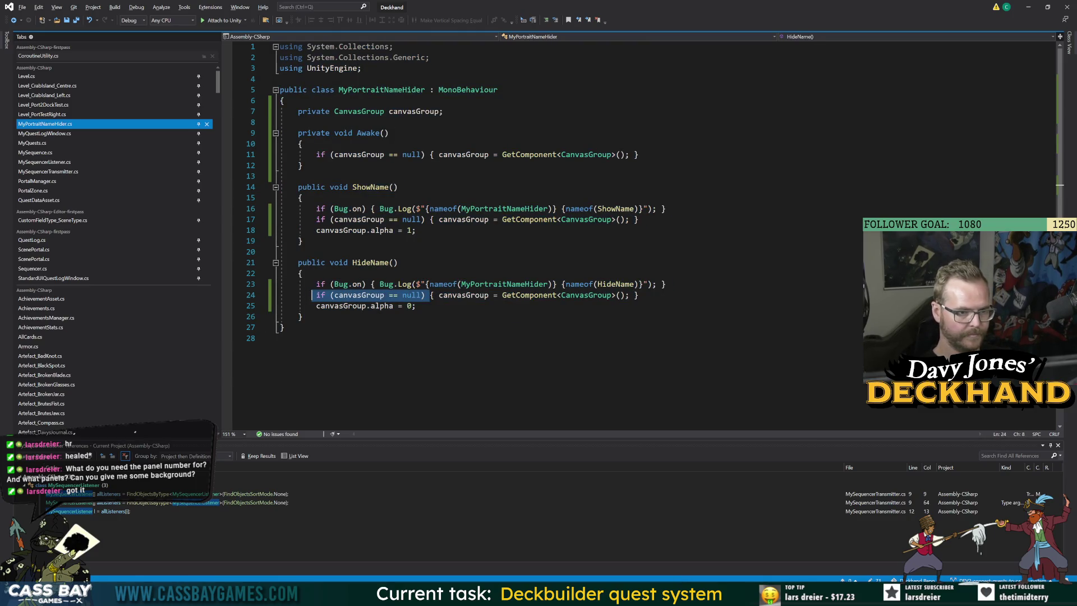
# Step: In HideName, add a second canvasGroup == null check whose block returns early
pyautogui.click(638, 295)
pyautogui.hotkey('ctrl', 'd')
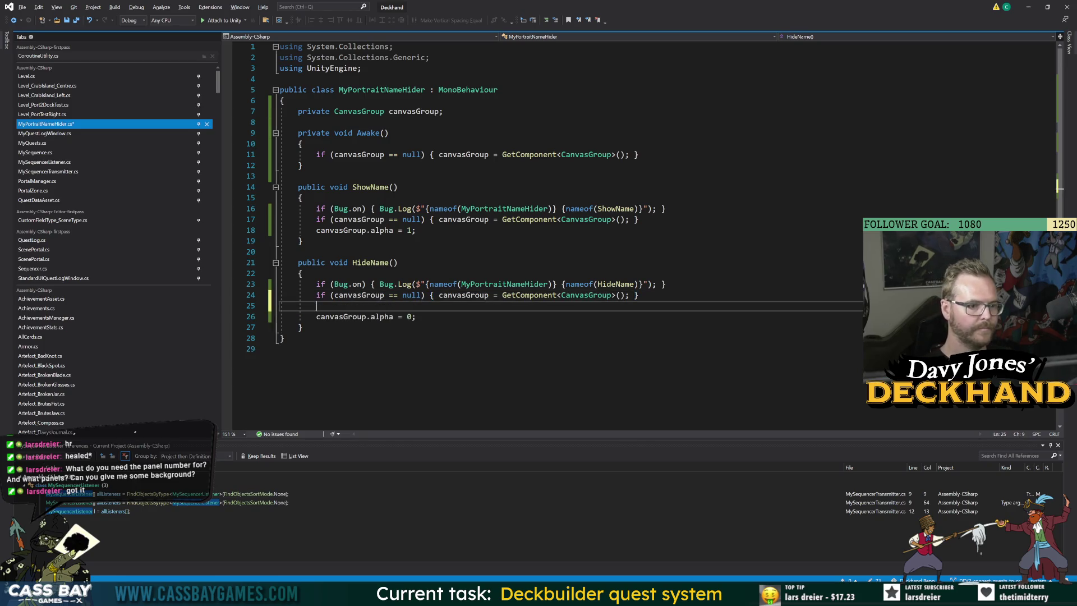
pyautogui.hotkey('ctrl', 'BackSpace')
pyautogui.hotkey('ctrl', 'BackSpace')
pyautogui.hotkey('ctrl', 'BackSpace')
pyautogui.write('{ return;')
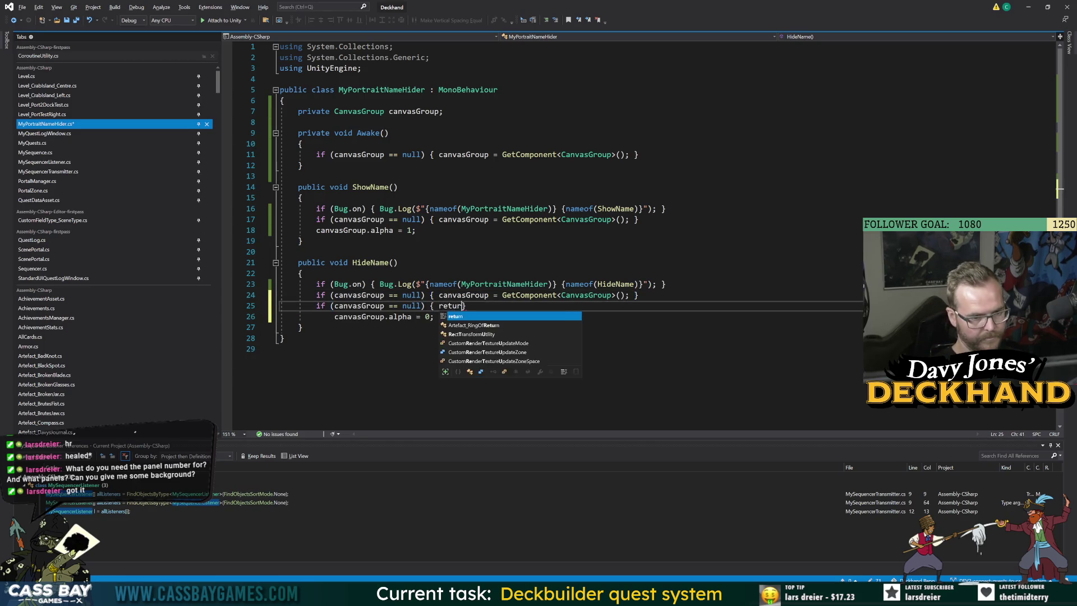
pyautogui.press('Down')
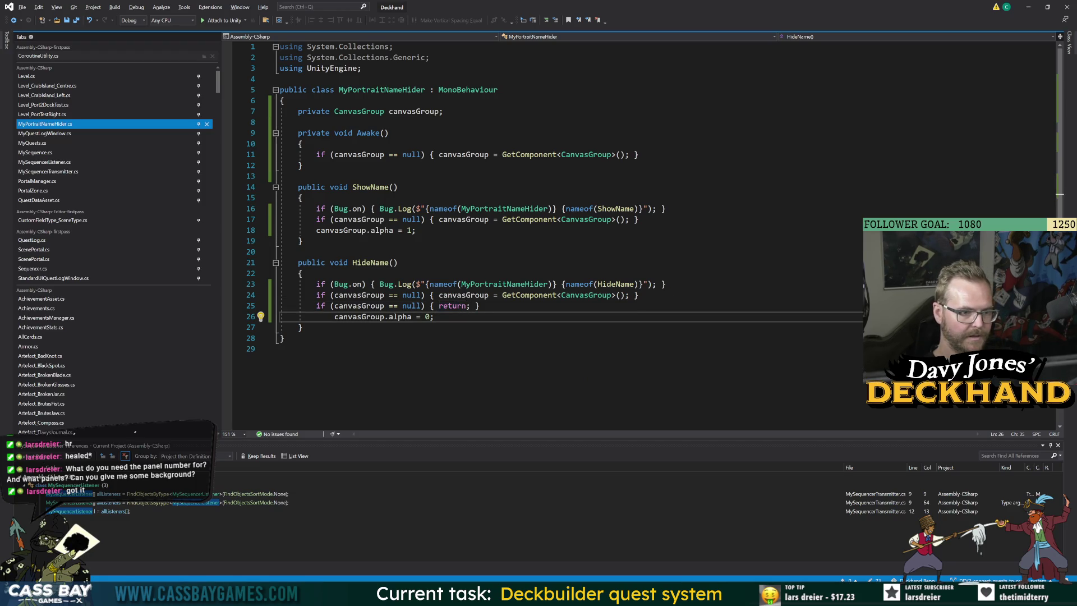
pyautogui.click(316, 306)
pyautogui.press('Return')
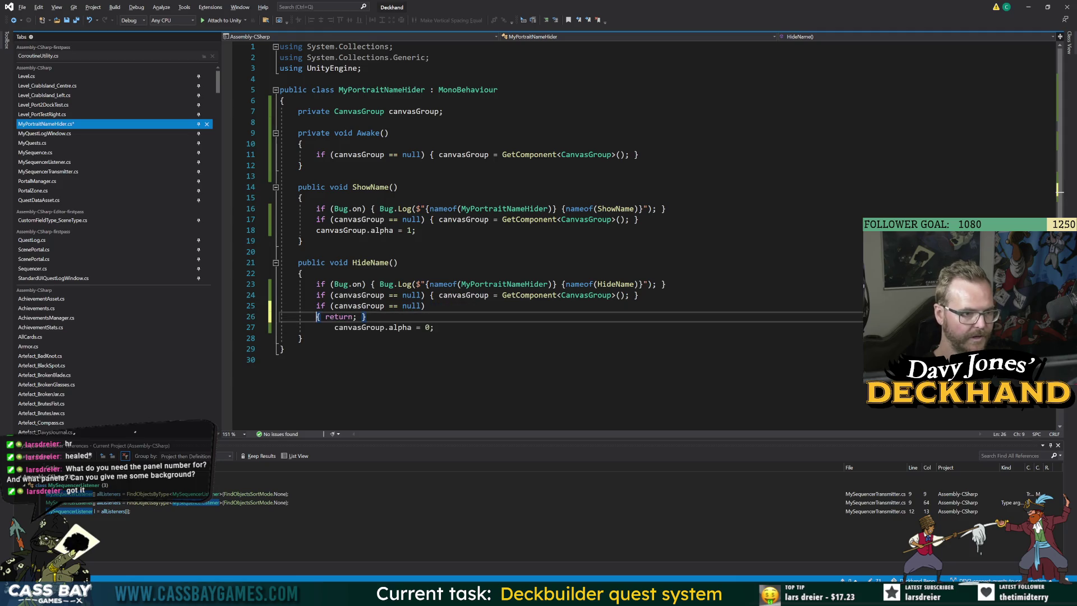
pyautogui.press('Right')
pyautogui.press('Return')
pyautogui.press('Return')
pyautogui.click(319, 316)
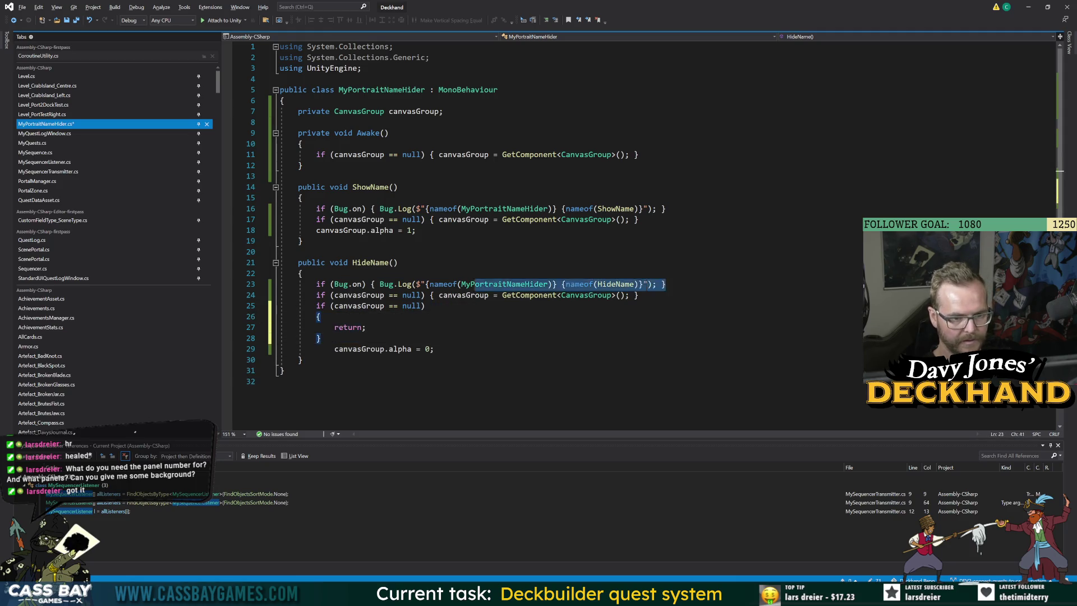
pyautogui.press('Return')
# Step: Make that block log a Warning: 'FAILED because no canvasGroup attached to {gameObject.name}'
pyautogui.hotkey('ctrl', 'v')
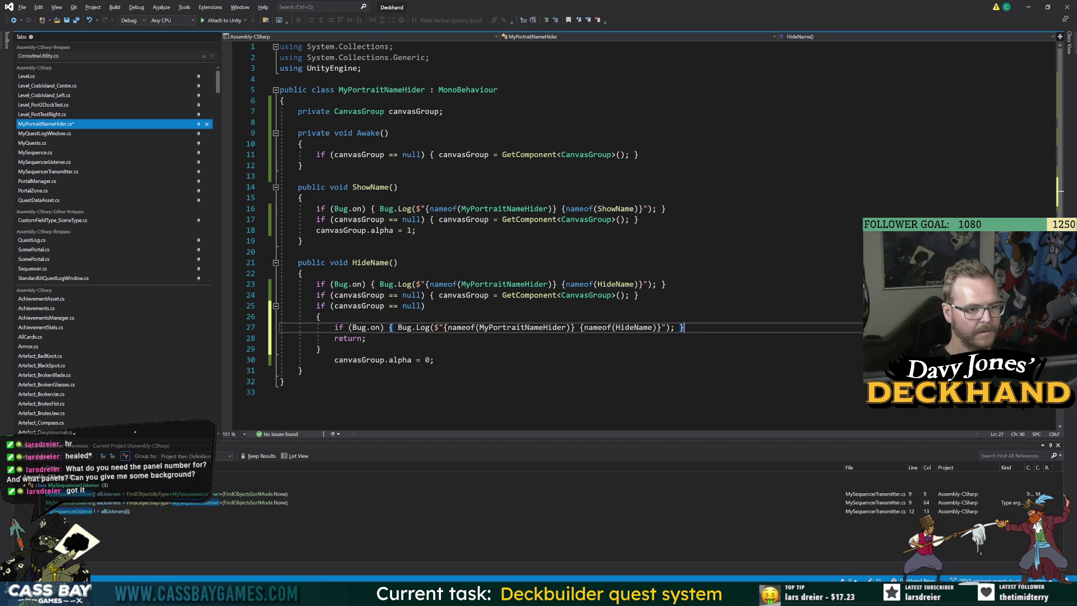
pyautogui.doubleClick(422, 327)
pyautogui.write('war')
pyautogui.press('Tab')
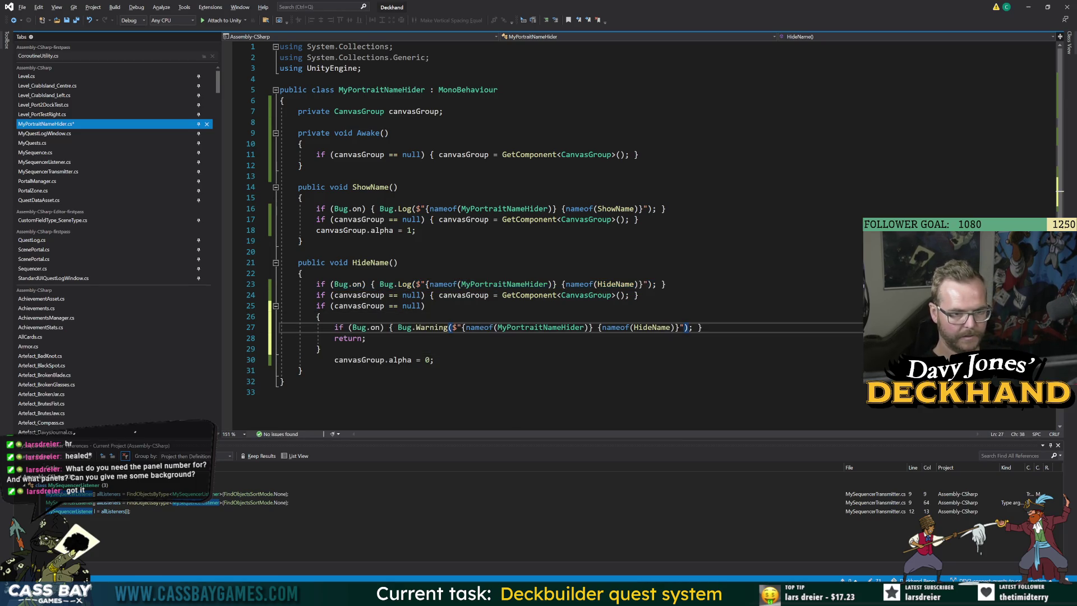
pyautogui.click(675, 327)
pyautogui.write('FAILED because no c')
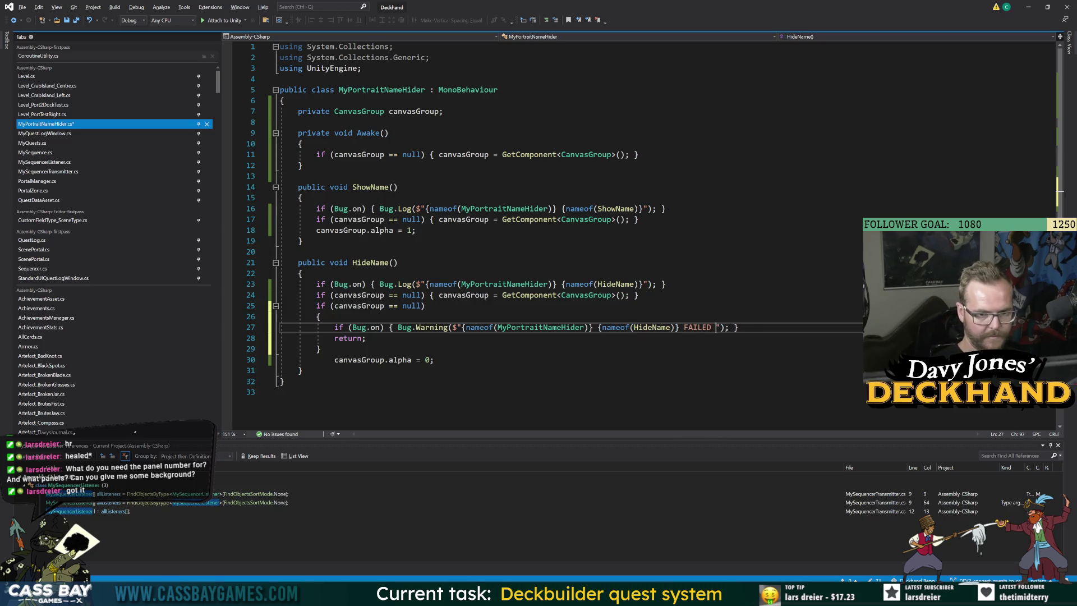
pyautogui.write('anvasGroupo')
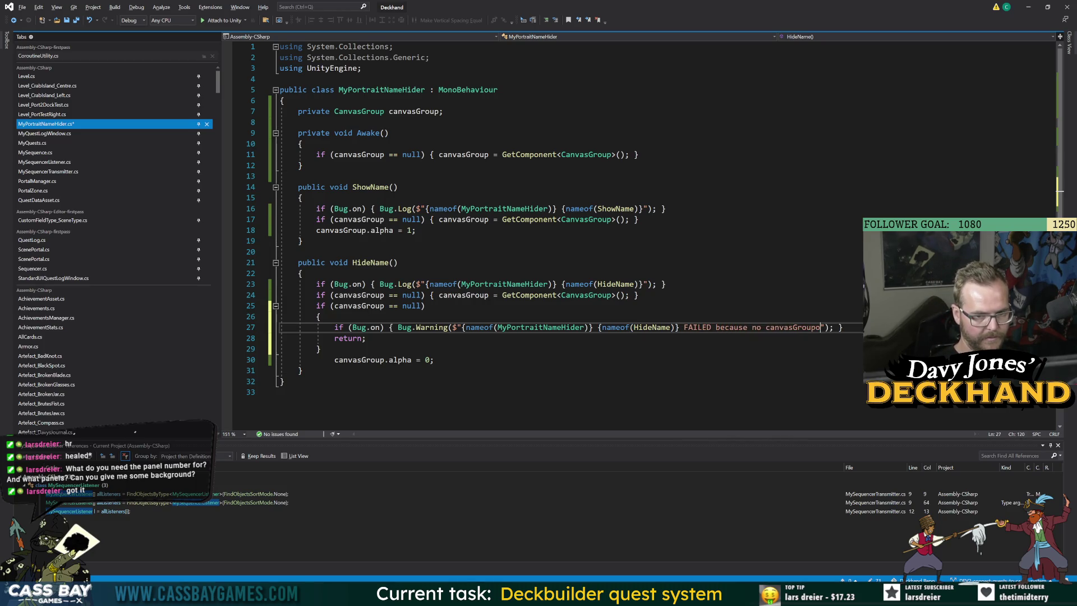
pyautogui.write('attached t')
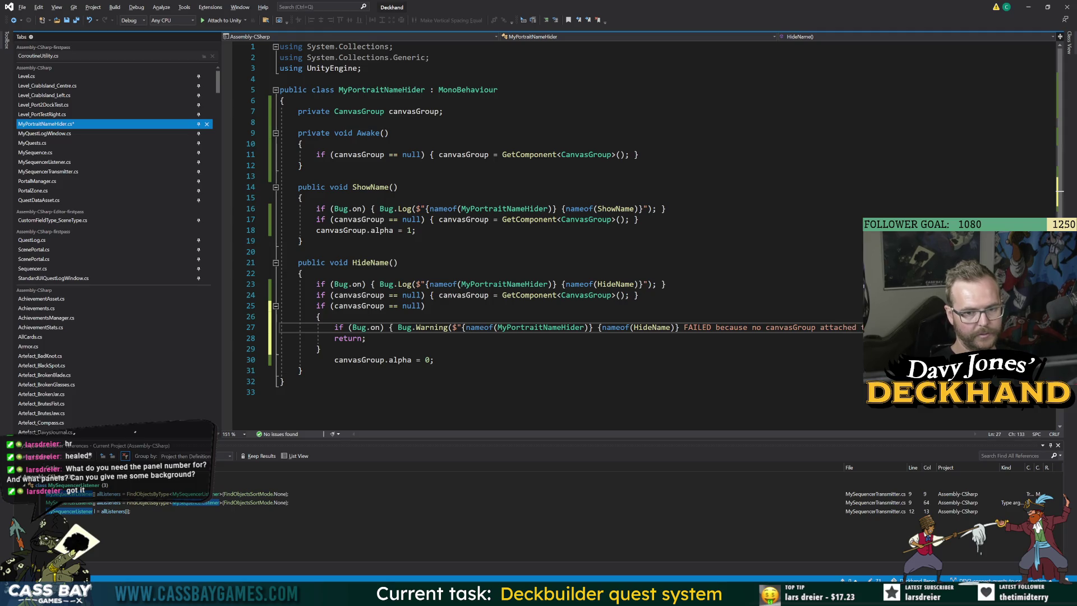
pyautogui.write('o{gameObject.na')
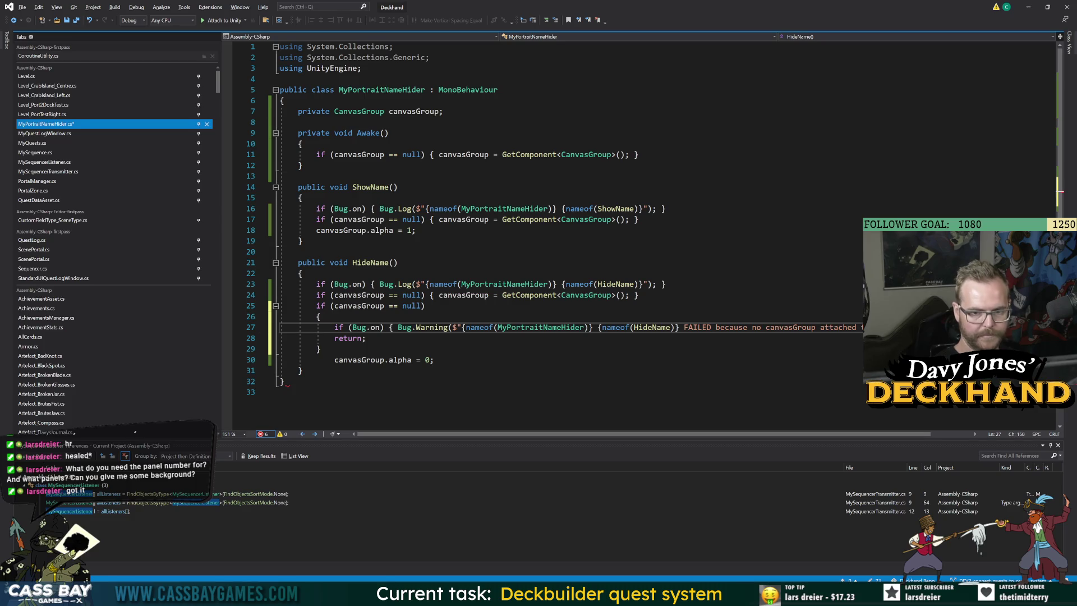
pyautogui.press('BackSpace')
# Step: Copy the warning block into ShowName and change its method name to ShowName
pyautogui.moveTo(858, 327)
pyautogui.mouseDown()
pyautogui.moveTo(370, 362)
pyautogui.moveTo(317, 327)
pyautogui.moveTo(317, 295)
pyautogui.moveTo(317, 305)
pyautogui.mouseUp()
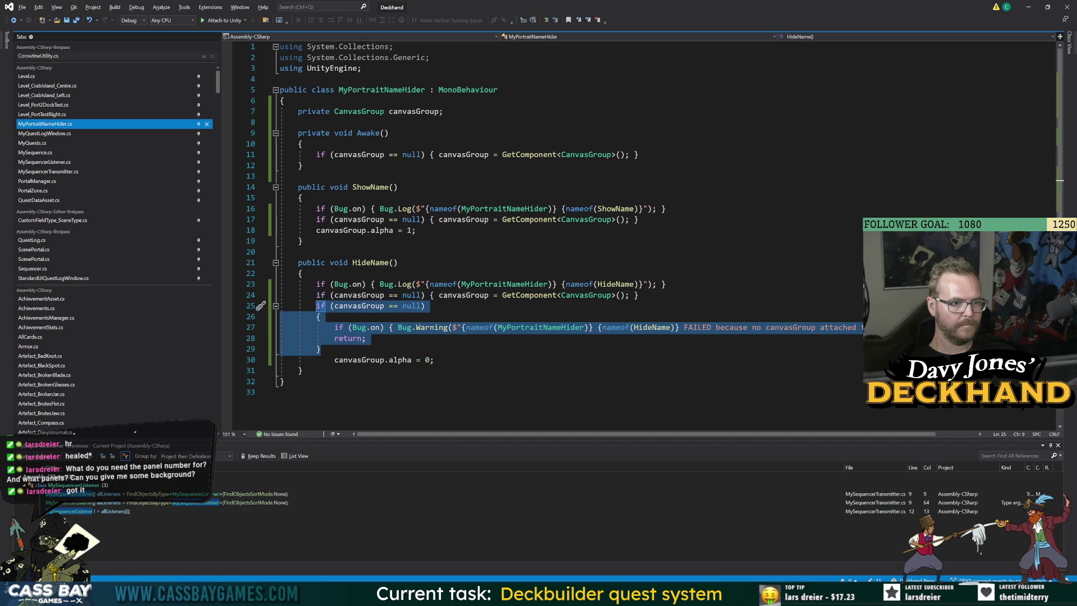
pyautogui.hotkey('ctrl', 'c')
pyautogui.click(640, 219)
pyautogui.press('Return')
pyautogui.hotkey('ctrl', 'v')
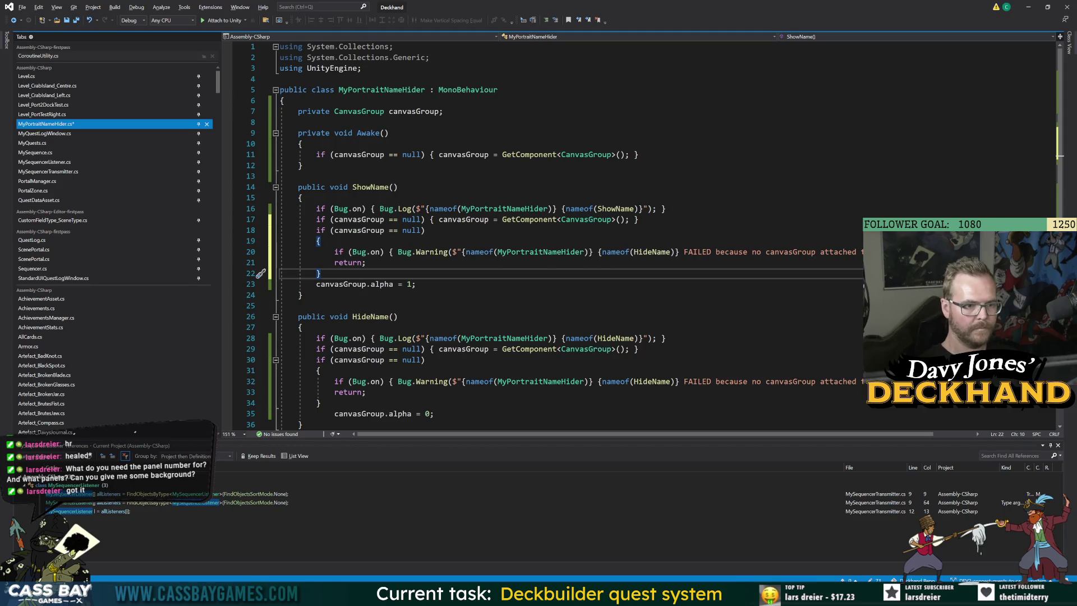
pyautogui.doubleClick(370, 187)
pyautogui.hotkey('ctrl', 'c')
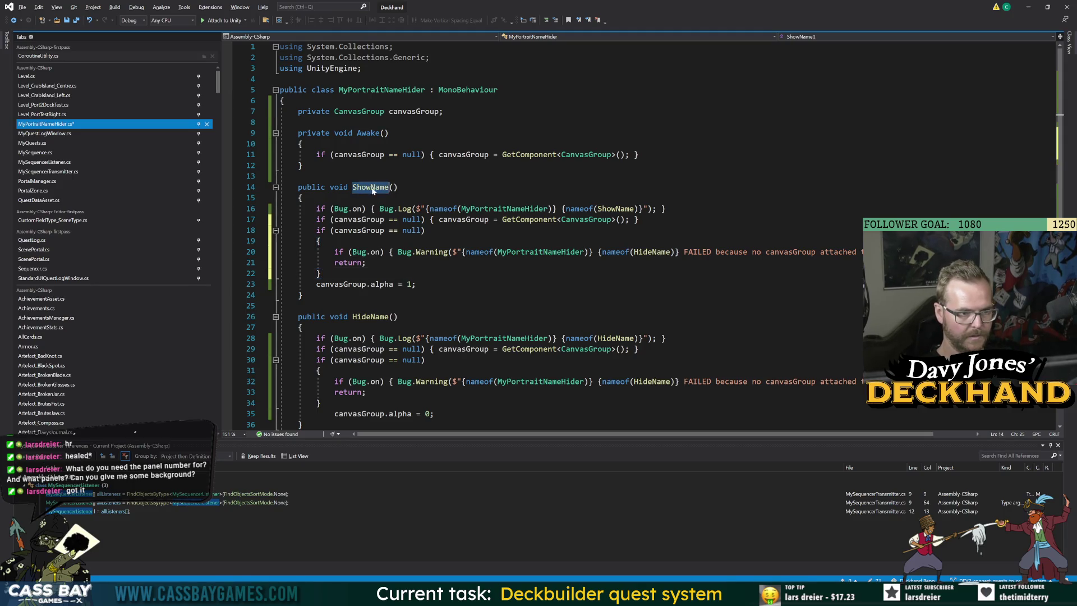
pyautogui.doubleClick(640, 252)
pyautogui.hotkey('ctrl', 'v')
pyautogui.click(416, 284)
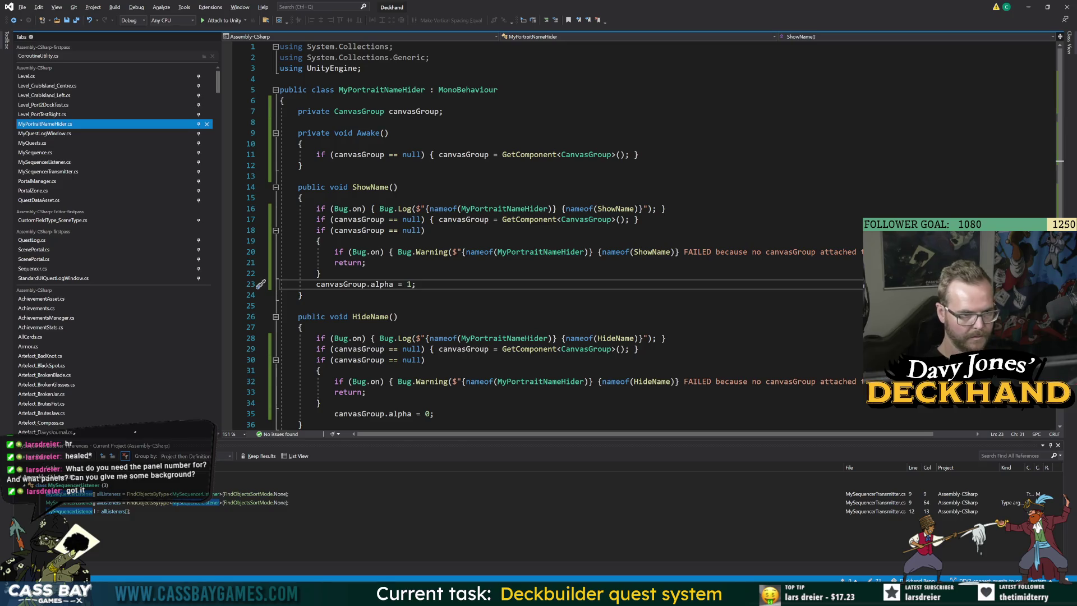
# Step: Recompile, play, talk to the crab to Shells' 'Pray, will you deliver' line, then stop
pyautogui.hotkey('alt', 'Tab')
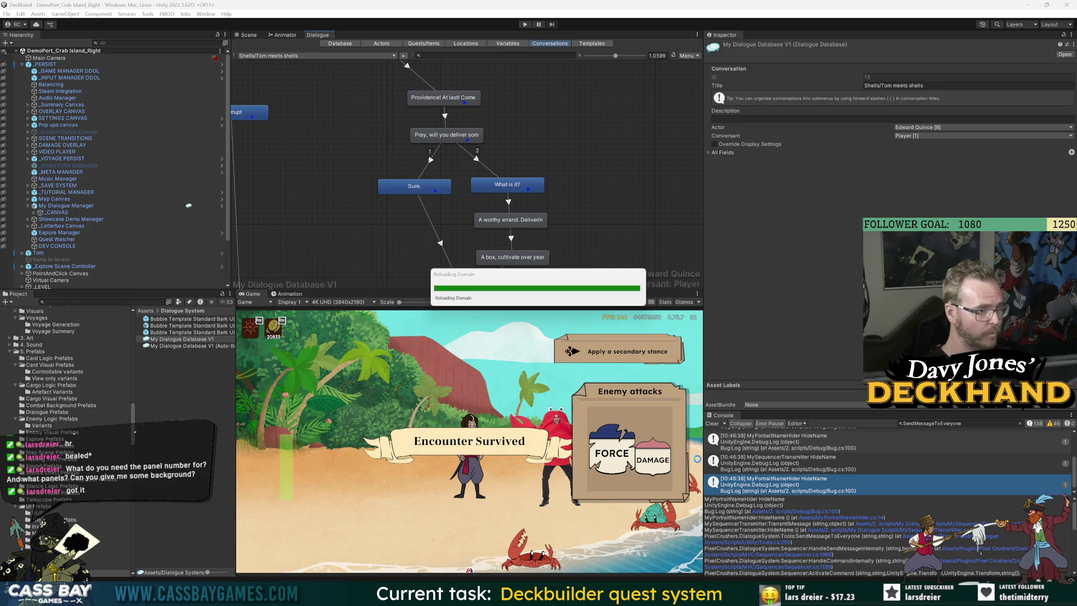
pyautogui.click(524, 25)
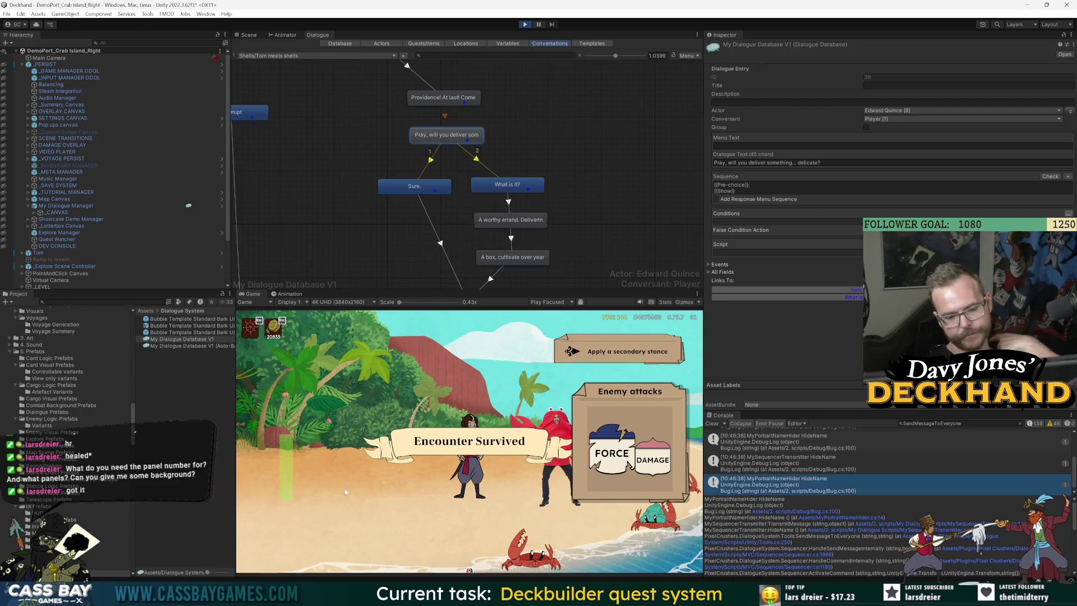
pyautogui.click(381, 466)
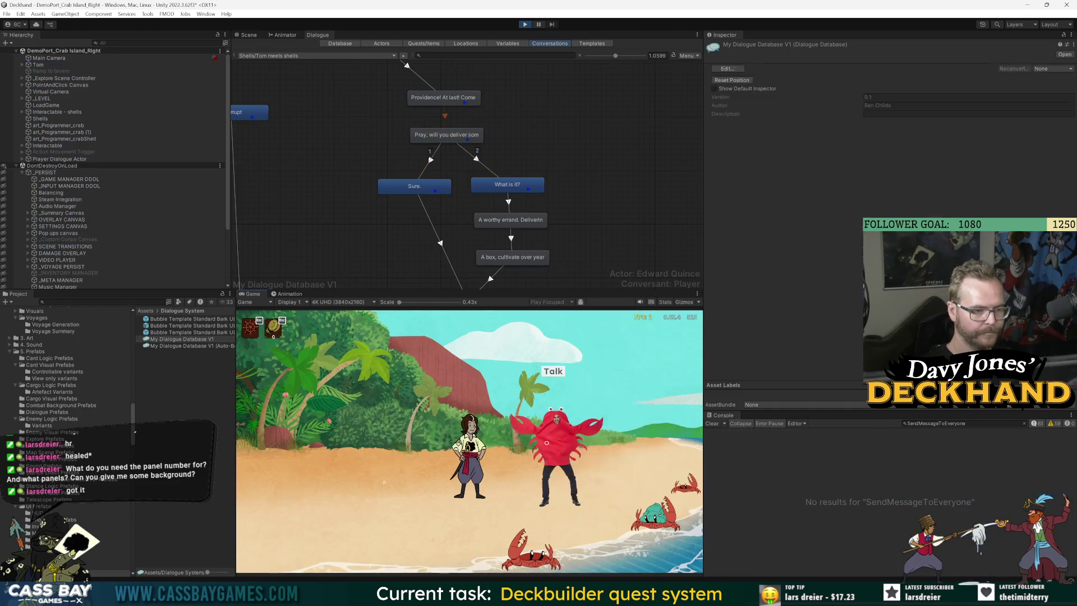
pyautogui.click(559, 371)
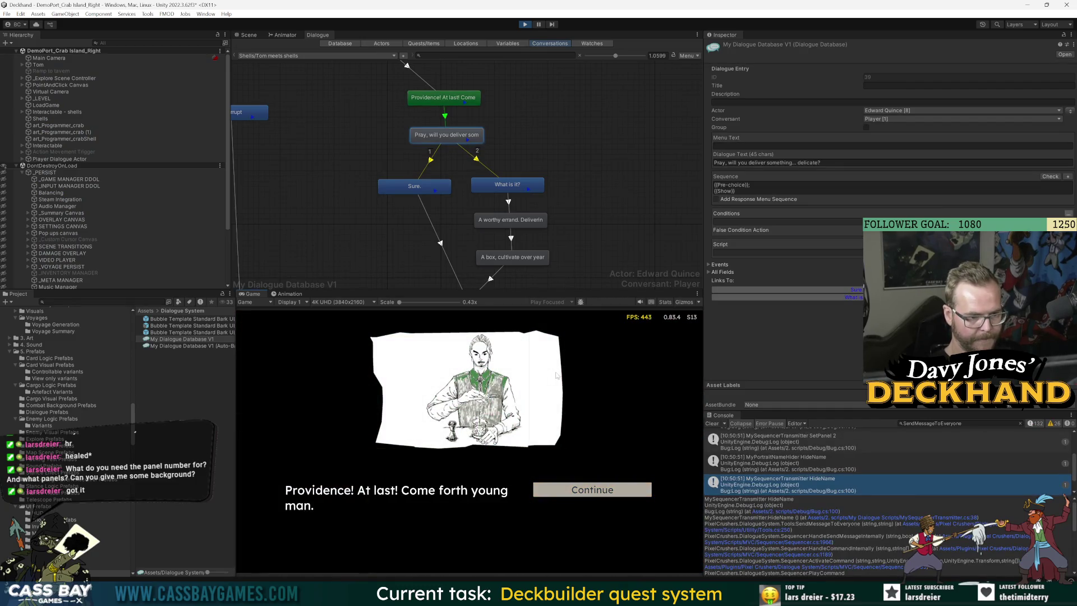
pyautogui.click(574, 490)
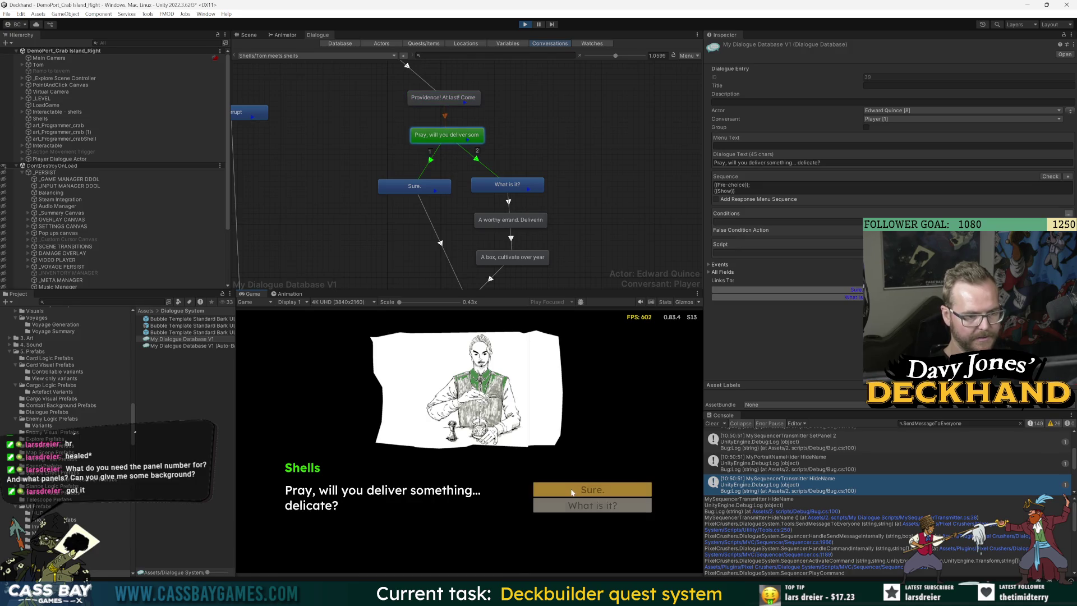
pyautogui.hotkey('ctrl', 'p')
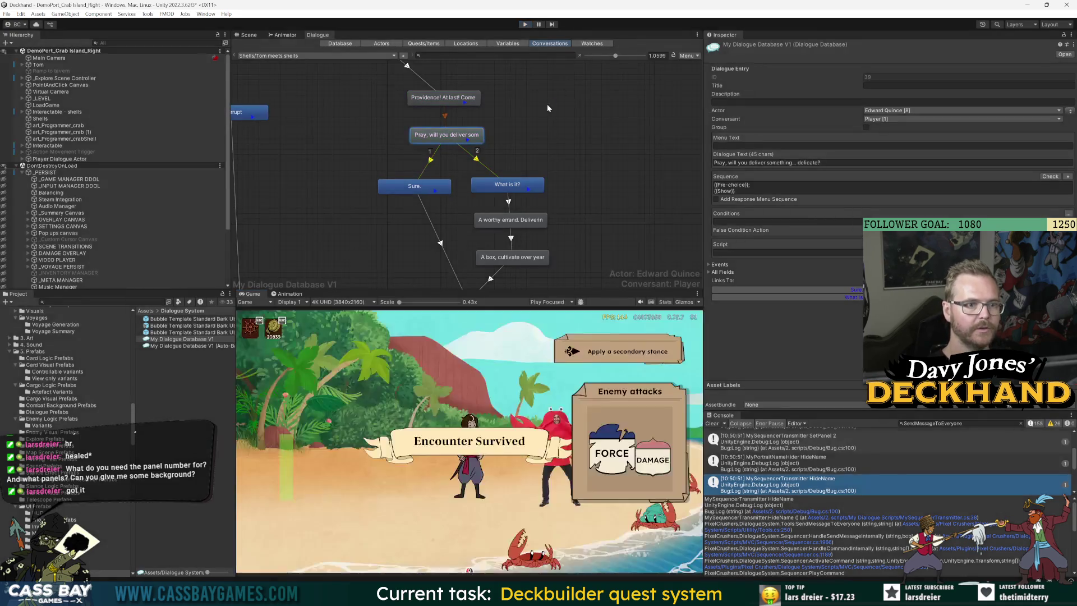
# Step: Delete {{Show}} from the 'Pray, will you deliver' entry's Sequence, leaving {{Pre-choice}}
pyautogui.click(476, 139)
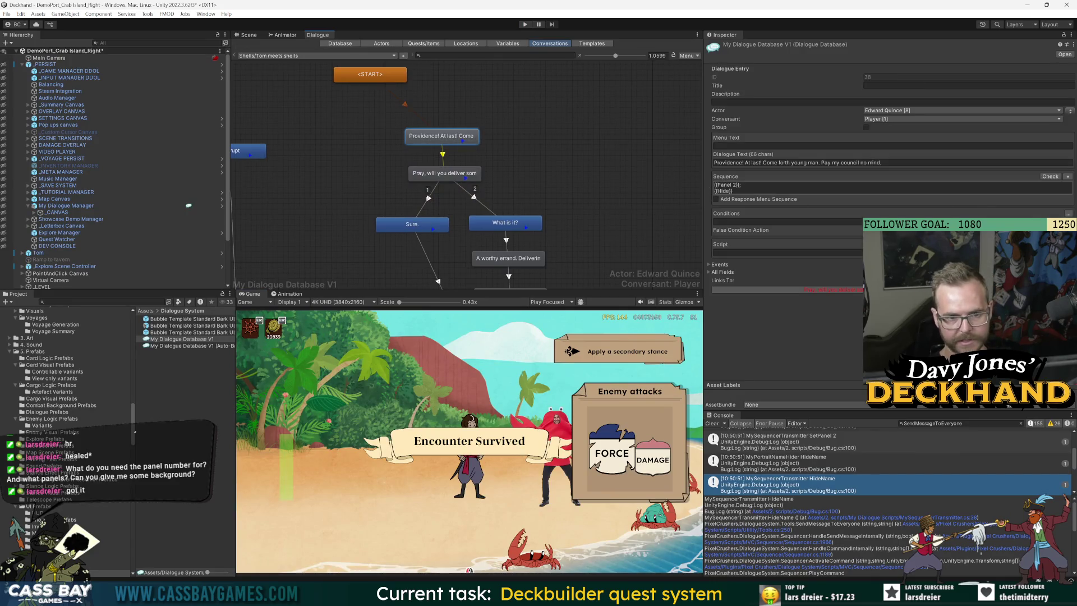
pyautogui.click(735, 190)
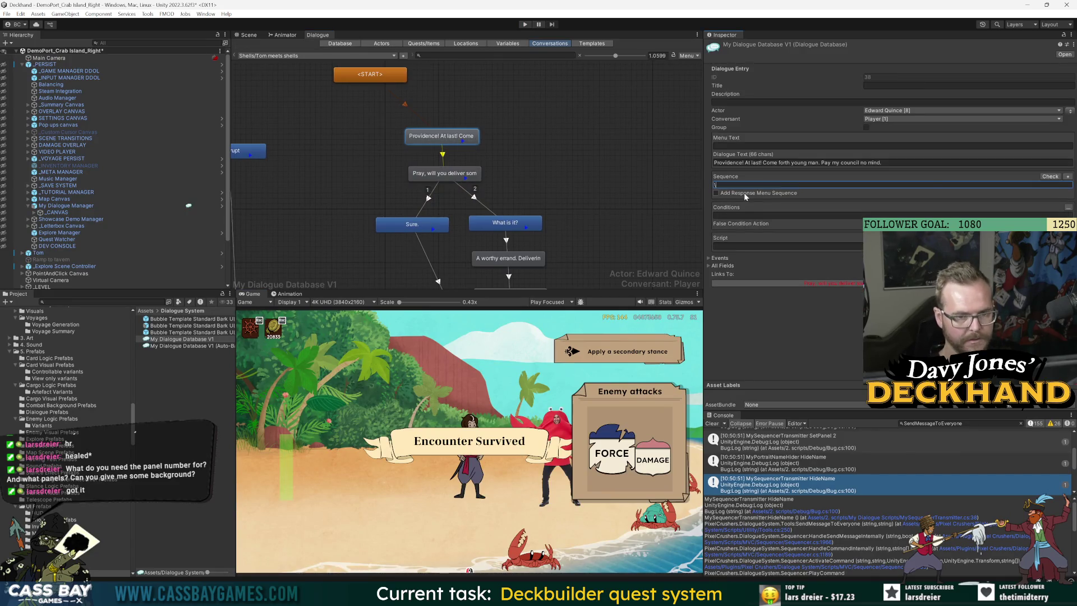
pyautogui.click(446, 173)
pyautogui.click(891, 188)
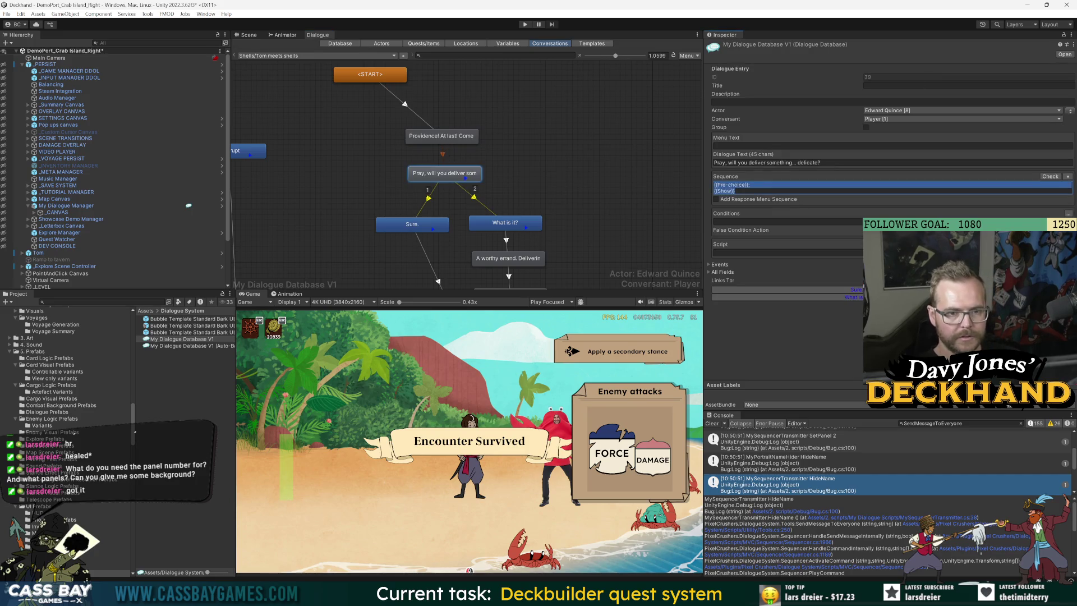
pyautogui.press('Right')
pyautogui.press('BackSpace')
pyautogui.press('BackSpace')
pyautogui.press('BackSpace')
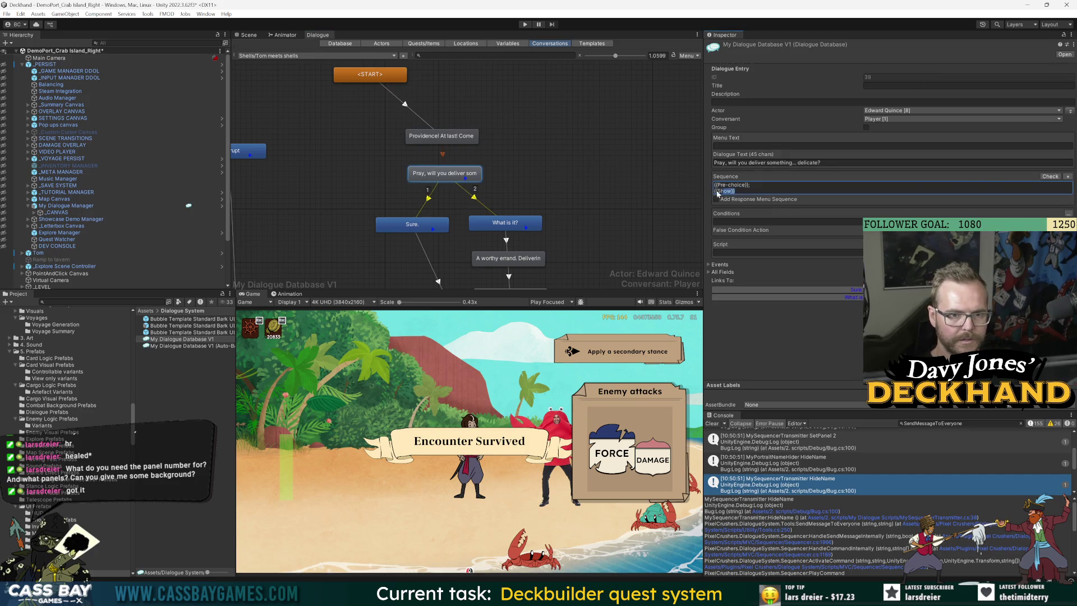
# Step: Inspect the 'What is it?', 'Sure.', 'A worthy errand' and wooden box entries' sequences
pyautogui.click(486, 224)
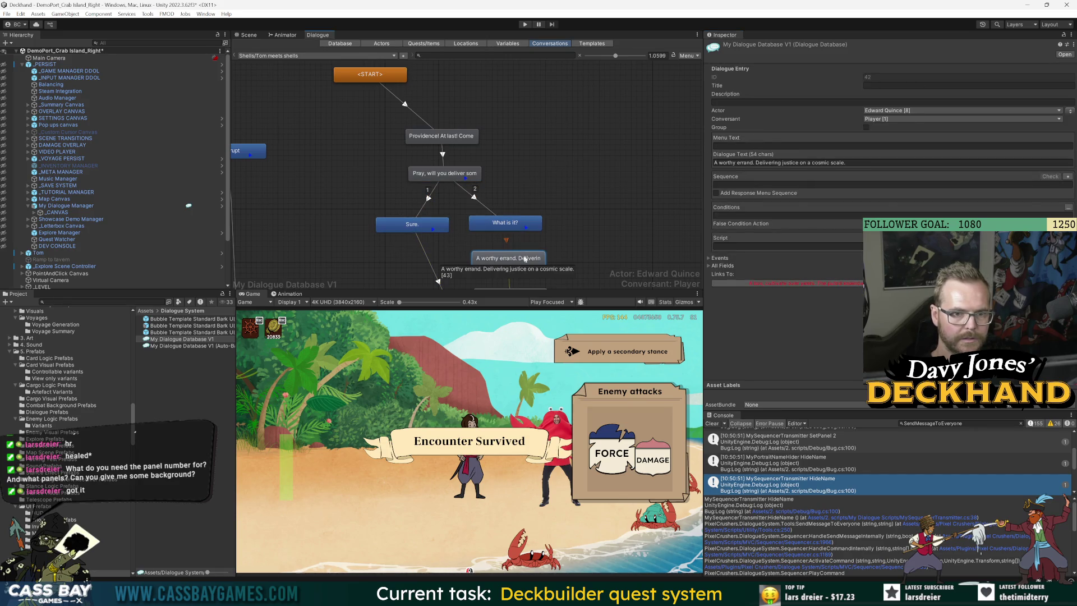
pyautogui.moveTo(486, 233); pyautogui.dragTo(478, 180)
pyautogui.click(493, 173)
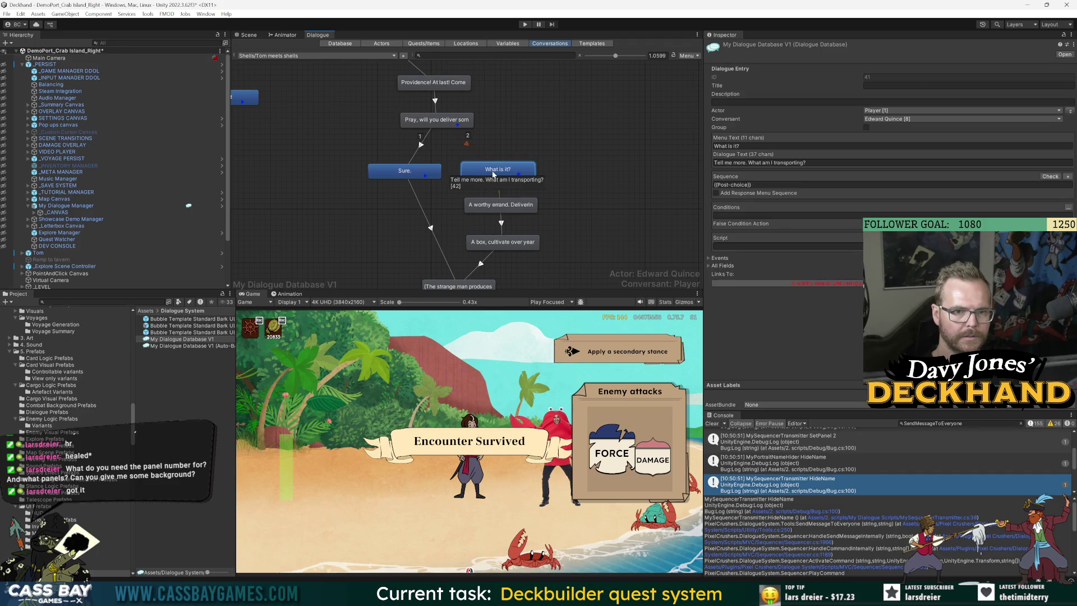
pyautogui.click(422, 172)
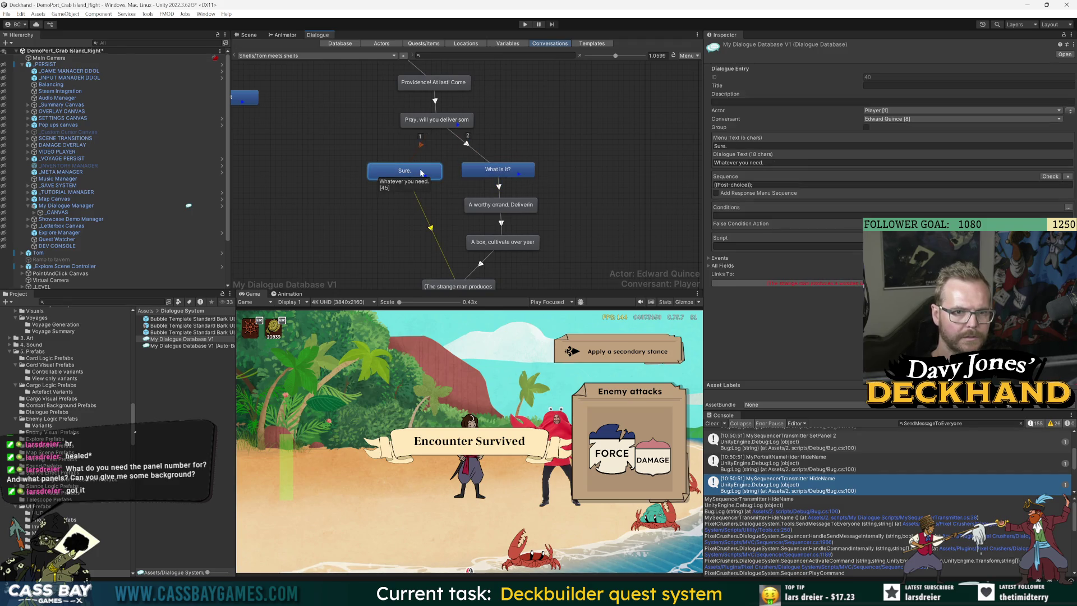
pyautogui.click(496, 171)
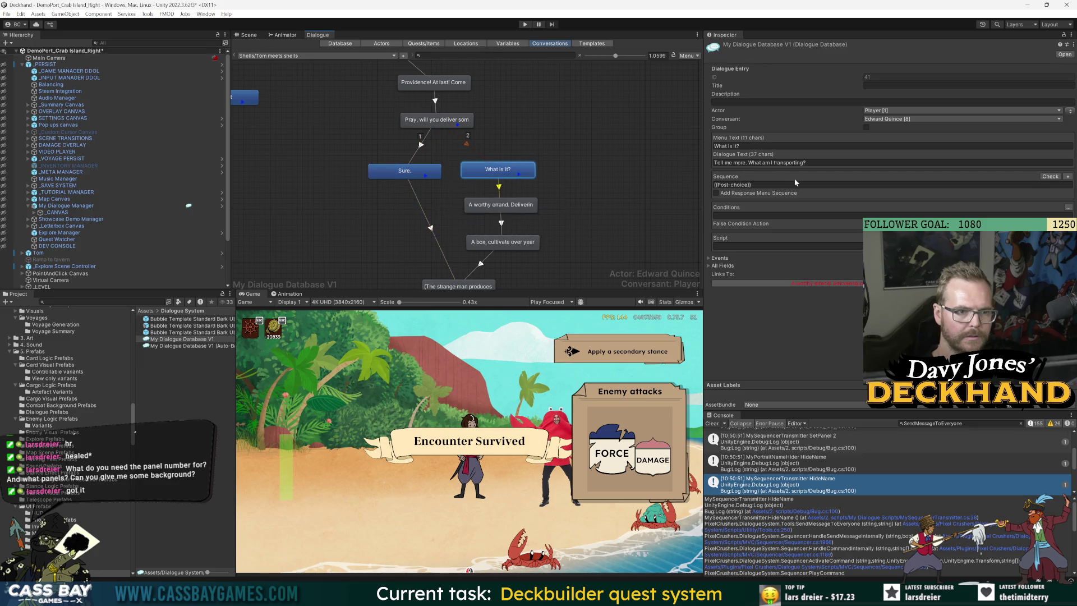
pyautogui.click(796, 183)
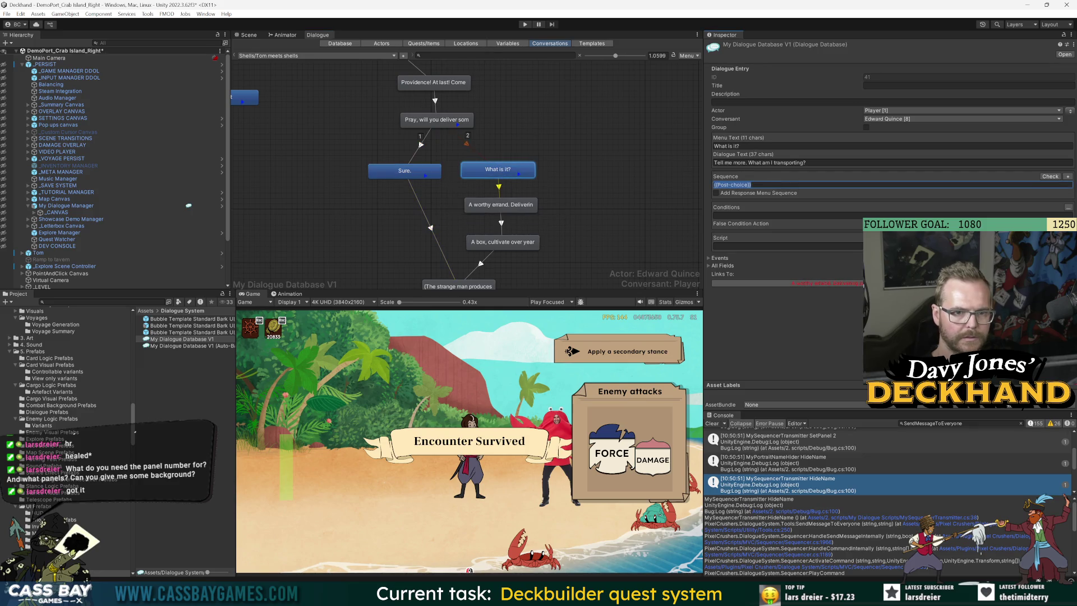
pyautogui.click(501, 204)
pyautogui.scroll(-3, 538, 219)
pyautogui.click(461, 209)
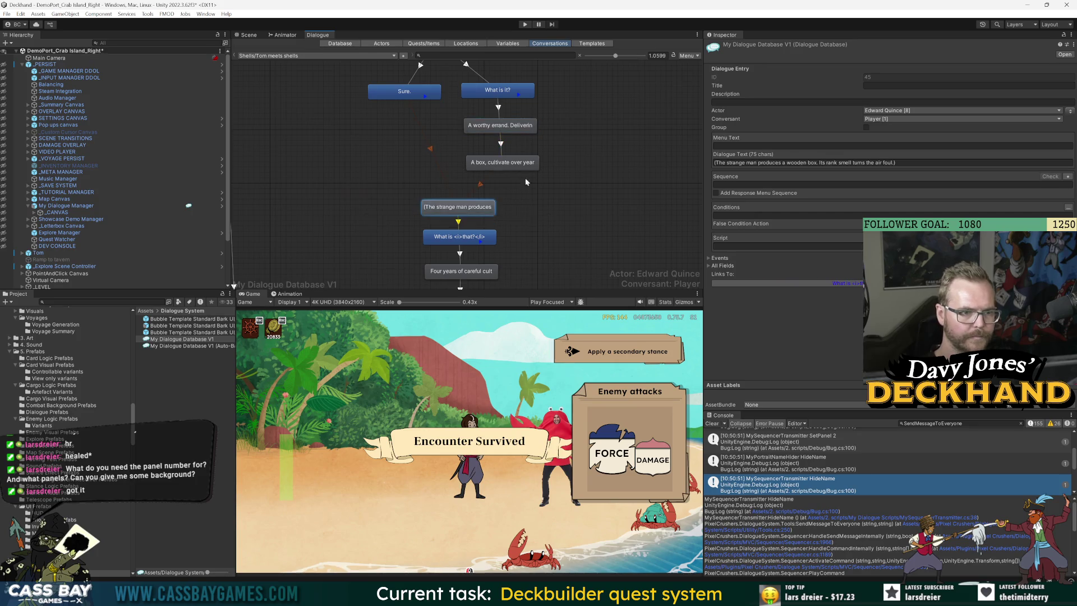
# Step: Check the Sequence help shortcuts list, select Tom's 'What is that?' entry, and enter Play mode
pyautogui.click(1068, 176)
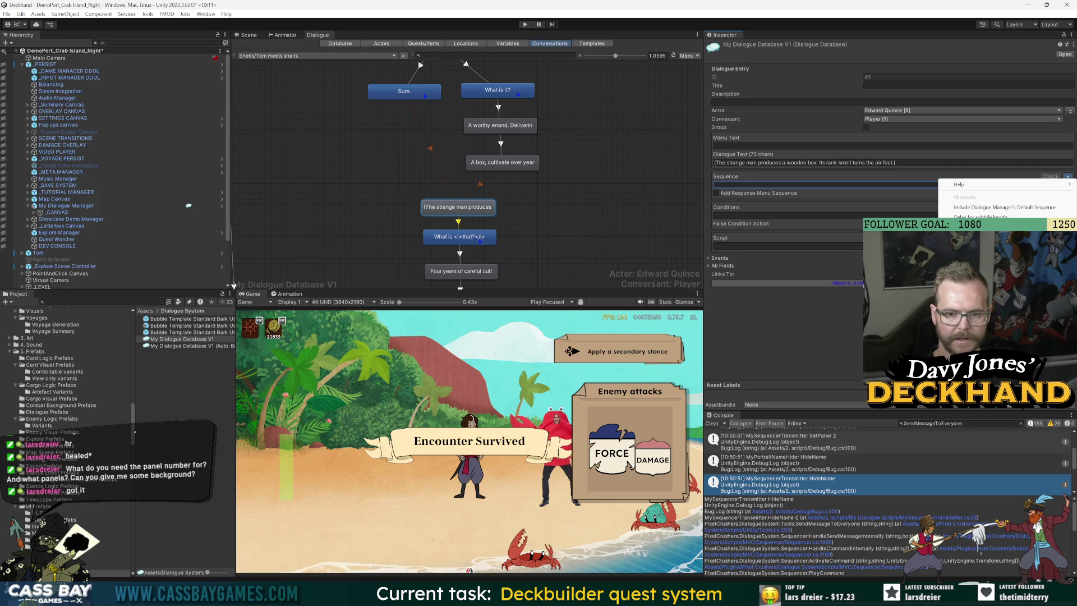
pyautogui.click(459, 236)
pyautogui.click(460, 236)
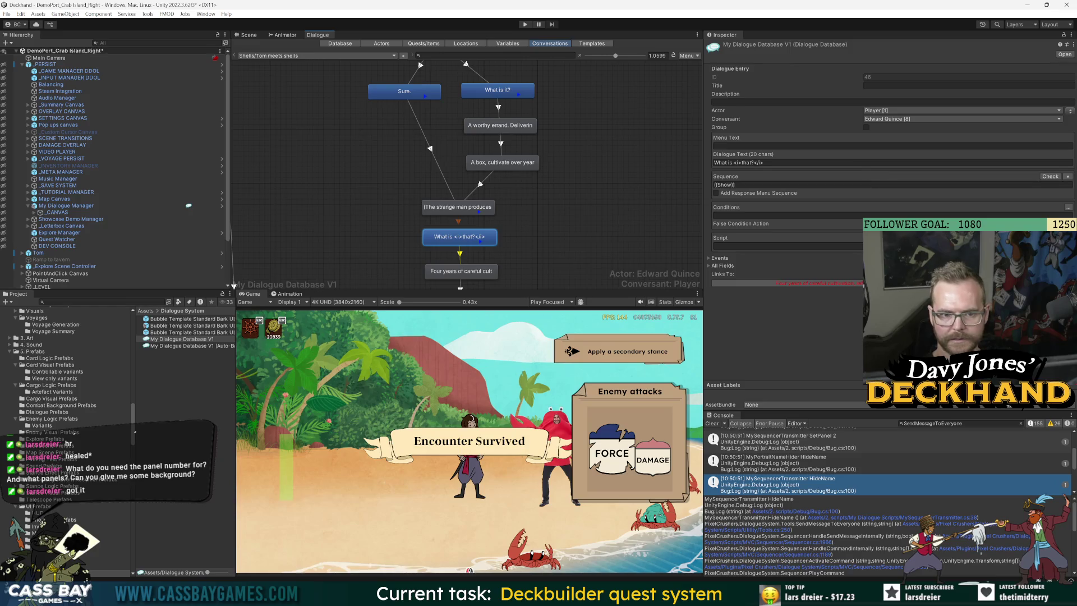
pyautogui.click(1068, 176)
pyautogui.moveTo(1059, 182)
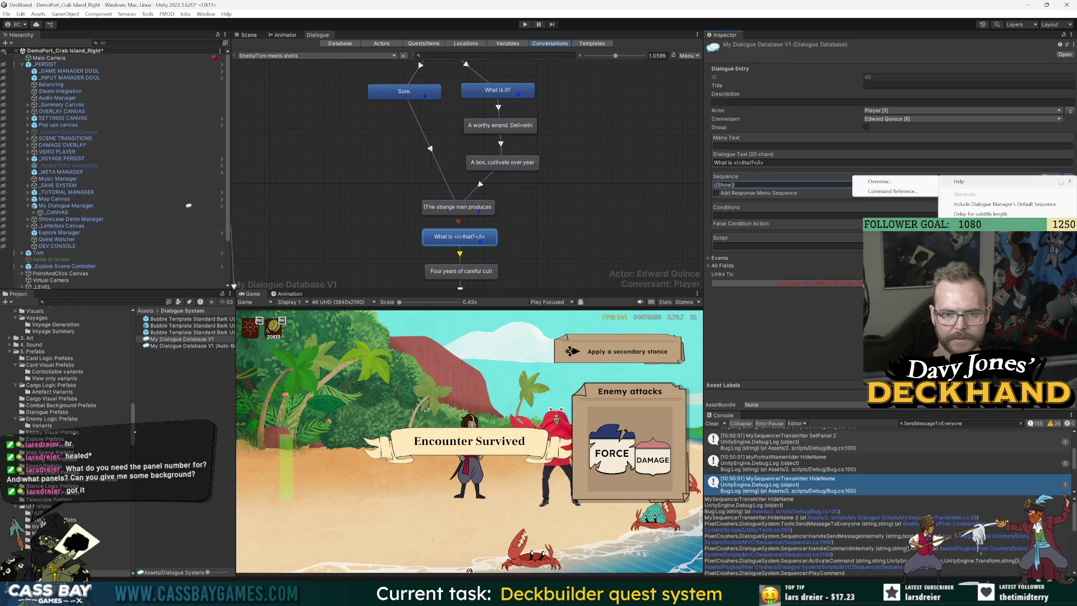
pyautogui.click(537, 218)
pyautogui.click(525, 24)
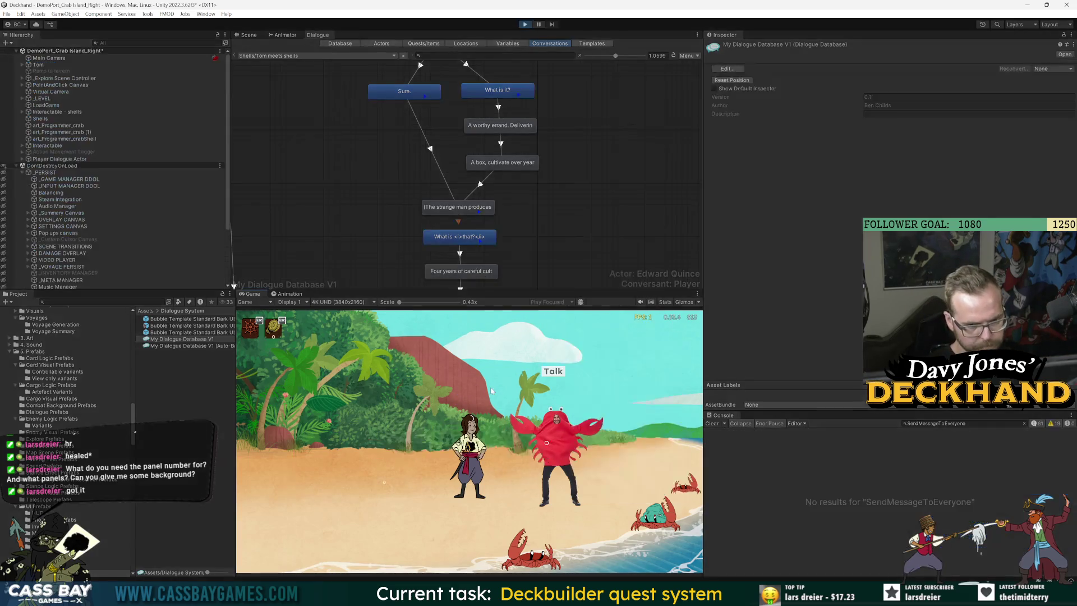
# Step: Talk to the crab, answer 'Sure.' to reach Tom's 'What is that?', and edit its sequence to {{Show}}@0.1
pyautogui.click(552, 376)
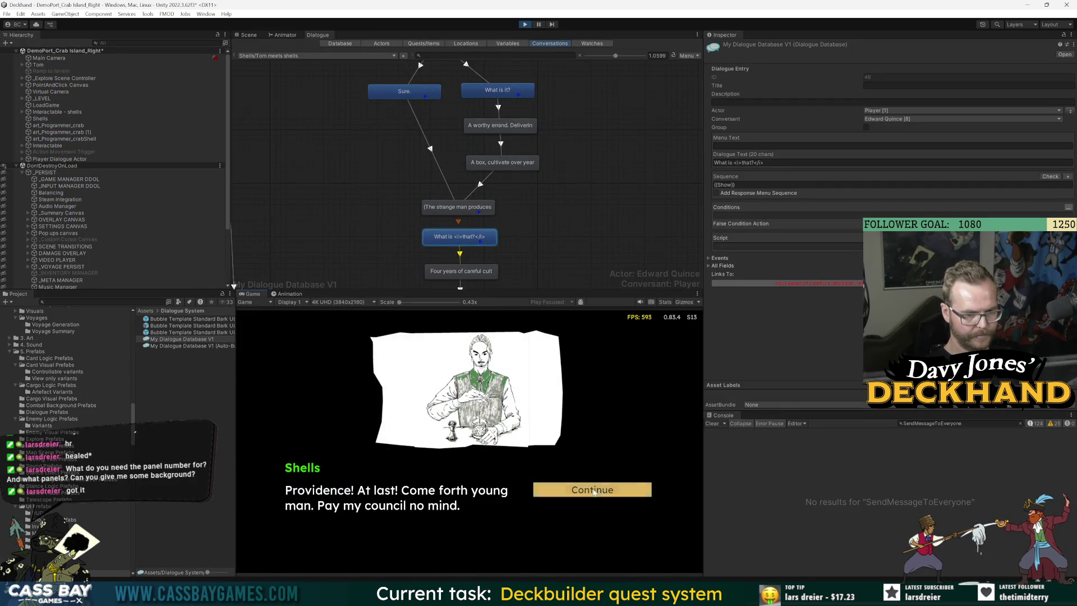
pyautogui.click(588, 490)
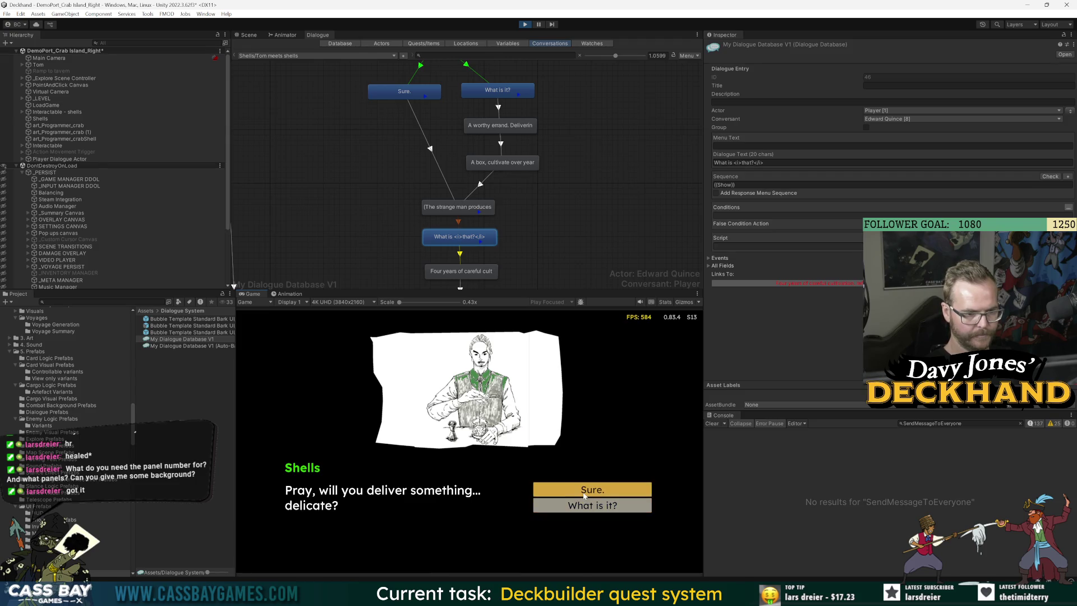
pyautogui.click(581, 489)
pyautogui.click(584, 494)
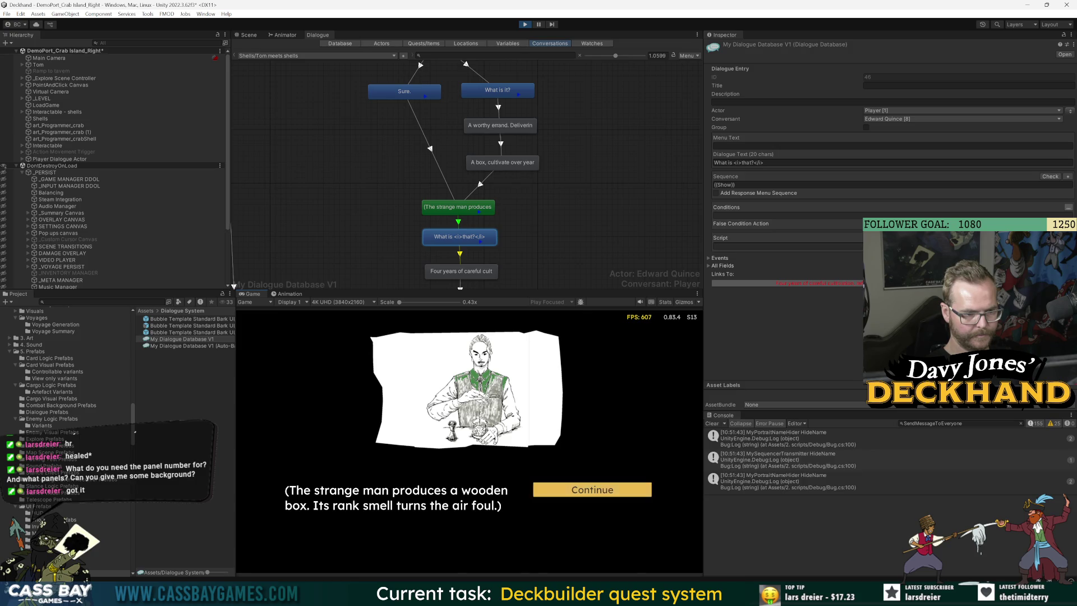
pyautogui.moveTo(660, 595)
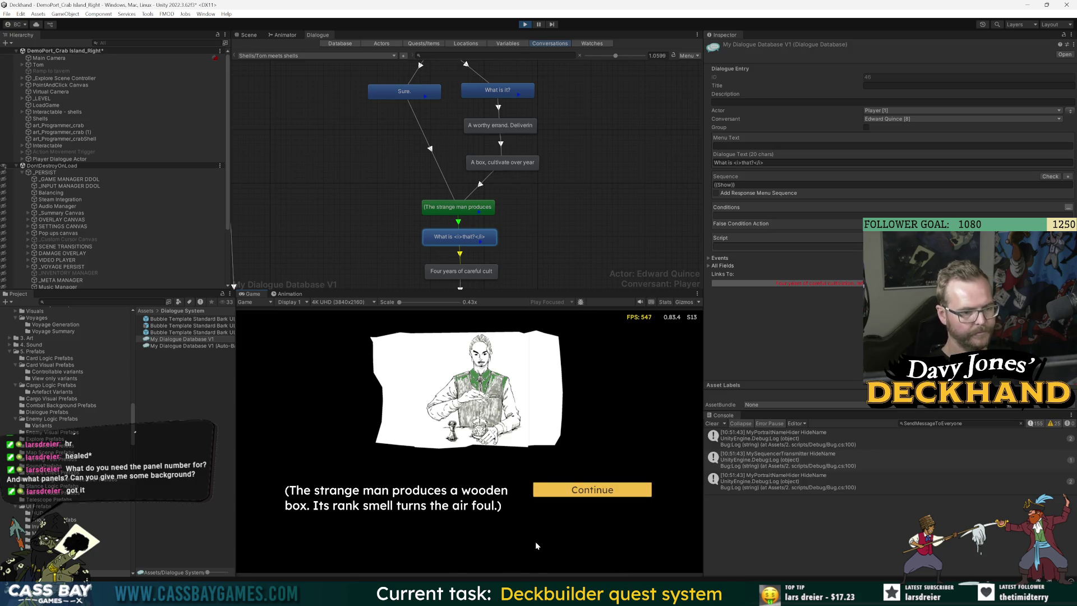
pyautogui.click(594, 490)
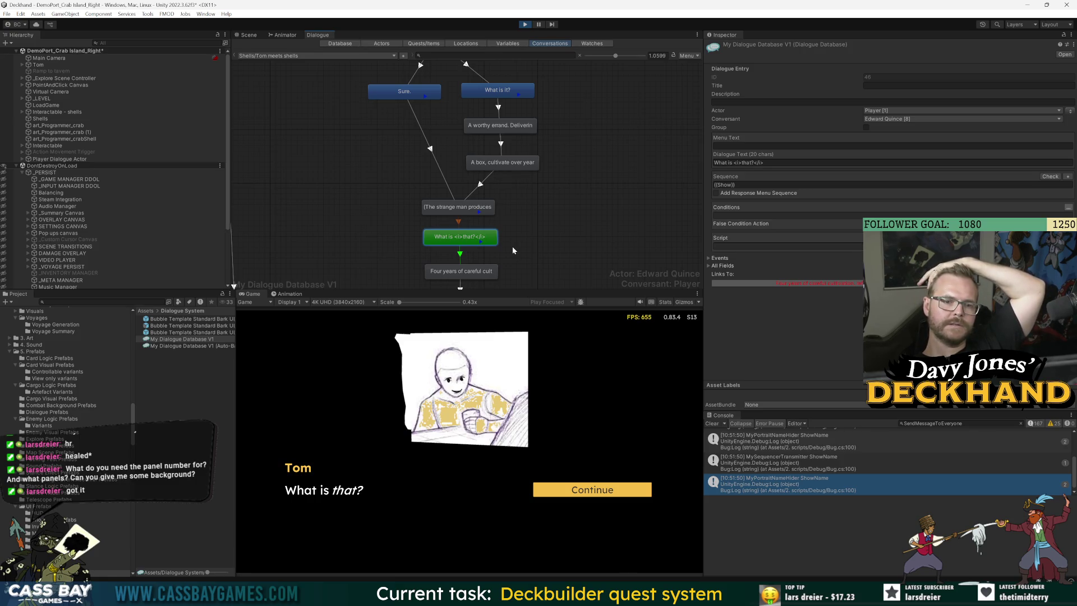
pyautogui.click(739, 185)
pyautogui.write('@0.1')
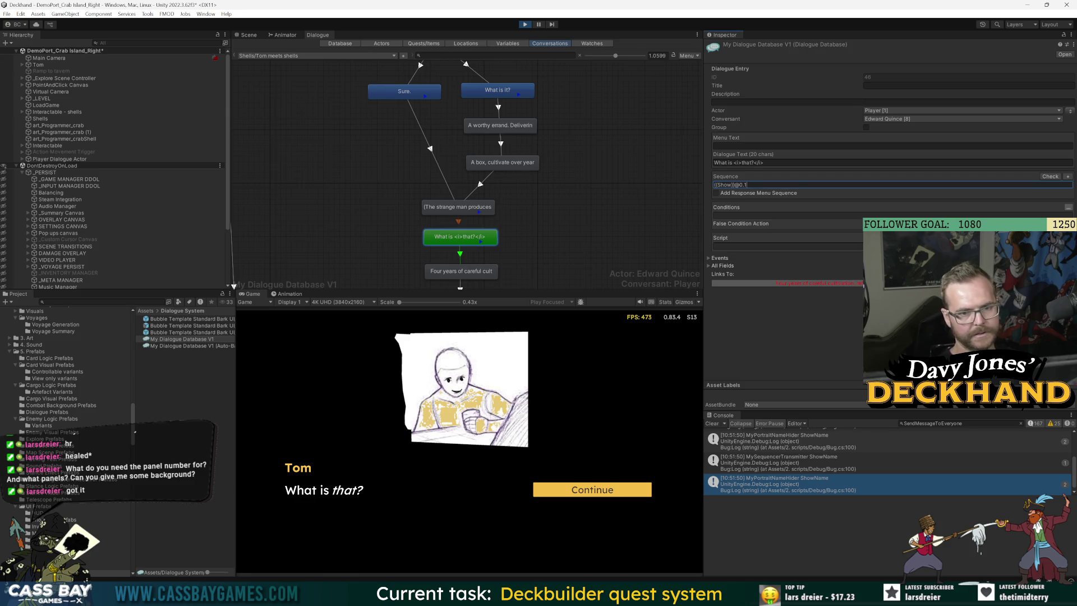
# Step: Restart Play mode and advance the crab dialogue to Tom's 'What is that?' line
pyautogui.hotkey('ctrl', 's')
pyautogui.click(525, 25)
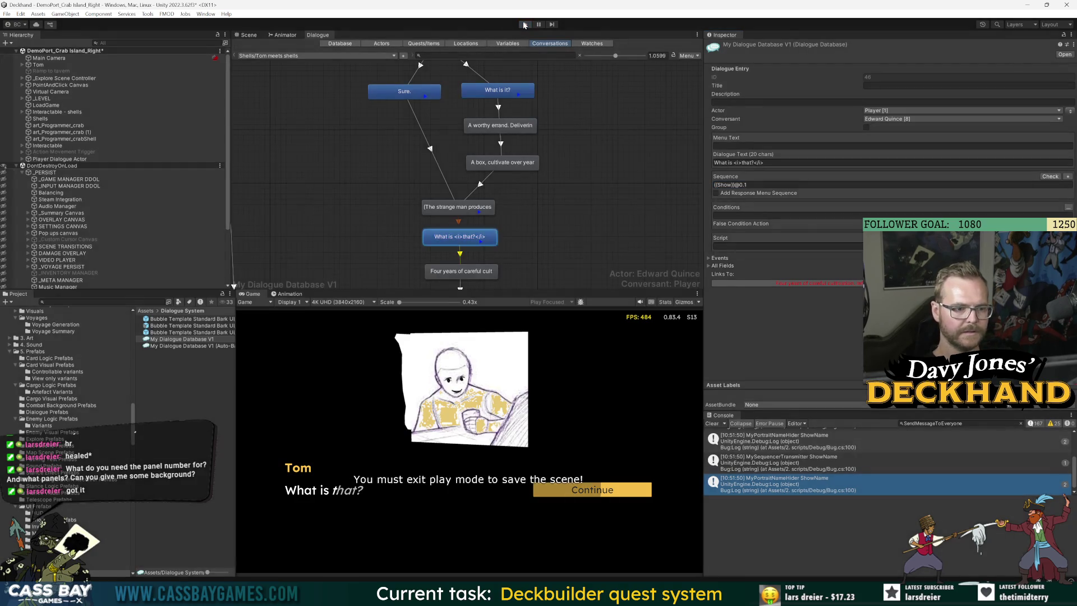
pyautogui.click(524, 24)
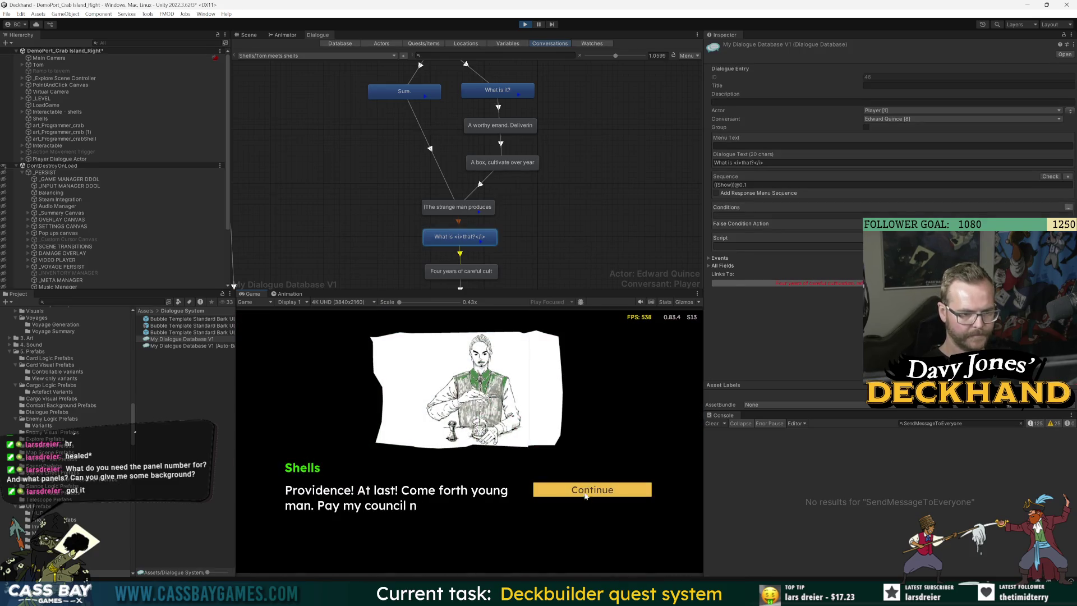
pyautogui.click(587, 485)
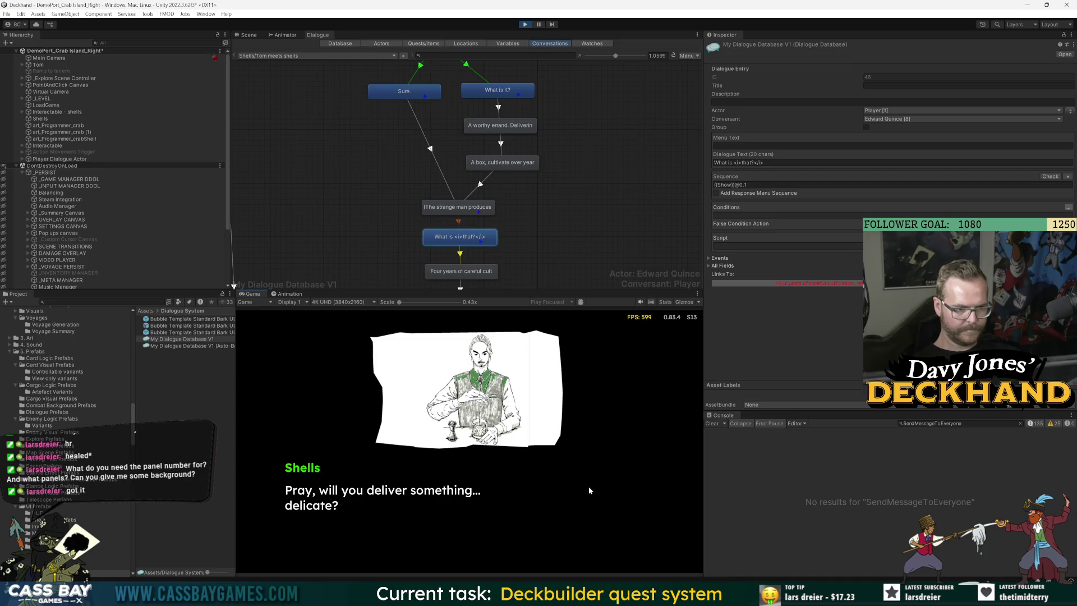
pyautogui.click(588, 490)
pyautogui.click(588, 491)
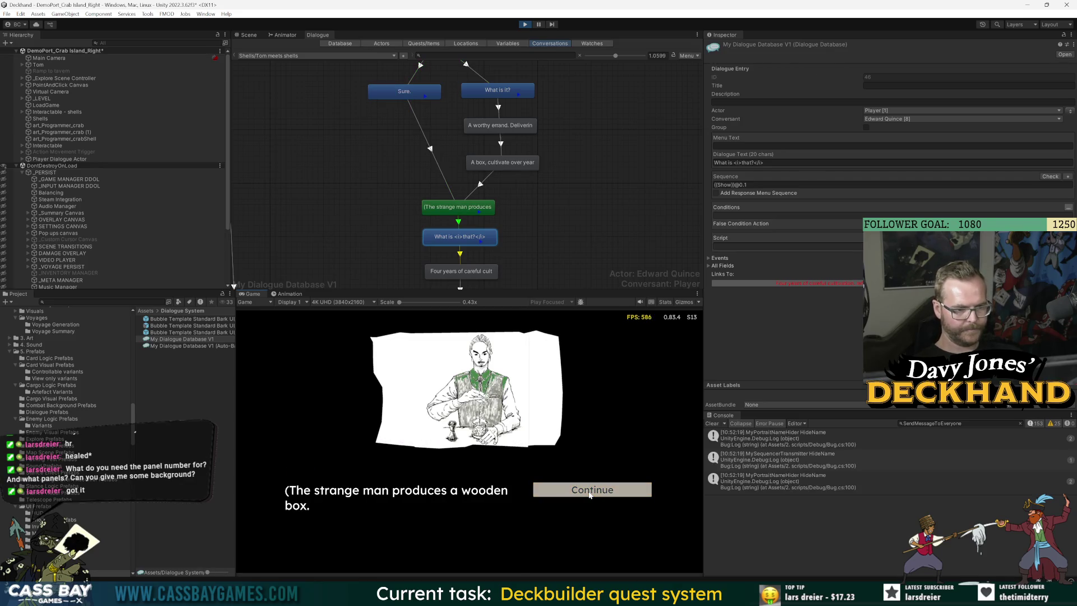
pyautogui.click(589, 493)
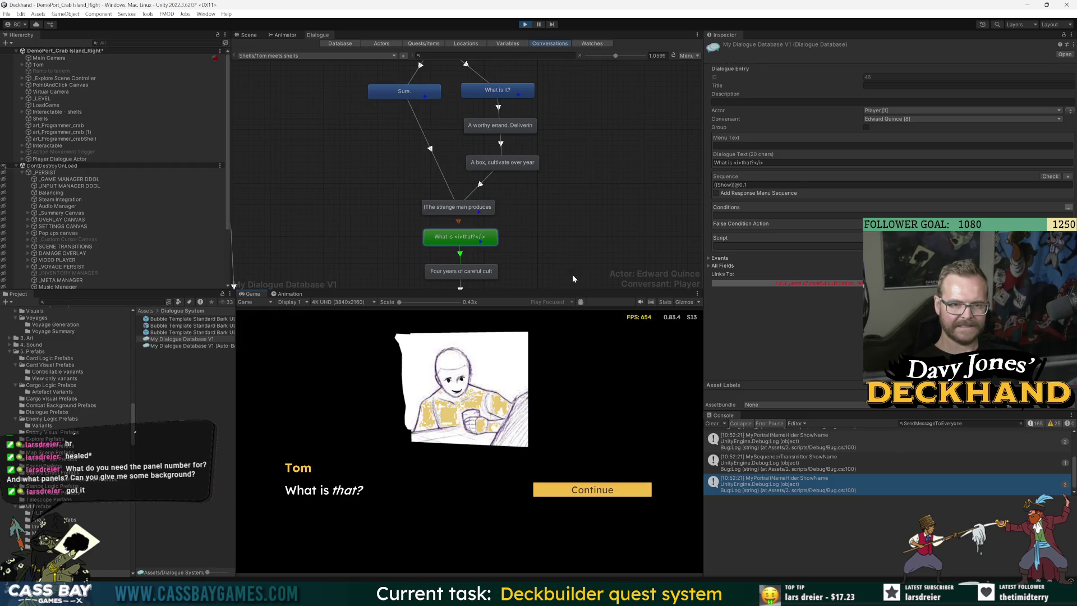
# Step: Change the show delay to 1, stop playing, restore @1{{Show}} with undo, and save the scene
pyautogui.click(751, 184)
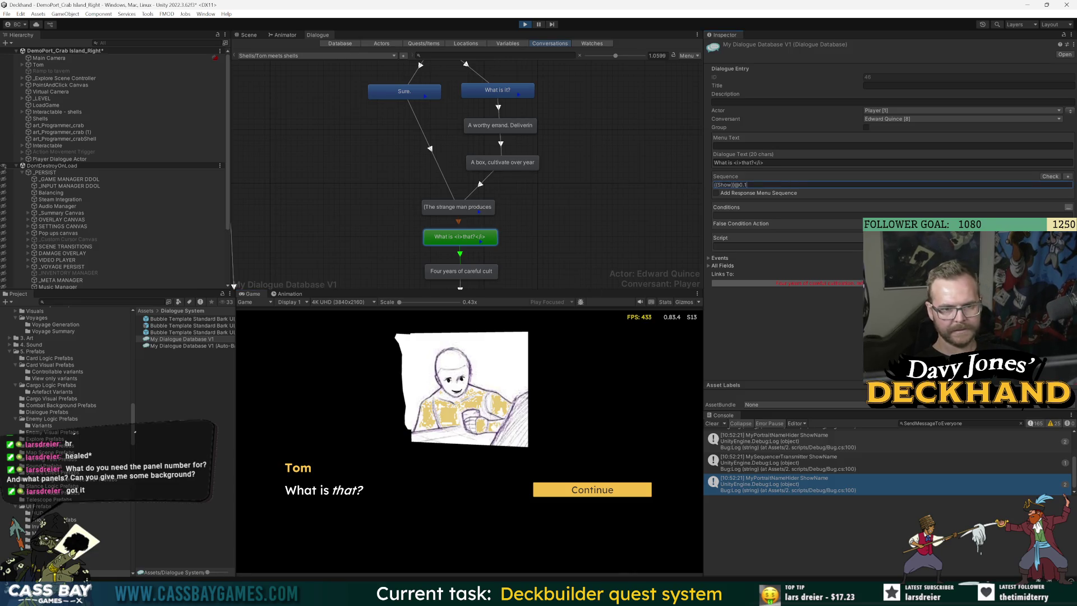
pyautogui.press('BackSpace')
pyautogui.press('BackSpace')
pyautogui.press('BackSpace')
pyautogui.write('1')
pyautogui.hotkey('ctrl', 's')
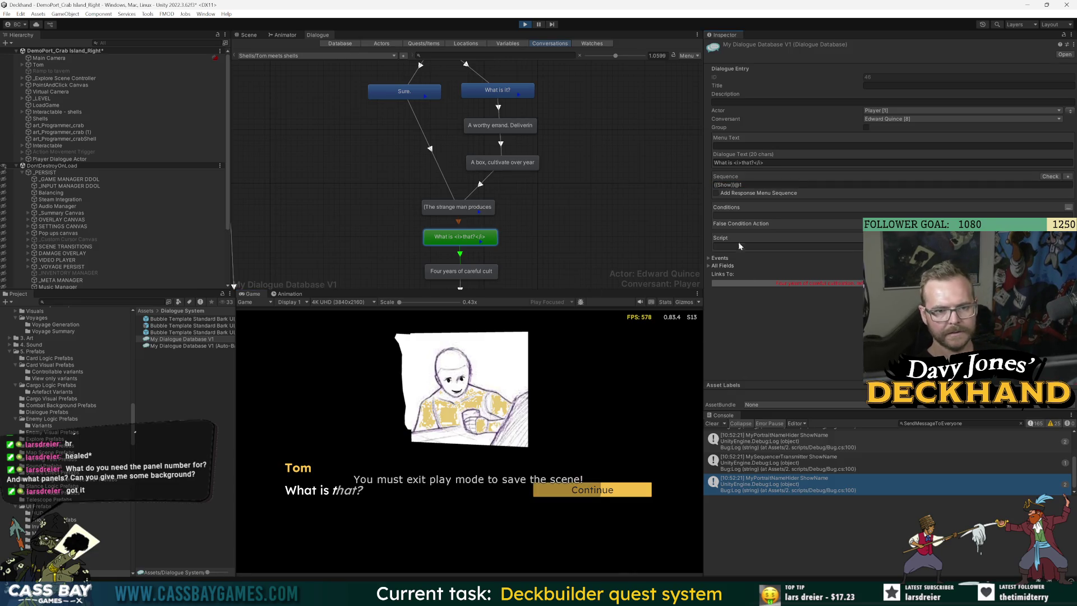
pyautogui.click(738, 185)
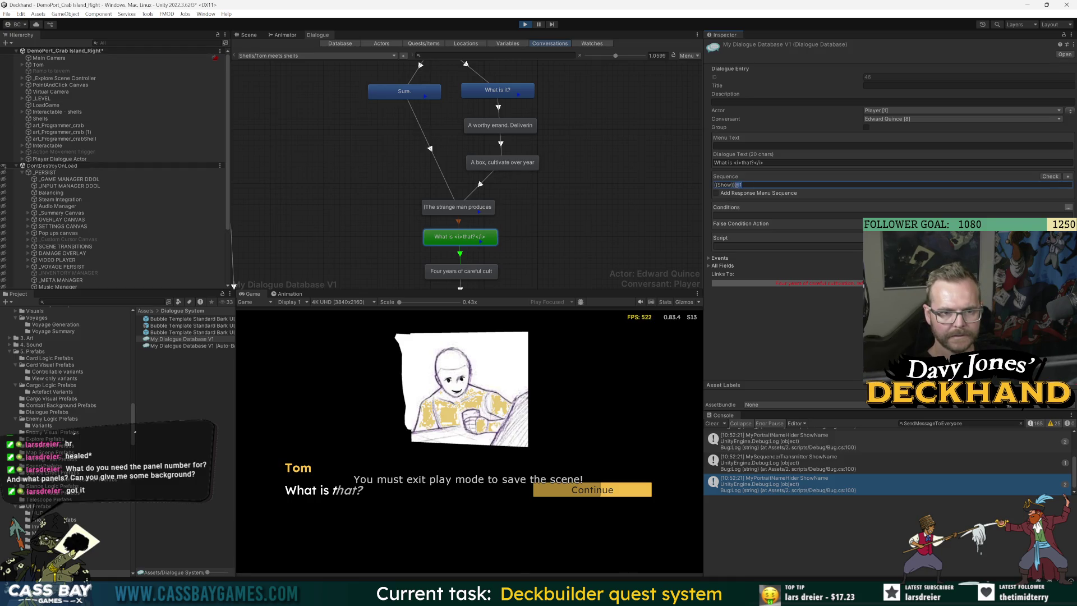
pyautogui.press('BackSpace')
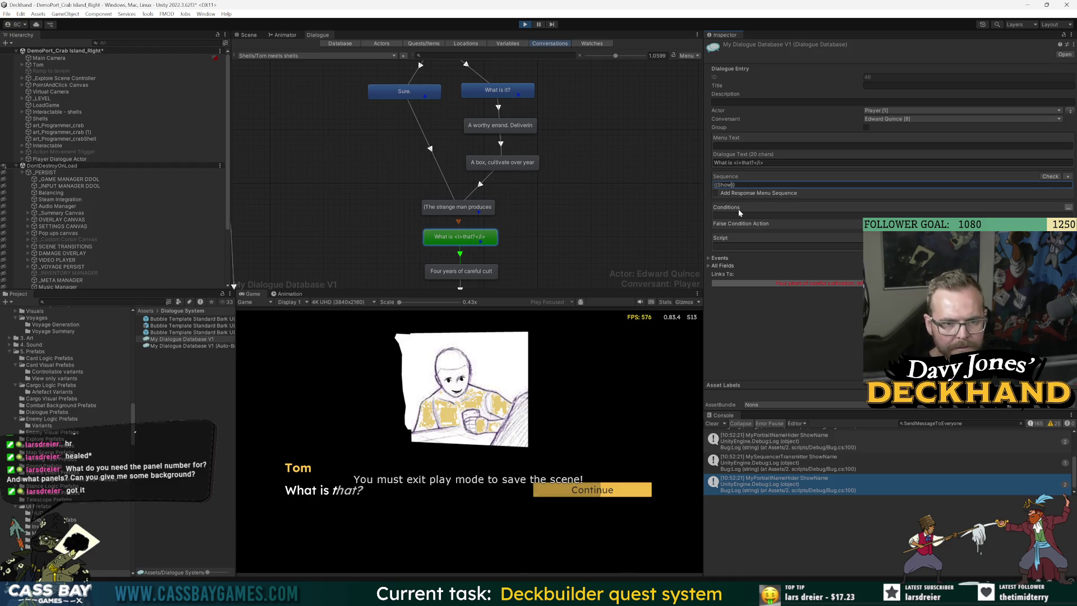
pyautogui.click(527, 24)
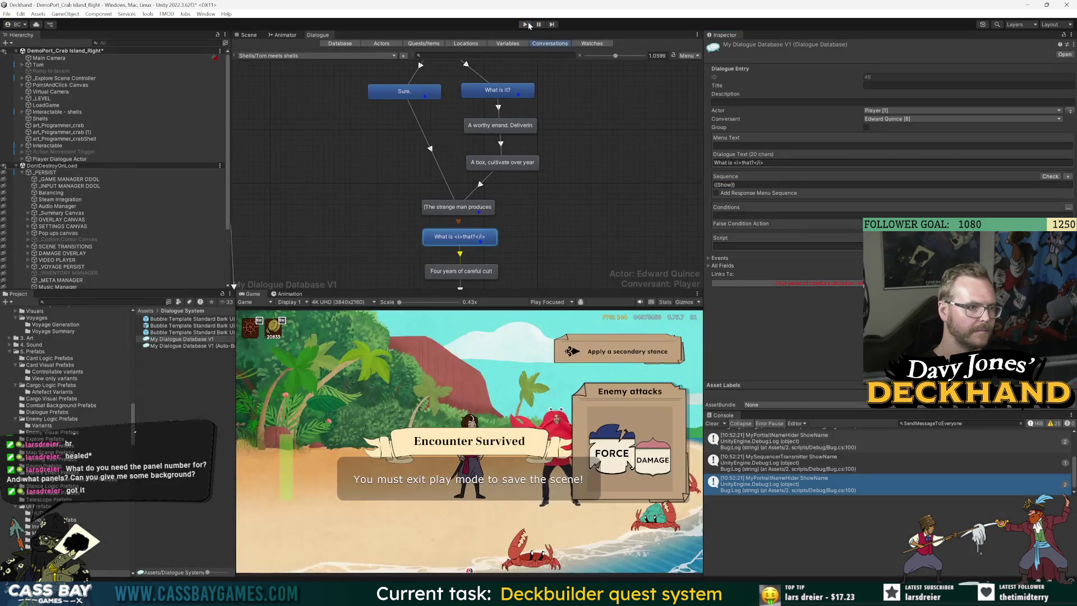
pyautogui.click(718, 185)
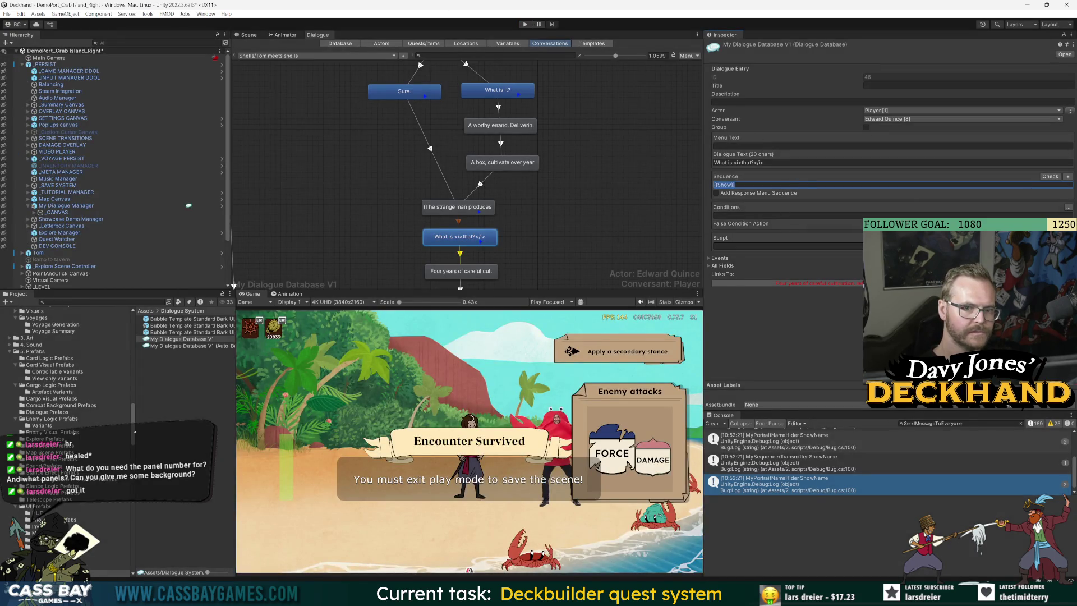
pyautogui.hotkey('ctrl', 'z')
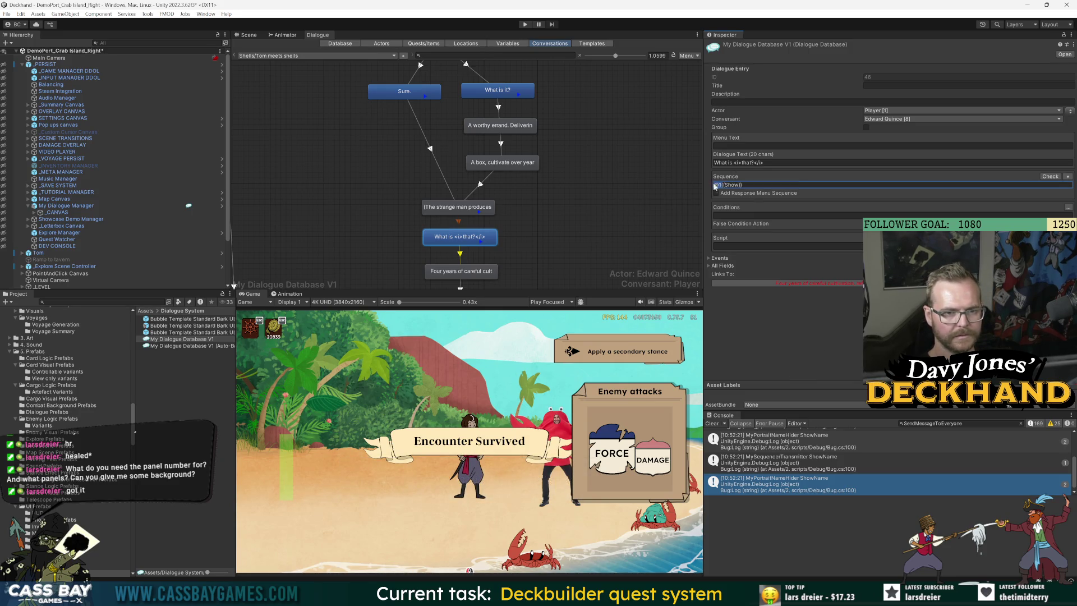
pyautogui.hotkey('ctrl', 's')
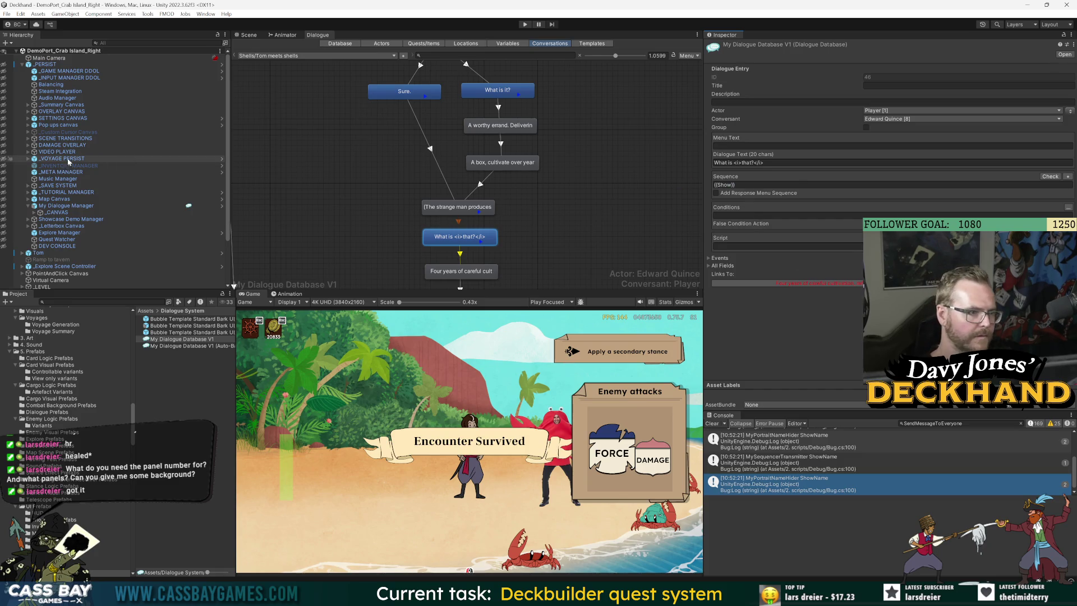
# Step: Open the Showcase Demo Manager's ShowcaseDemoManager script, then return to Unity
pyautogui.click(61, 219)
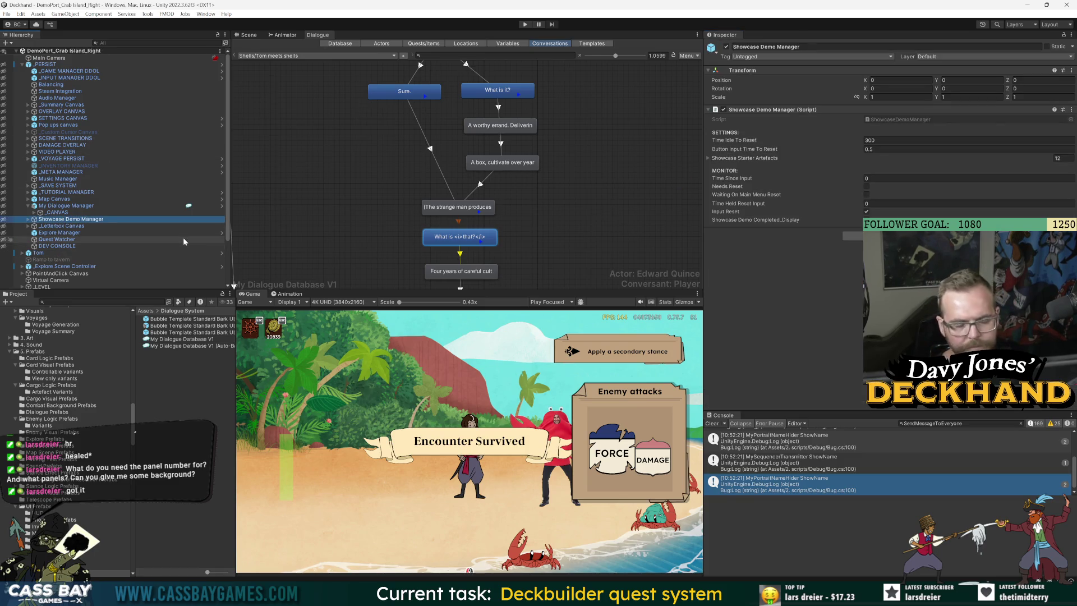
pyautogui.doubleClick(906, 117)
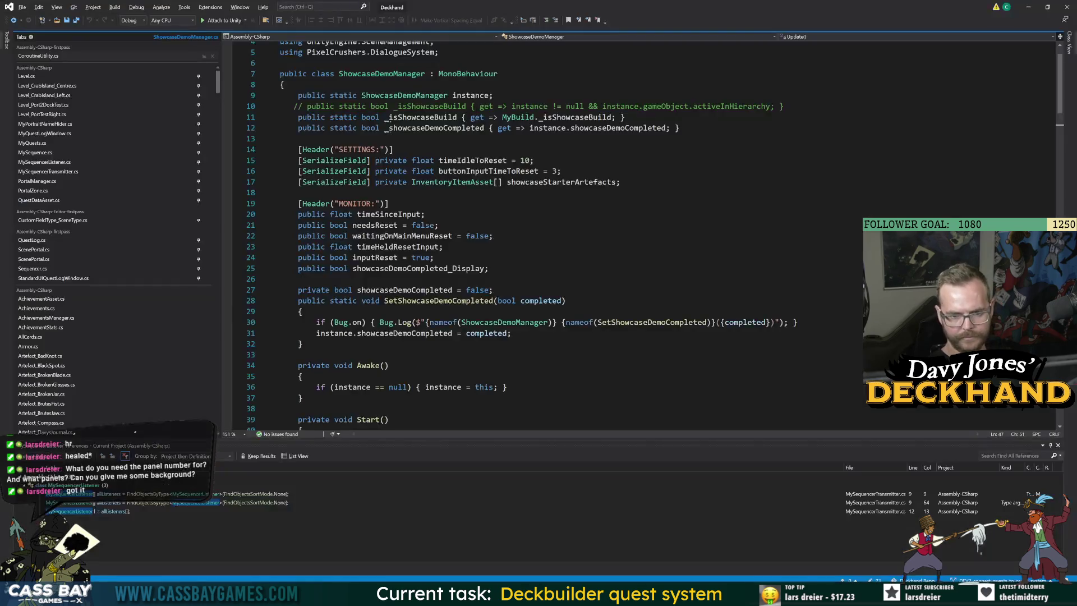
pyautogui.hotkey('alt', 'Tab')
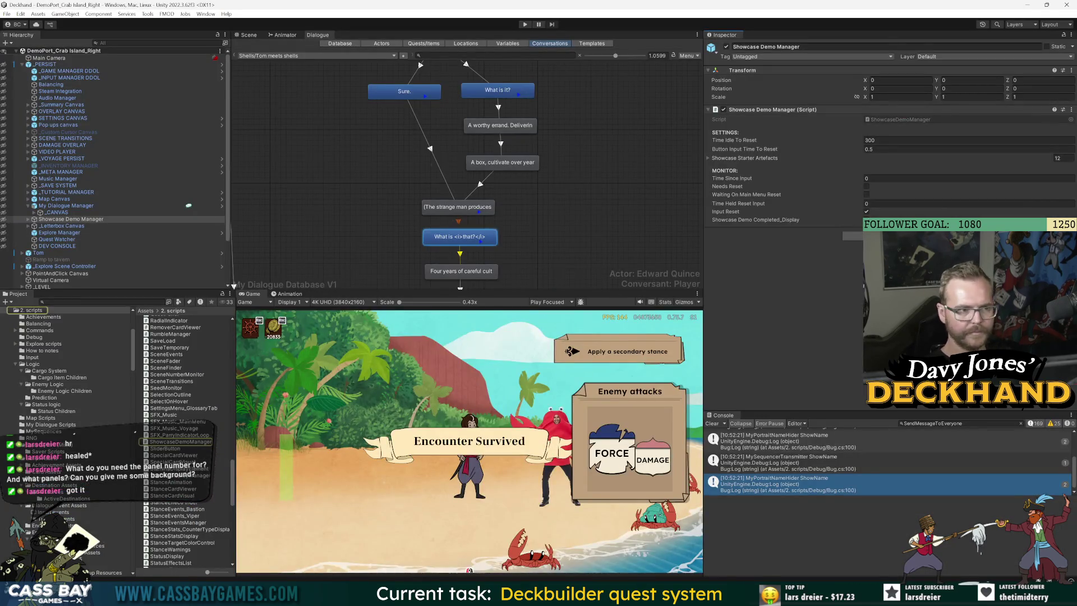
# Step: Append @0.2 to My Dialogue Manager's NameDisplay Hide shortcut and review _PERSIST's prefab overrides
pyautogui.click(64, 205)
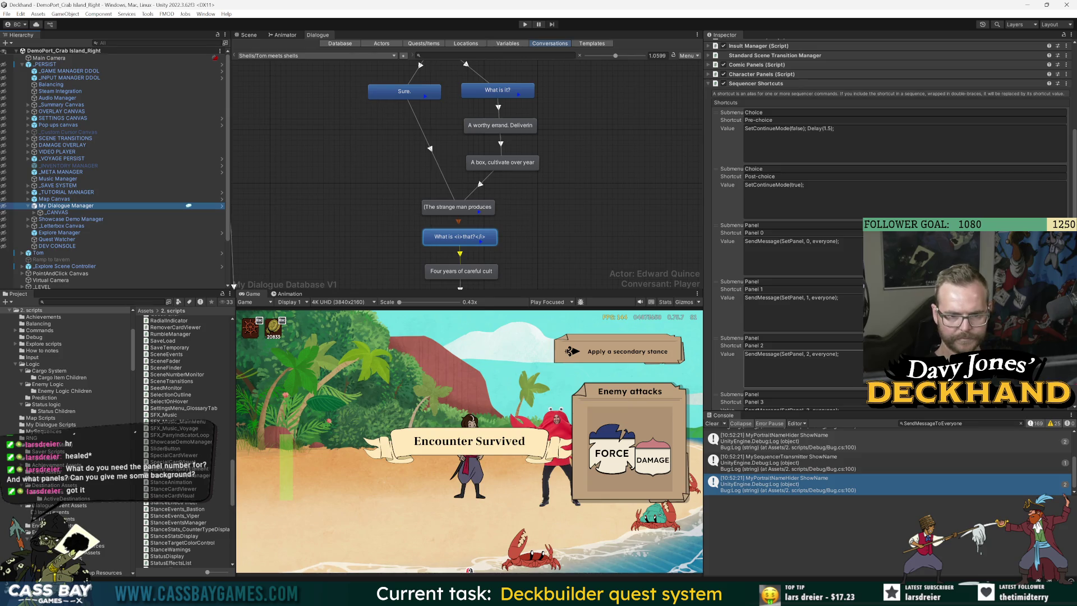
pyautogui.scroll(-6, 886, 224)
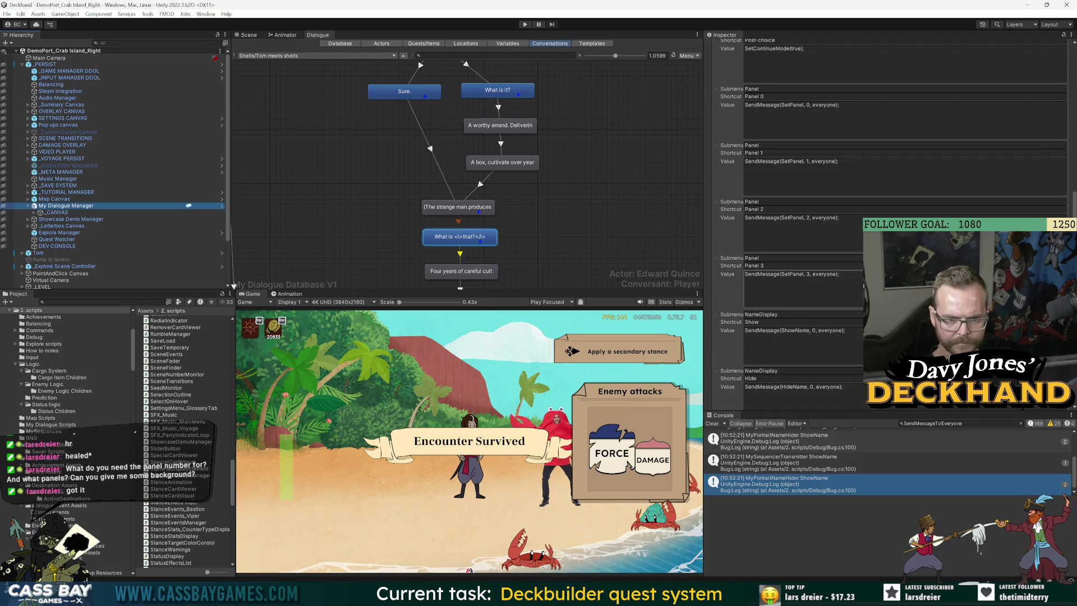
pyautogui.click(838, 387)
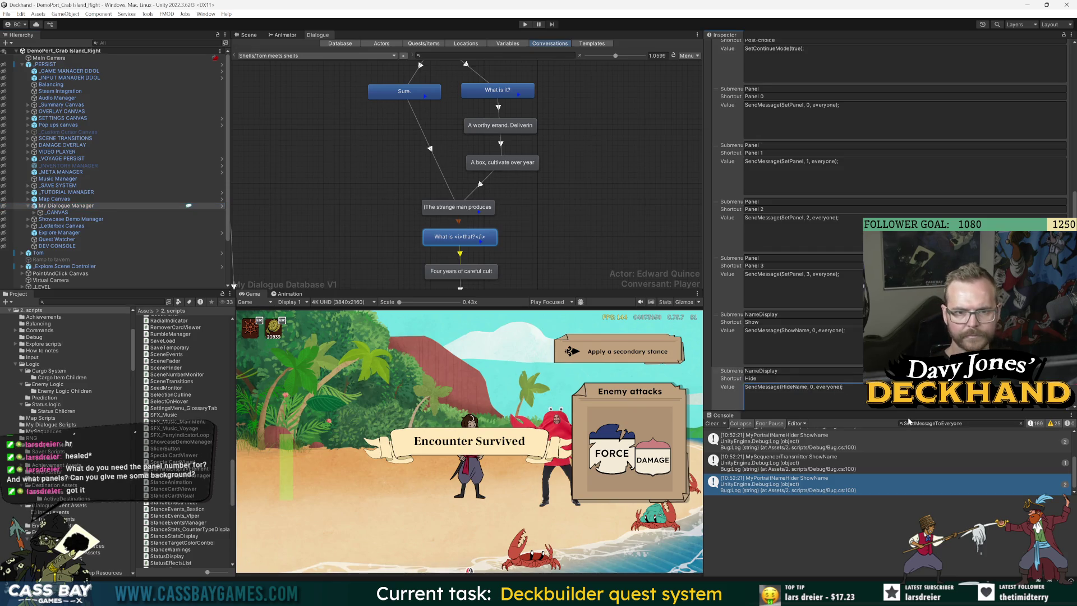
pyautogui.write('@0.2')
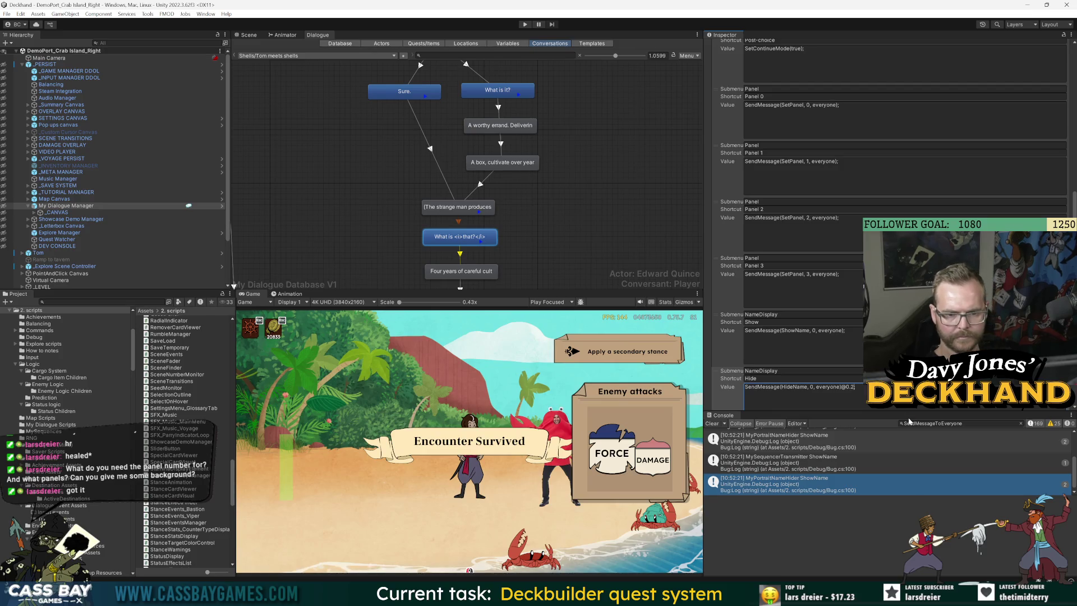
pyautogui.click(533, 65)
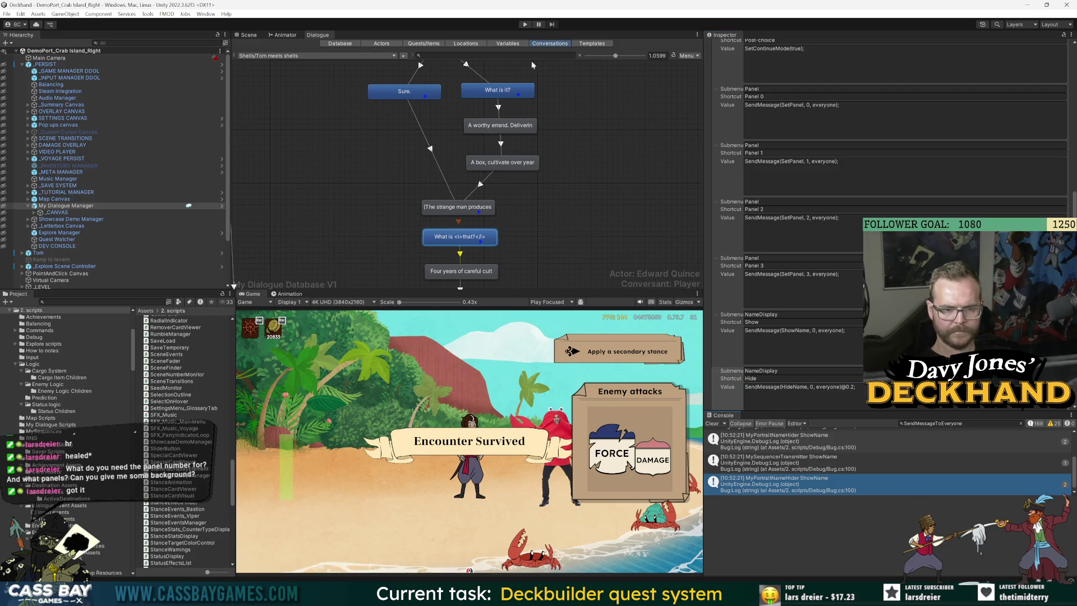
pyautogui.click(48, 64)
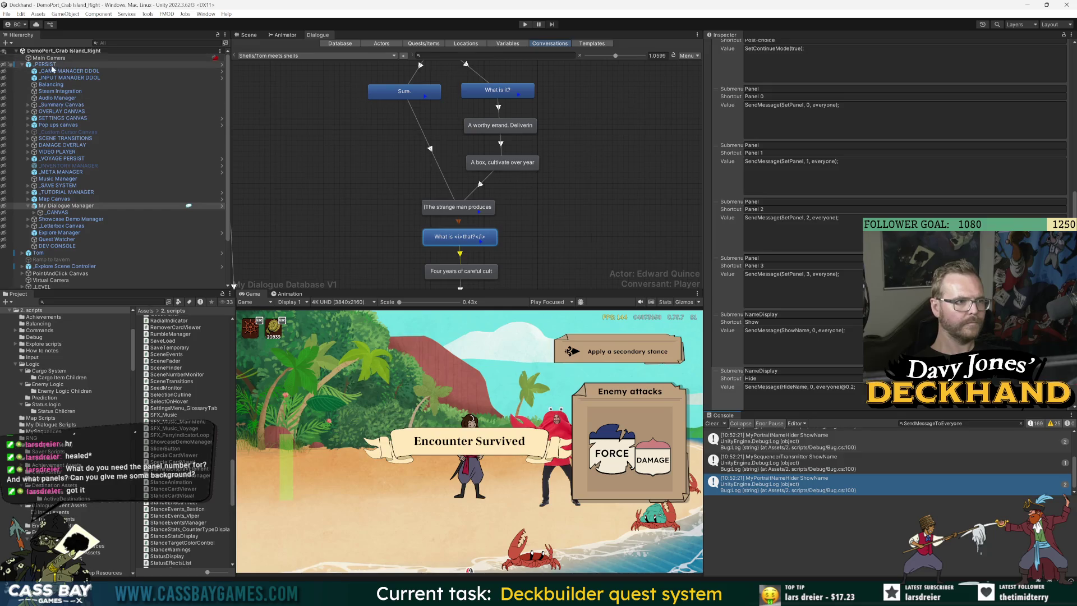
pyautogui.click(734, 79)
# Step: Review the _PERSIST prefab's overrides and reselect My Dialogue Manager to view its settings
pyautogui.click(835, 223)
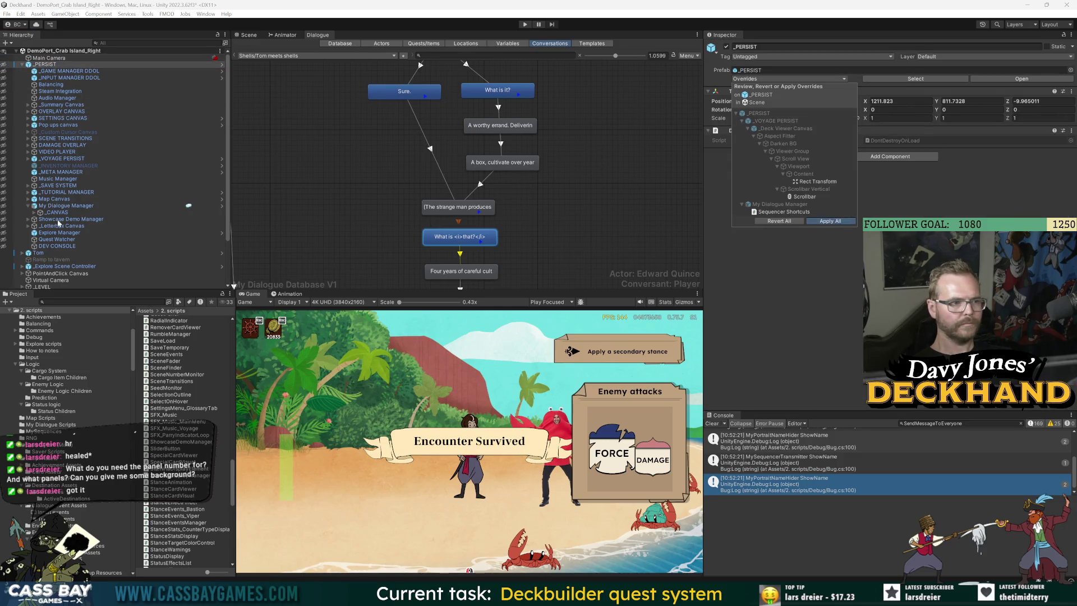
pyautogui.click(59, 206)
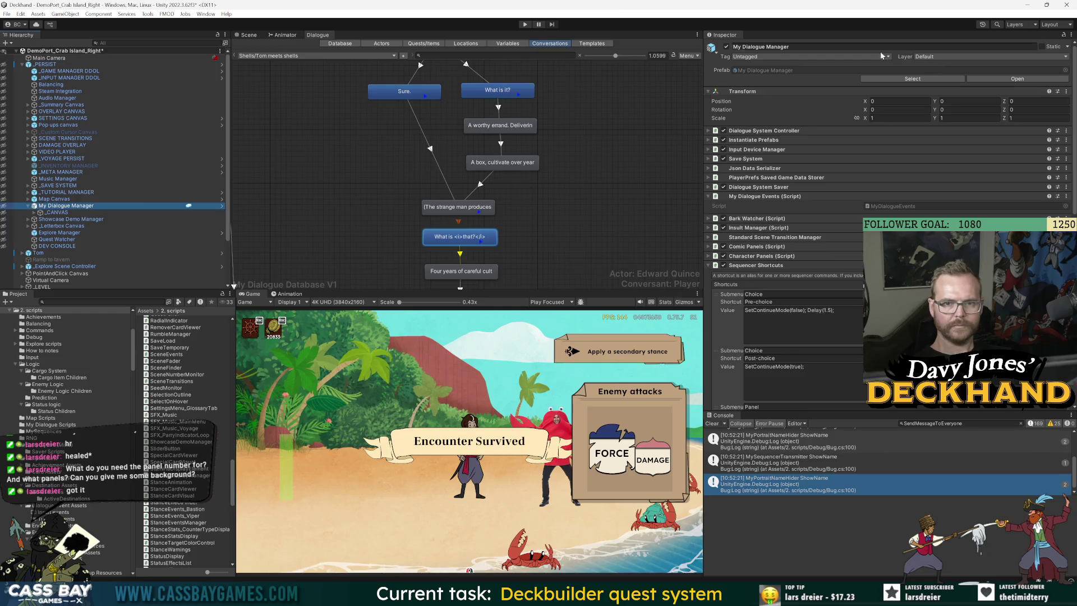
pyautogui.scroll(-3, 815, 112)
pyautogui.scroll(-5, 815, 168)
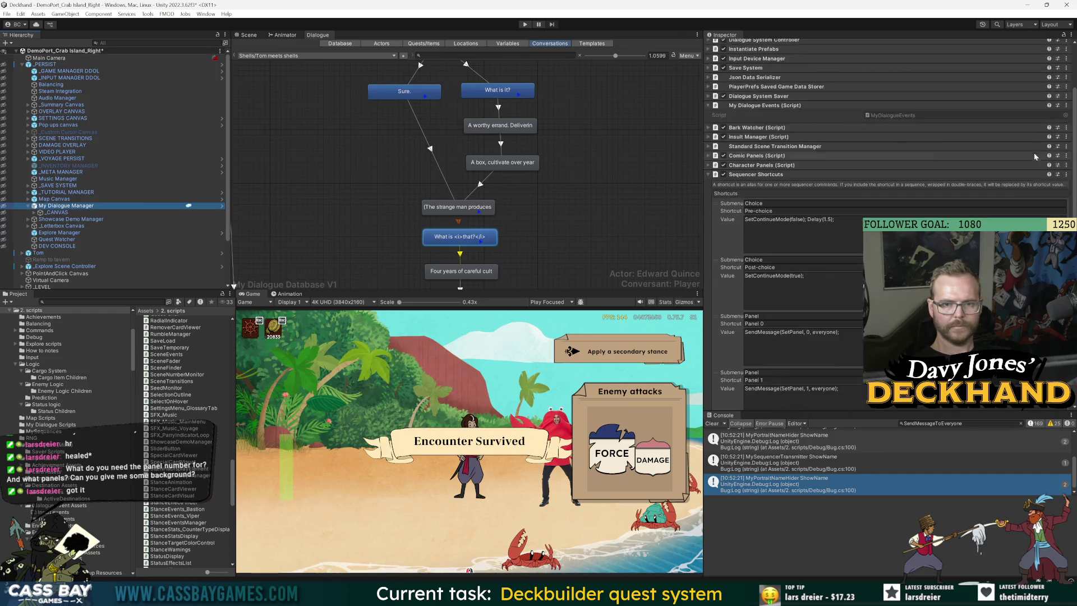
# Step: Open My Dialogue Manager in Prefab Mode, check its Overrides list, and return to the scene
pyautogui.click(222, 206)
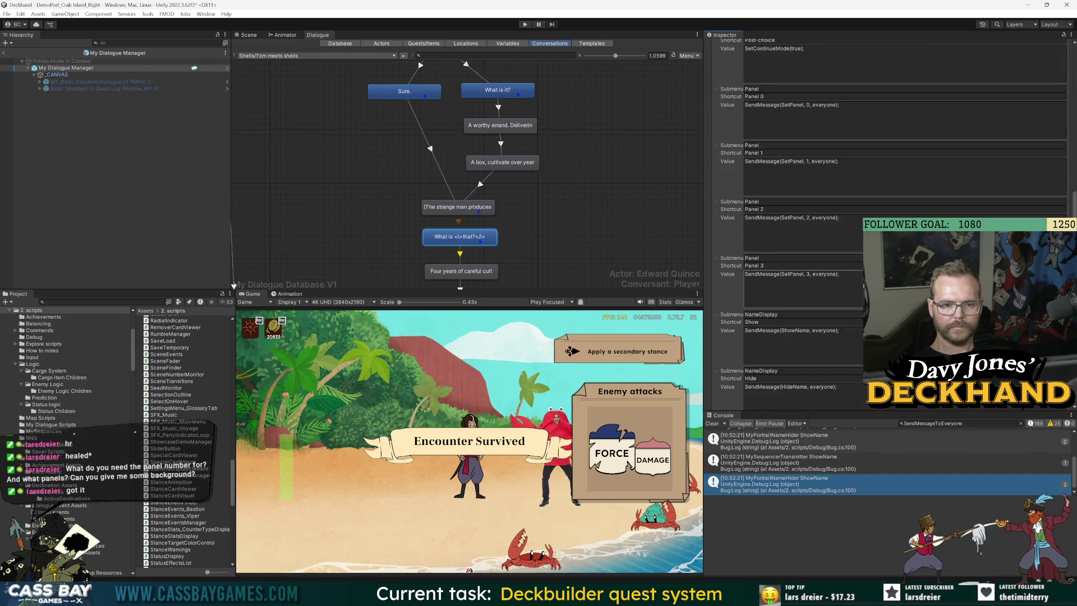
pyautogui.scroll(10, 903, 183)
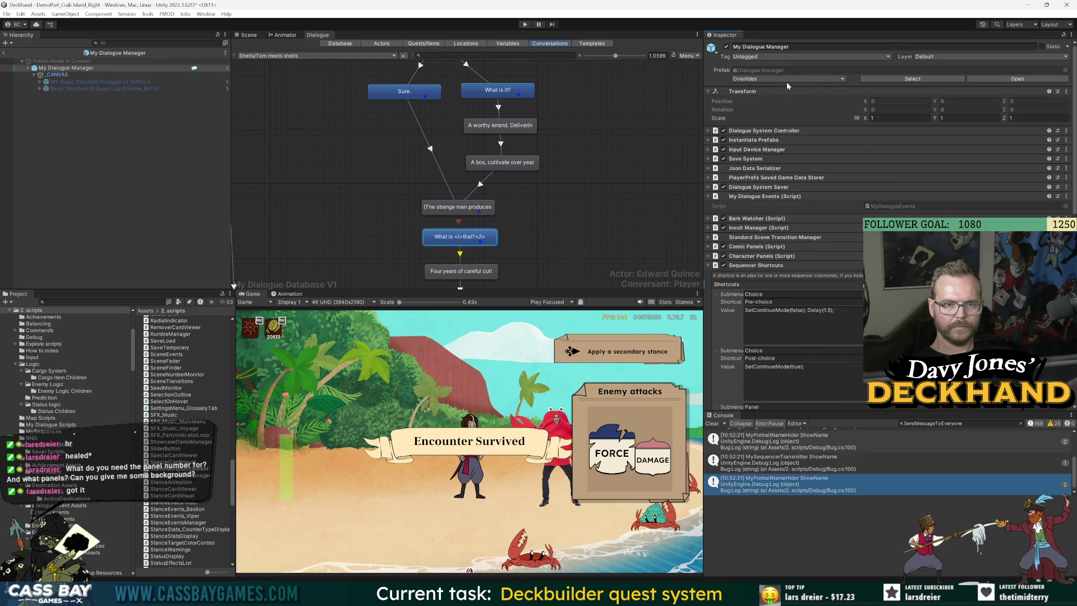
pyautogui.click(788, 78)
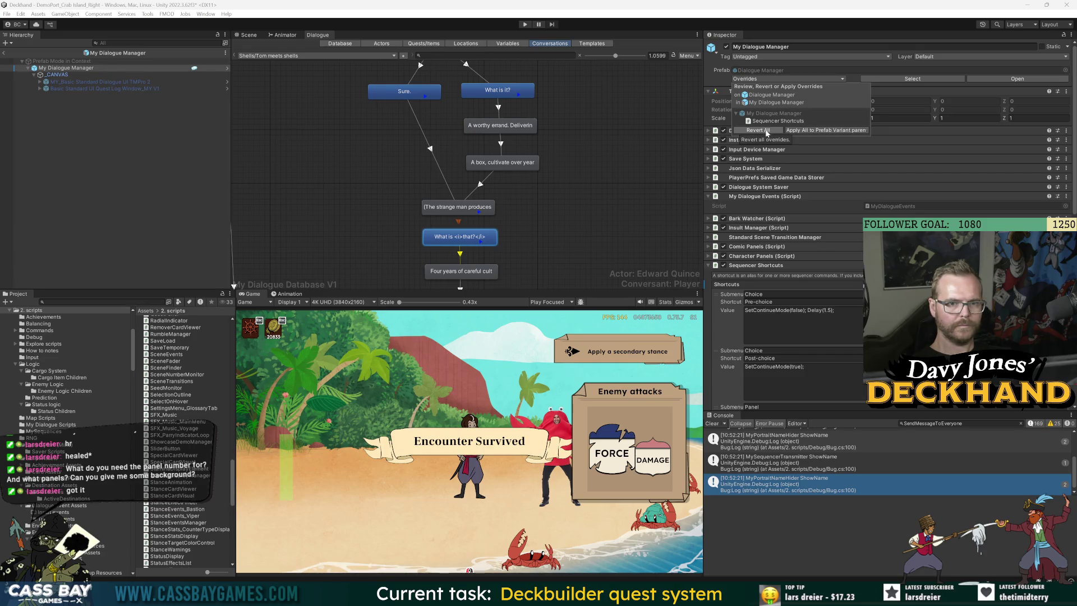
pyautogui.click(826, 130)
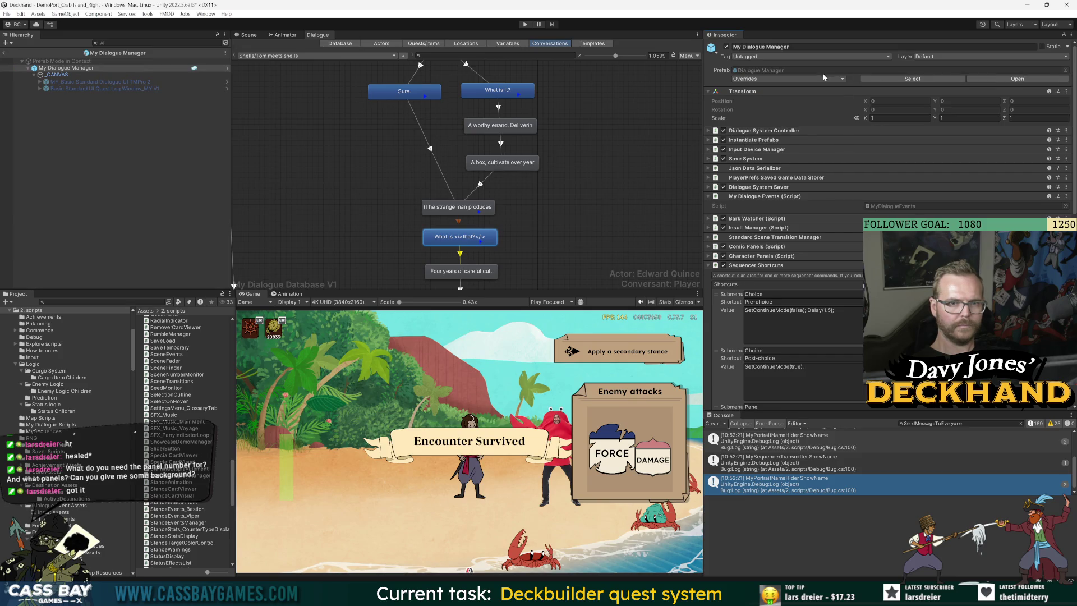
pyautogui.click(821, 75)
# Step: Add an @1 delay so the Hide shortcut reads SendMessage(HideName, 0, everyone)@1;, then enter play mode
pyautogui.click(839, 113)
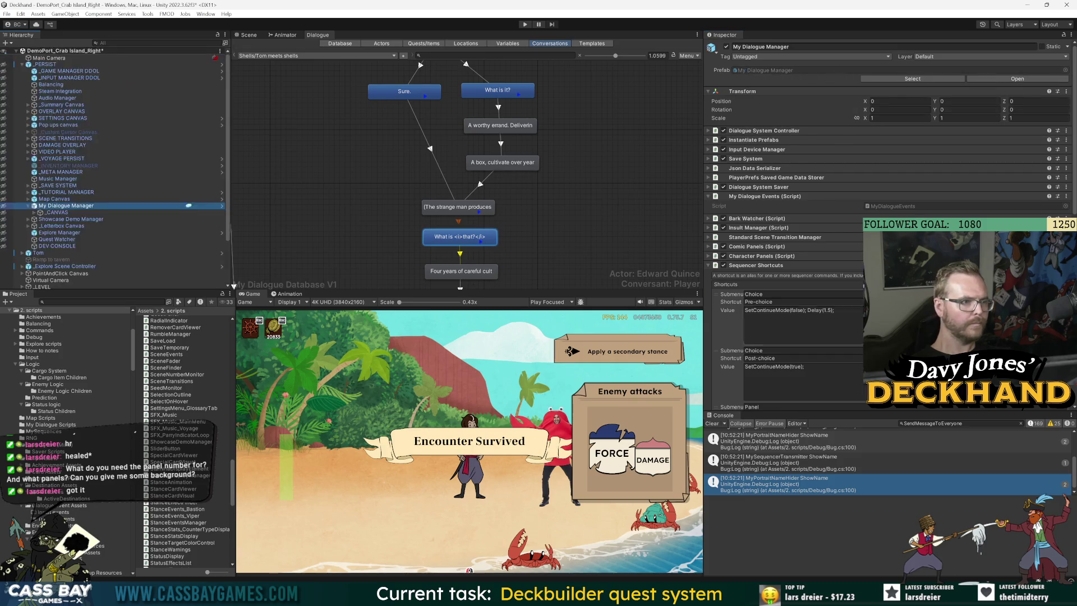
pyautogui.scroll(-10, 785, 224)
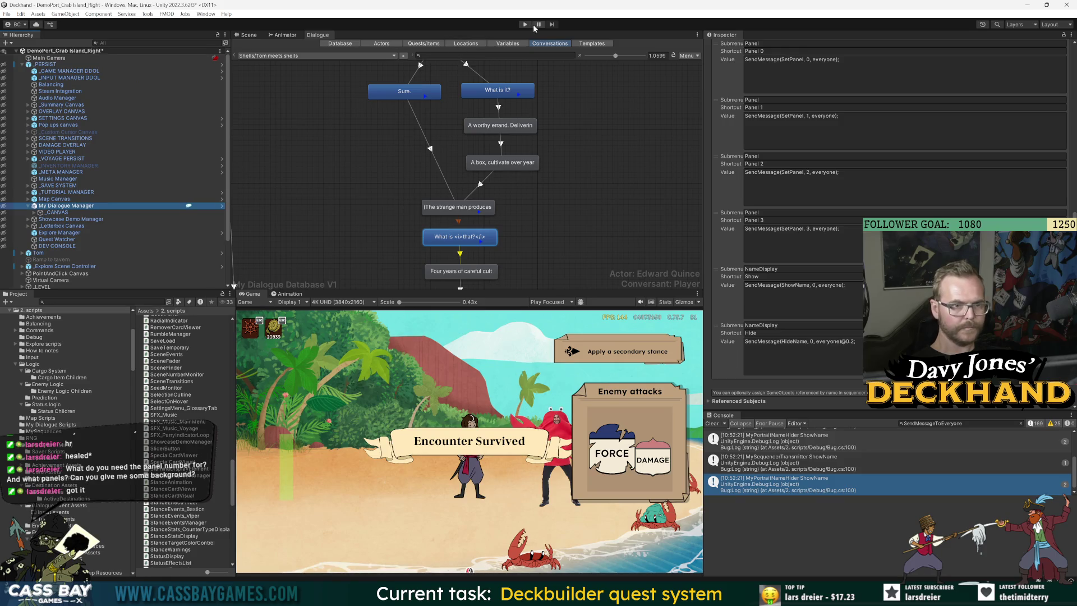
pyautogui.click(851, 342)
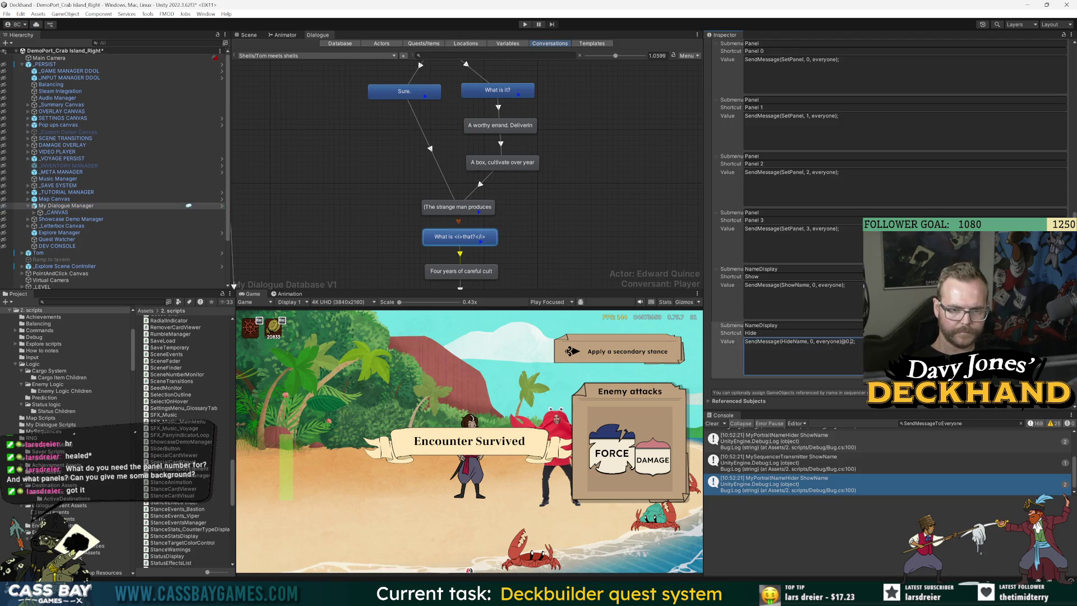
pyautogui.write('1')
pyautogui.click(517, 452)
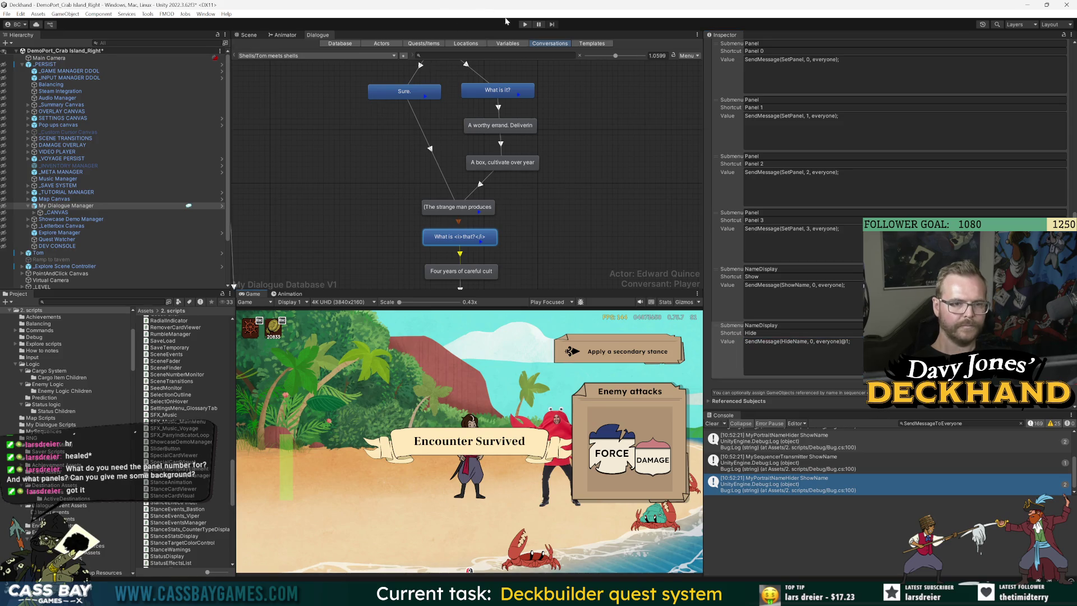
pyautogui.click(524, 24)
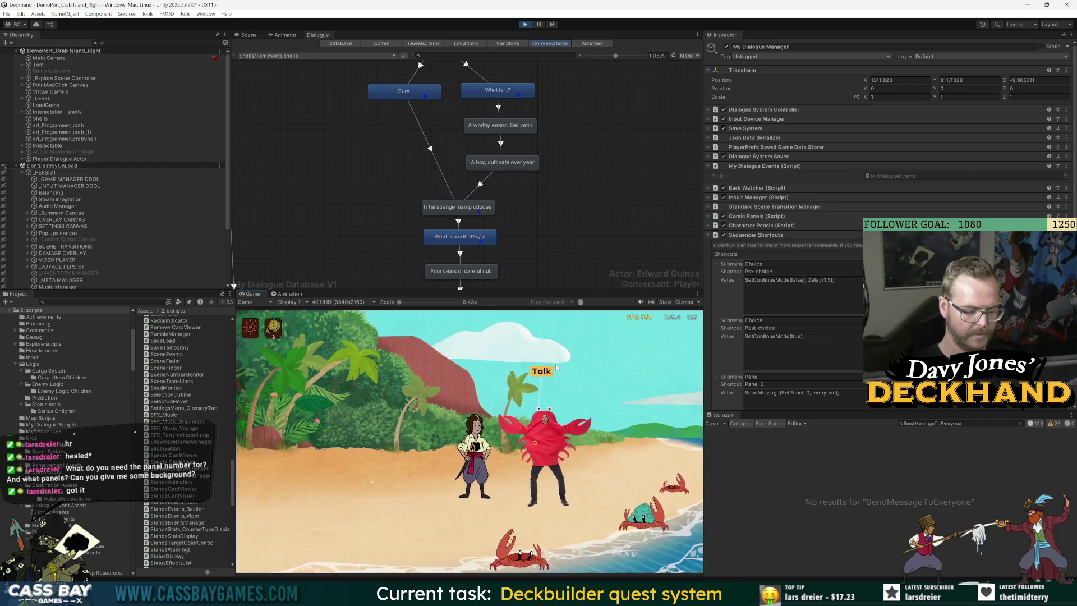
# Step: Talk to the crab, answer 'Sure.', reach Tom's 'What is that?' line, and inspect the wooden-box entry
pyautogui.click(538, 375)
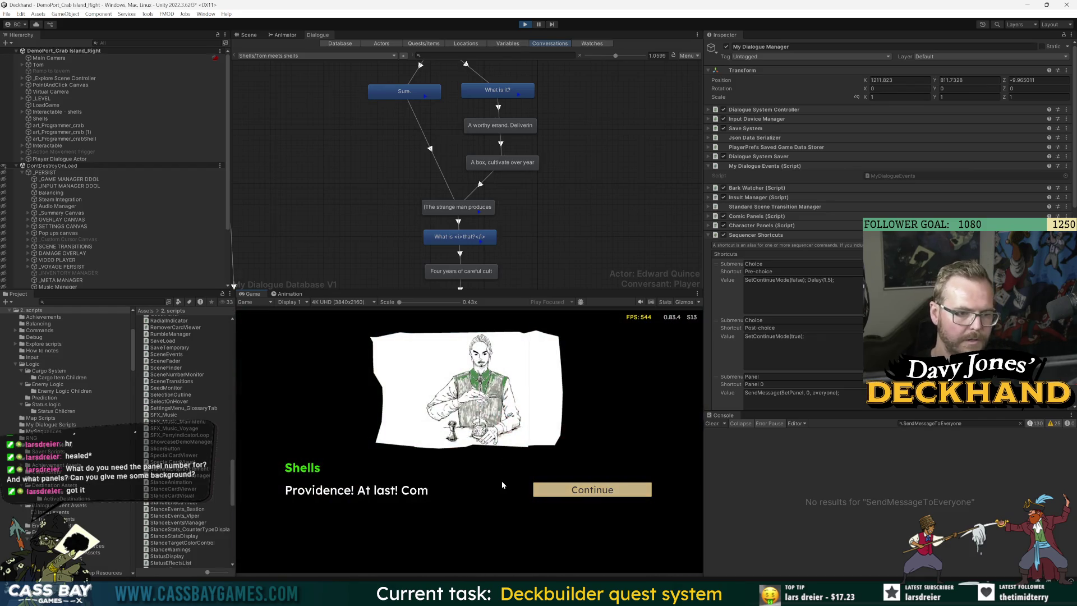
pyautogui.click(597, 487)
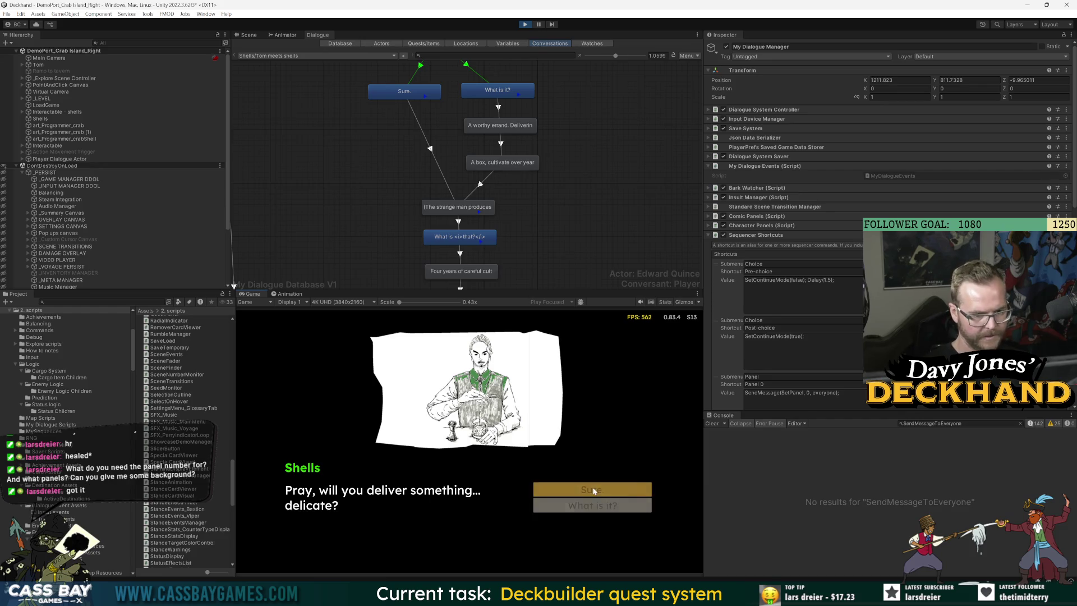
pyautogui.click(592, 488)
pyautogui.click(594, 489)
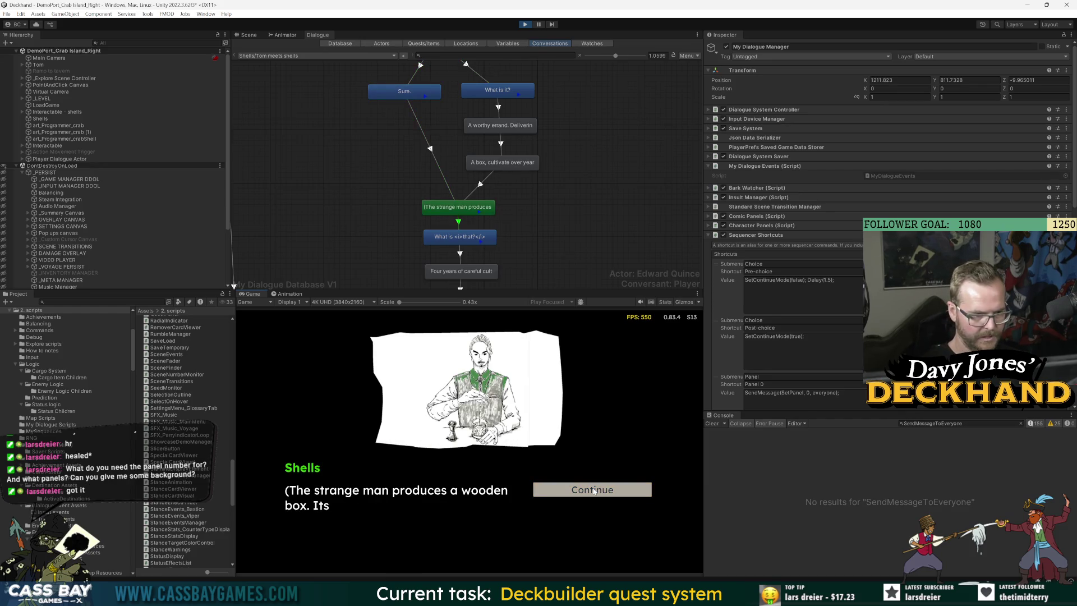
pyautogui.click(594, 490)
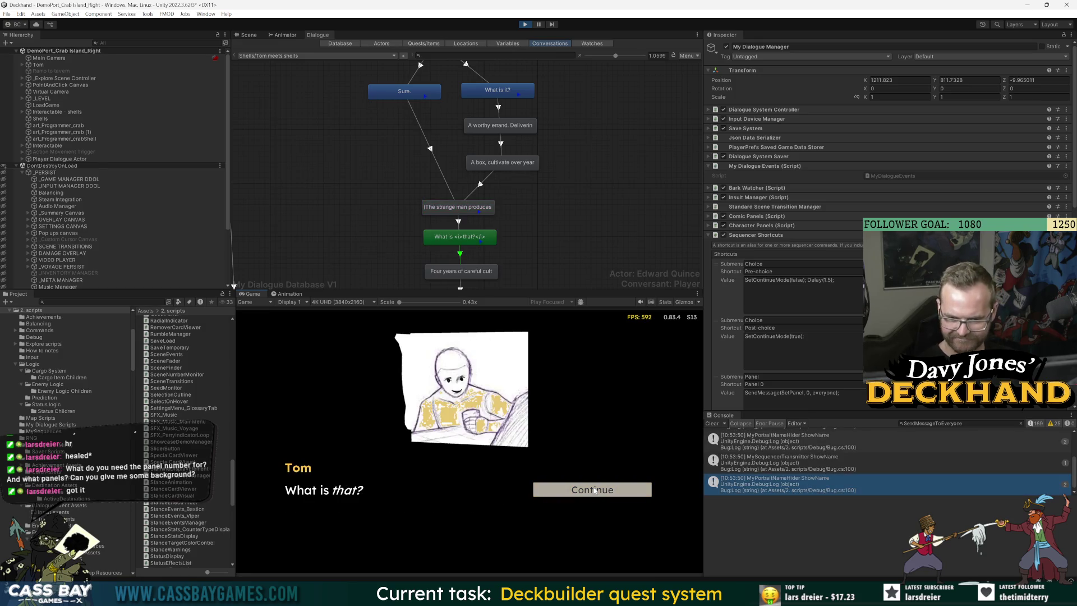
pyautogui.scroll(-10, 812, 337)
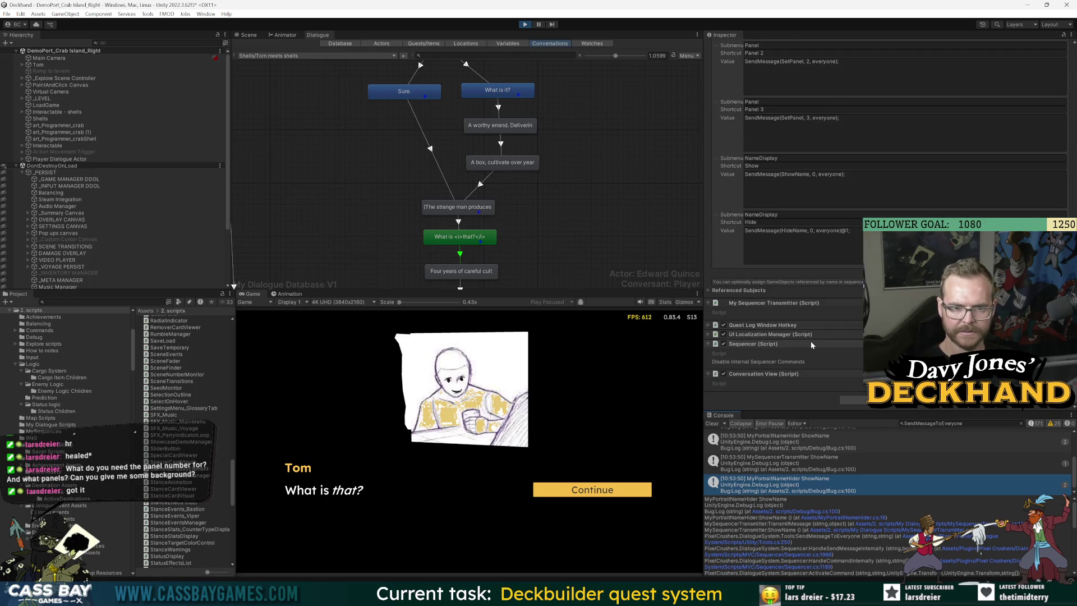
pyautogui.click(463, 207)
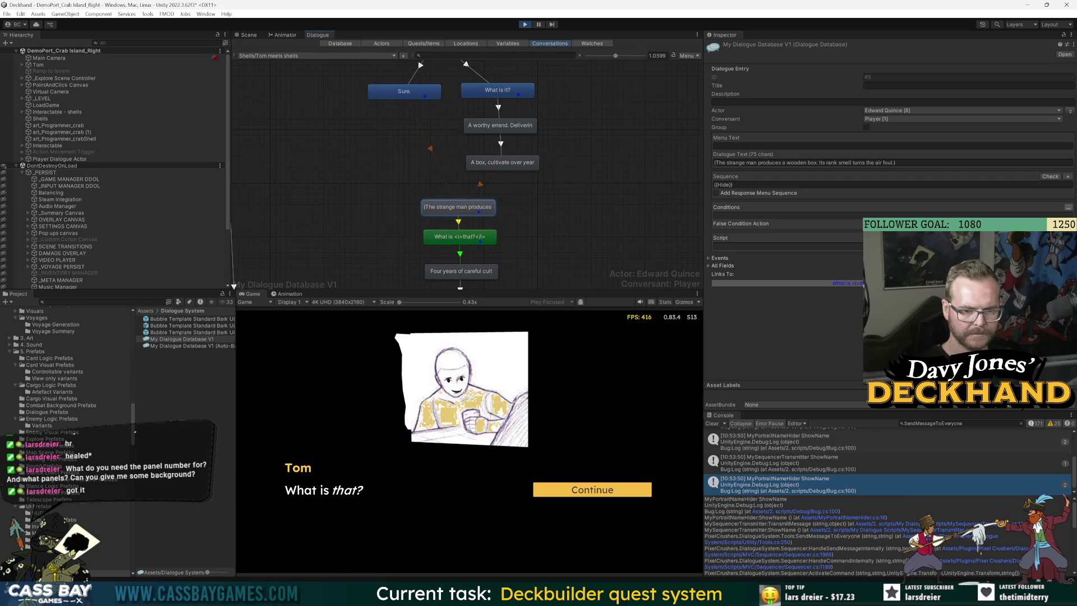
# Step: Check the ShowName log stack traces from MySequencerTransmitter and MyPortraitNameHider, then inspect 'What is that?'
pyautogui.click(845, 464)
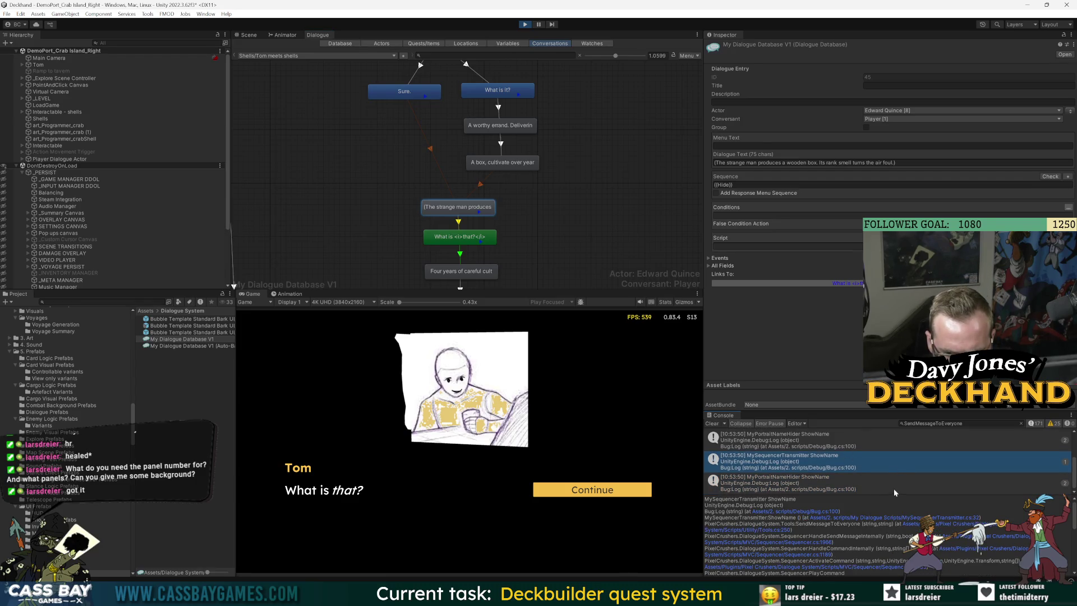
pyautogui.click(873, 486)
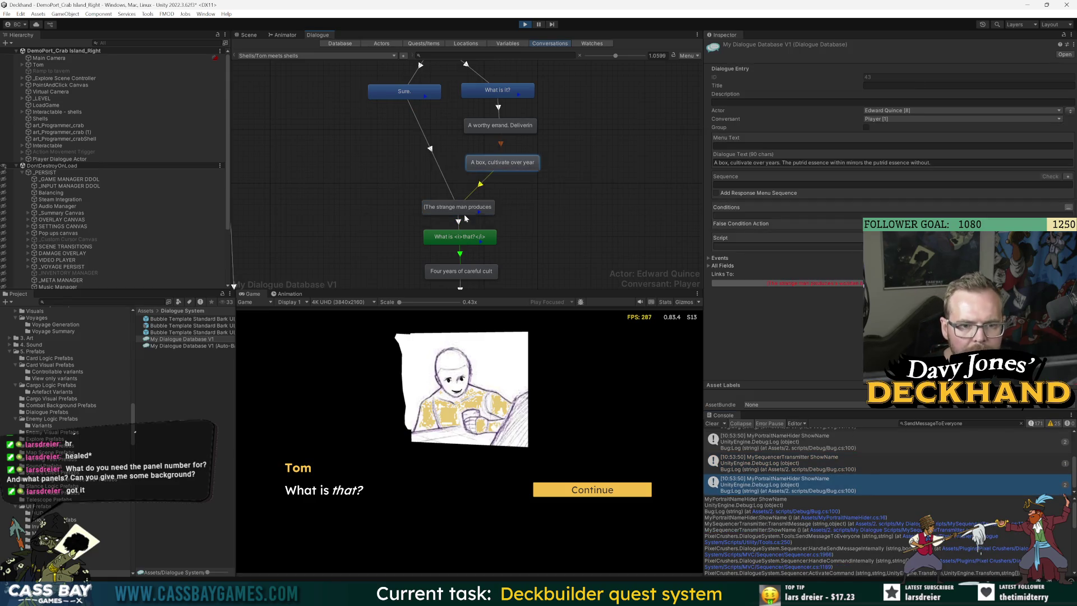
pyautogui.click(467, 245)
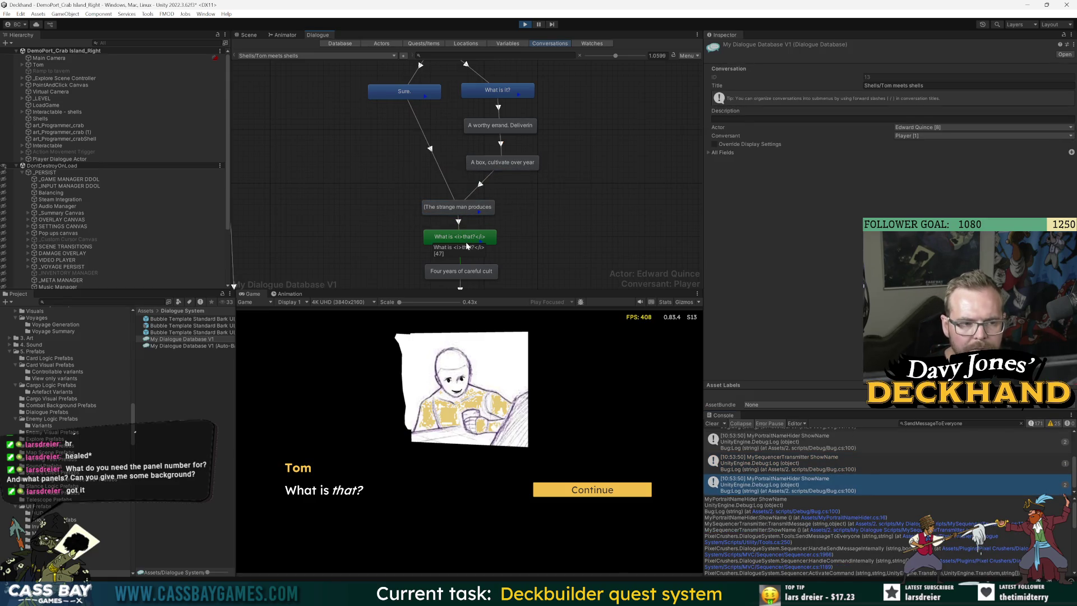
pyautogui.click(469, 238)
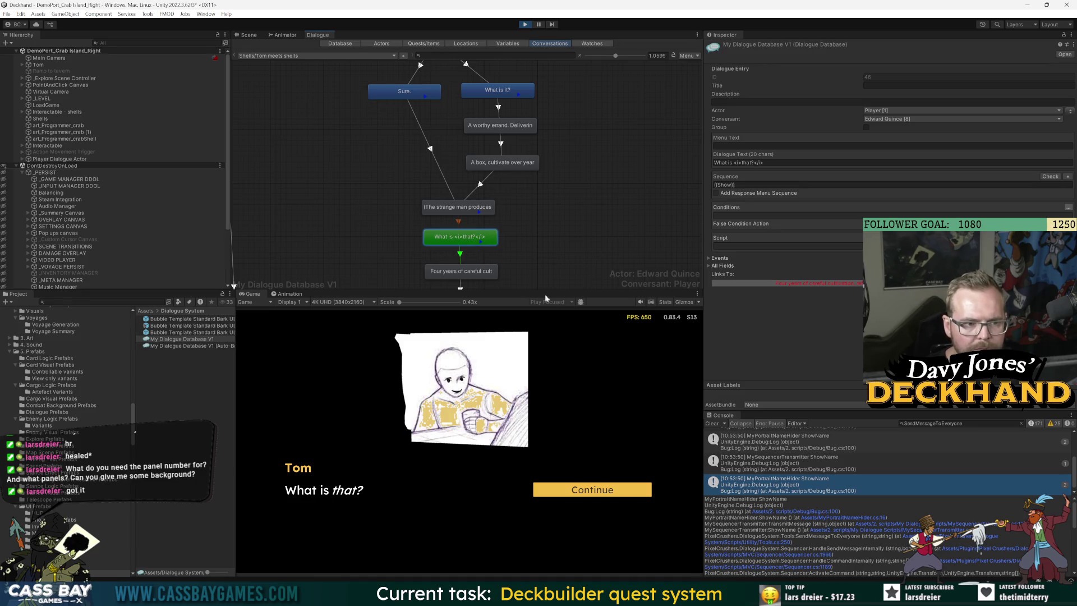
# Step: Compare the strange man's {{Hide}} sequence with the 'What is that?' {{Show}} sequence, then stop play mode
pyautogui.click(449, 207)
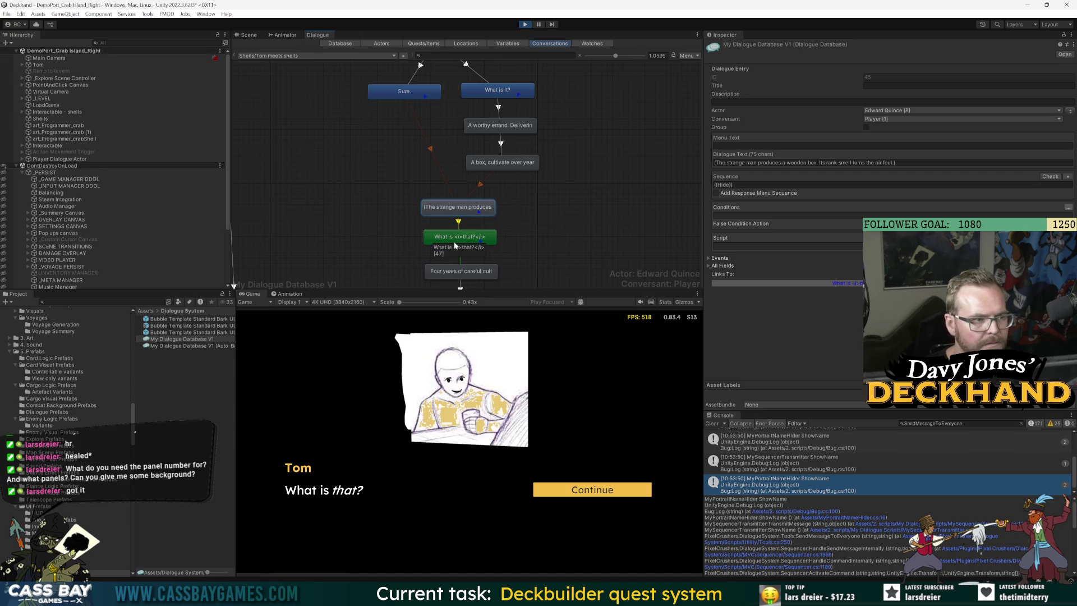
pyautogui.click(457, 240)
pyautogui.click(458, 208)
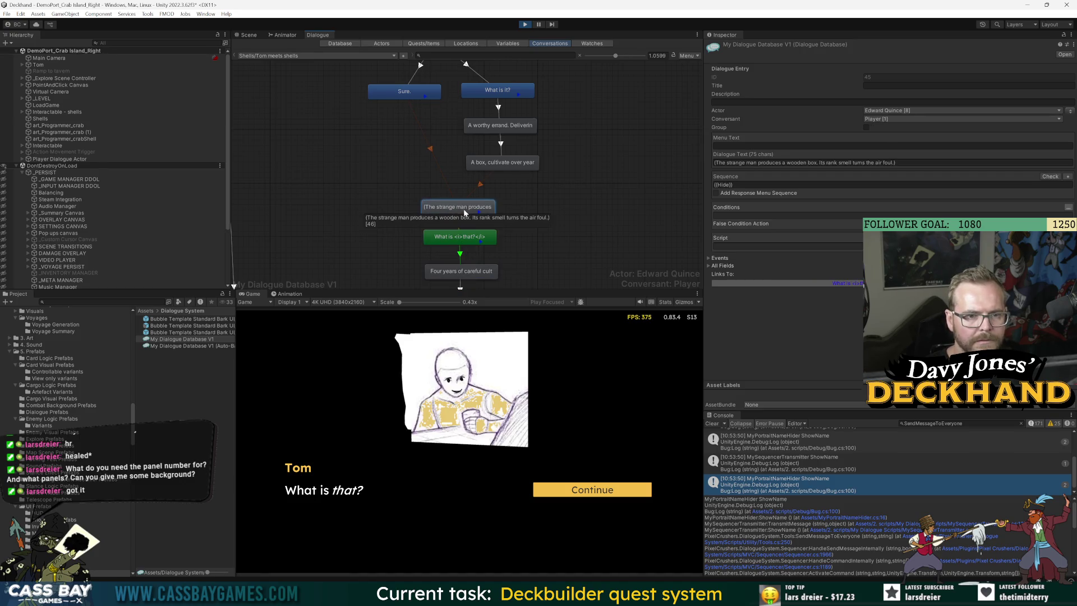
pyautogui.click(460, 236)
pyautogui.click(760, 184)
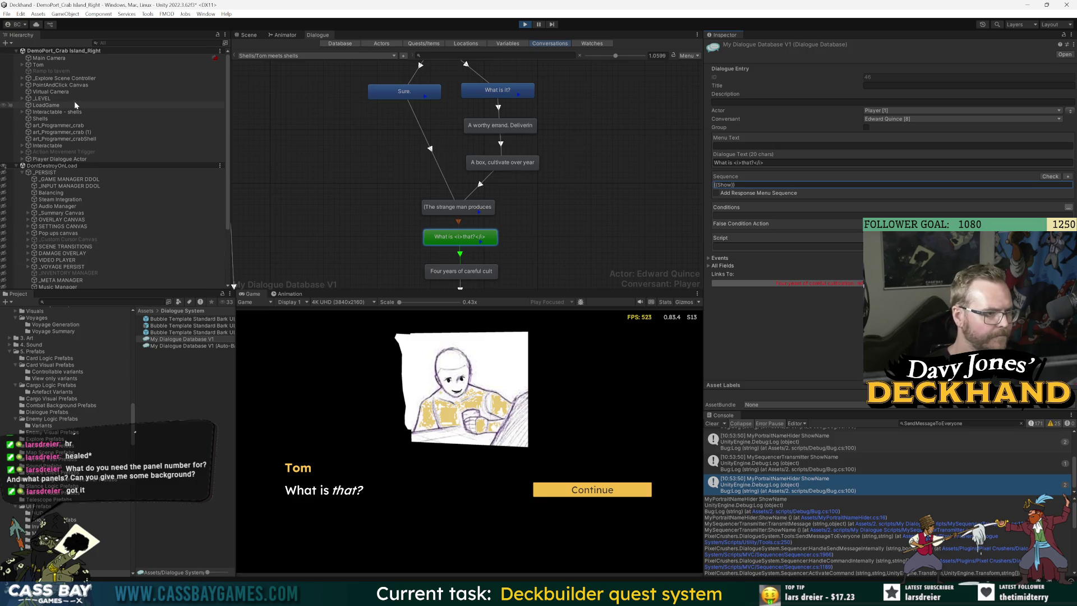
pyautogui.scroll(-5, 74, 215)
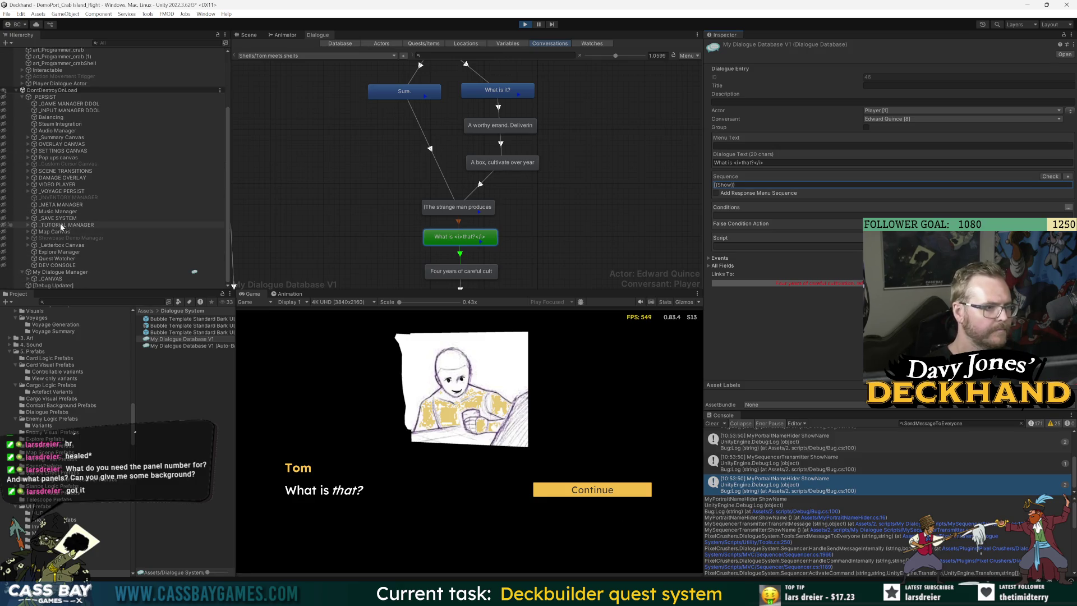
pyautogui.click(524, 25)
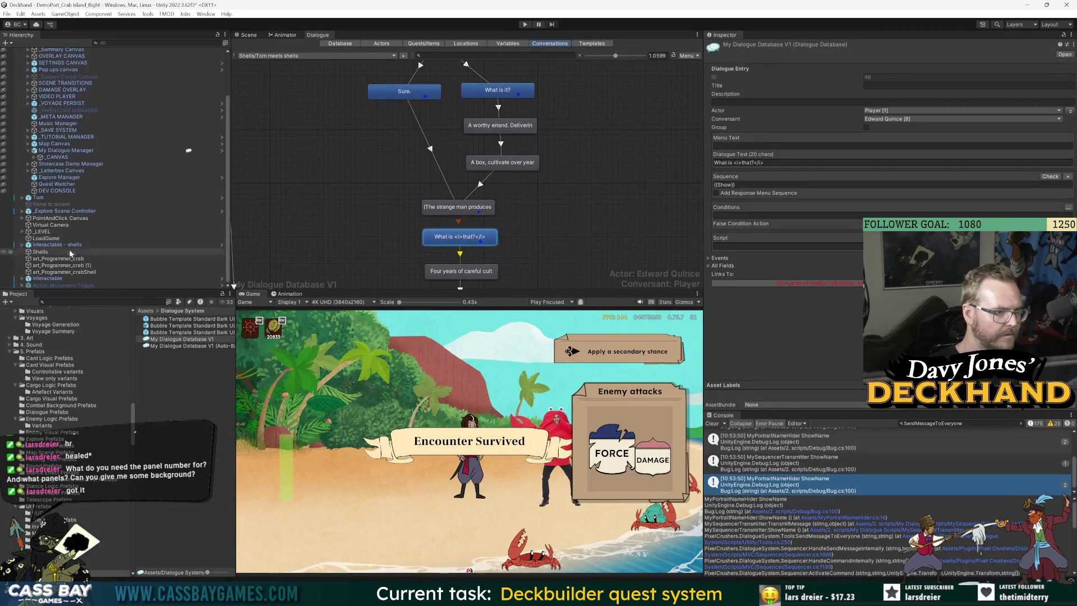
# Step: Remove the @1 delay from My Dialogue Manager's Hide shortcut, leaving SendMessage(HideName, 0, everyone);
pyautogui.click(67, 150)
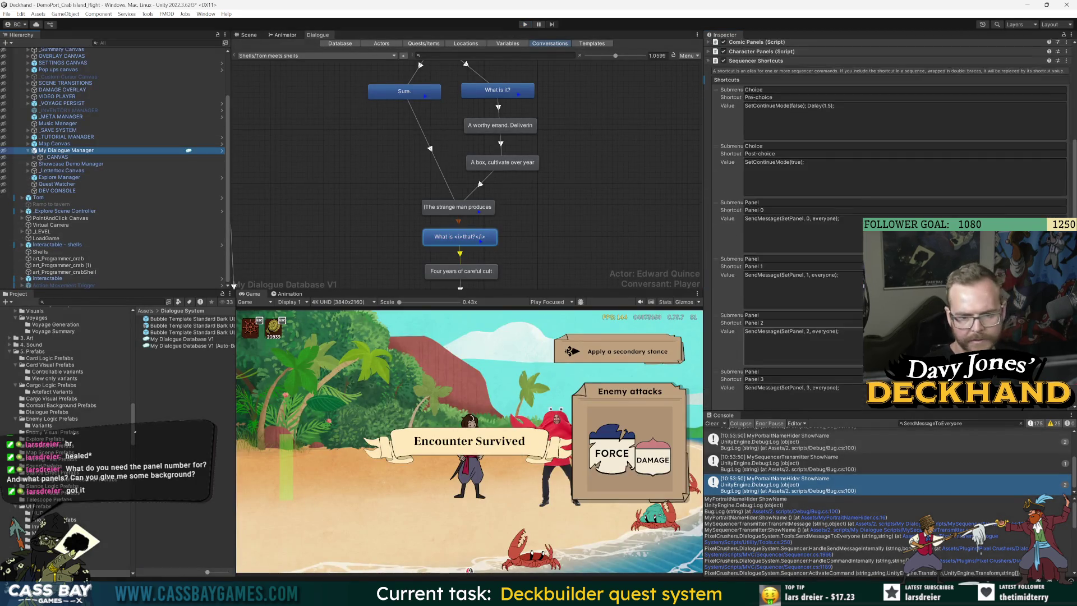
pyautogui.click(847, 343)
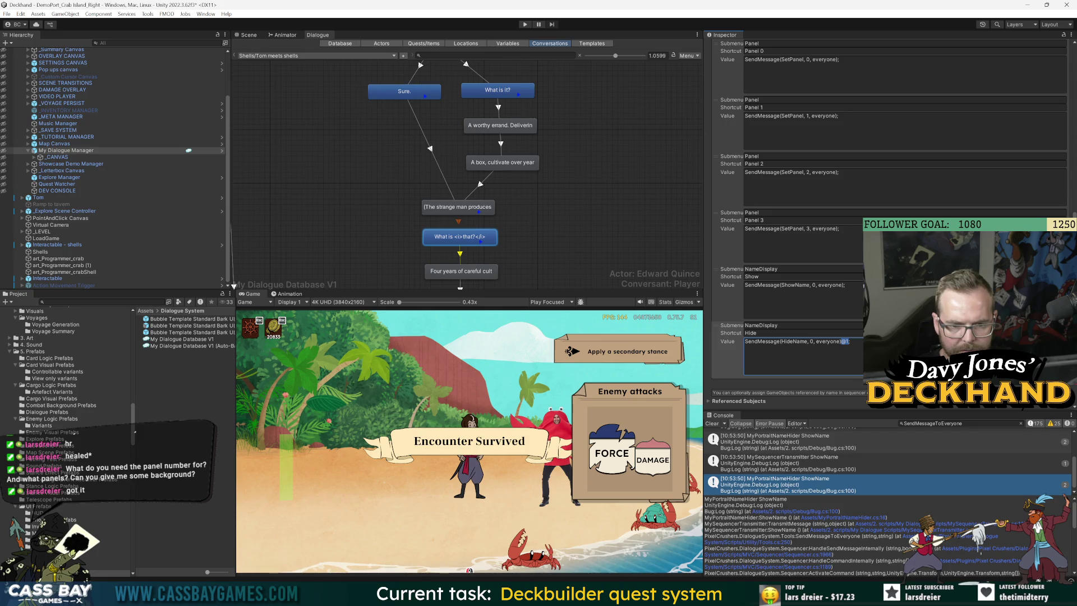
pyautogui.write('@1')
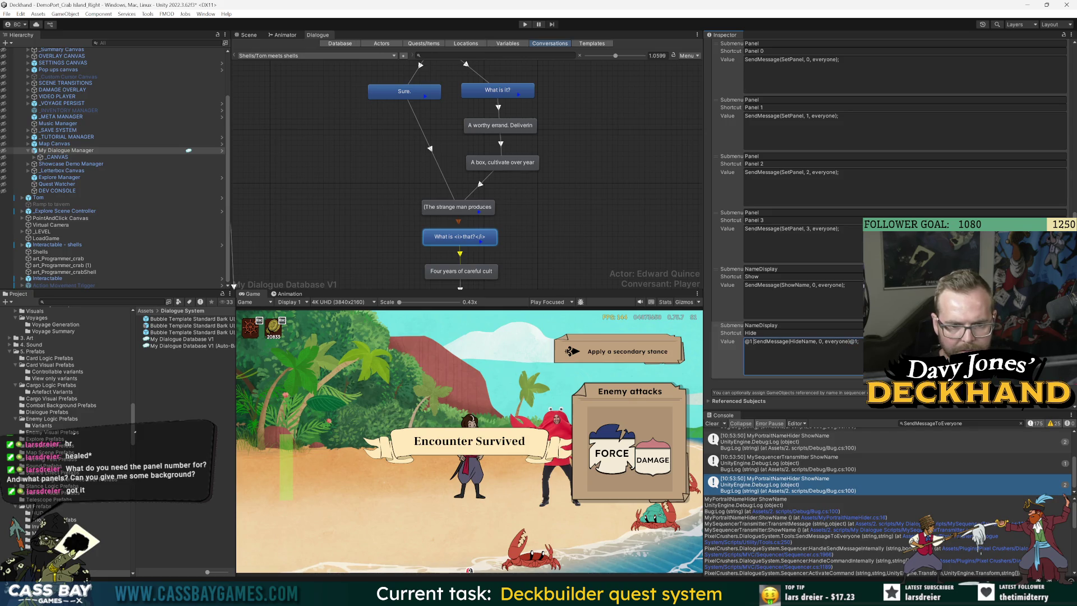
pyautogui.press('BackSpace')
pyautogui.press('BackSpace')
pyautogui.press('BackSpace')
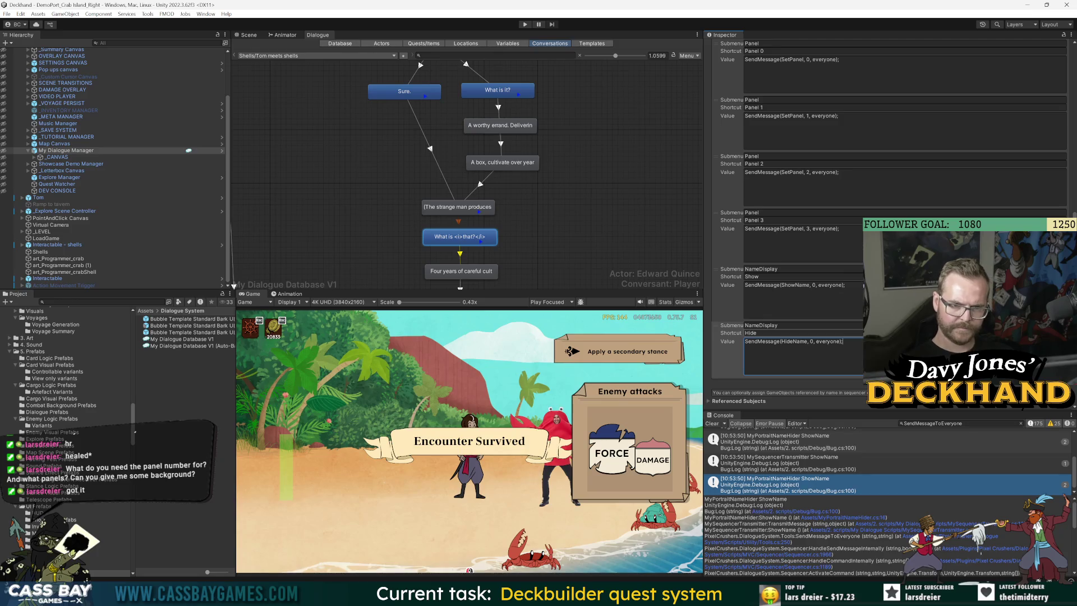
pyautogui.scroll(5, 786, 225)
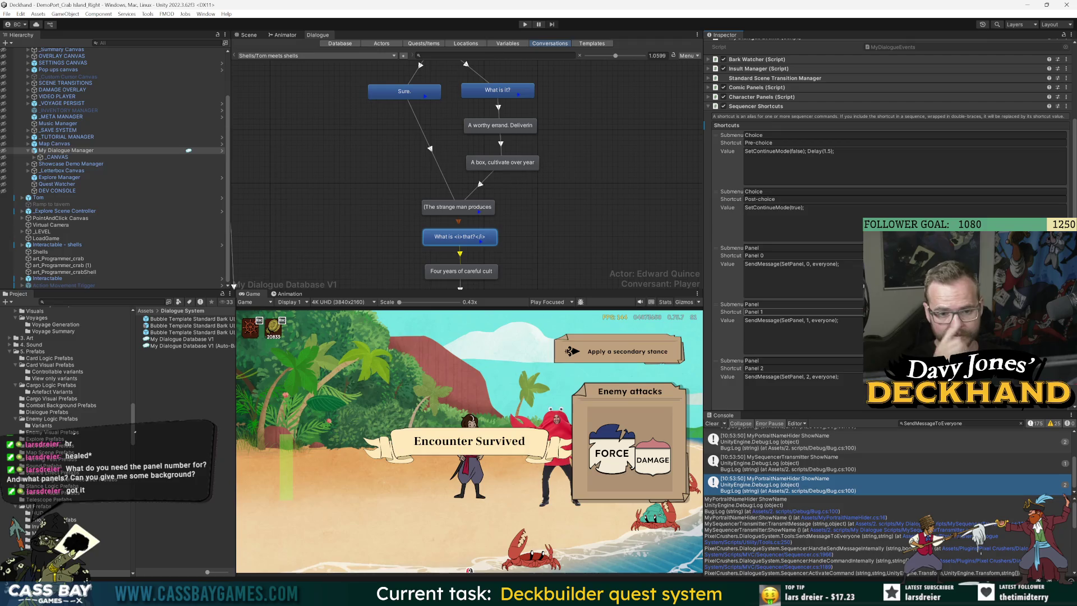
pyautogui.scroll(-10, 886, 225)
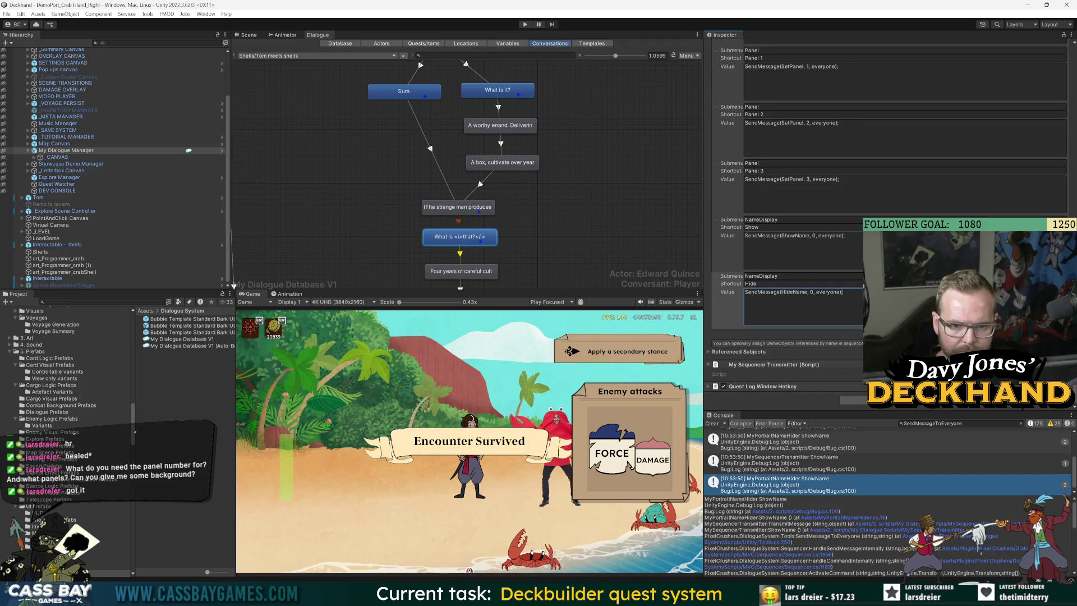
# Step: Switch to Chrome showing the GameObject.SendMessage scripting documentation
pyautogui.hotkey('alt', 'Tab')
pyautogui.press('Escape')
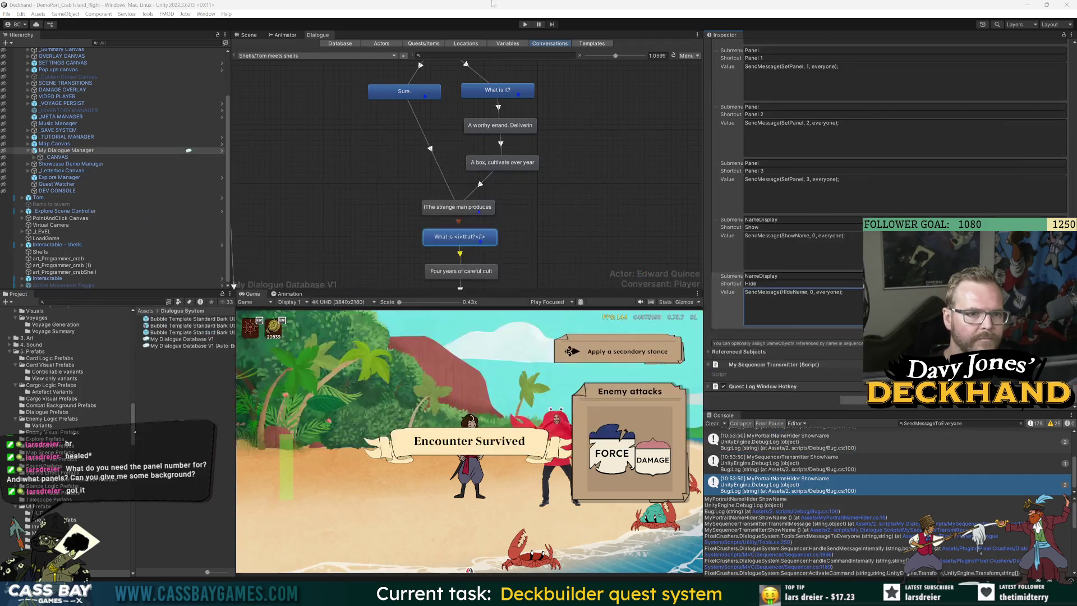
pyautogui.hotkey('alt', 'Tab')
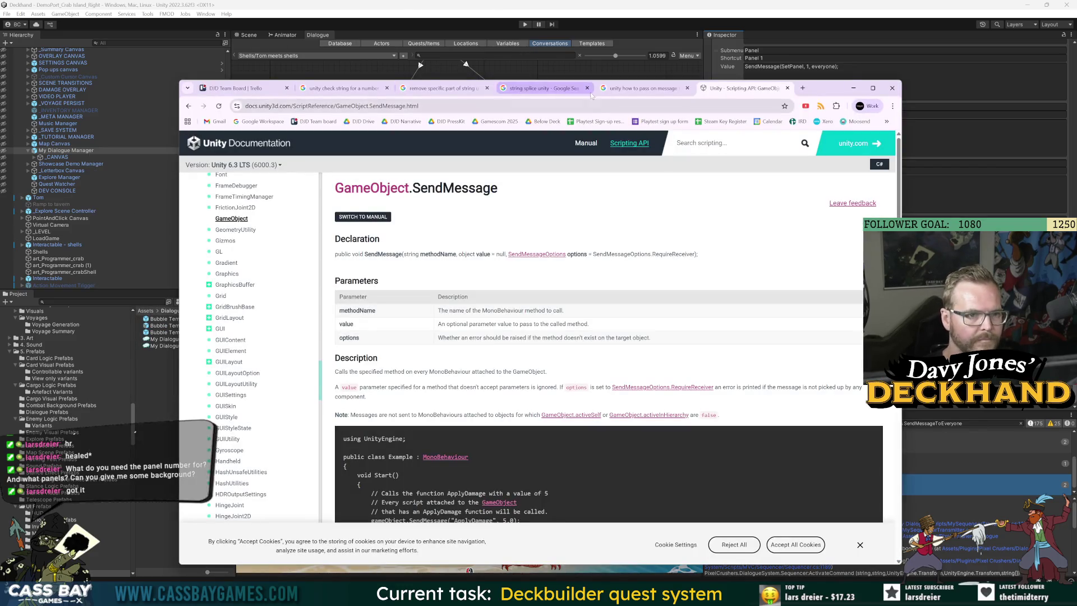
# Step: Search Google for 'pixel crushers lua sequence' and review the sequence command syntax results
pyautogui.hotkey('ctrl', 'l')
pyautogui.write('pixel c')
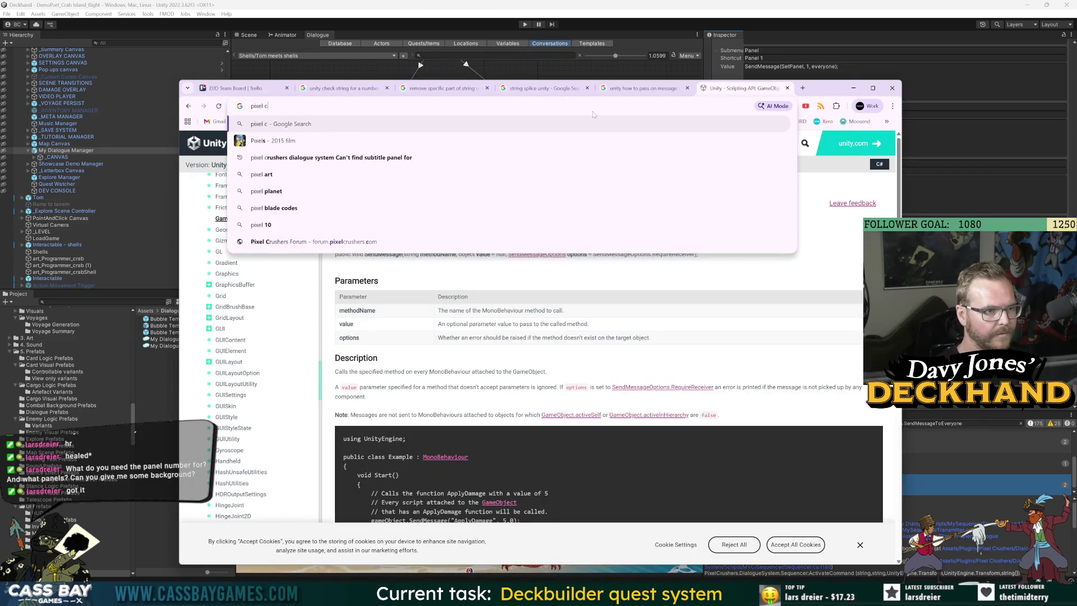
pyautogui.write('rushers lua ')
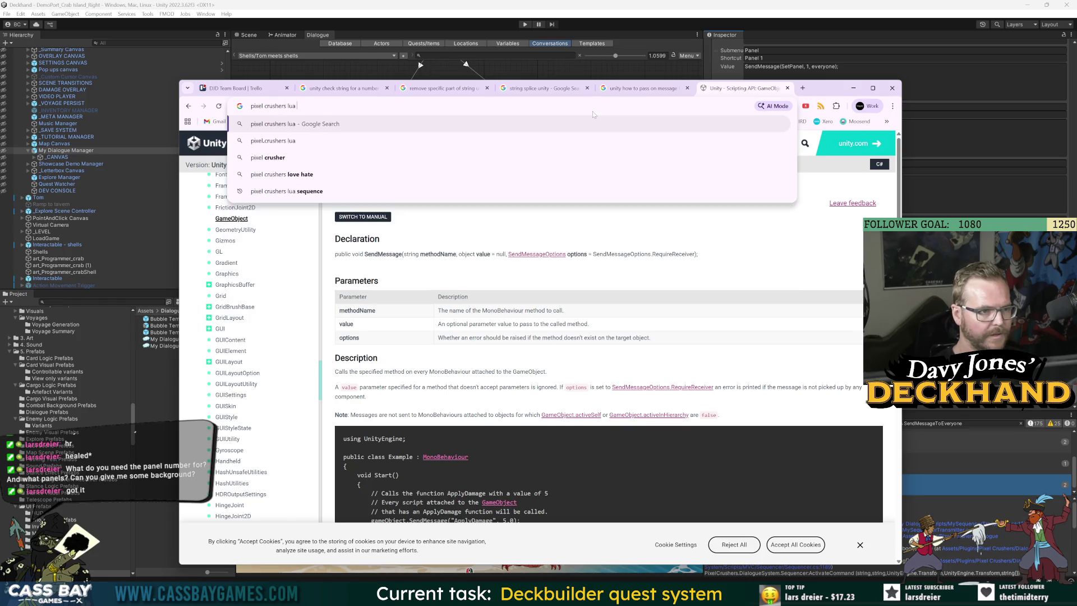
pyautogui.write('sequence')
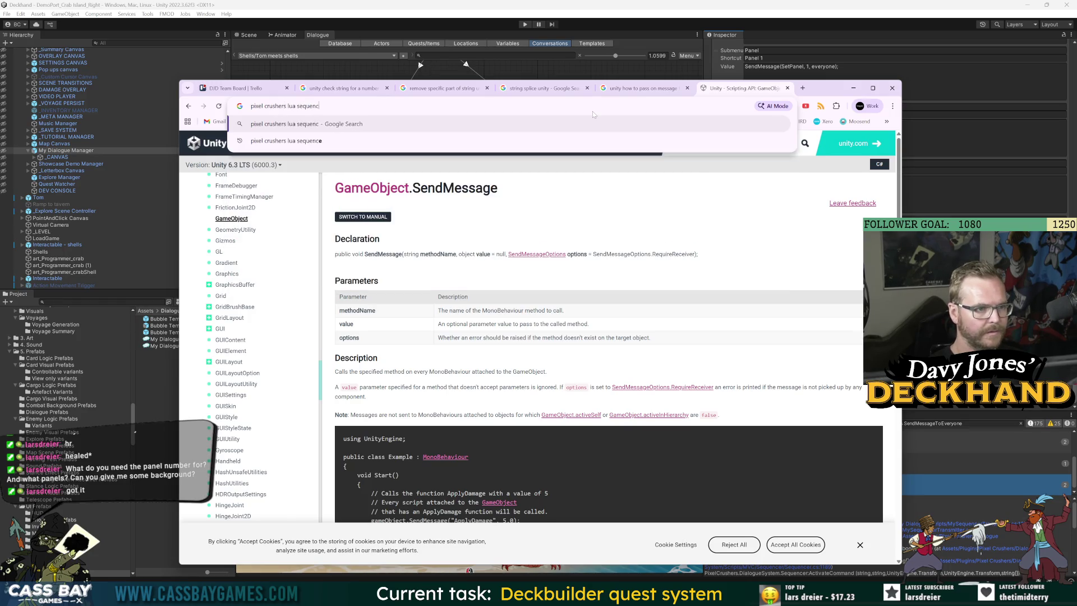
pyautogui.press('Return')
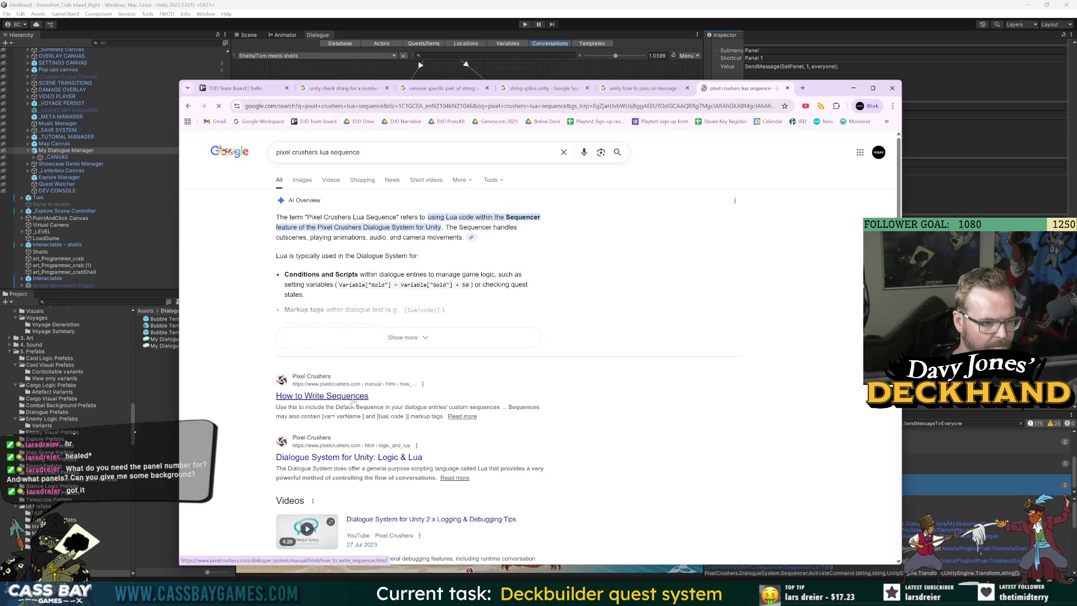
pyautogui.scroll(-4, 416, 325)
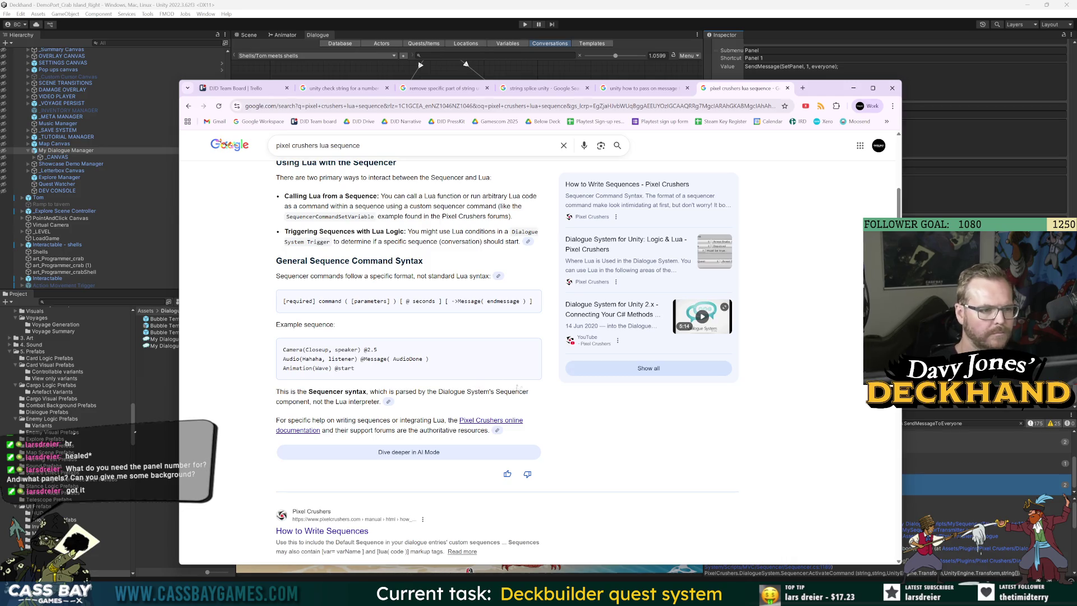
pyautogui.hotkey('alt', 'Tab')
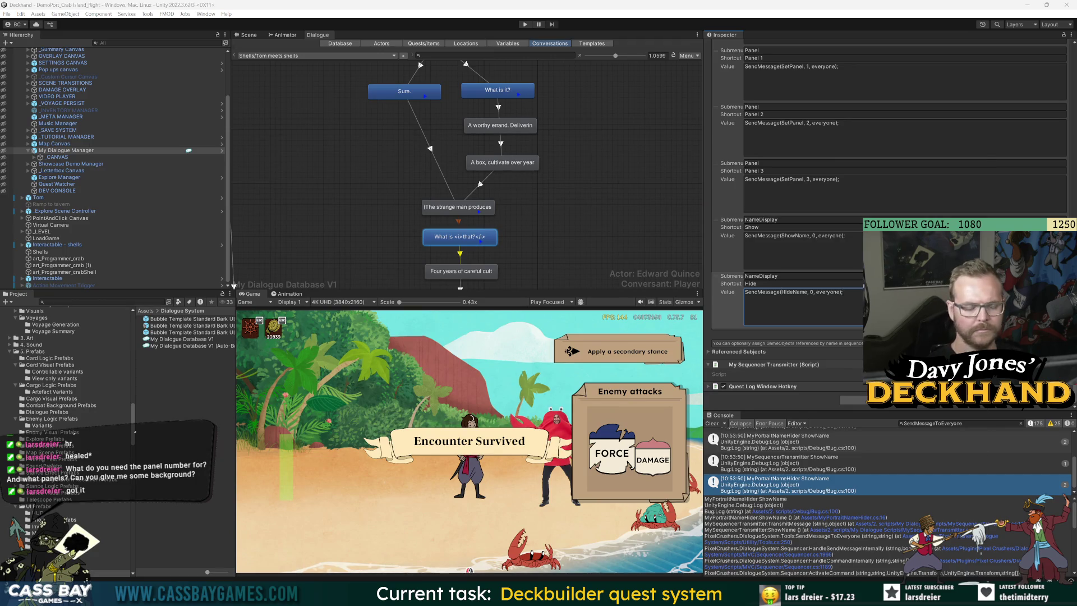
pyautogui.hotkey('alt', 'Tab')
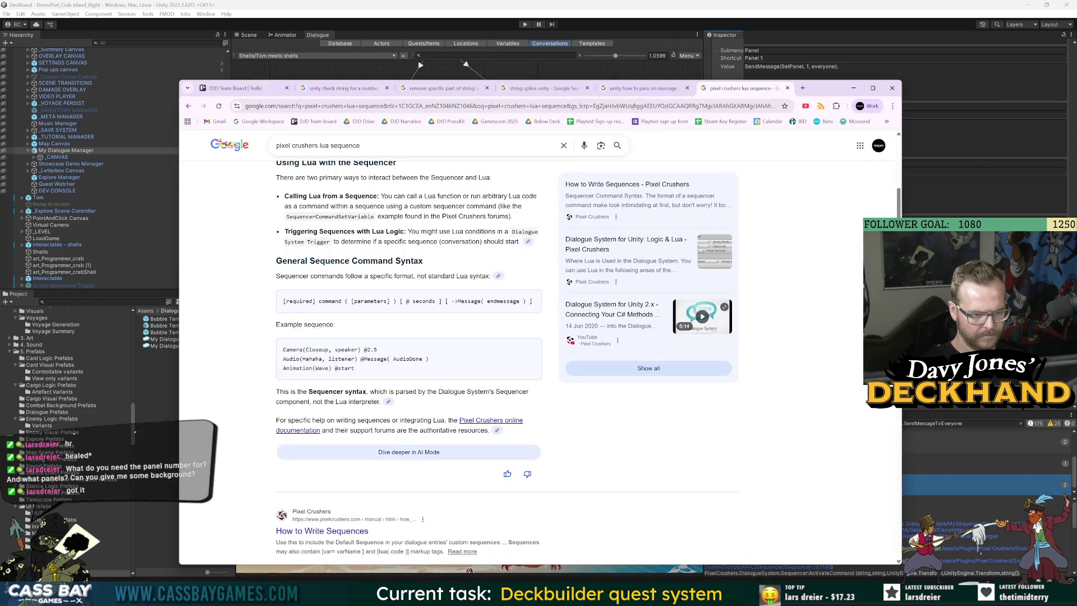
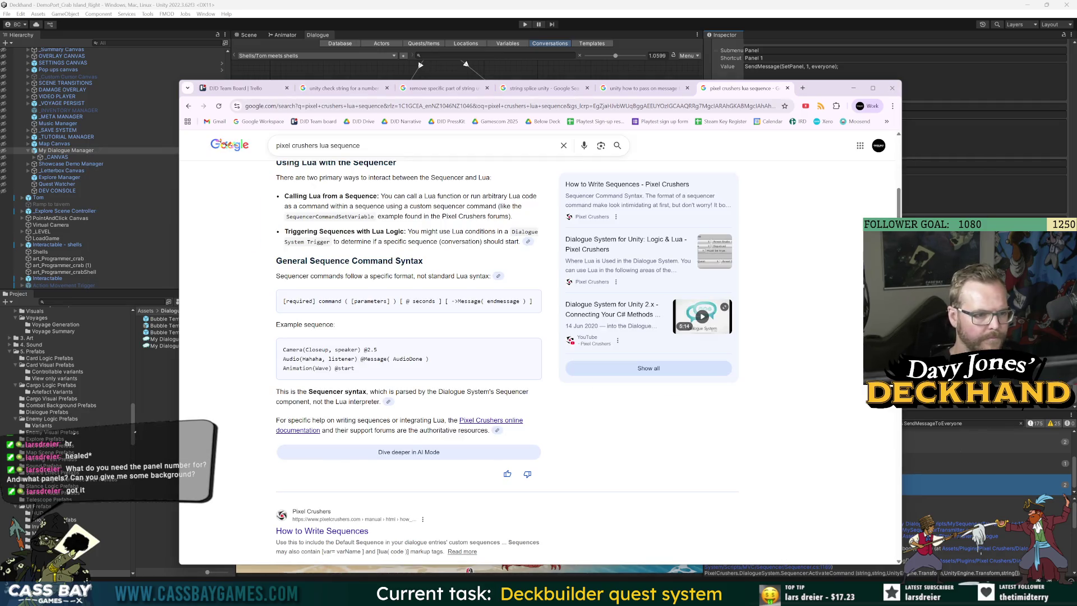
# Step: Read the Pixel Crushers 'How to Write Sequences' page's Built-in Keywords table in Chrome, then return to Unity
pyautogui.hotkey('alt', 'Tab')
pyautogui.hotkey('alt', 'Tab')
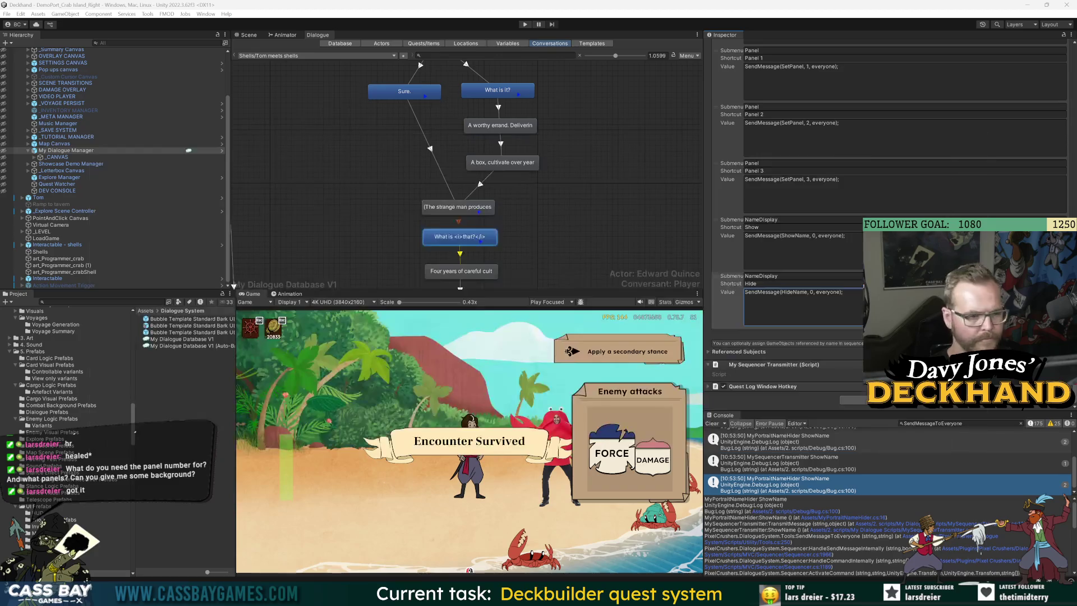
pyautogui.hotkey('alt', 'Tab')
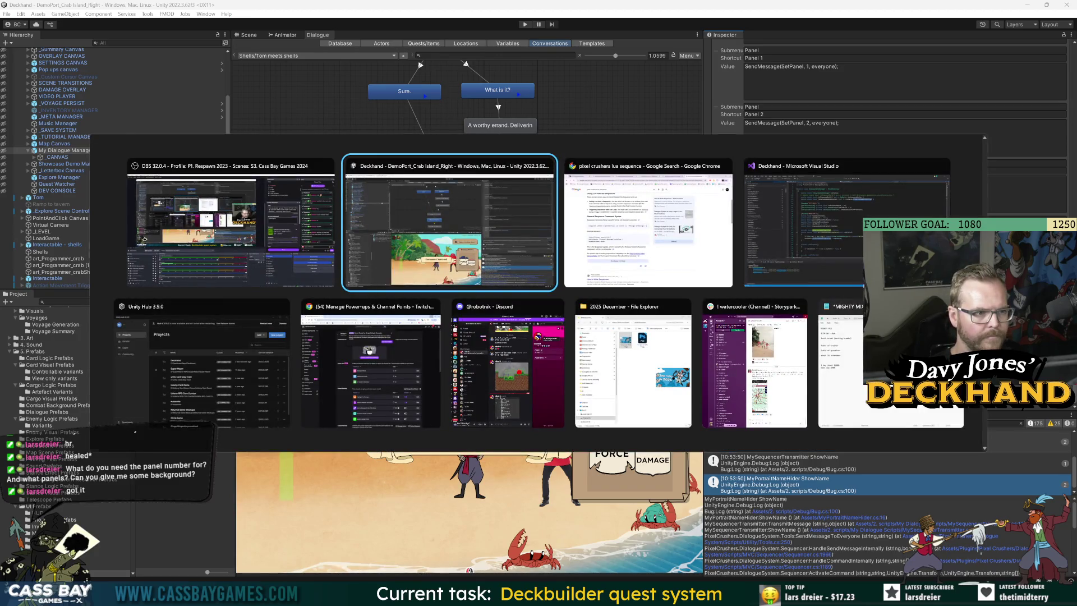
pyautogui.hotkey('alt', 'Tab')
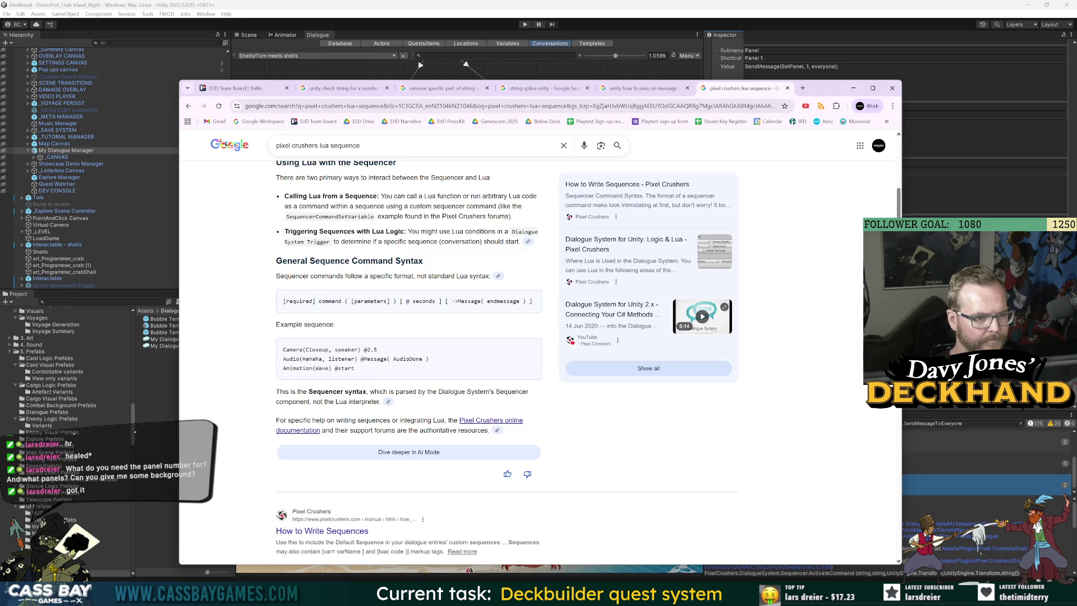
pyautogui.scroll(-3, 320, 292)
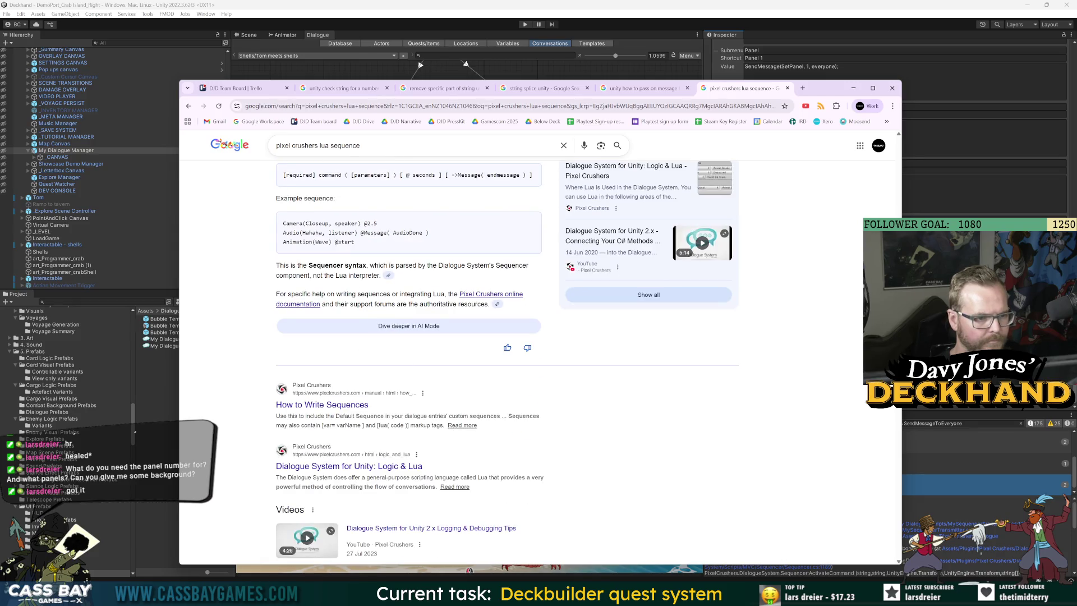
pyautogui.click(340, 406)
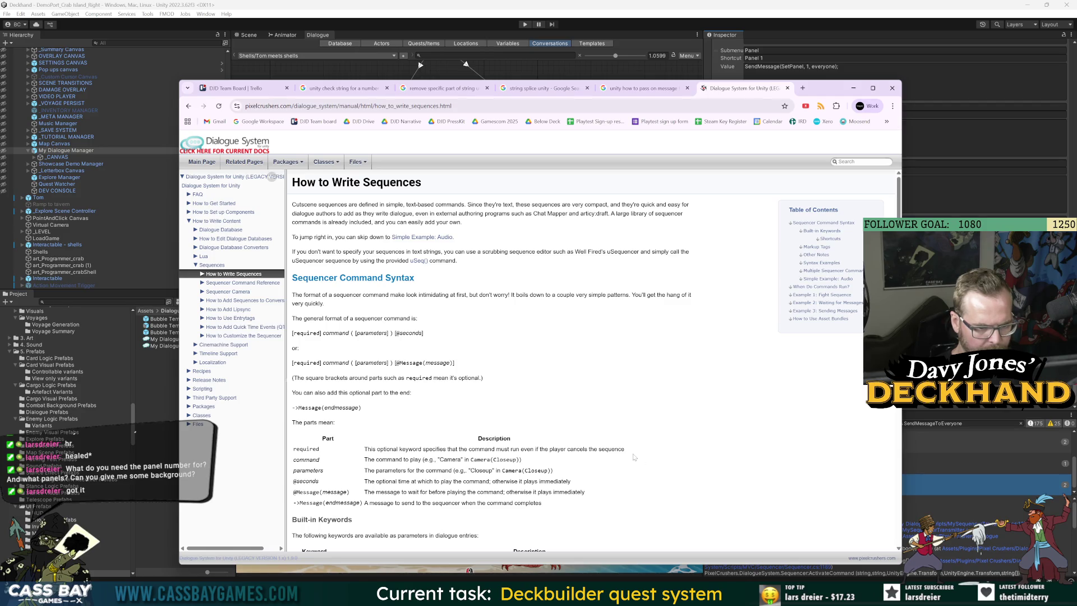
pyautogui.scroll(-3, 635, 455)
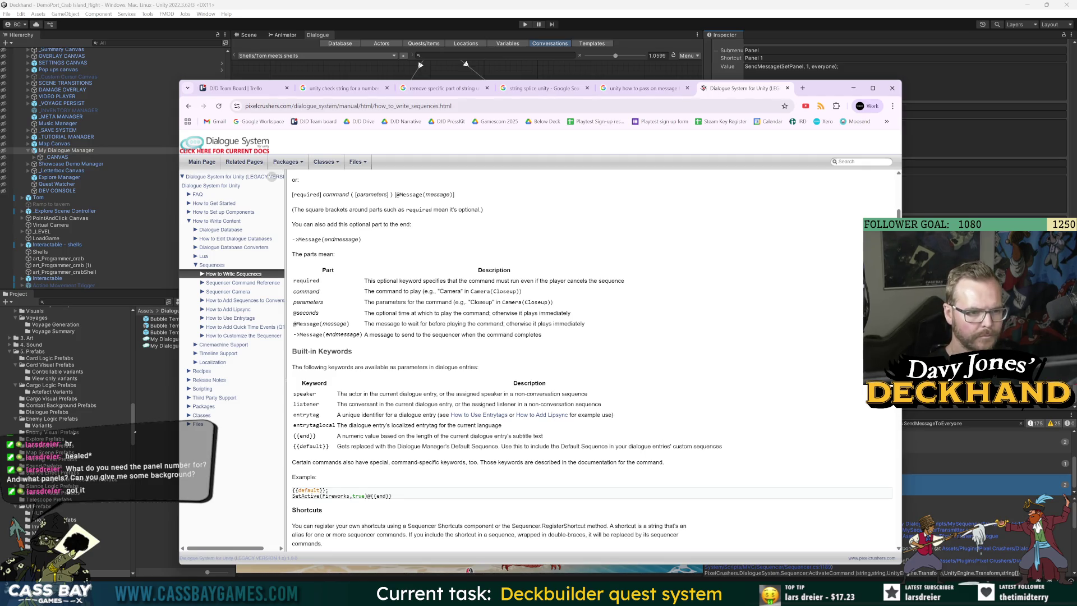
pyautogui.hotkey('alt', 'Tab')
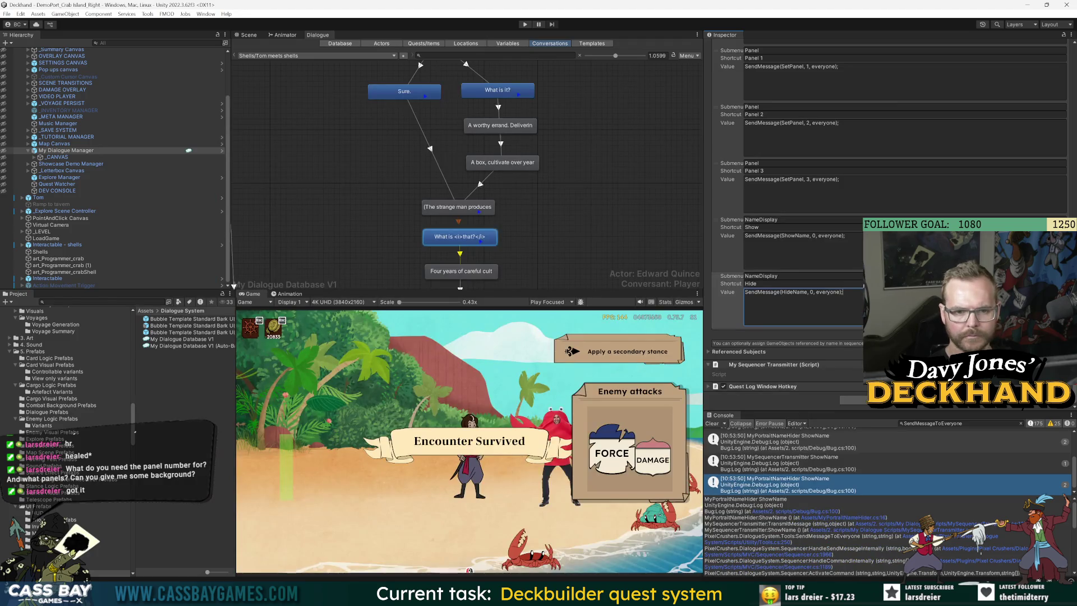
# Step: Replace the Show shortcut's trailing semicolon with ' @1' and enter Play mode
pyautogui.click(861, 237)
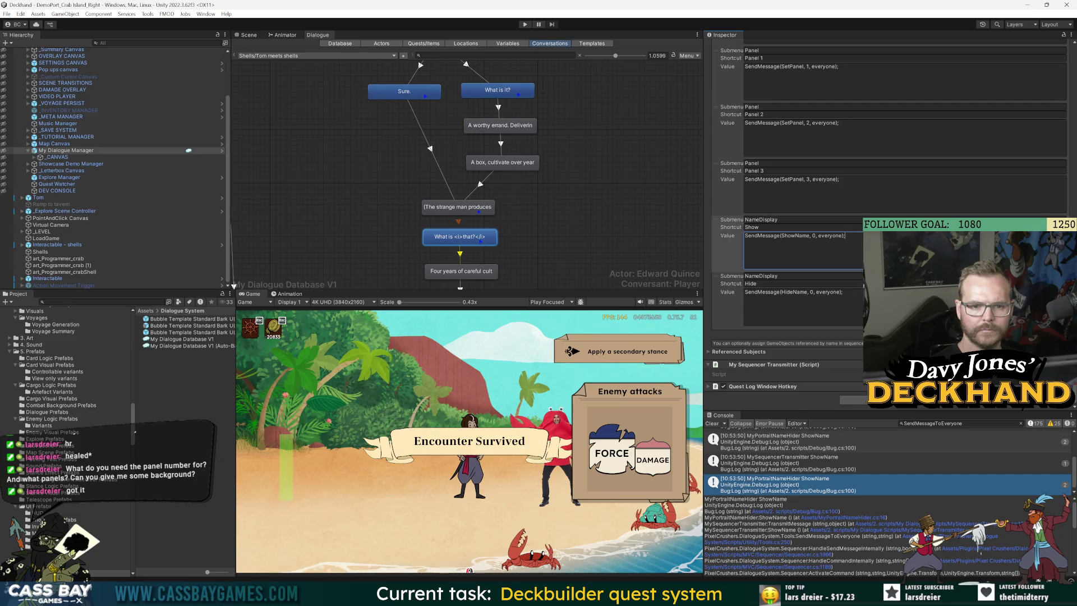
pyautogui.press('BackSpace')
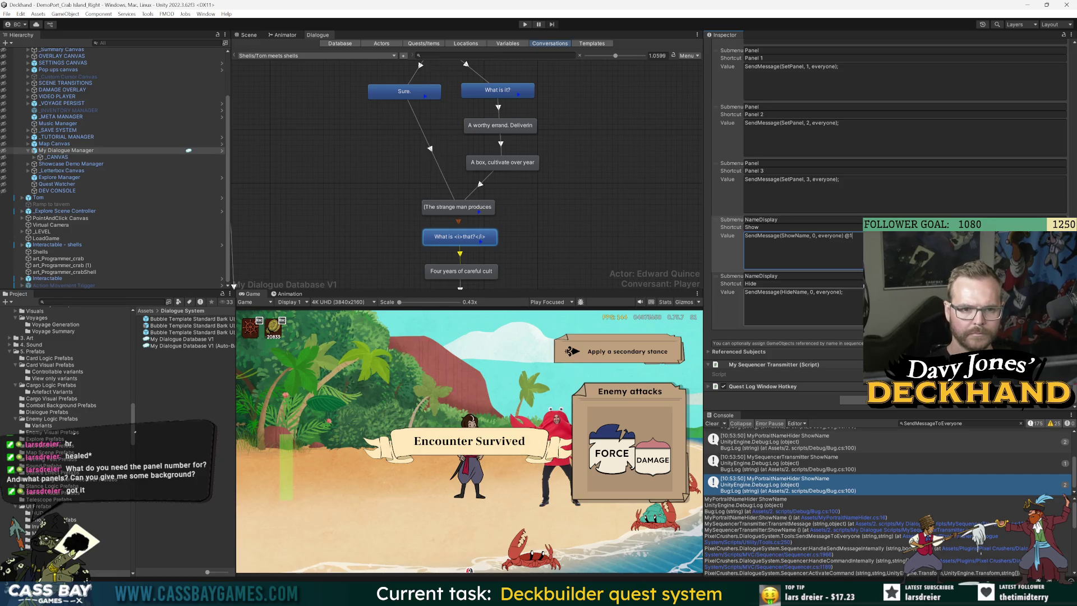
pyautogui.click(733, 319)
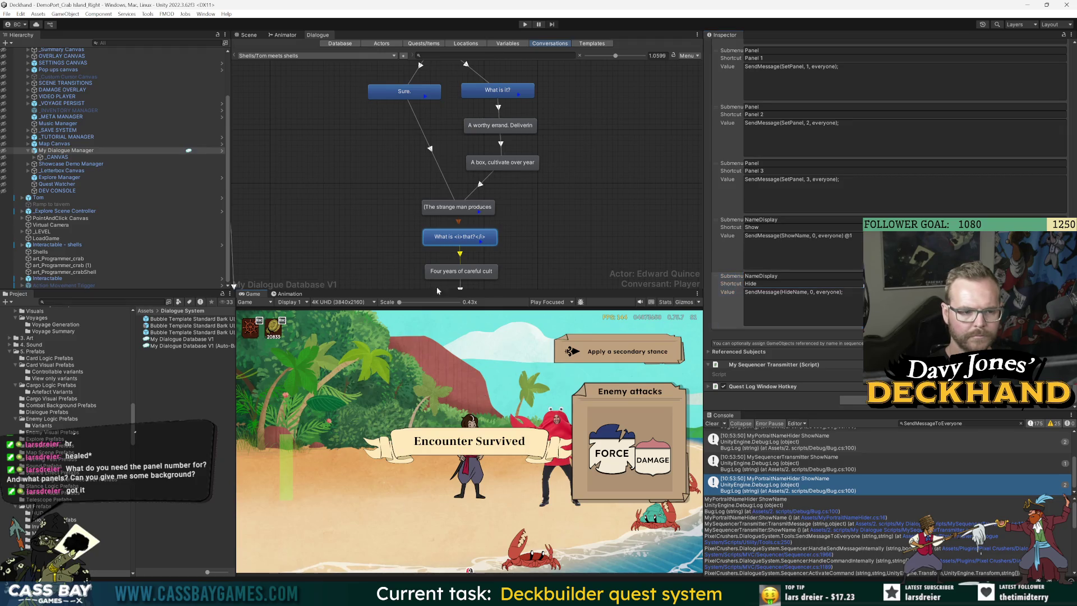
pyautogui.hotkey('ctrl', 'p')
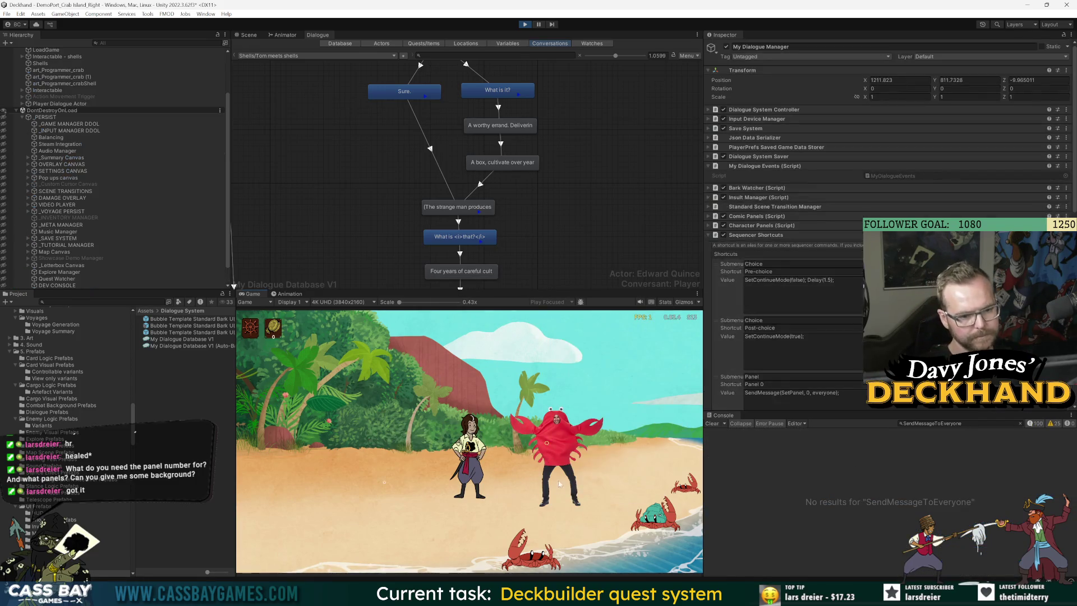
# Step: Play Shells' delivery dialogue up to Tom asking 'What is that?'
pyautogui.click(558, 379)
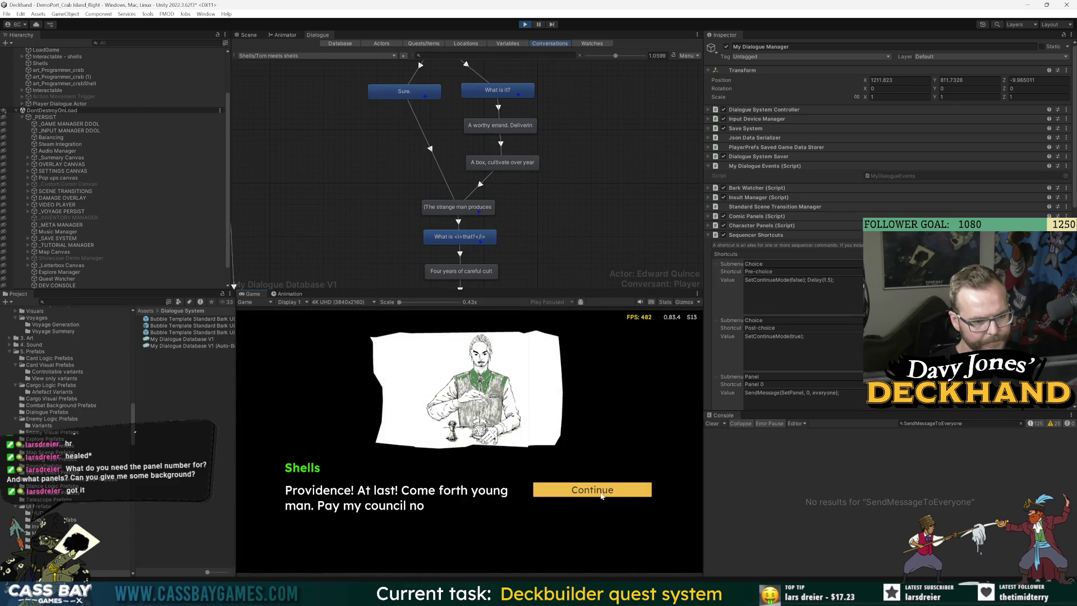
pyautogui.click(598, 495)
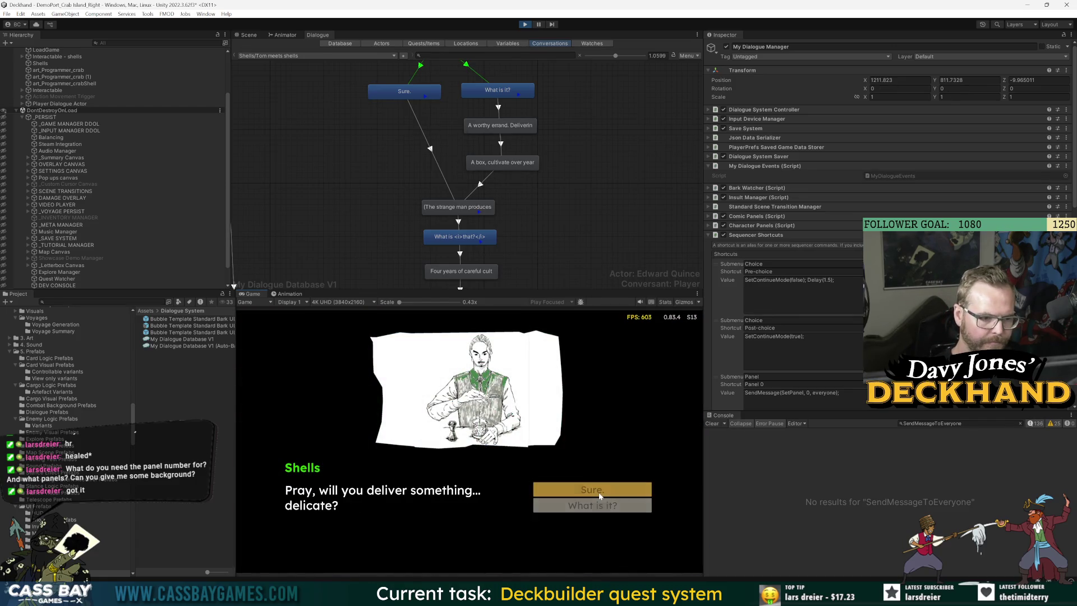
pyautogui.click(600, 496)
pyautogui.click(595, 495)
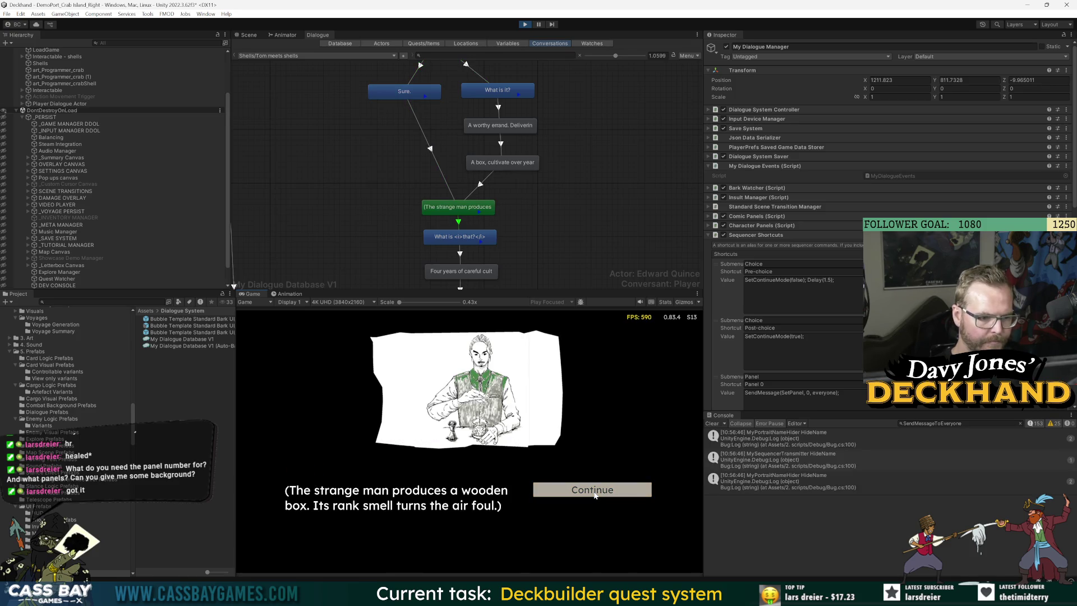
pyautogui.click(595, 495)
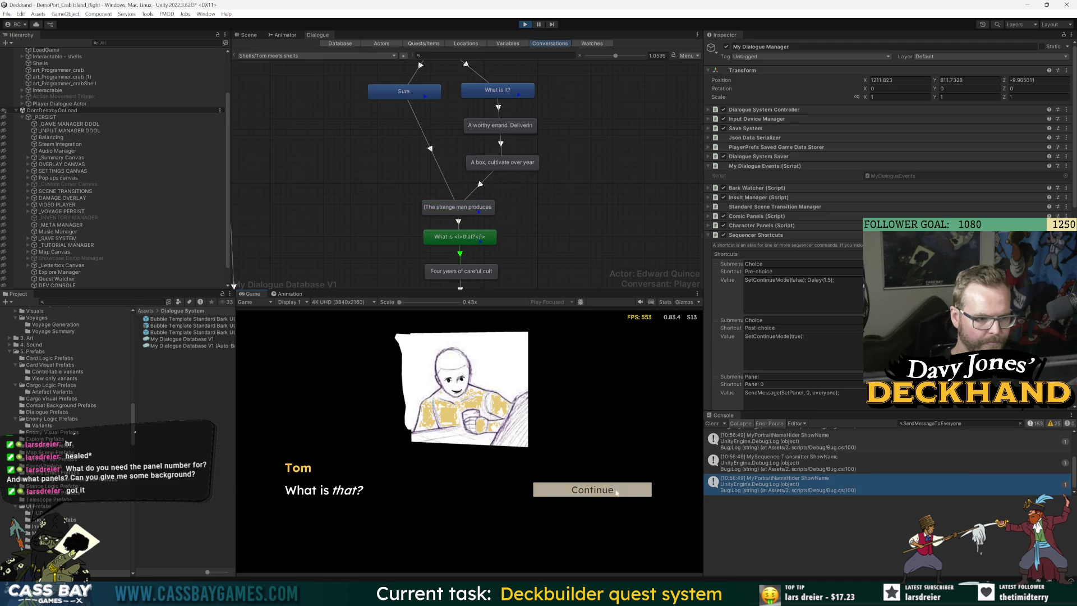
# Step: Stop the playtest, change the Show shortcut's delay to @0.3, and restart Play mode
pyautogui.click(538, 25)
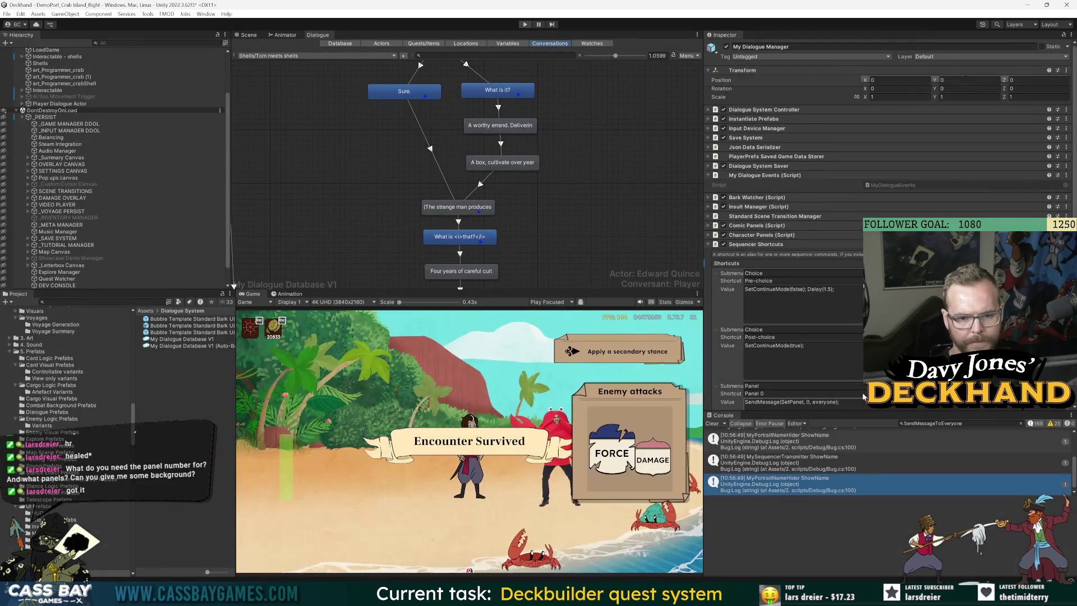
pyautogui.click(852, 262)
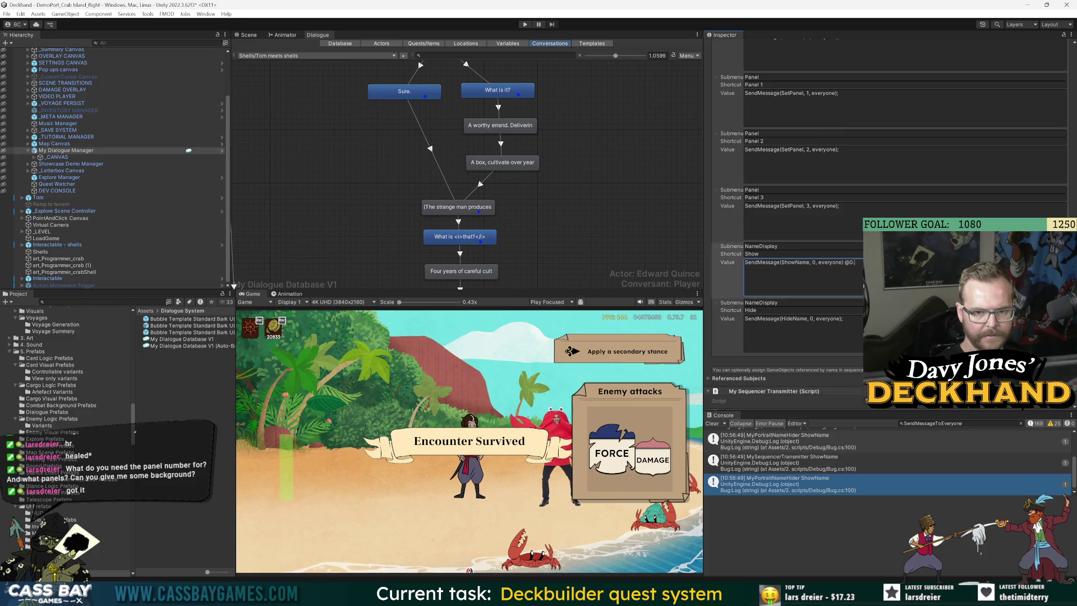
pyautogui.write('23')
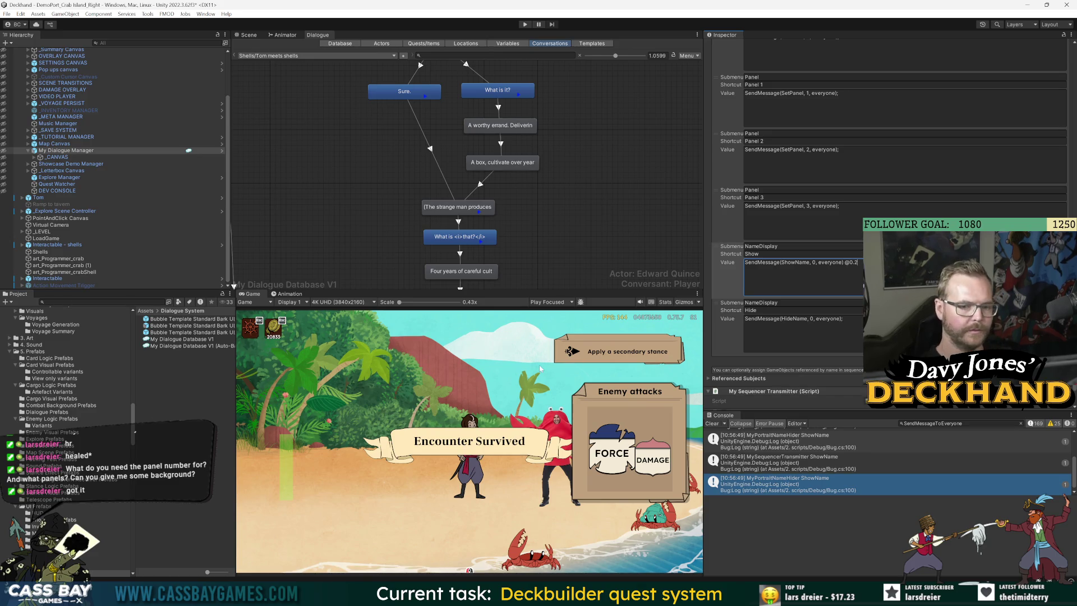
pyautogui.press('Return')
pyautogui.hotkey('ctrl', 'p')
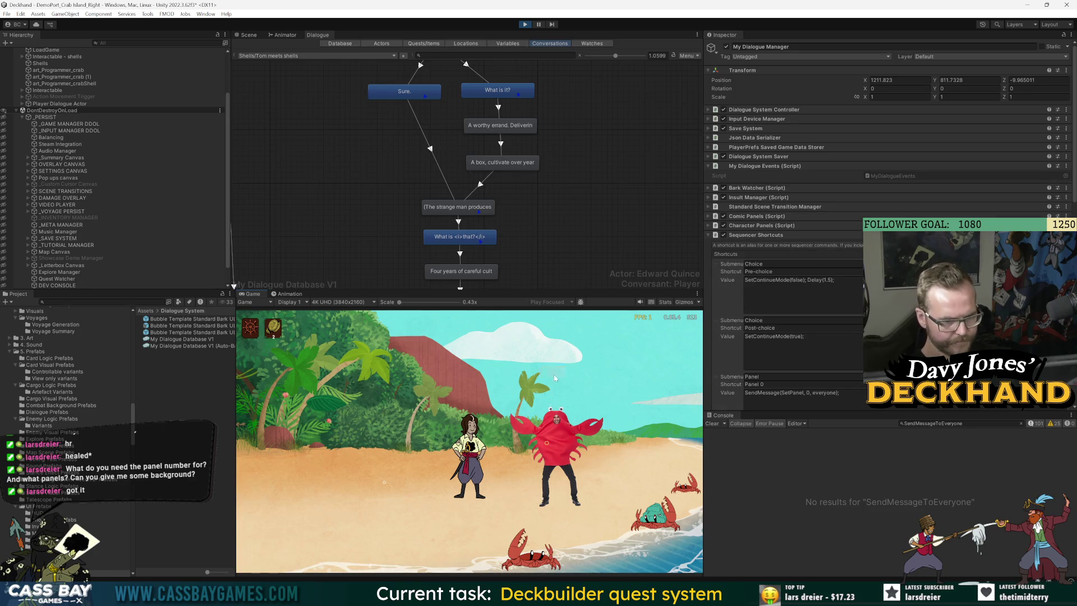
# Step: Replay the Shells conversation through Tom's 'What is that?' and end it
pyautogui.click(595, 495)
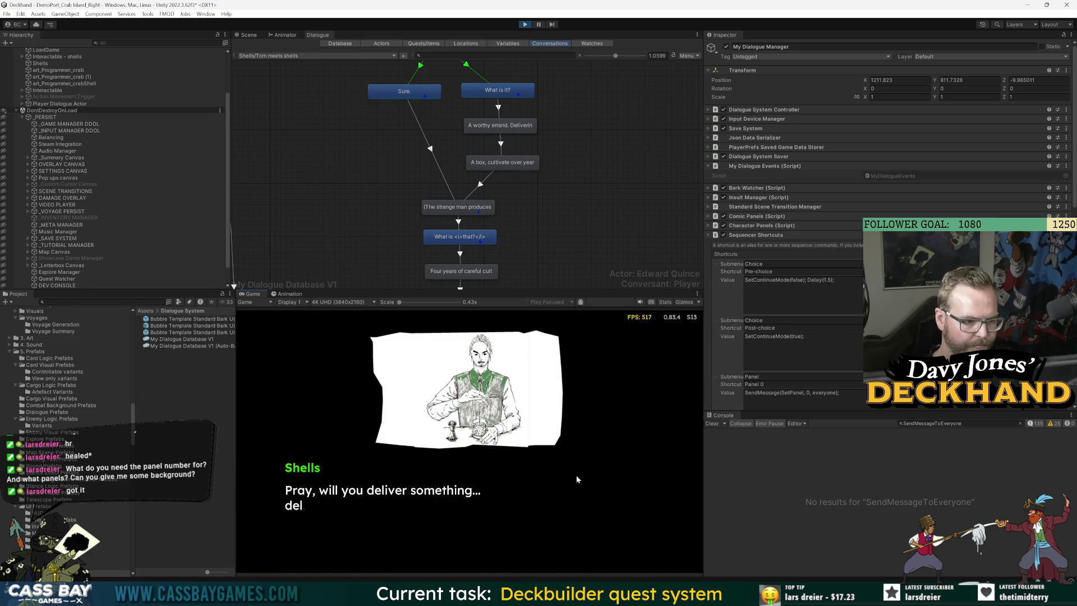
pyautogui.click(591, 487)
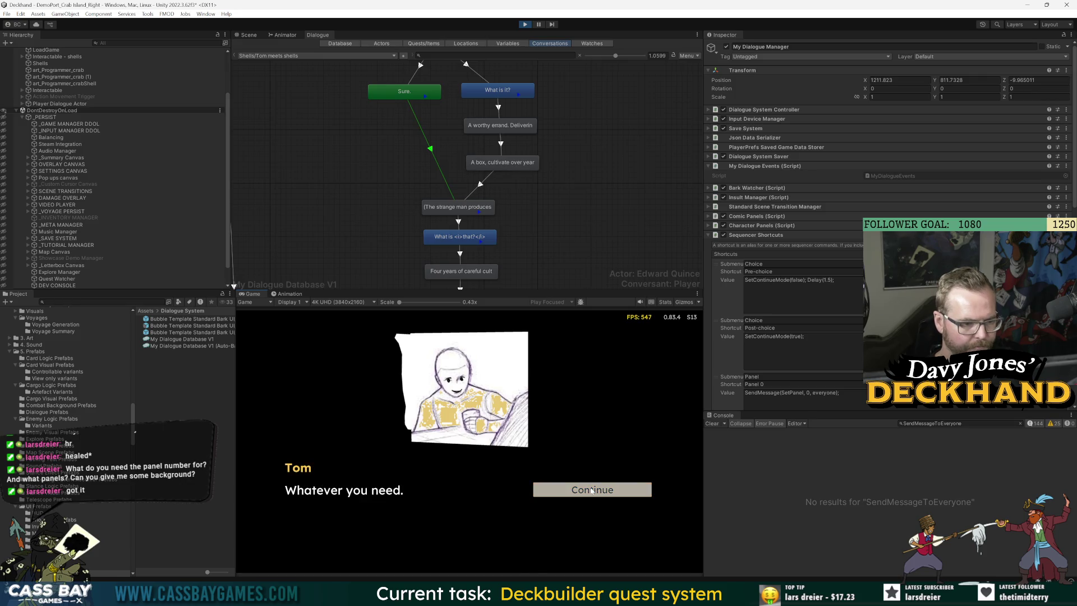
pyautogui.click(592, 490)
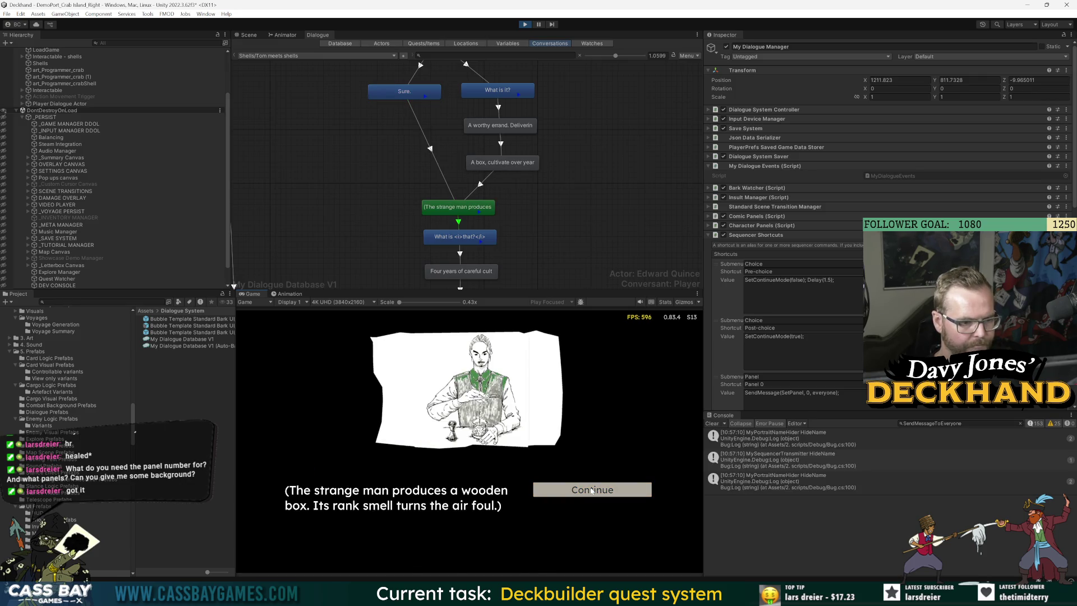
pyautogui.click(592, 490)
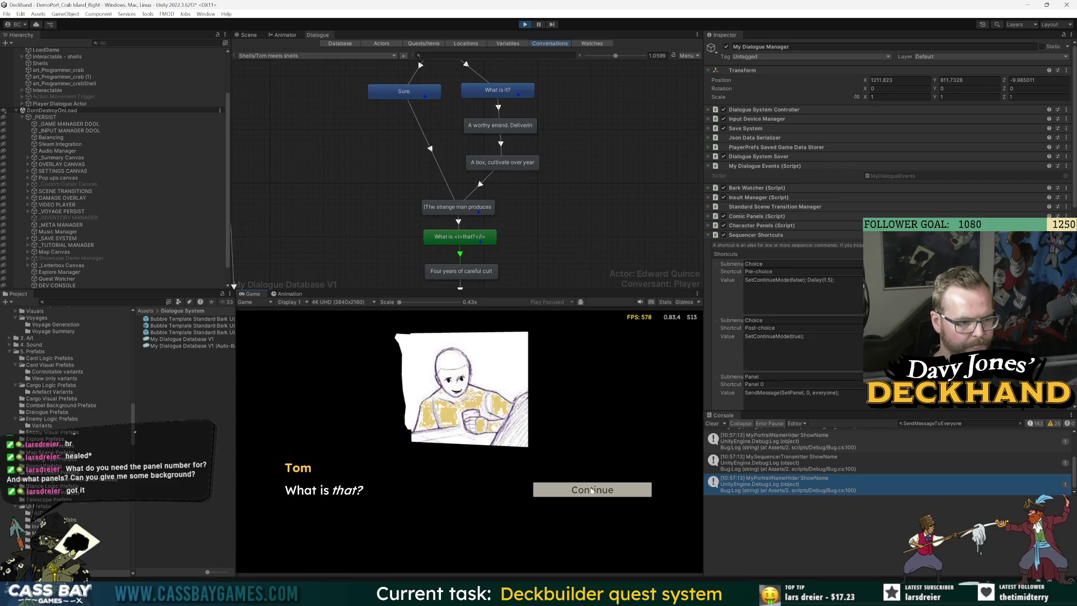
pyautogui.click(592, 489)
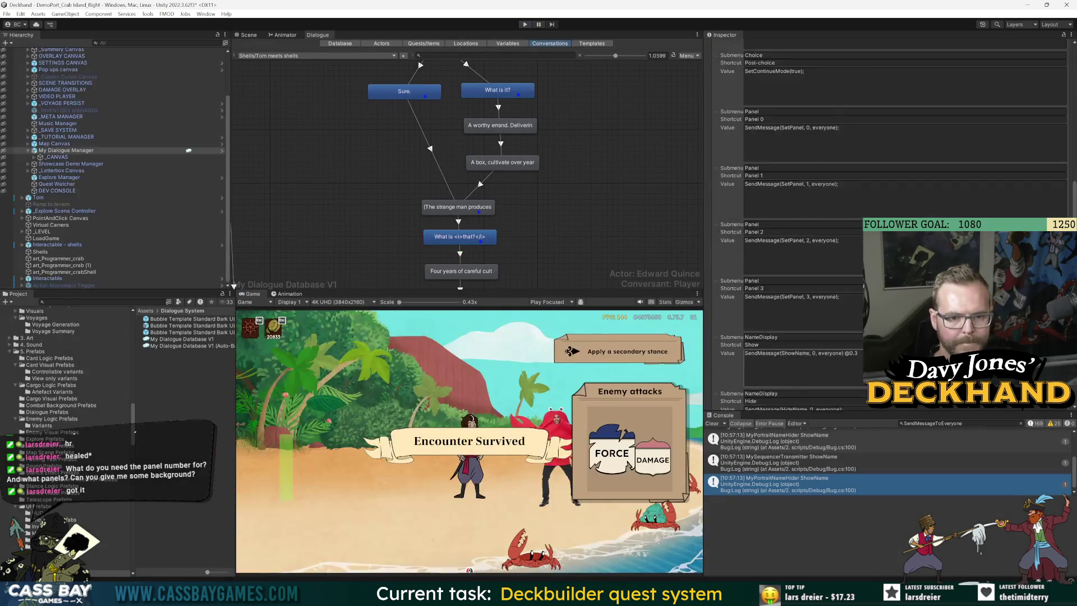
# Step: Revisit the Show shortcut's delay value and start another playtest
pyautogui.scroll(-3, 864, 285)
pyautogui.click(861, 285)
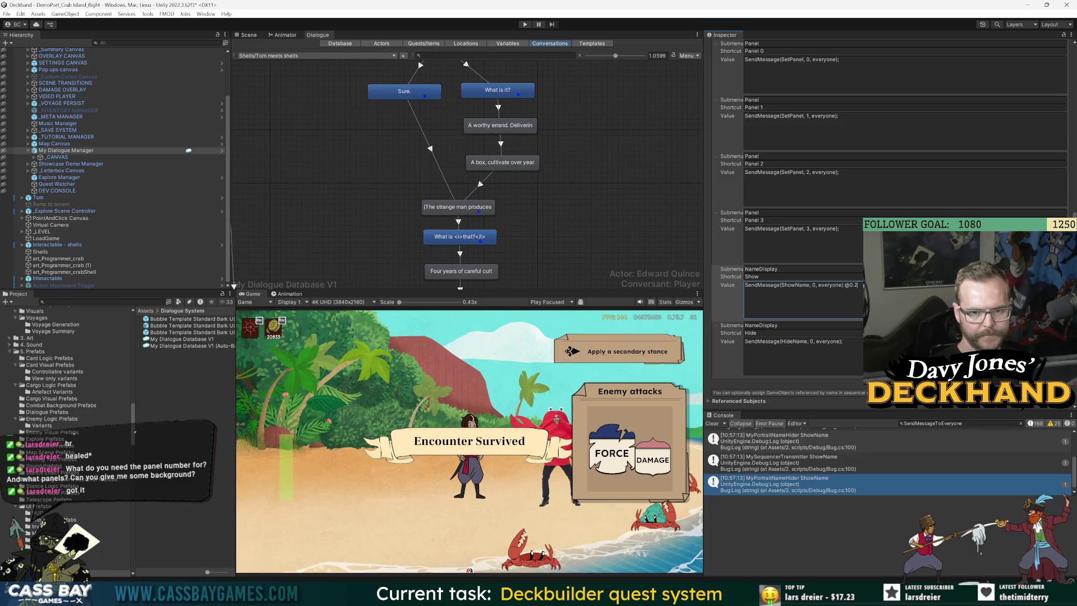
pyautogui.click(477, 365)
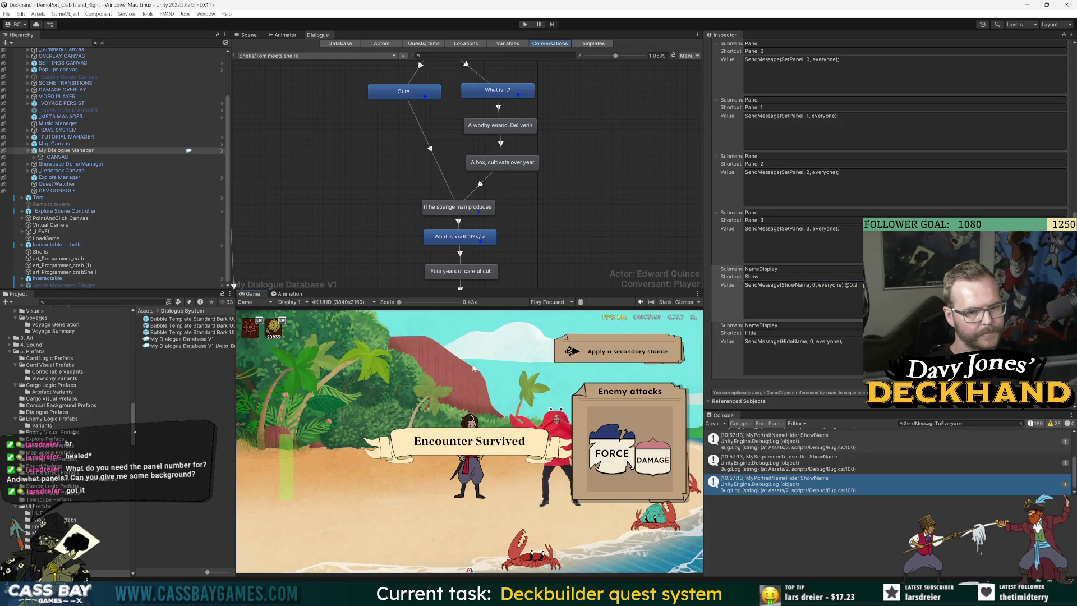
pyautogui.click(530, 25)
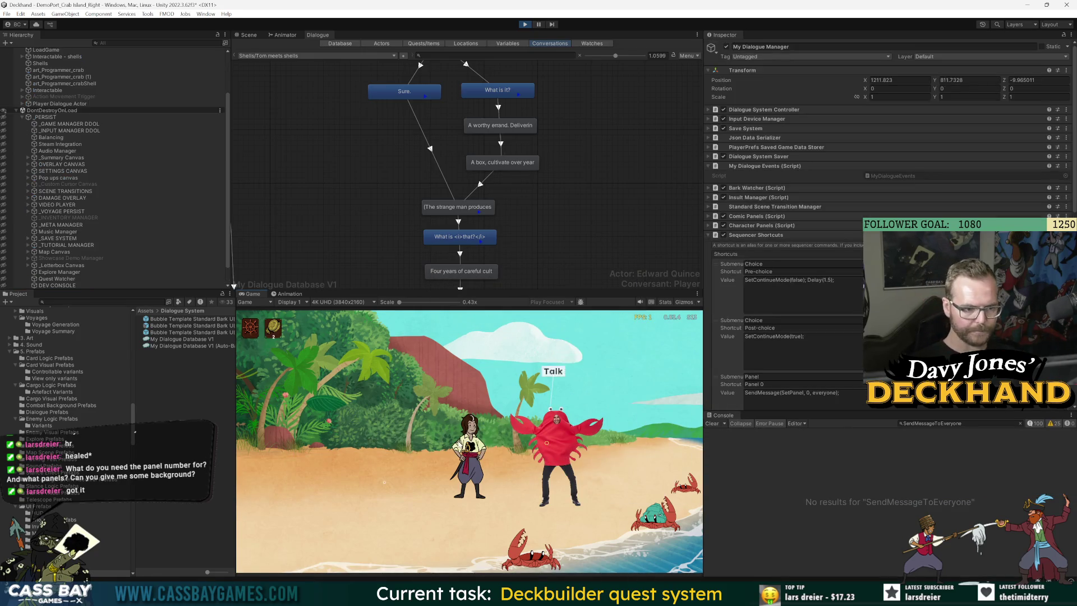
# Step: Play Shells' dialogue, answering 'Sure.', to 'Four years of careful cultivation', then stop and select that entry
pyautogui.click(551, 372)
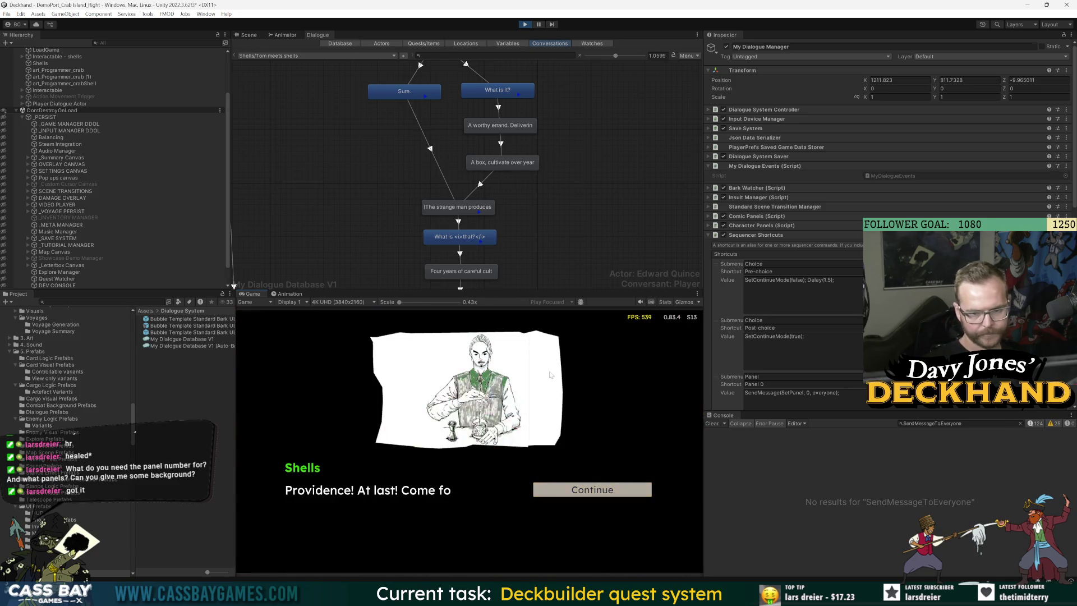
pyautogui.click(617, 489)
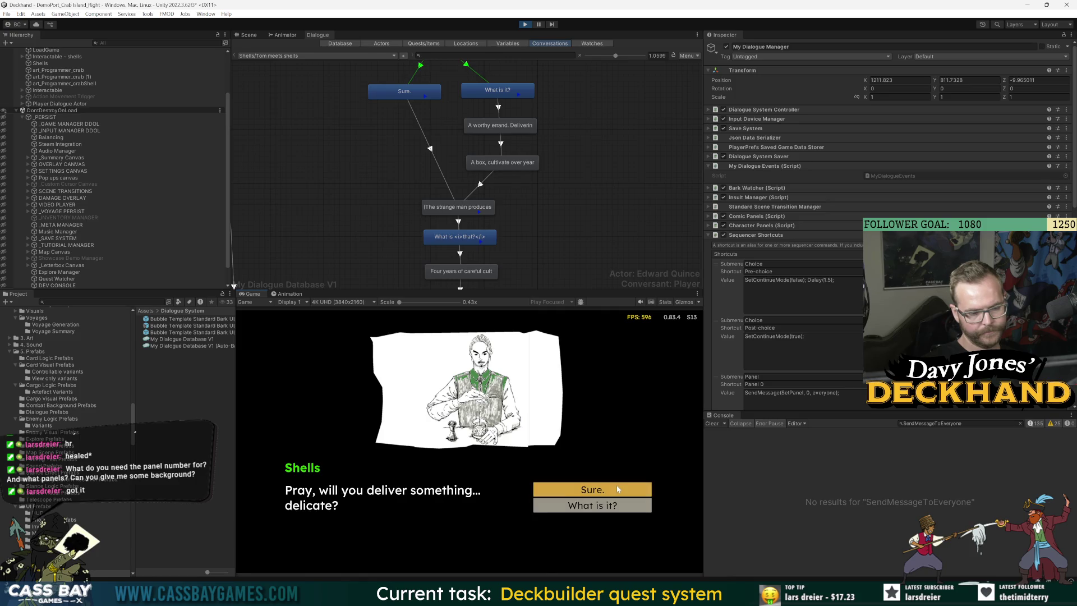
pyautogui.click(617, 489)
pyautogui.click(616, 489)
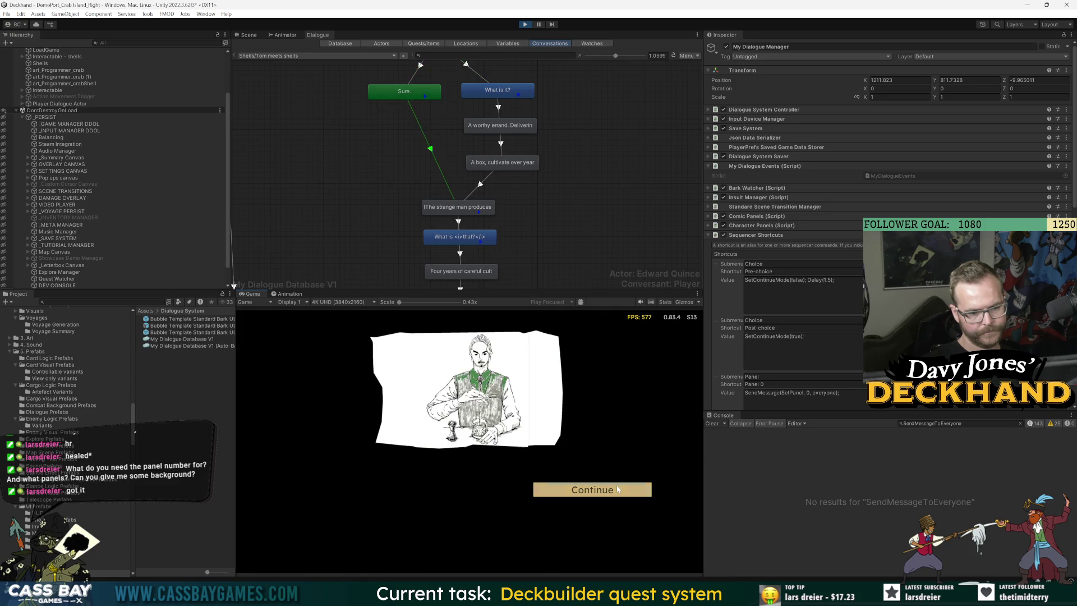
pyautogui.click(617, 489)
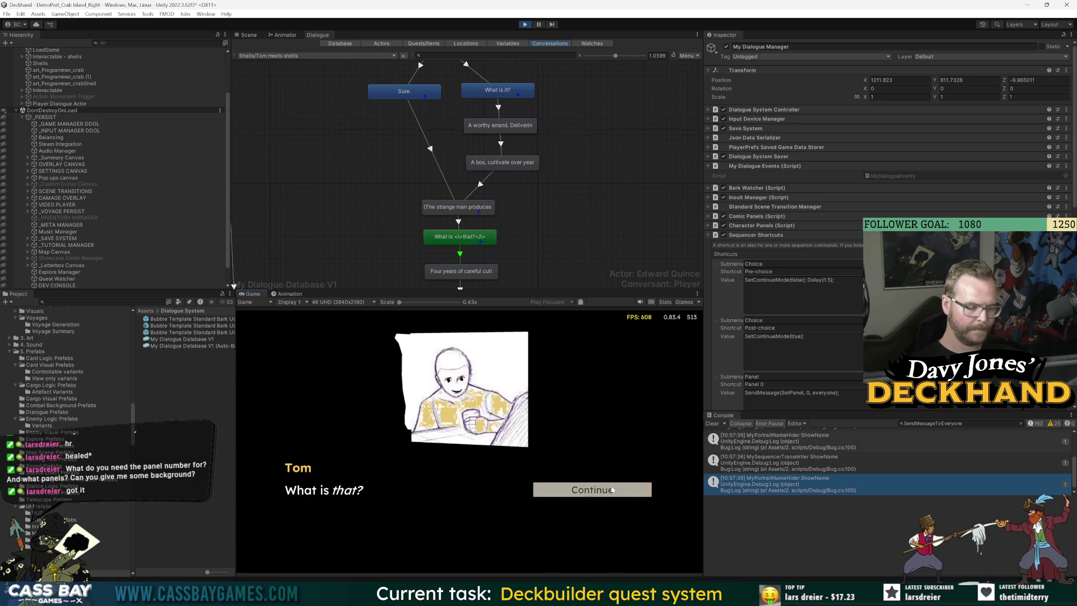
pyautogui.click(610, 490)
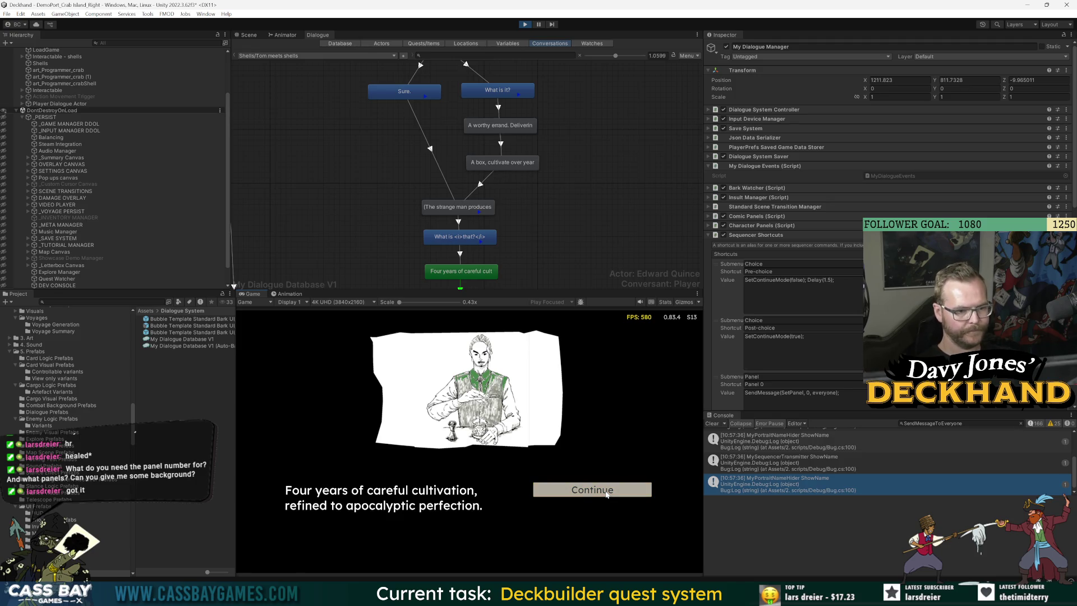
pyautogui.click(525, 25)
pyautogui.click(470, 271)
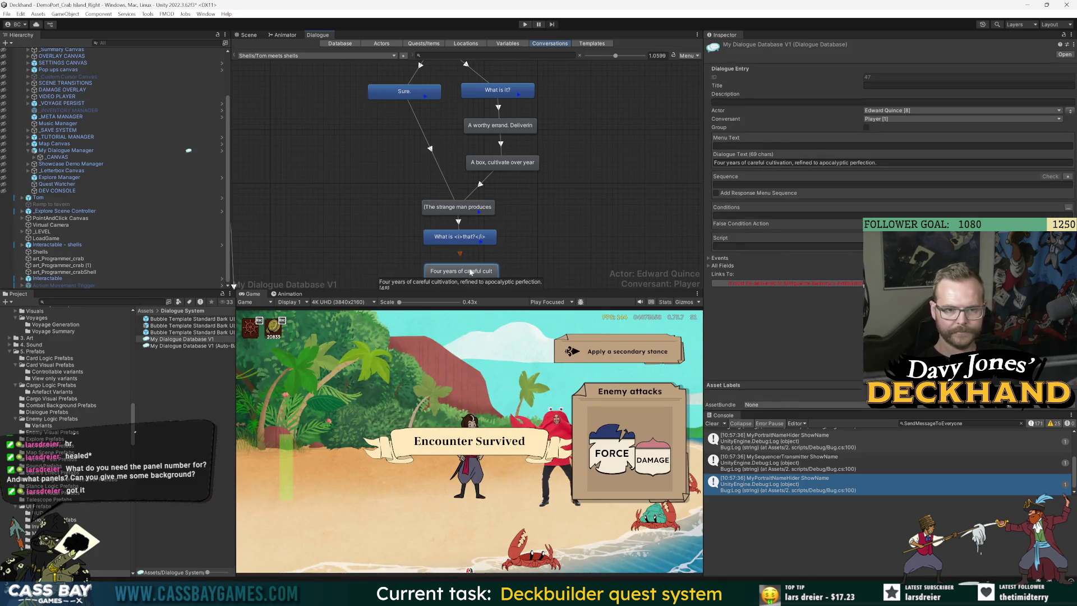
# Step: Inspect the 'What is that?' entry and try clearing its {{Show}} sequence via the helper menu
pyautogui.click(460, 236)
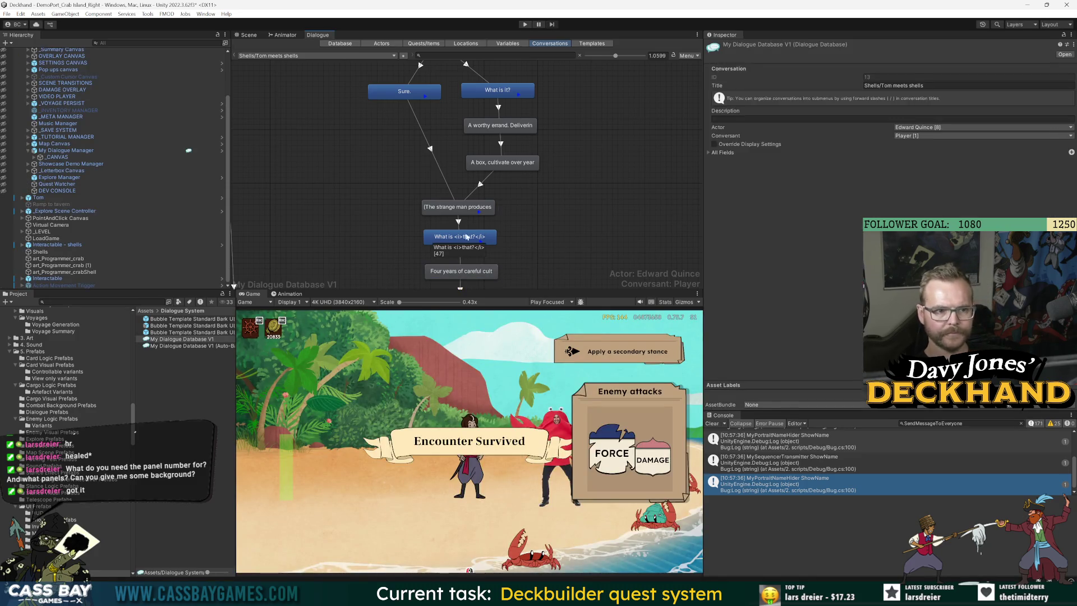
pyautogui.scroll(-1, 566, 231)
pyautogui.click(501, 269)
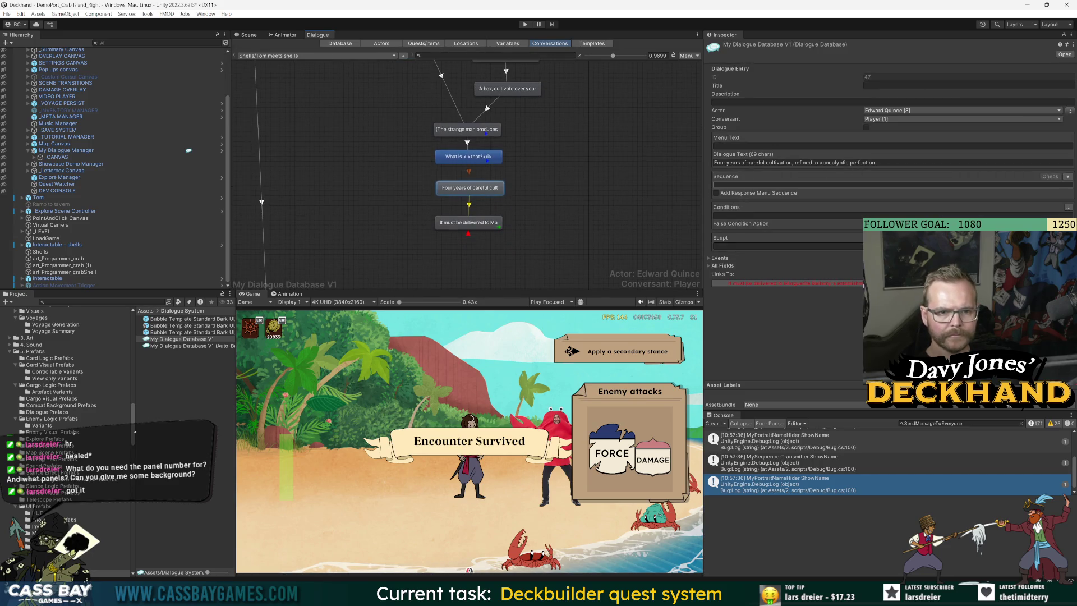
pyautogui.click(468, 157)
pyautogui.click(729, 185)
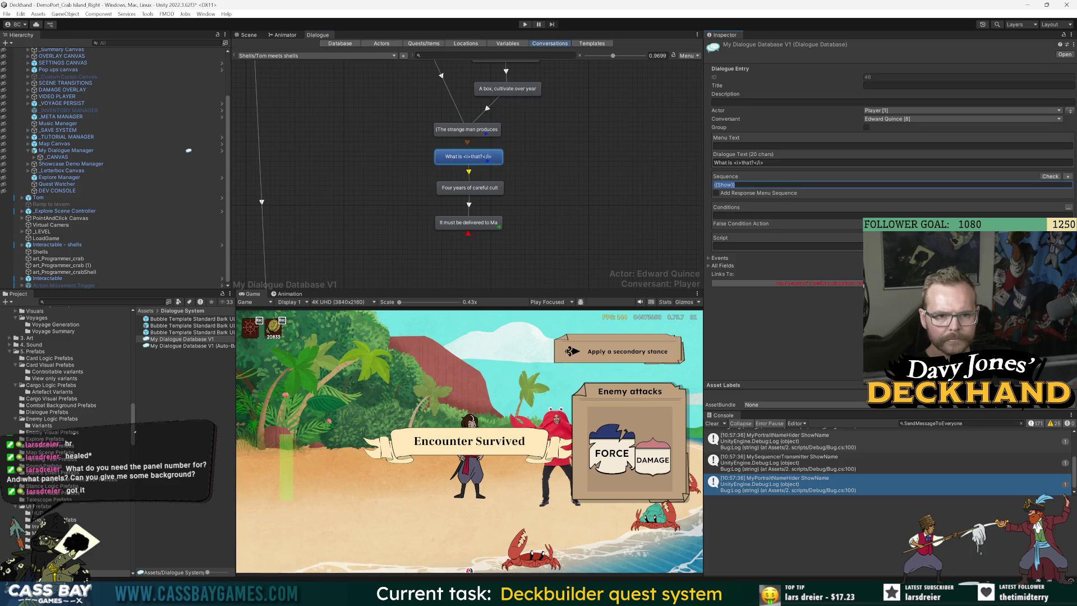
pyautogui.press('BackSpace')
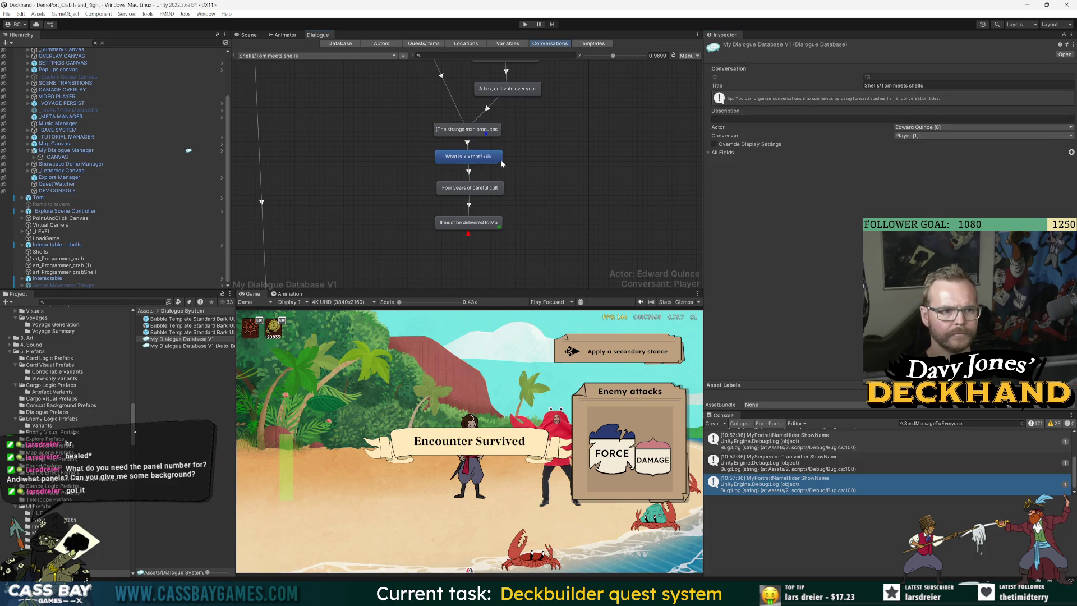
pyautogui.click(1067, 179)
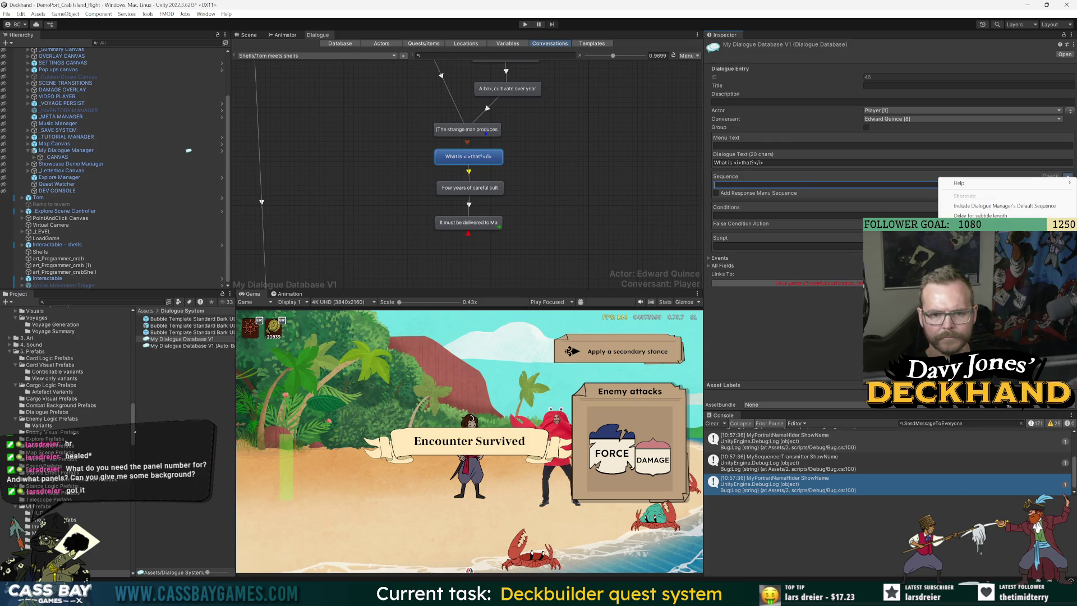
pyautogui.press('Escape')
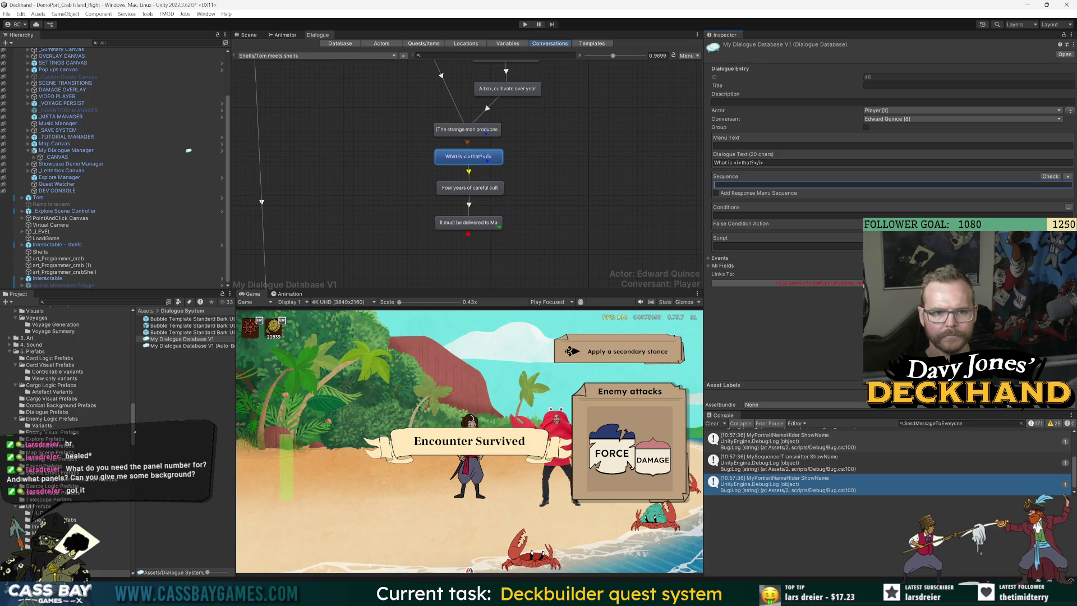
# Step: Check the 'Four years' entry's sequence, then the delivery-request and 'What is that?' entries
pyautogui.click(470, 188)
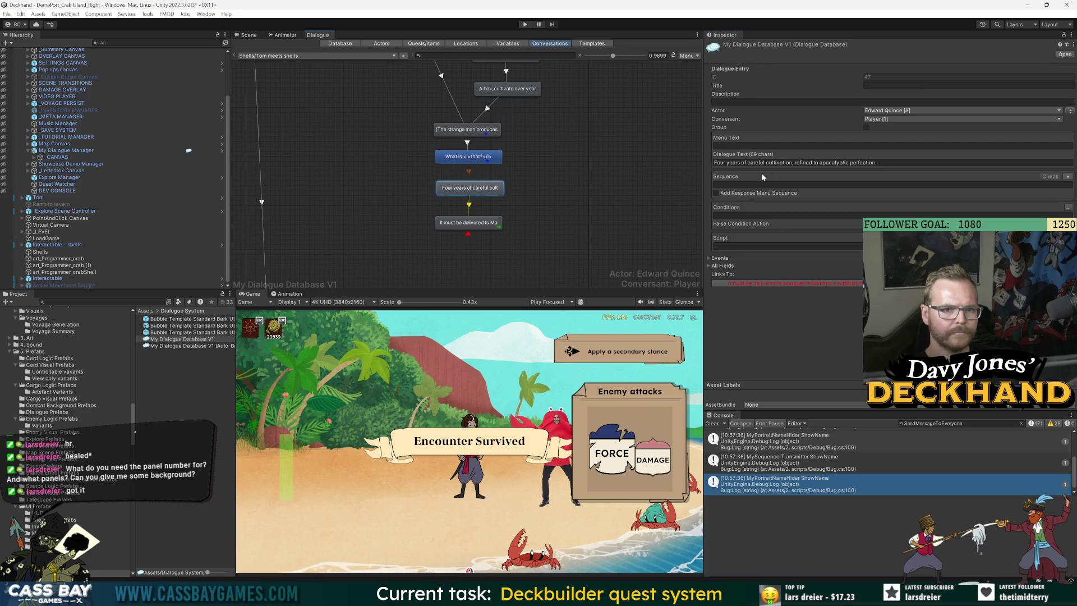
pyautogui.click(762, 184)
pyautogui.click(475, 221)
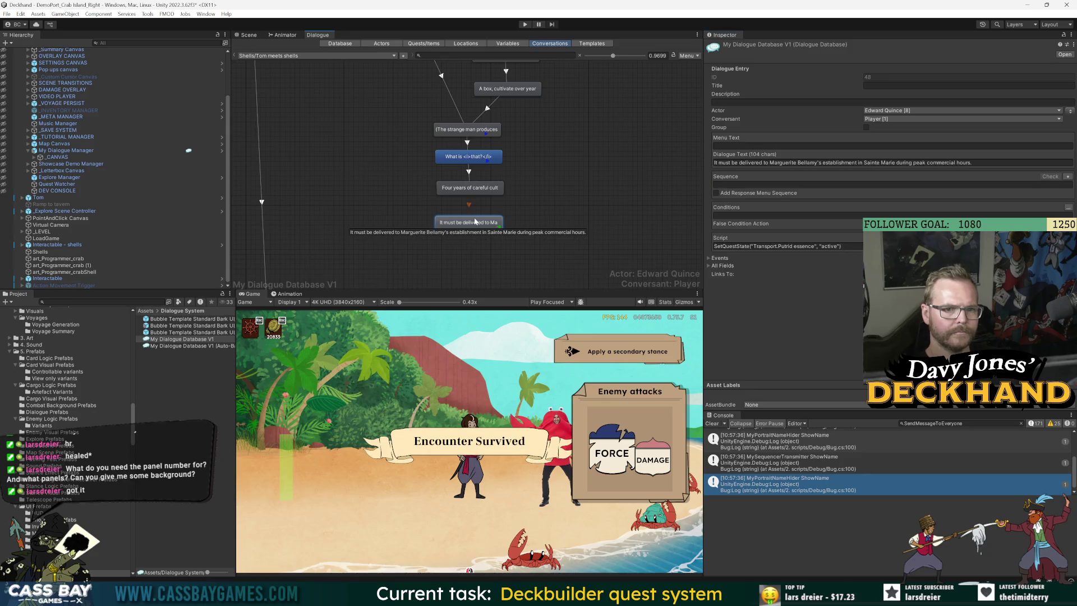
pyautogui.click(469, 159)
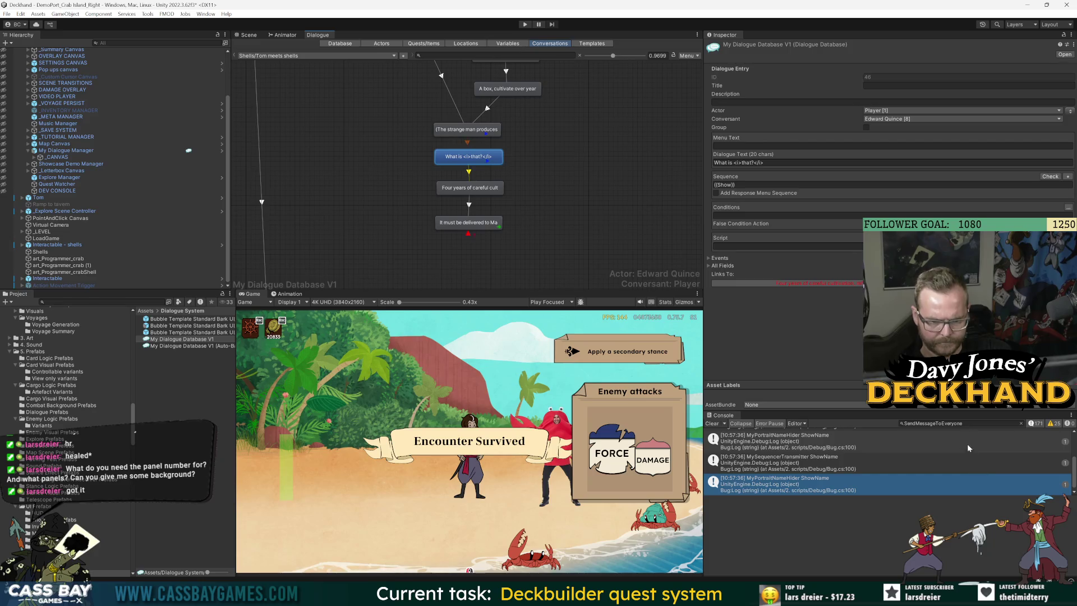
# Step: Trace the log to ShowName in MyPortraitNameHider.cs line 16, then restart Play mode
pyautogui.doubleClick(824, 483)
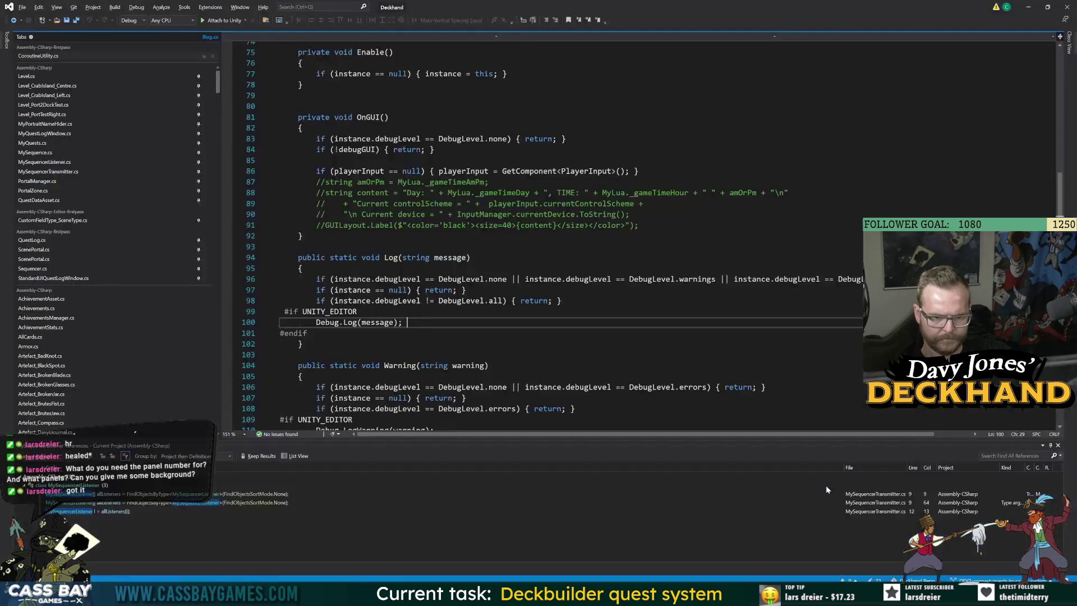
pyautogui.hotkey('alt', 'Tab')
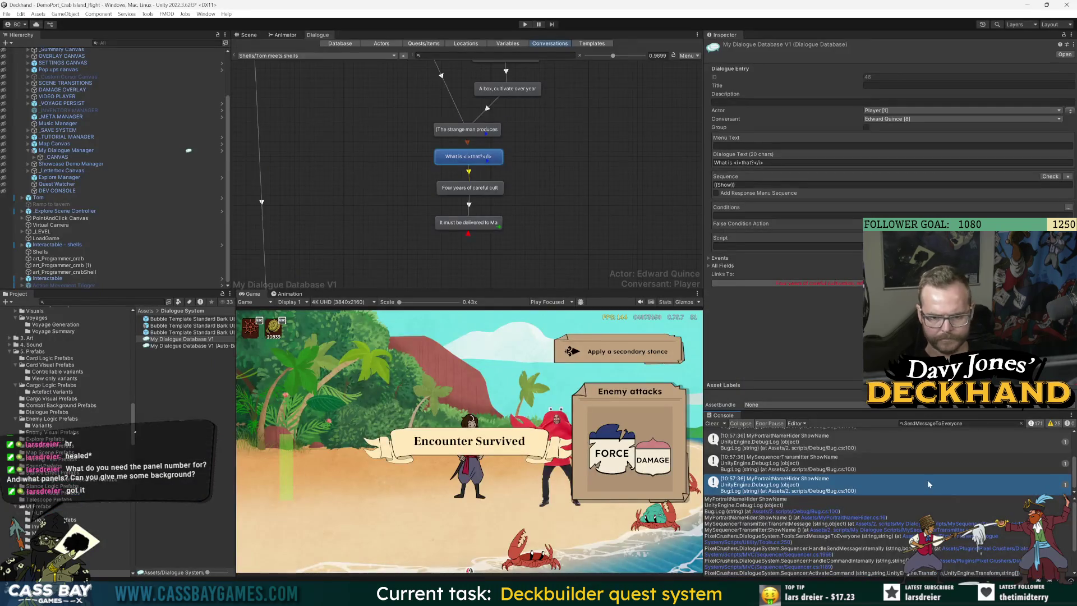
pyautogui.click(865, 518)
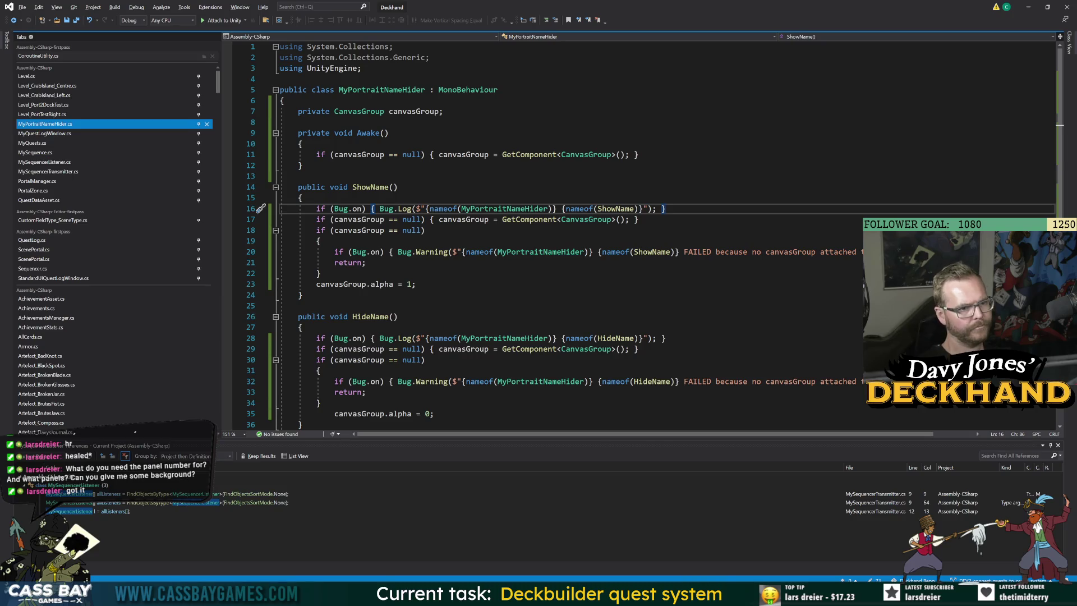
pyautogui.click(337, 284)
pyautogui.hotkey('alt', 'Tab')
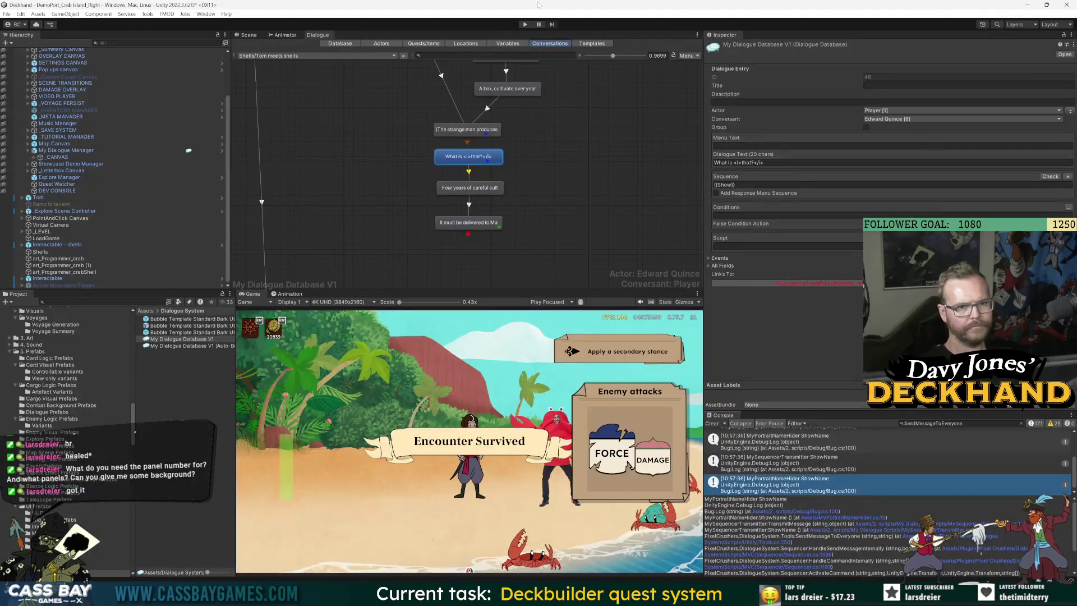
pyautogui.click(525, 25)
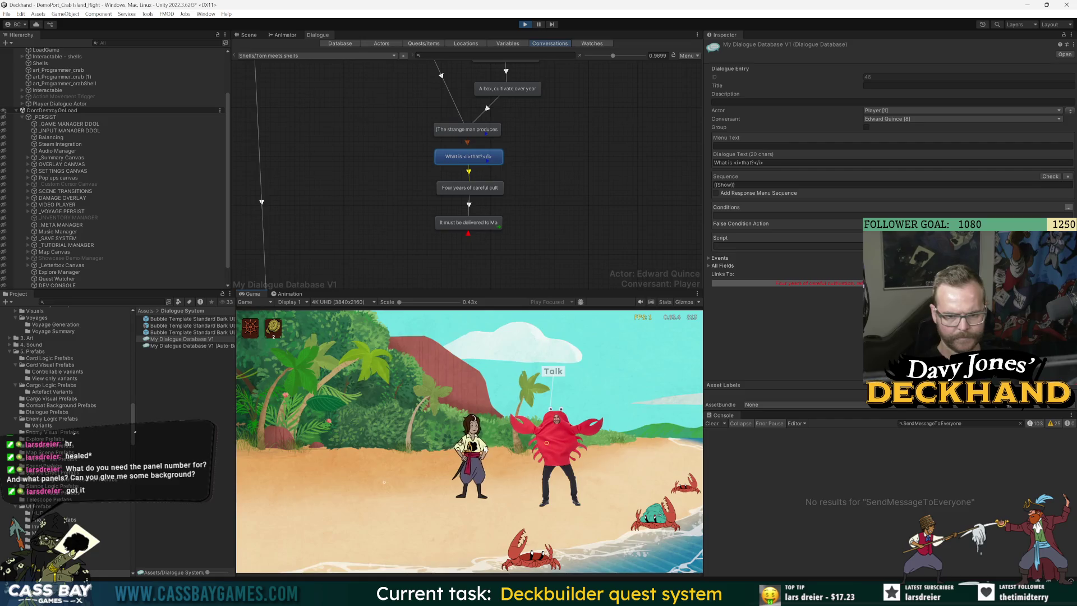
# Step: Filter the Console for 'ShowName' and play Shells' dialogue to Tom's 'What is that?'
pyautogui.click(959, 422)
pyautogui.write('Sho')
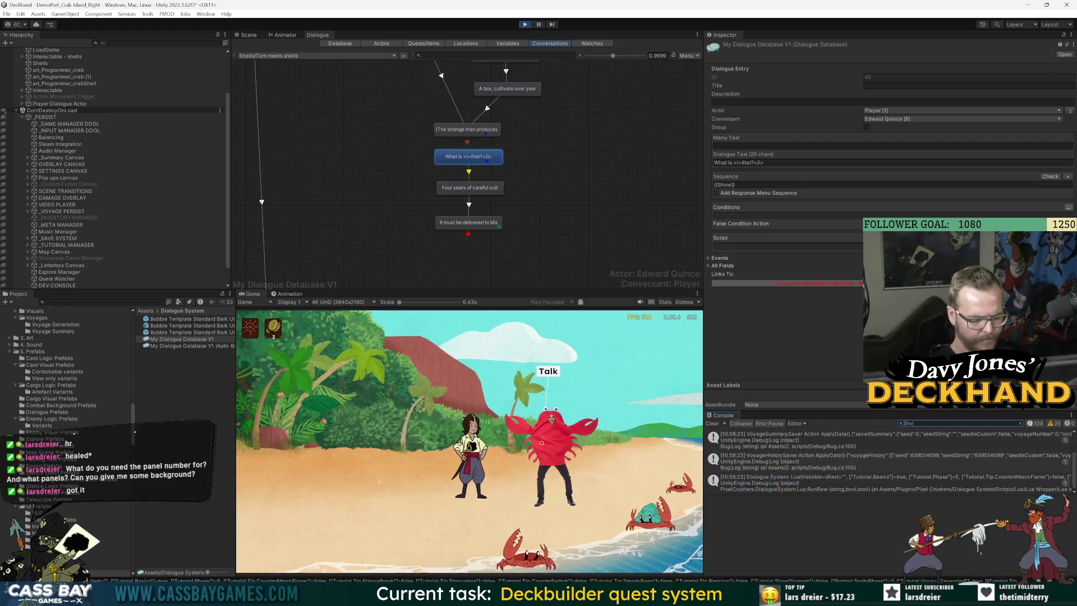
pyautogui.write('wName')
pyautogui.click(536, 376)
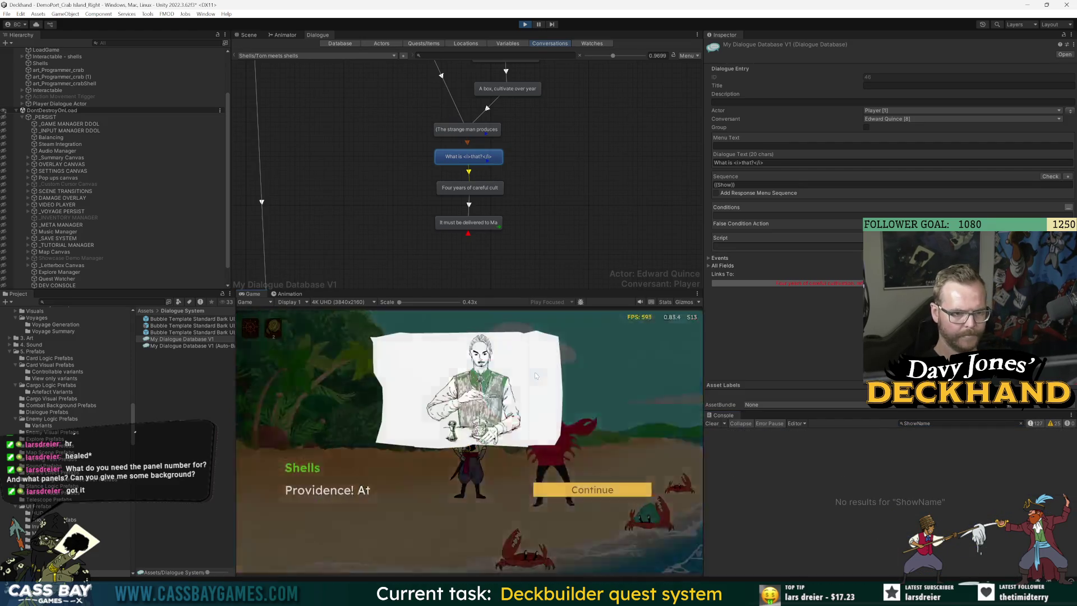
pyautogui.click(583, 489)
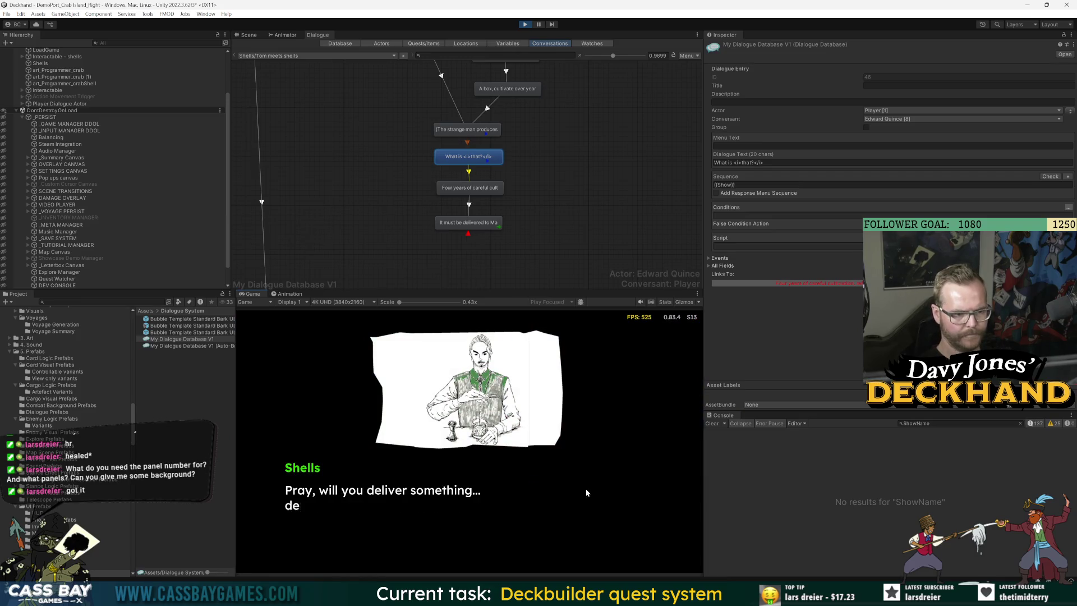
pyautogui.click(583, 490)
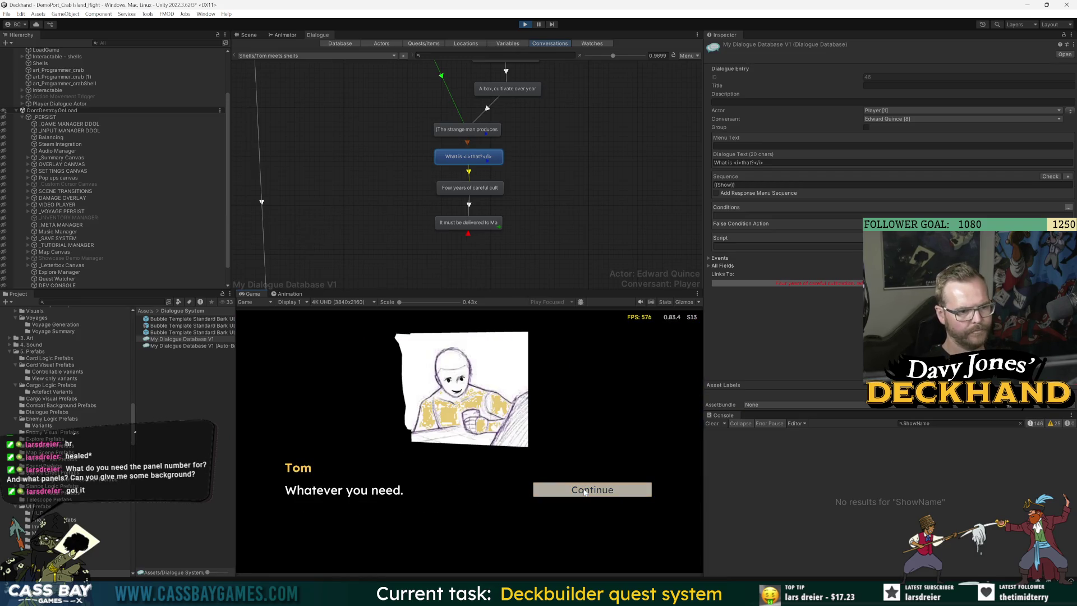
pyautogui.click(584, 490)
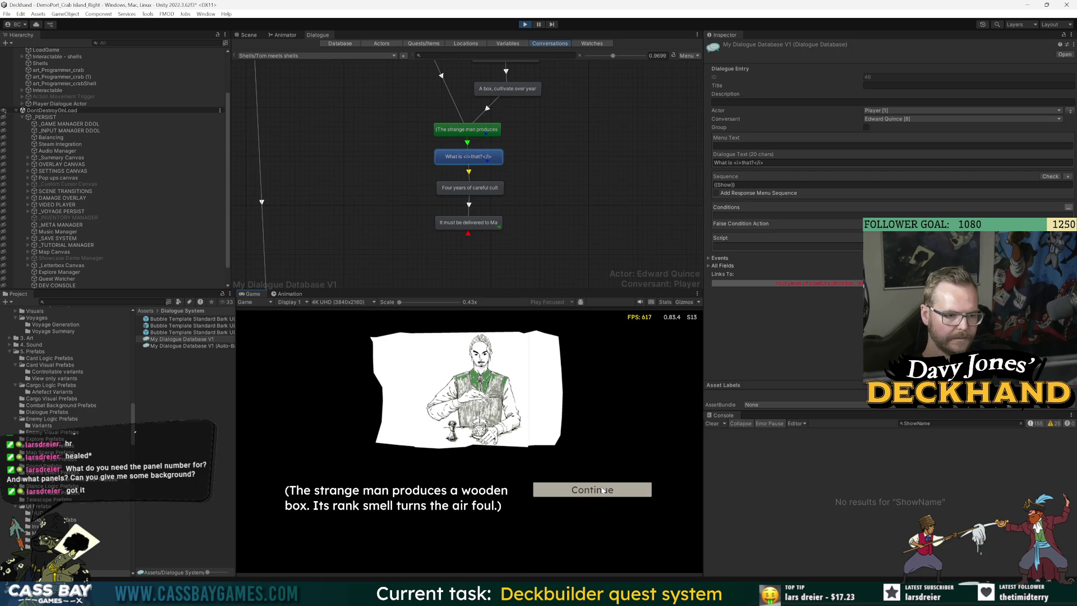
pyautogui.click(602, 490)
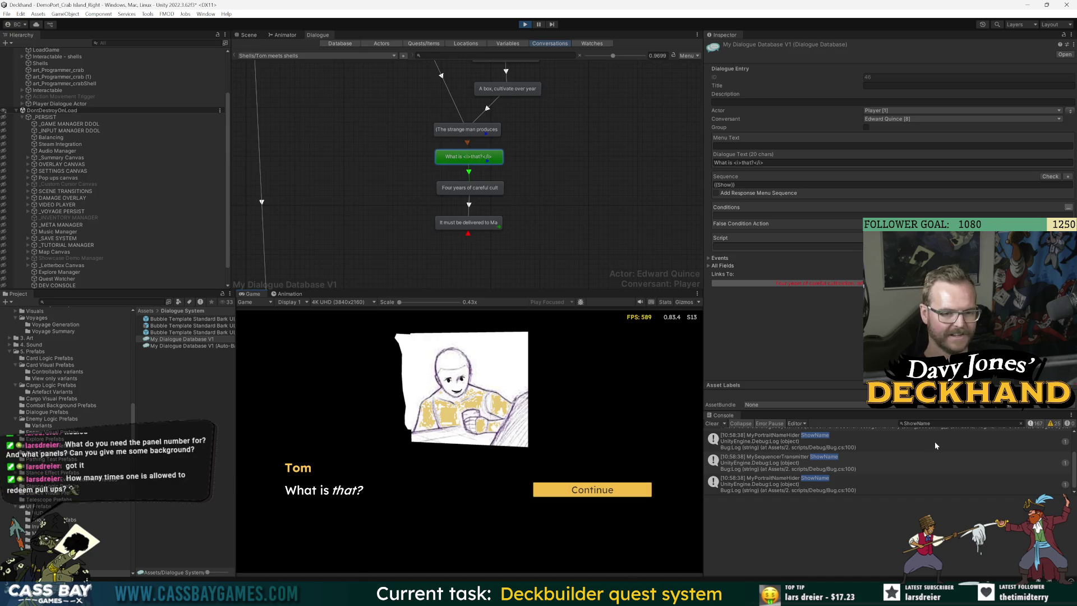
# Step: Enlarge the Console, review and clear the ShowName logs, advance to 'Four years', then stop
pyautogui.scroll(2, 935, 446)
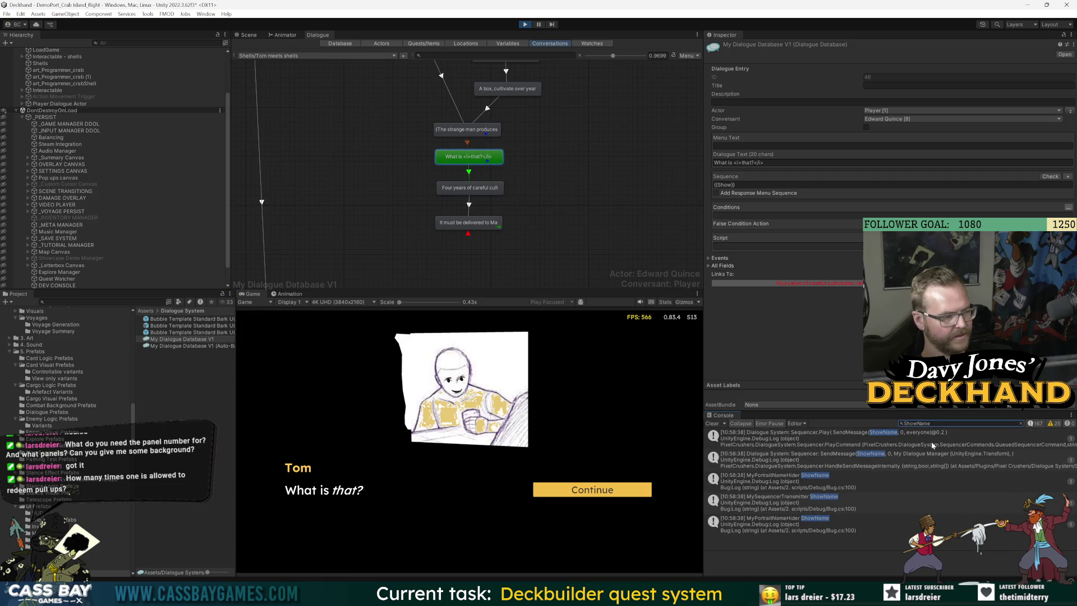
pyautogui.moveTo(832, 411); pyautogui.dragTo(831, 344)
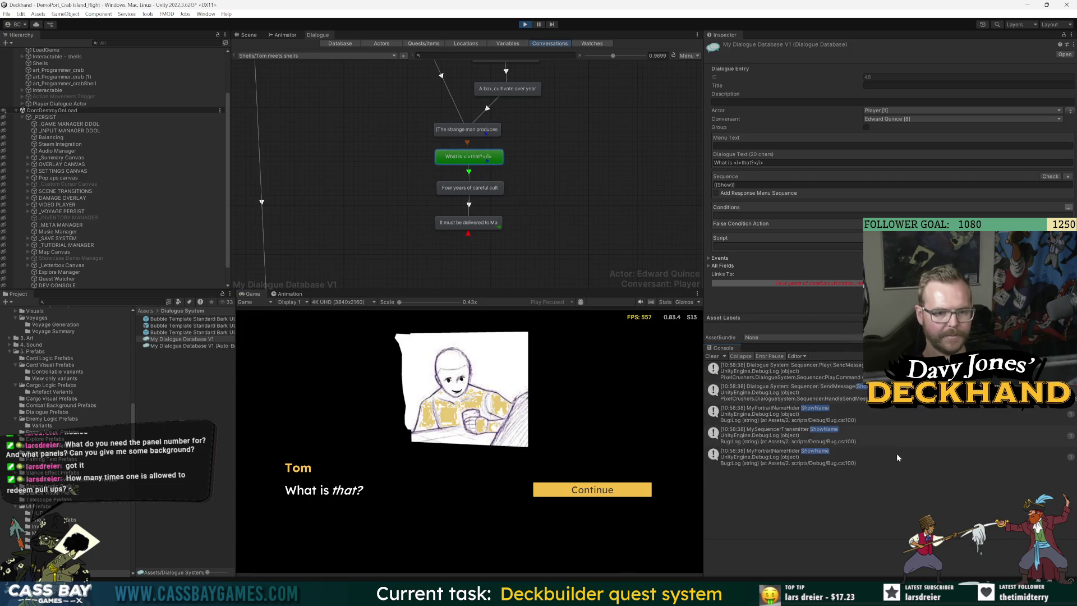
pyautogui.click(863, 420)
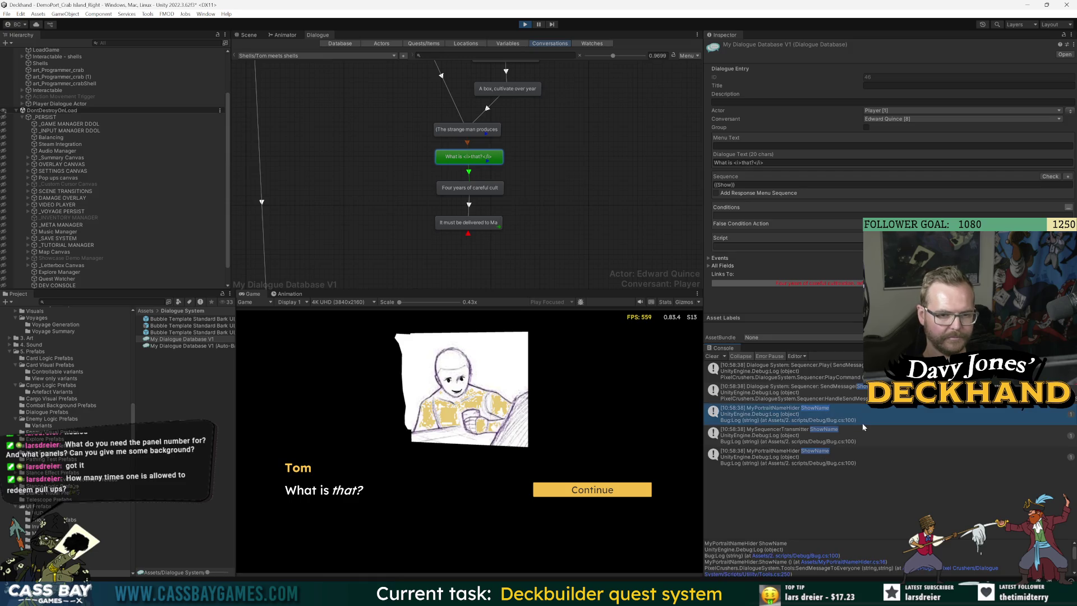
pyautogui.click(861, 433)
pyautogui.click(871, 458)
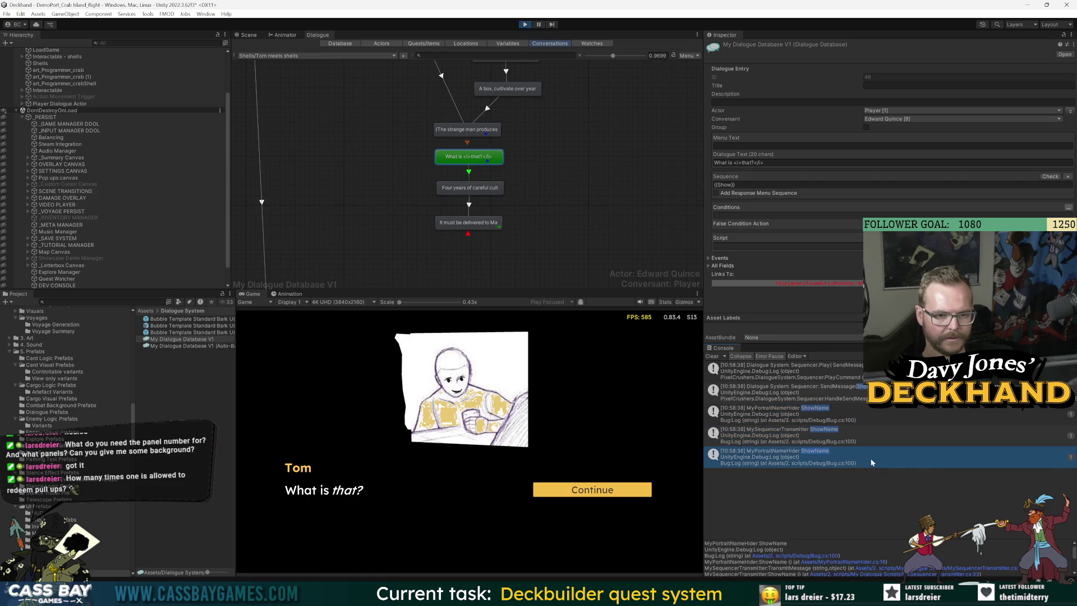
pyautogui.click(712, 356)
pyautogui.click(602, 498)
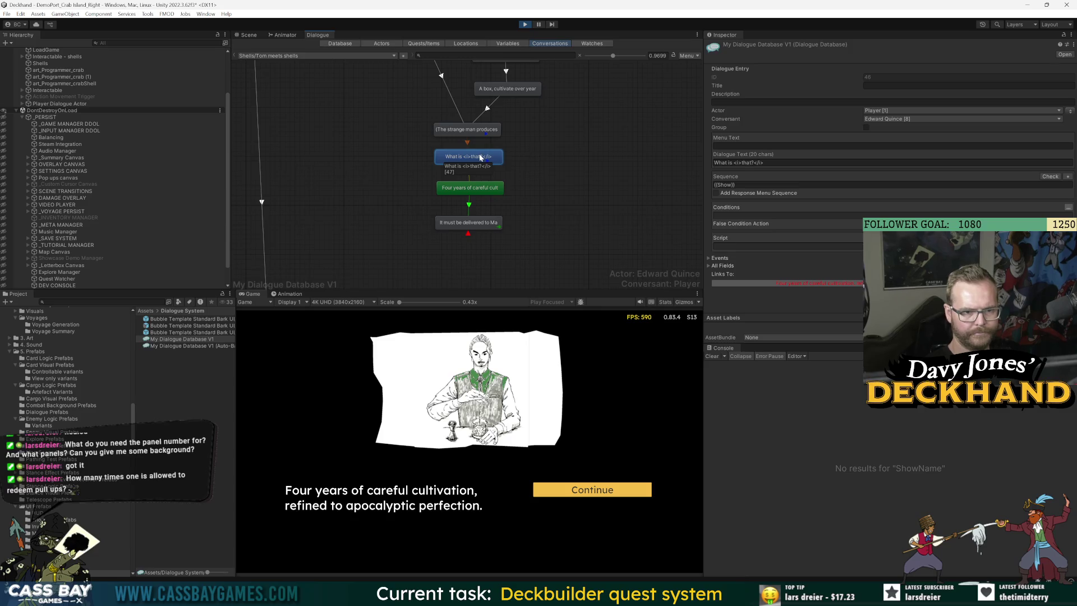
pyautogui.click(527, 26)
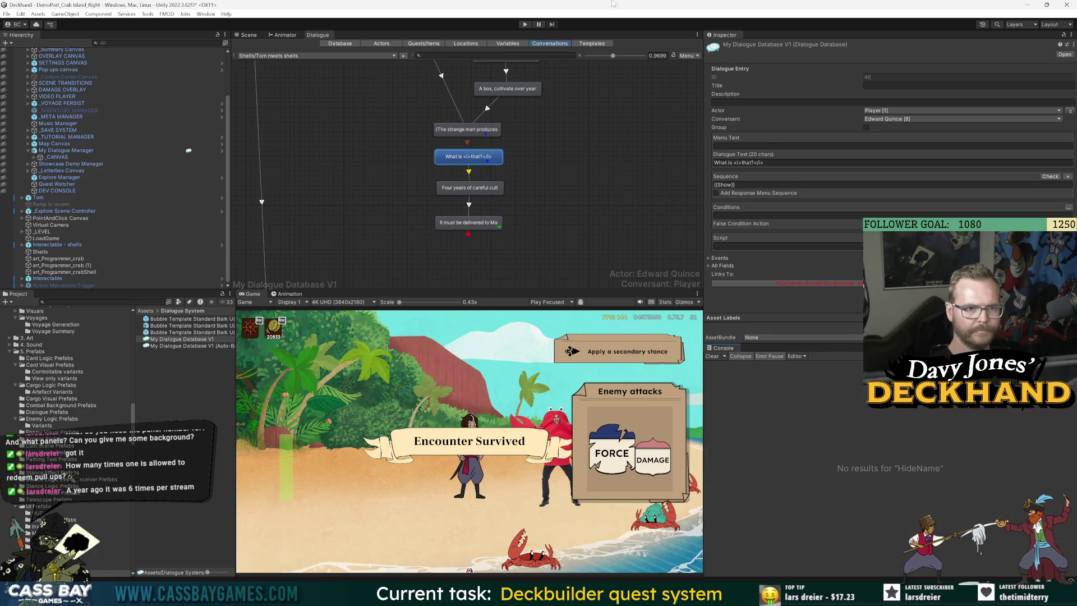
# Step: Start a playtest, accept Shells' delivery request, and inspect the latest HideName console logs
pyautogui.click(525, 25)
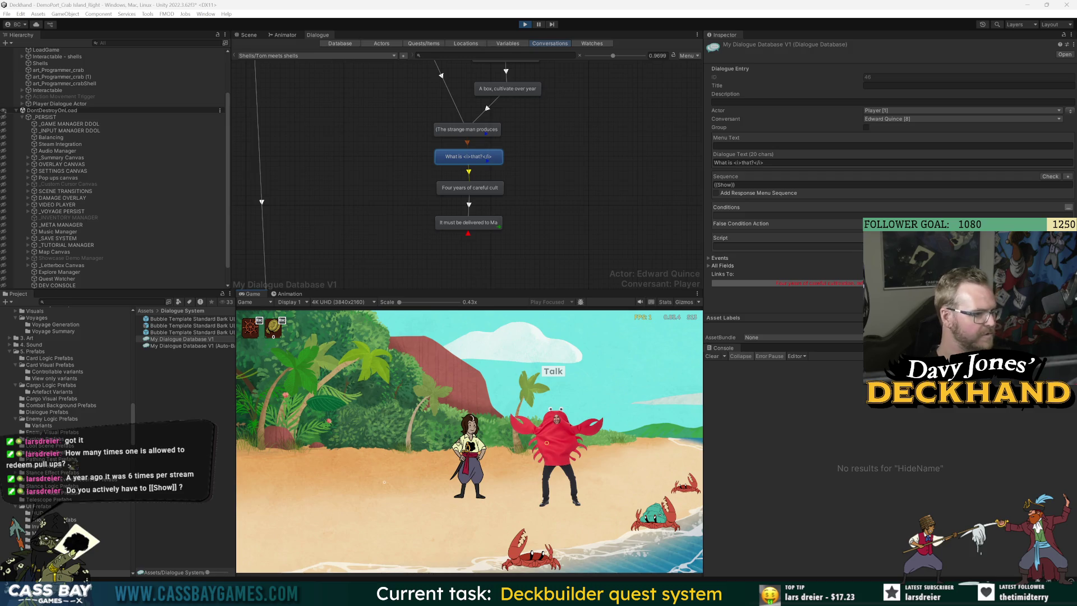
pyautogui.click(551, 373)
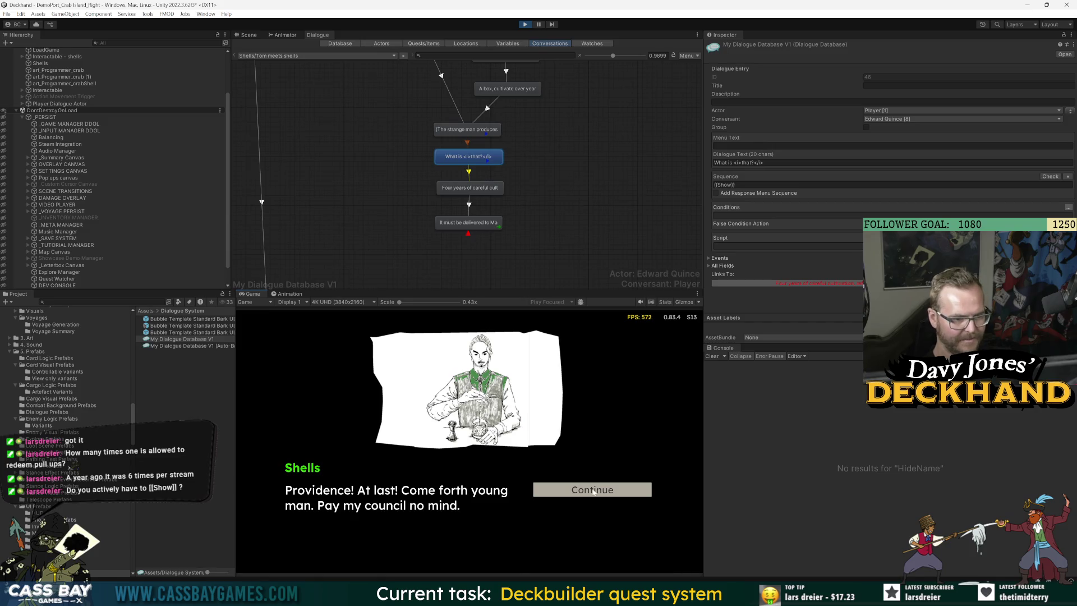
pyautogui.click(597, 491)
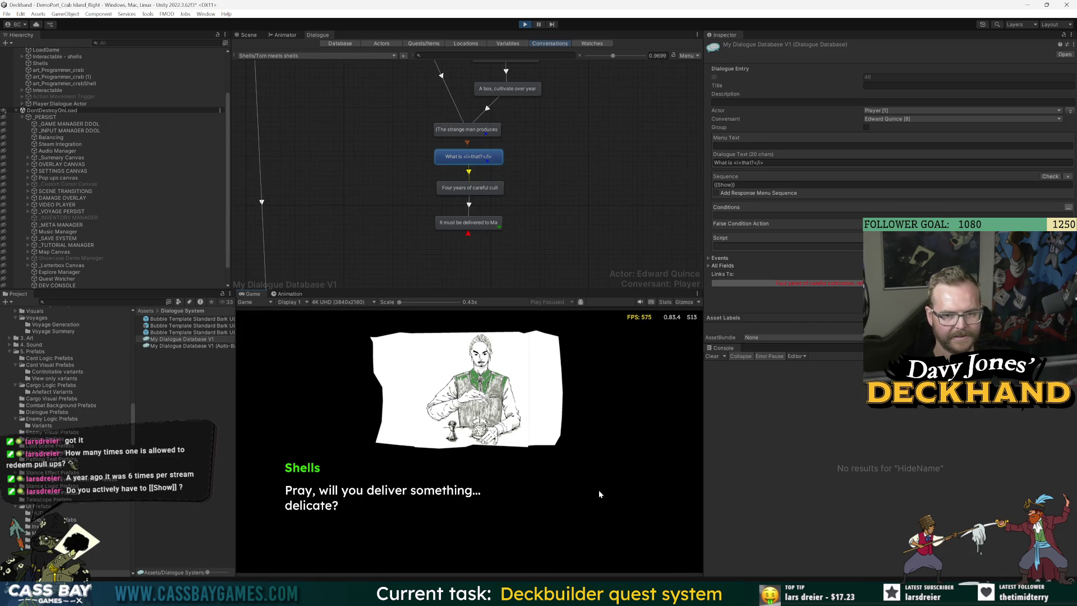
pyautogui.click(600, 492)
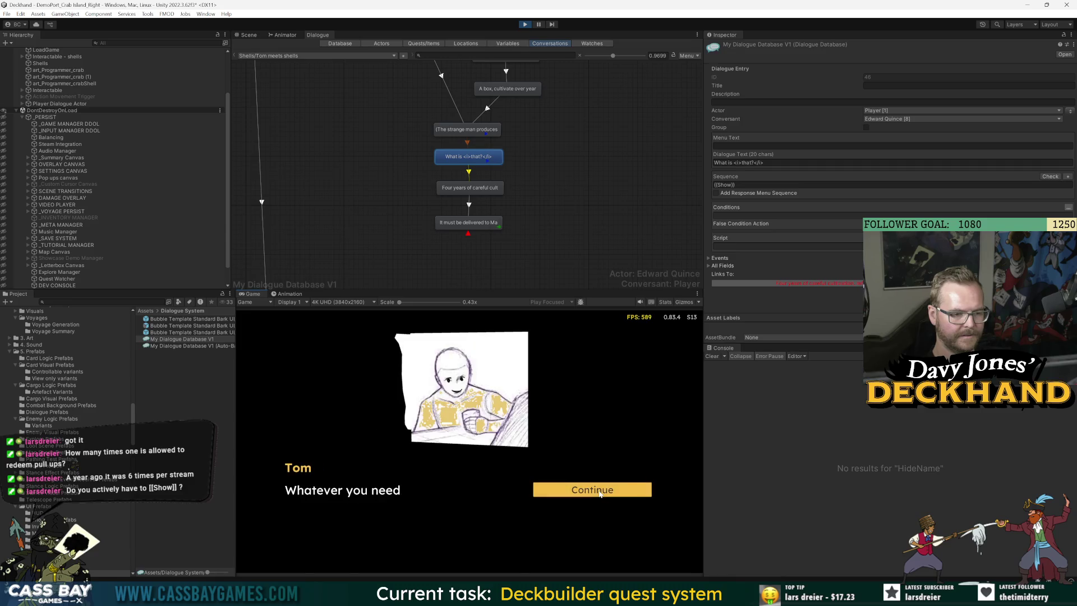
pyautogui.click(600, 492)
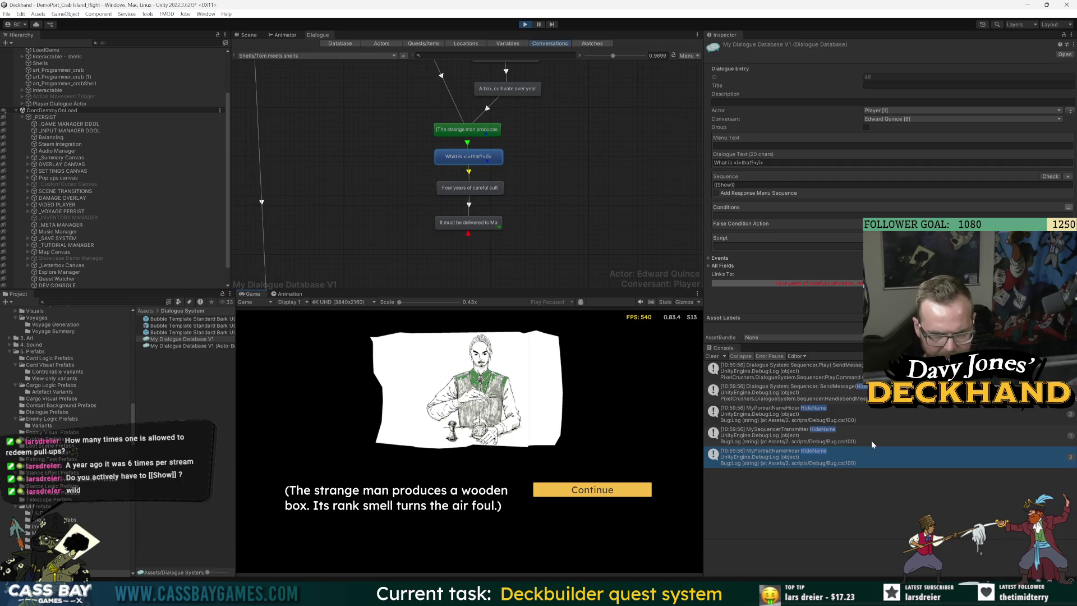
pyautogui.click(829, 416)
pyautogui.click(862, 456)
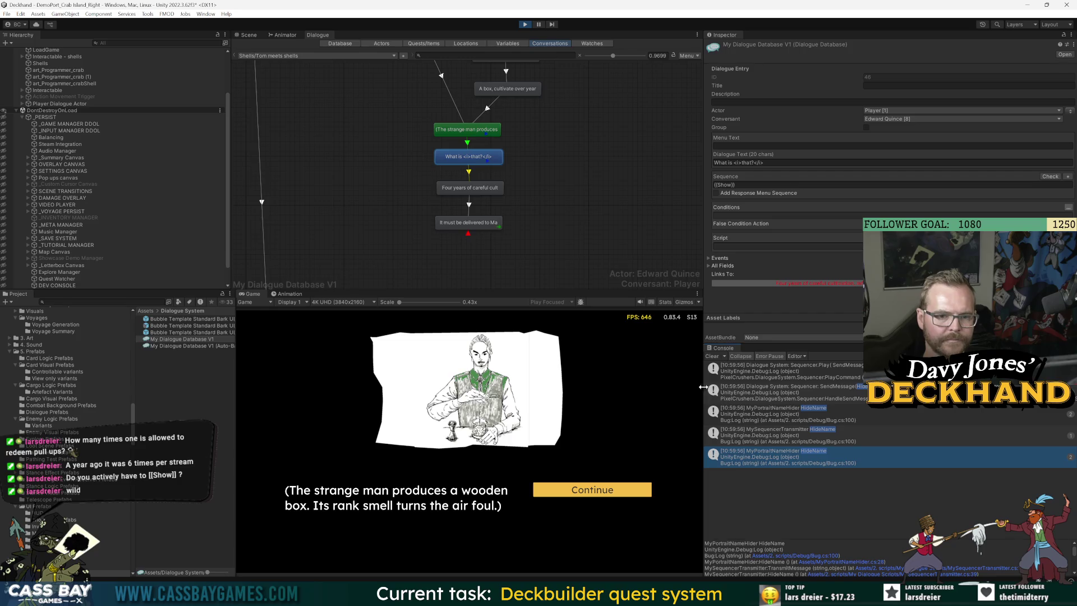
# Step: Advance past 'What is that?' to the careful cultivation line, stop, and select the box-reveal entry
pyautogui.click(592, 489)
pyautogui.click(592, 489)
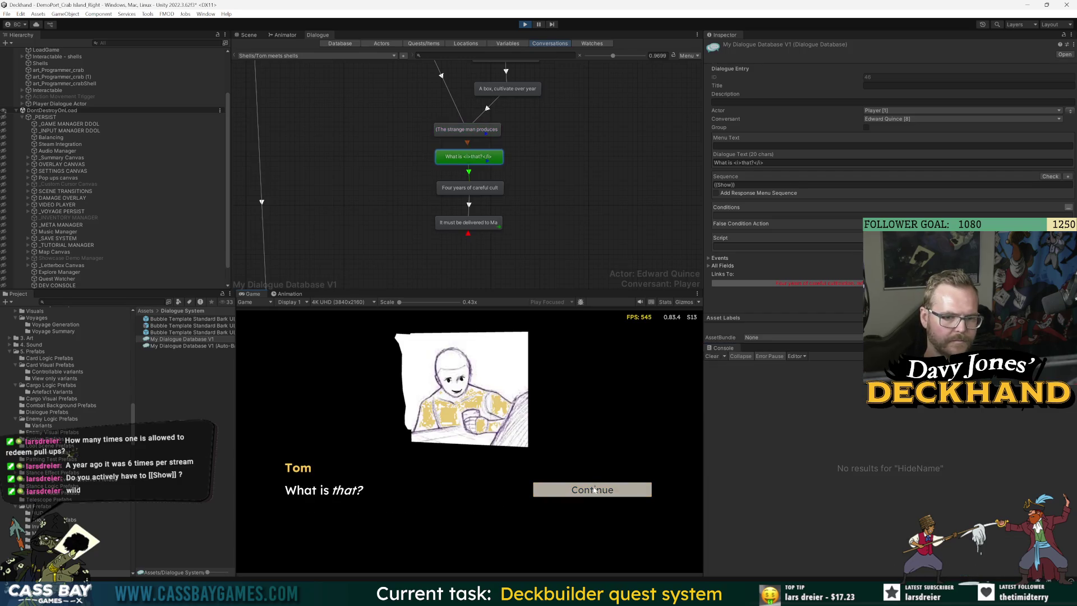
pyautogui.click(594, 491)
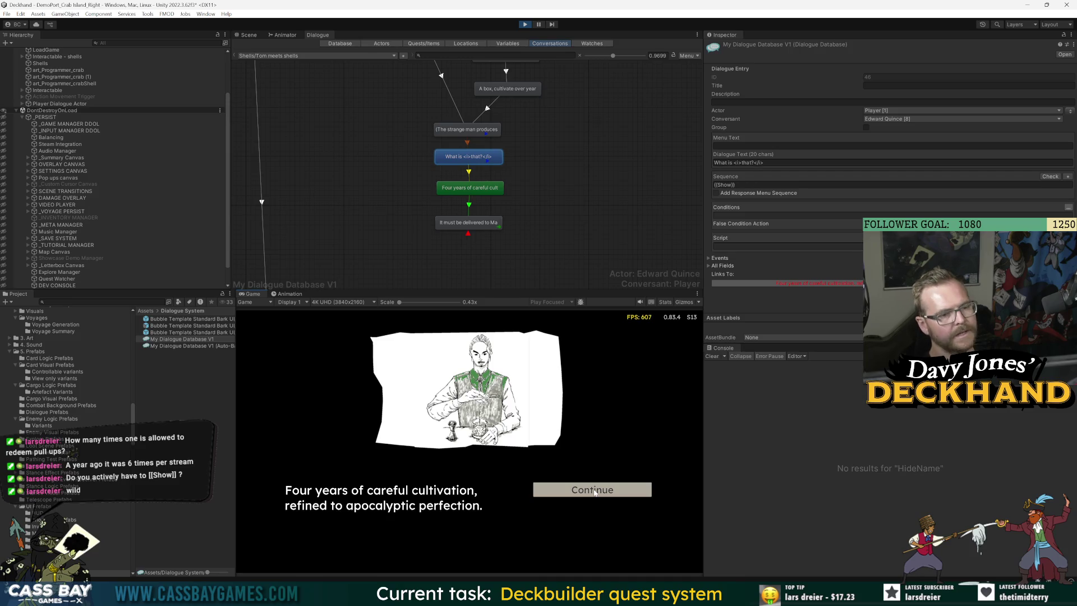
pyautogui.click(525, 25)
pyautogui.click(463, 132)
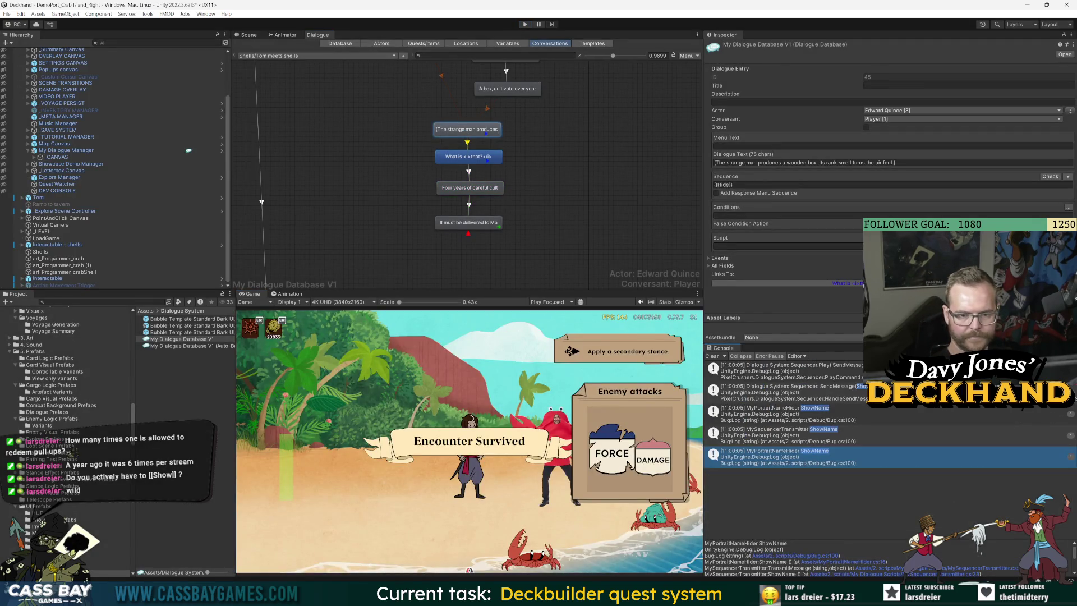
# Step: Append ' on object: {gameObject.name}' to MyPortraitNameHider.cs's ShowName log line and save
pyautogui.click(829, 412)
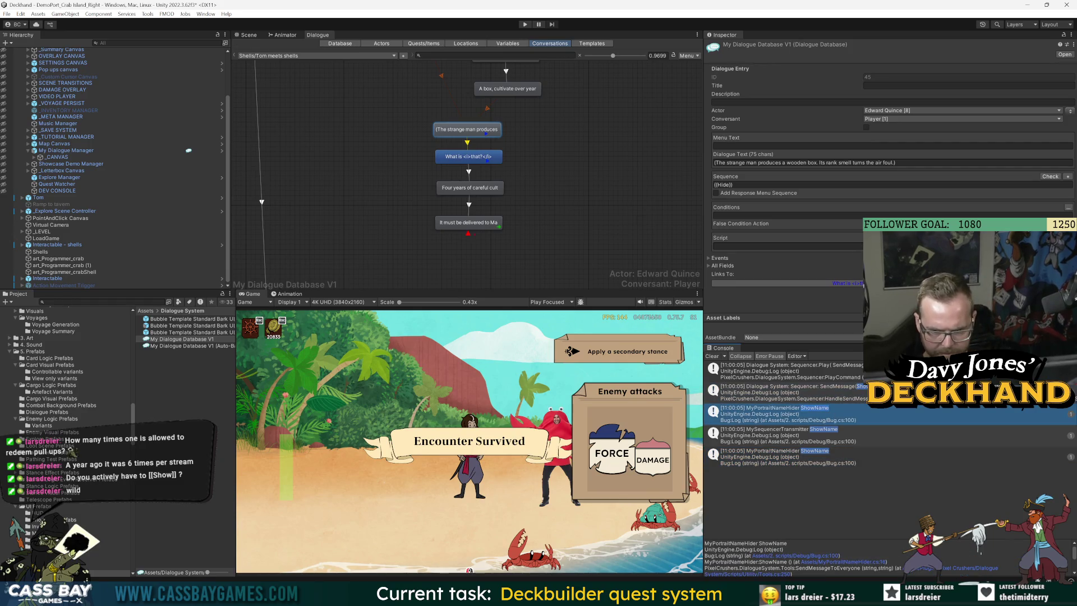
pyautogui.click(833, 562)
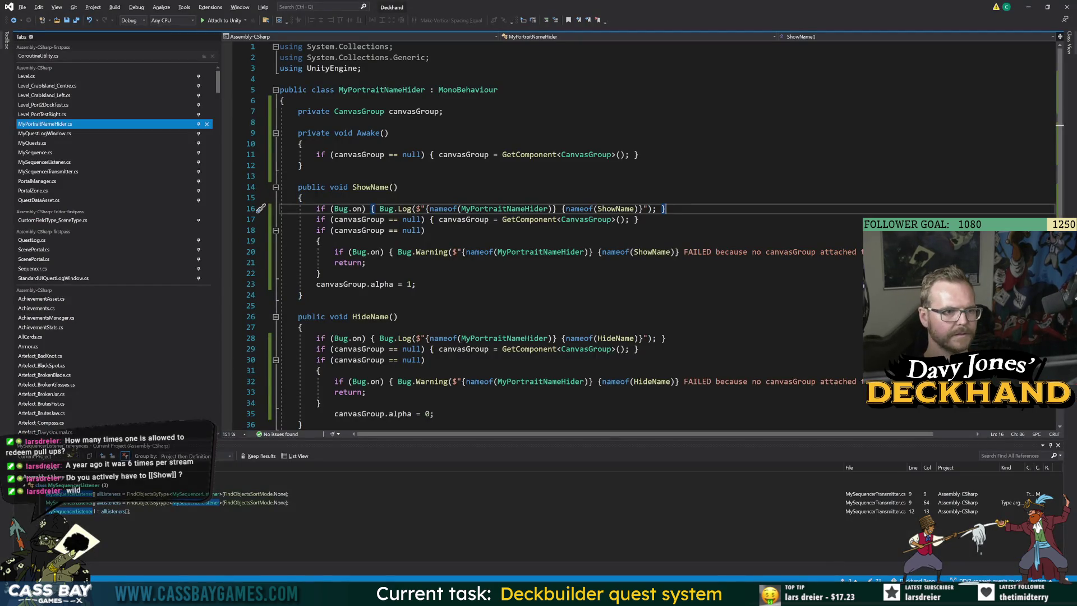
pyautogui.press('Down')
pyautogui.press('Up')
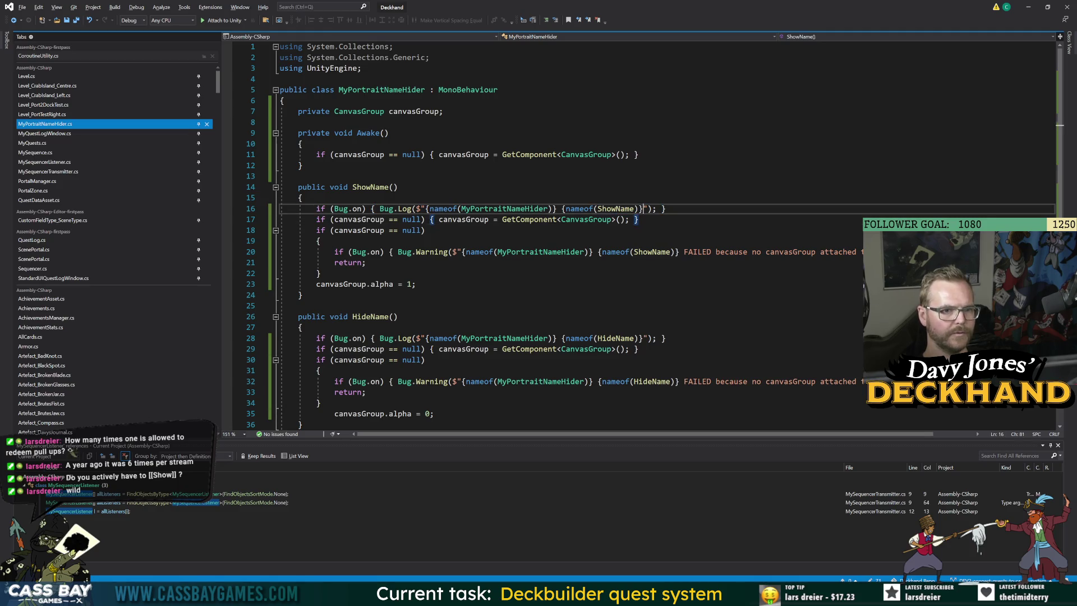
pyautogui.write('on ob')
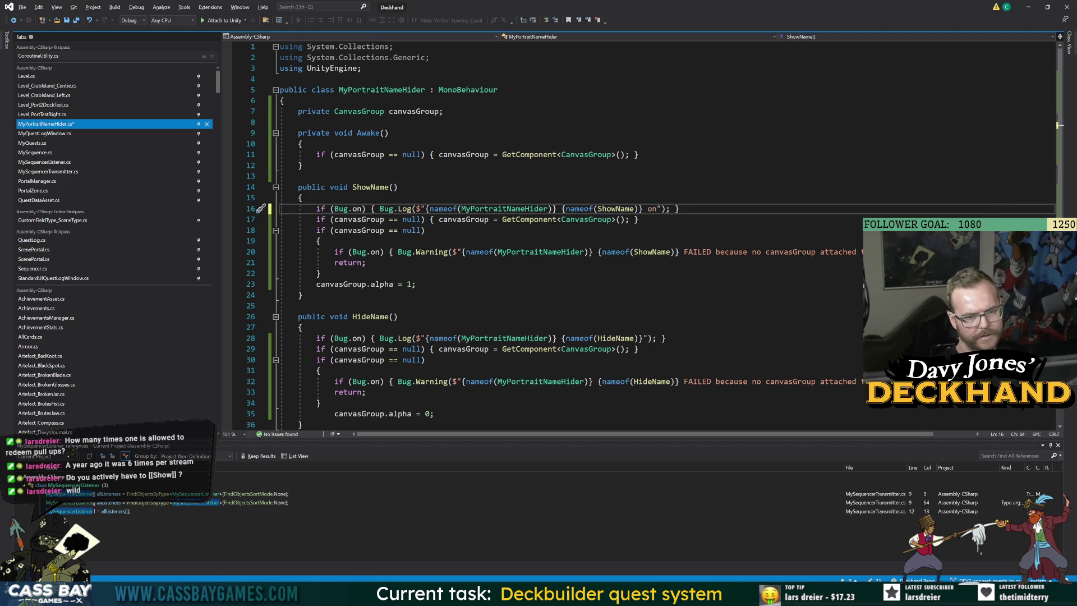
pyautogui.write('ject:')
pyautogui.write(' {gameObject.na')
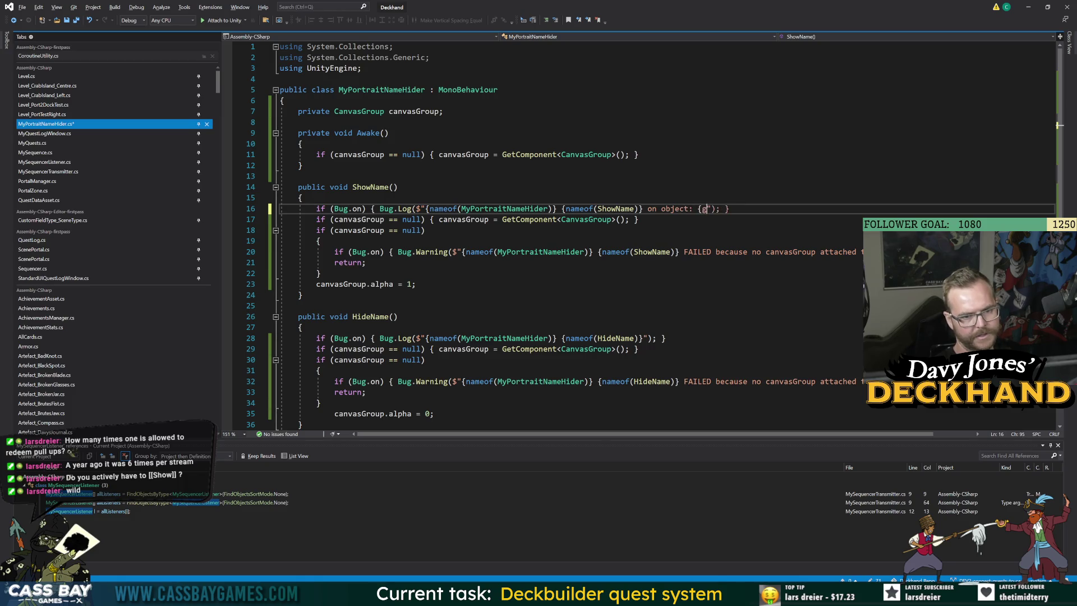
pyautogui.write('me}')
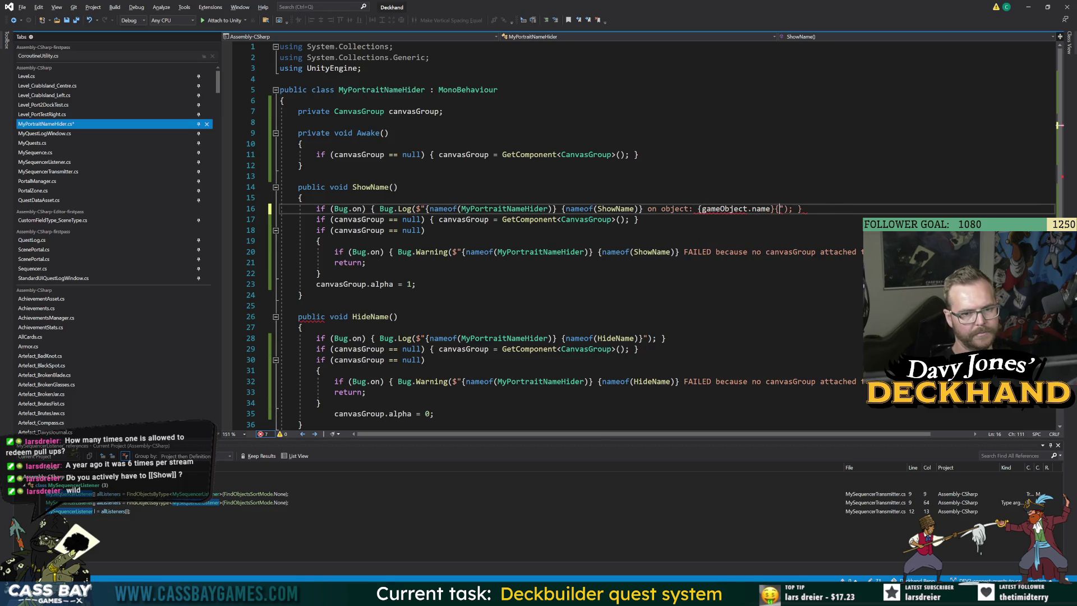
pyautogui.click(398, 187)
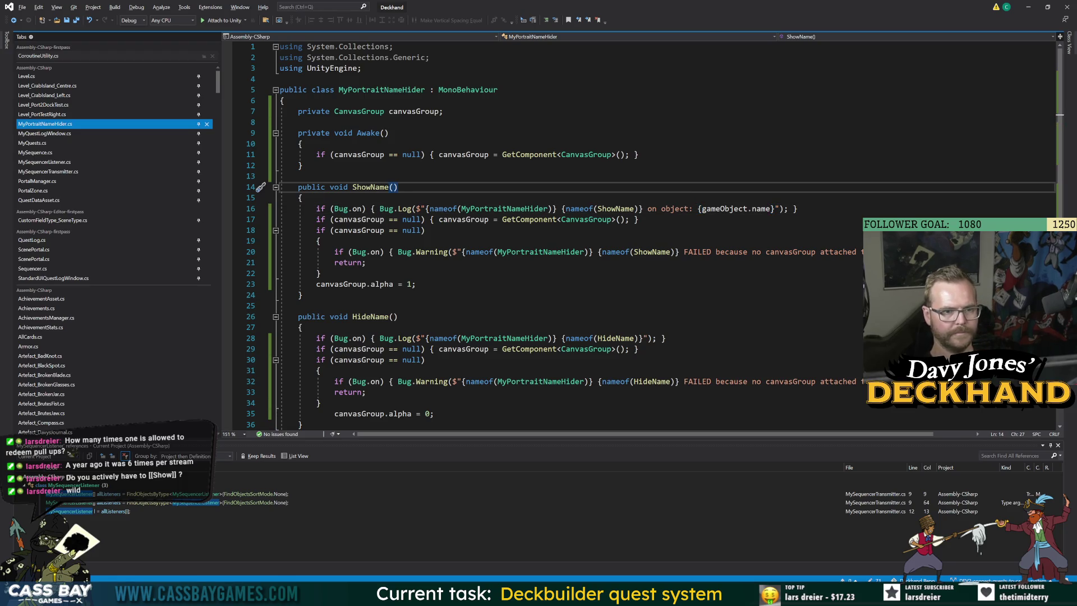
pyautogui.click(615, 208)
pyautogui.hotkey('alt', 'Tab')
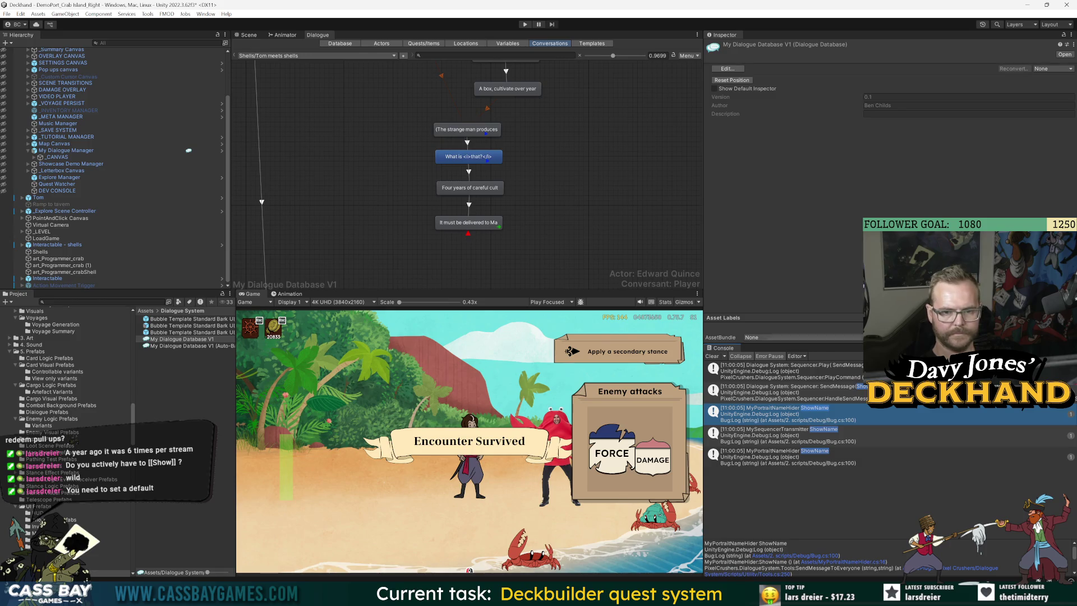
# Step: Replay to Shells' dialogue and confirm ShowName logs name the object Portrait Name (TMP)
pyautogui.click(525, 24)
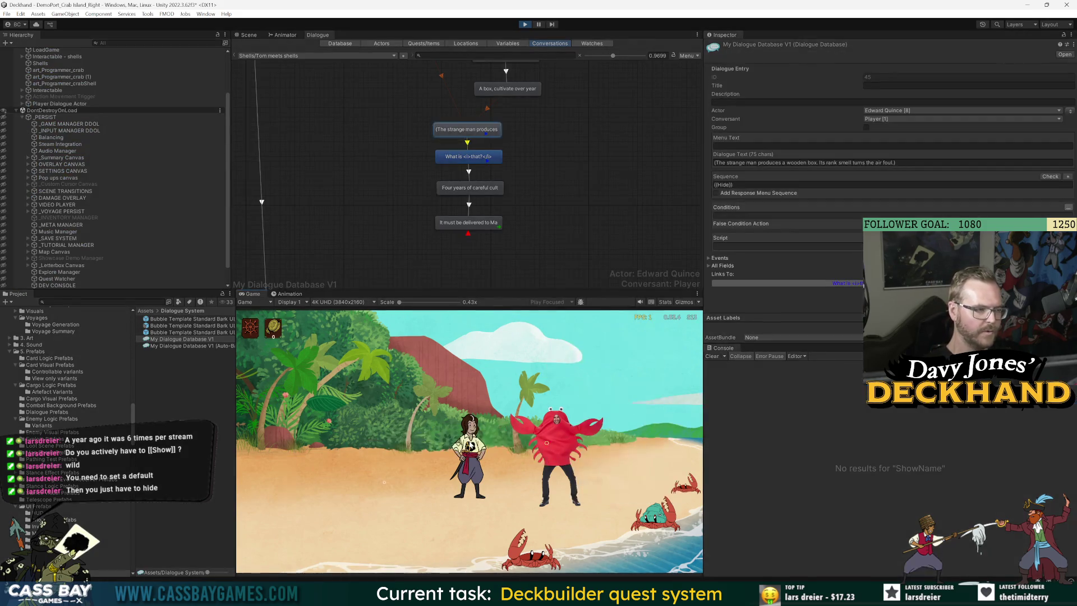
pyautogui.click(553, 371)
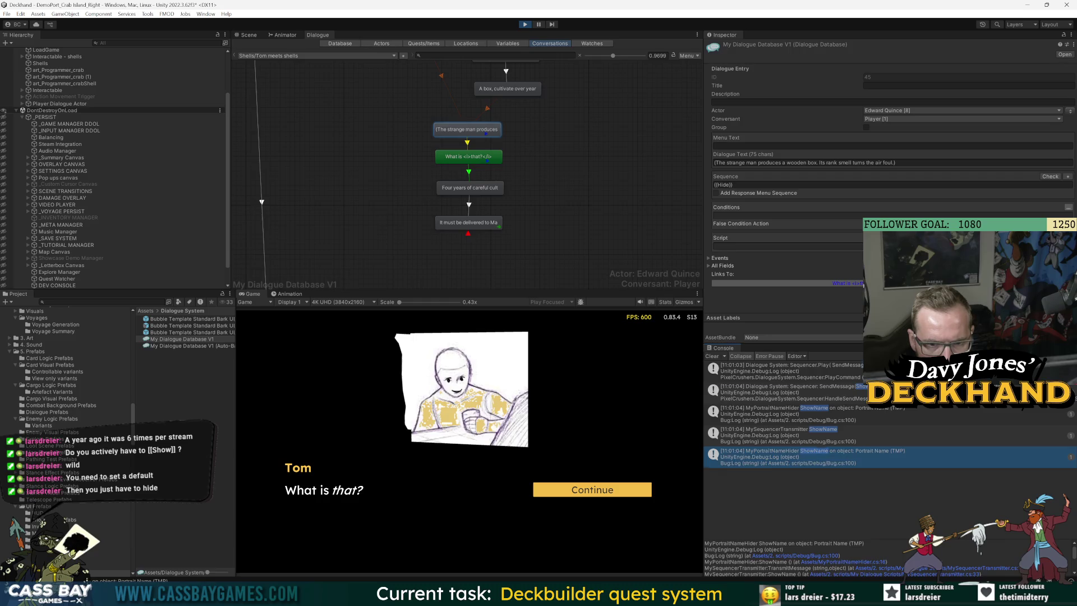
pyautogui.click(785, 370)
pyautogui.click(886, 417)
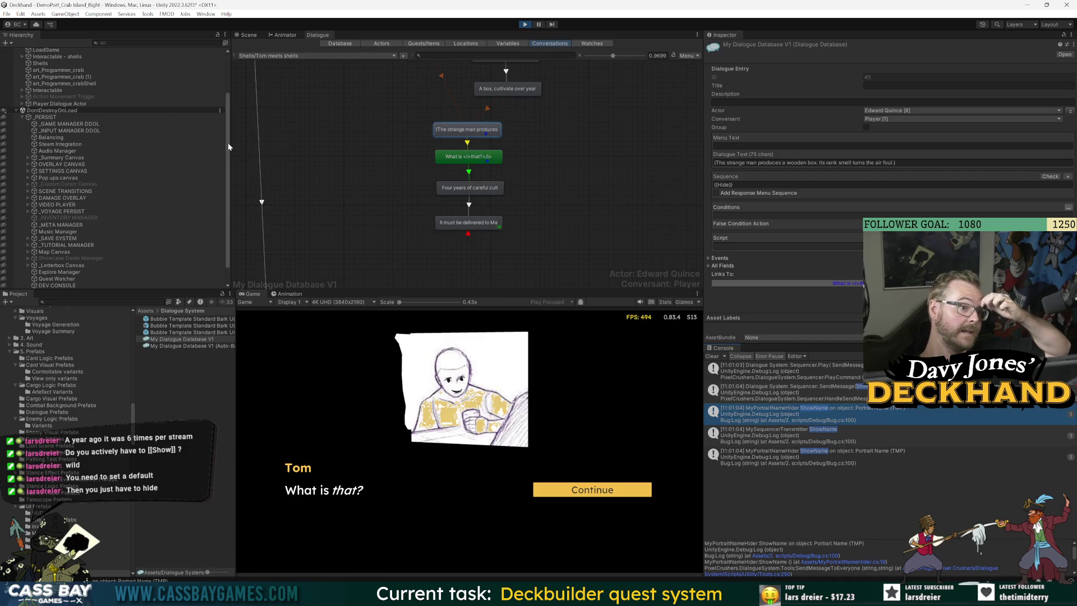
pyautogui.moveTo(227, 143); pyautogui.dragTo(221, 105)
pyautogui.scroll(-5, 196, 169)
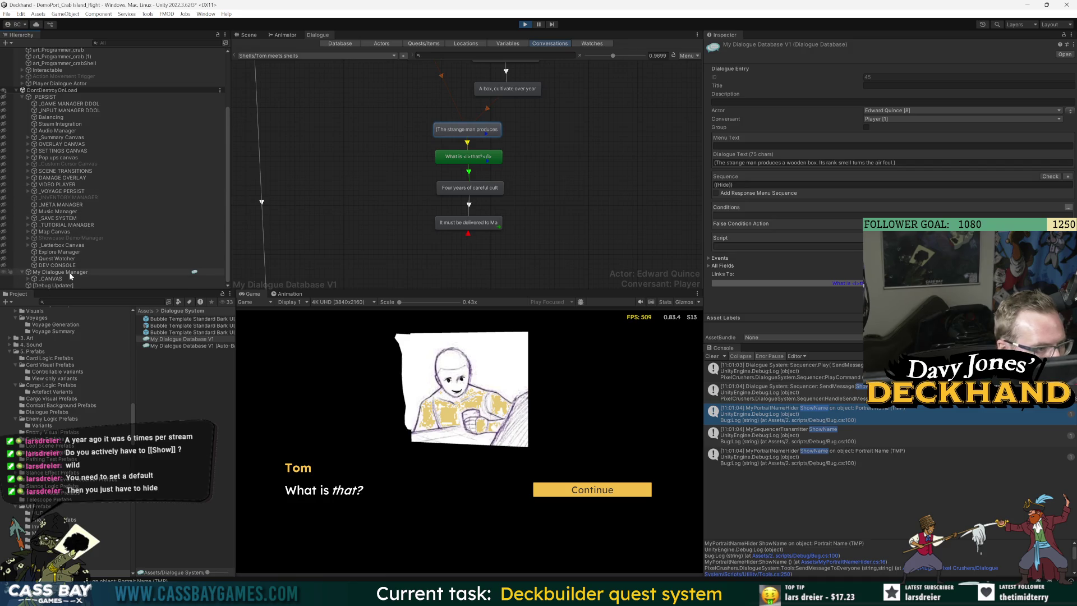
# Step: Expand _CANVAS down to NPC Subtitle Panel, select Portrait Name (TMP), and enlarge the Inspector
pyautogui.click(28, 279)
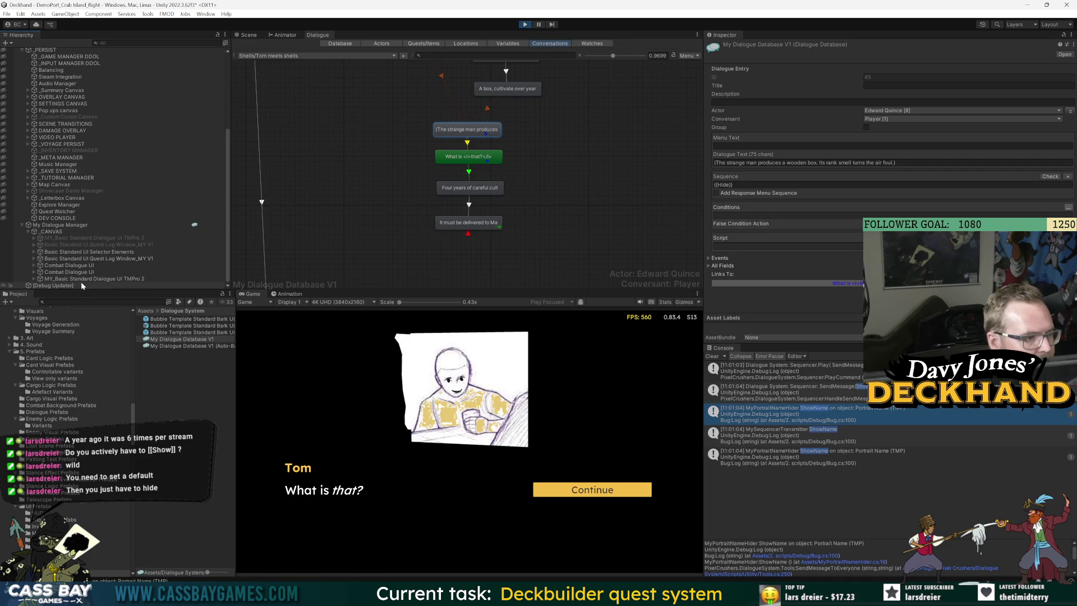
pyautogui.click(35, 279)
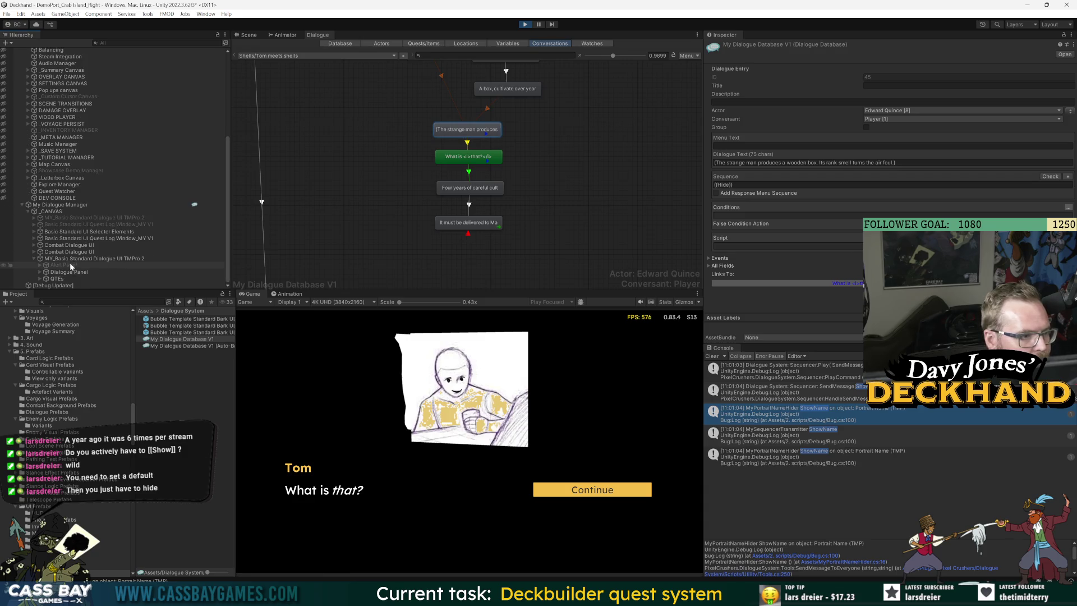
pyautogui.click(40, 272)
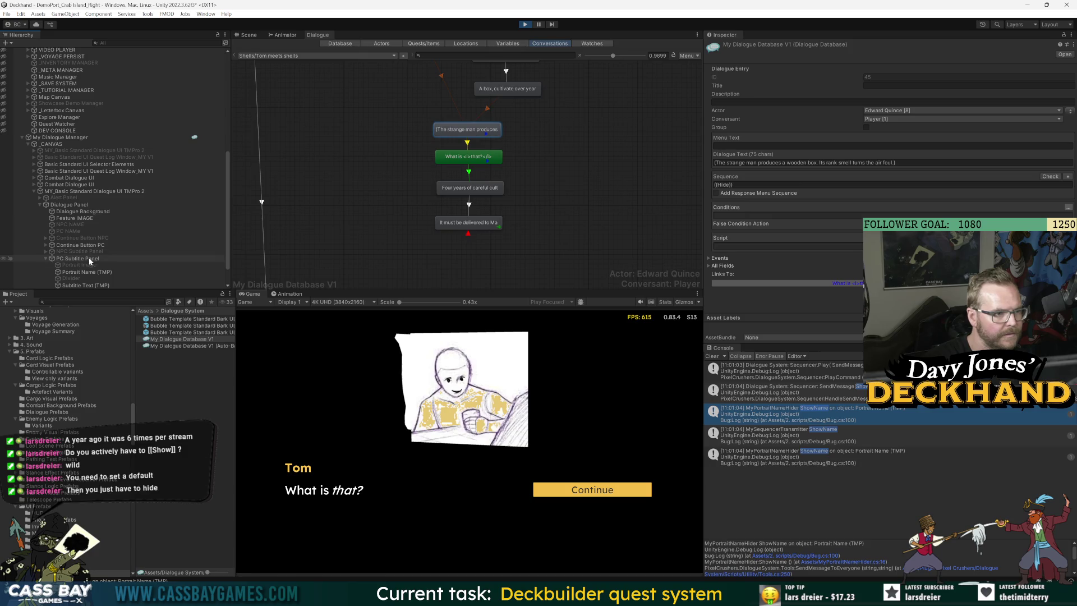
pyautogui.click(45, 251)
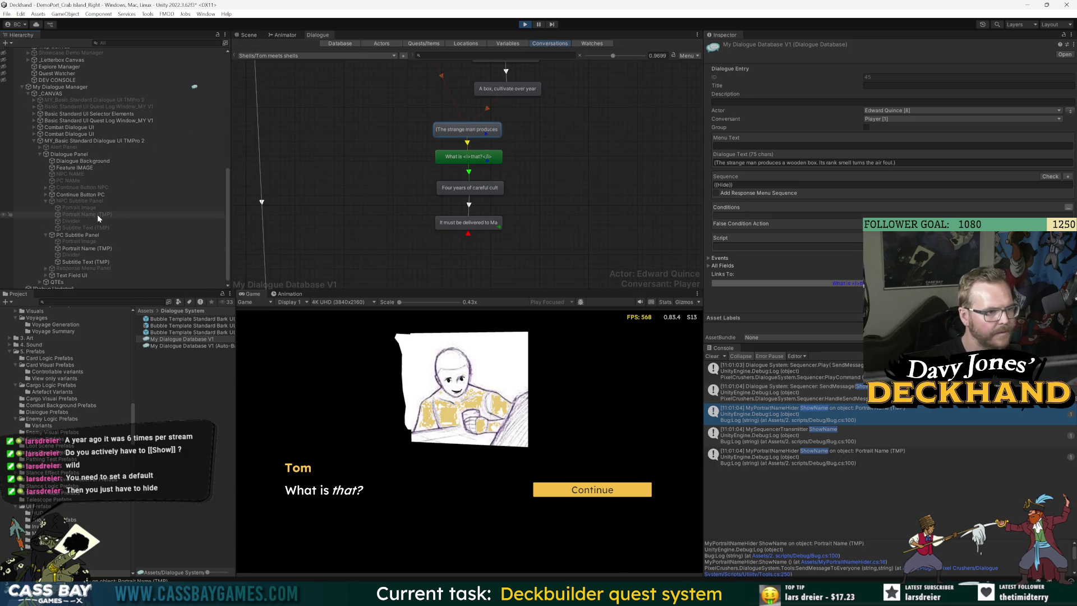
pyautogui.click(96, 214)
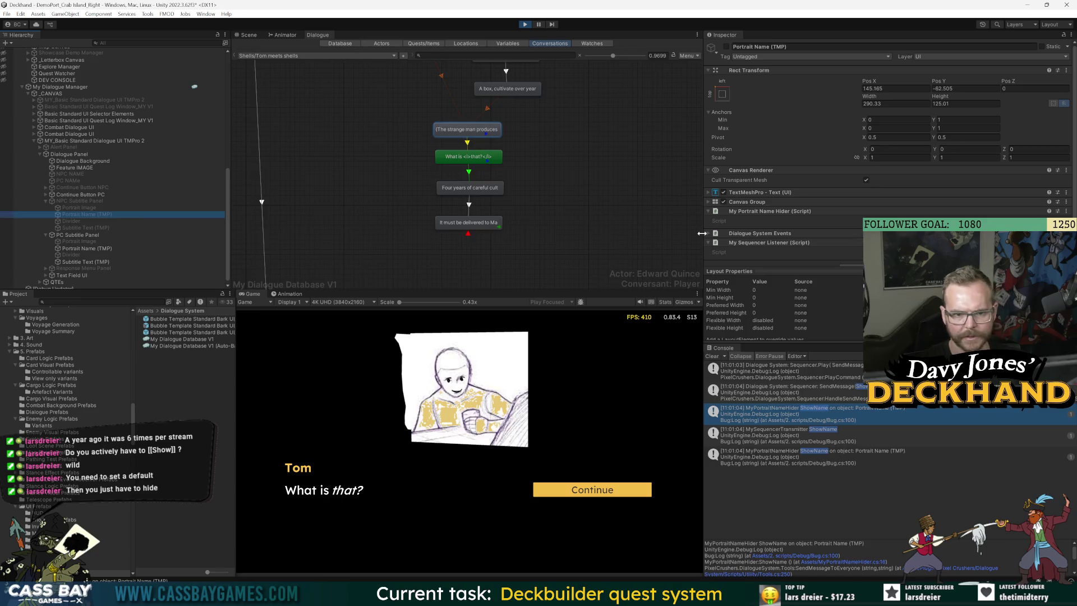
pyautogui.moveTo(796, 271); pyautogui.dragTo(797, 293)
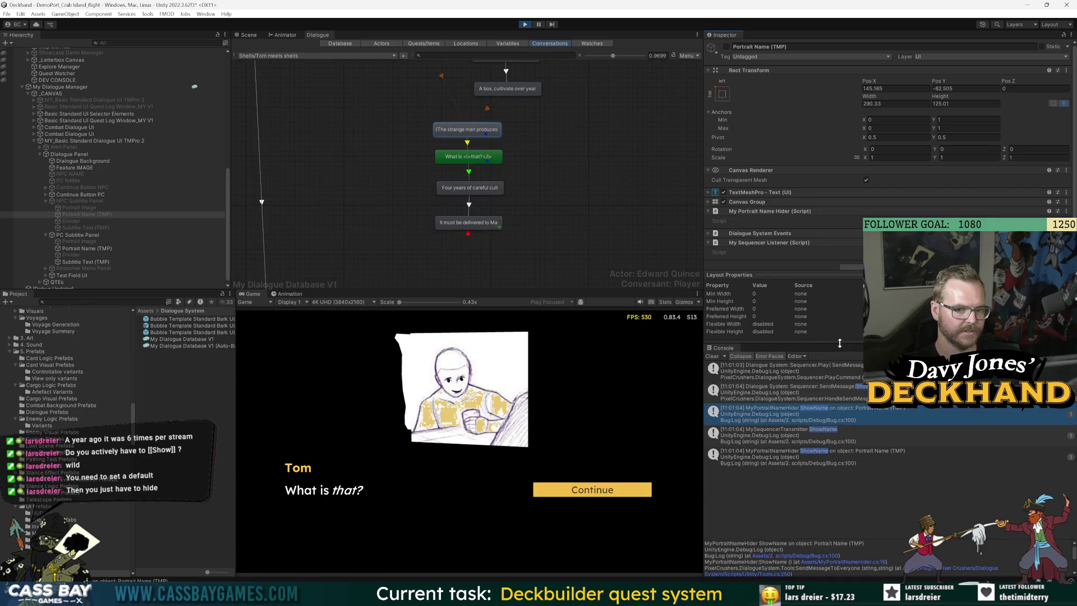
pyautogui.moveTo(838, 343); pyautogui.dragTo(866, 449)
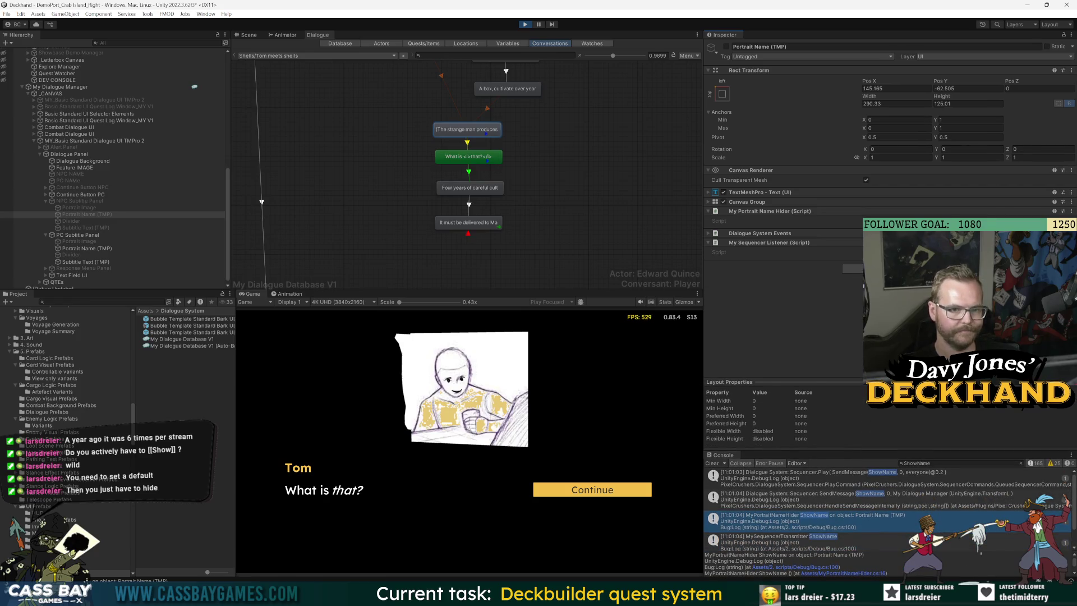
# Step: Stop the playtest and open the MY_Basic Standard Dialogue UI TMPro 2 prefab for editing
pyautogui.click(526, 25)
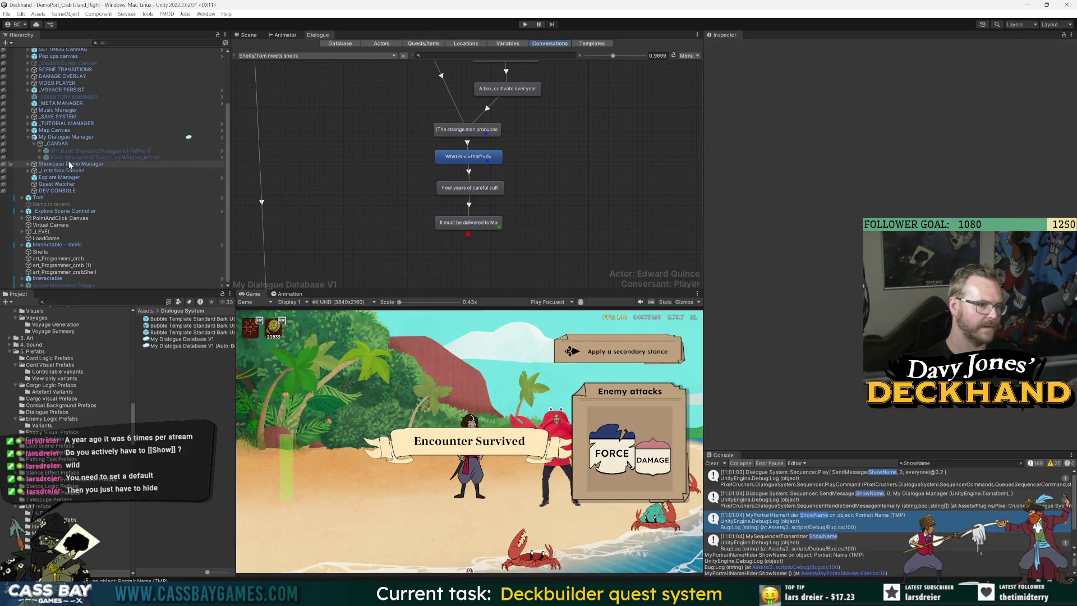
pyautogui.click(69, 136)
pyautogui.click(1016, 79)
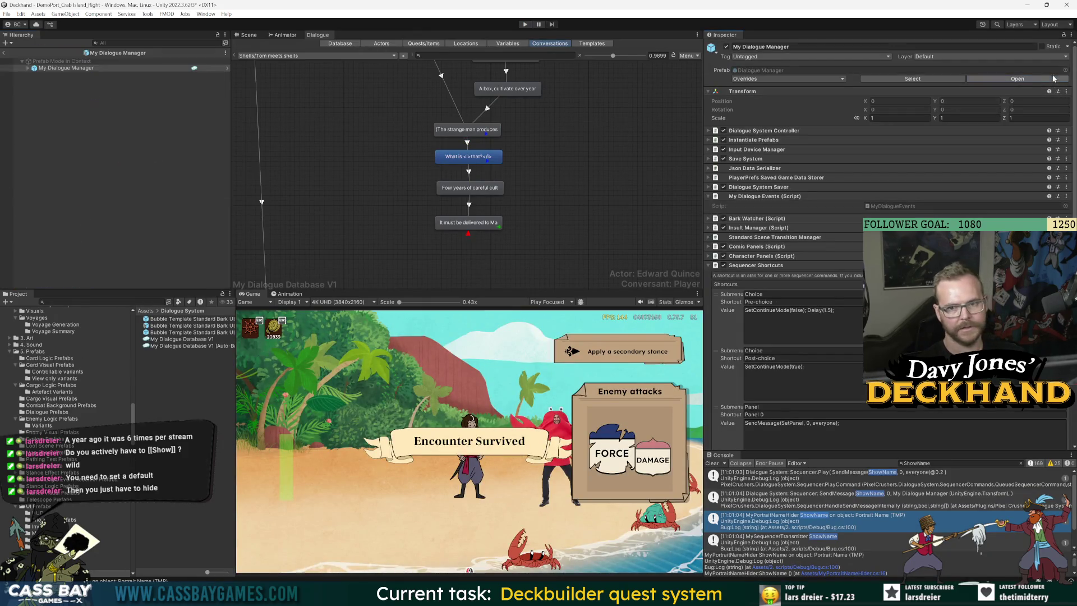
pyautogui.click(5, 53)
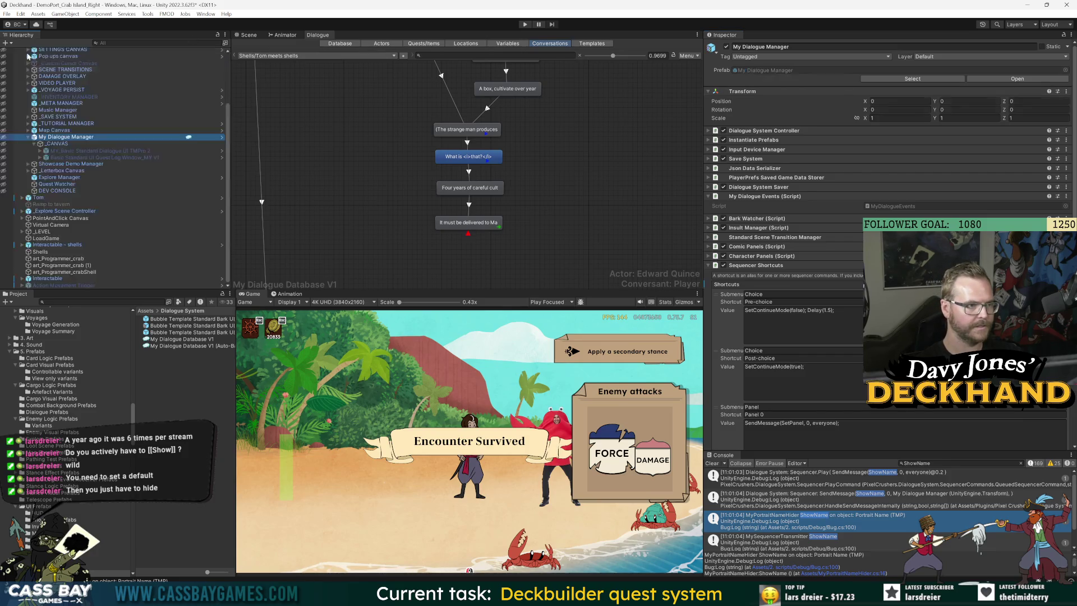
pyautogui.click(126, 150)
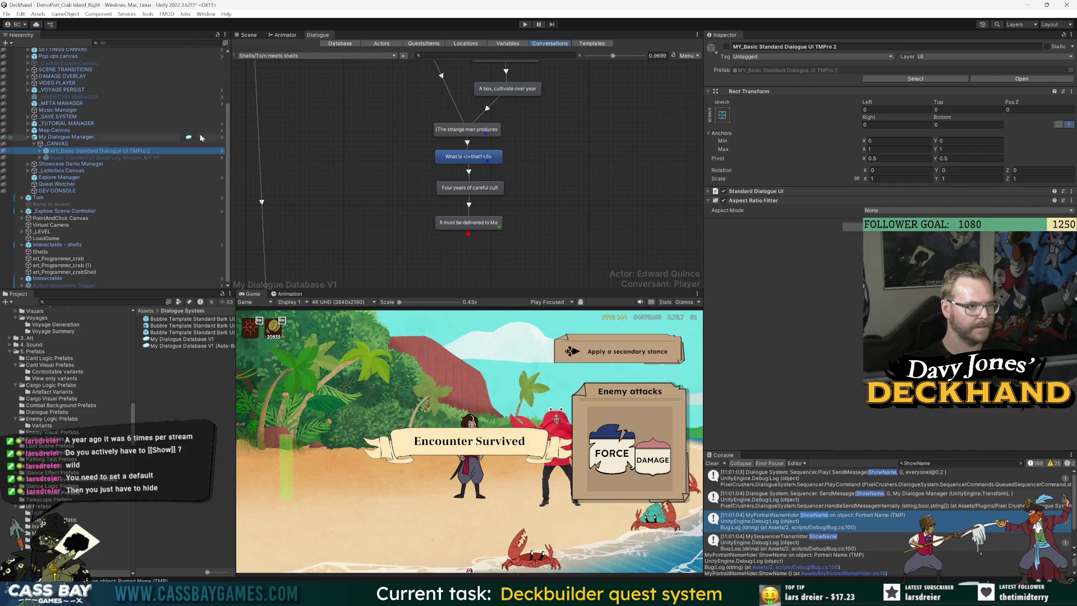
pyautogui.click(1049, 79)
pyautogui.click(249, 35)
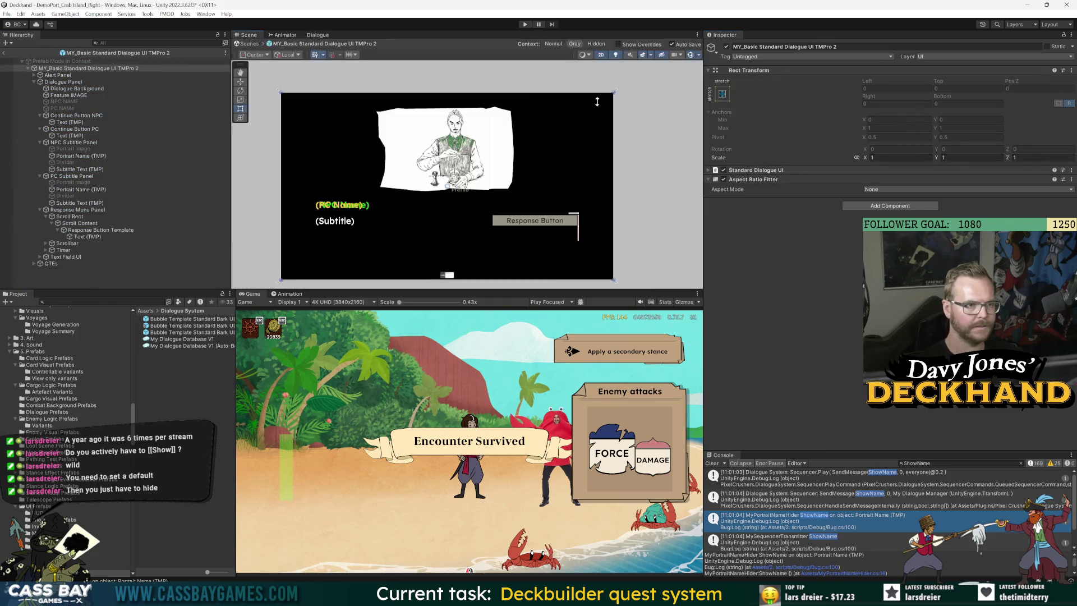
pyautogui.moveTo(546, 286); pyautogui.dragTo(547, 343)
# Step: Add My Portrait Name Hider to the prefab's root object and open its script
pyautogui.click(101, 318)
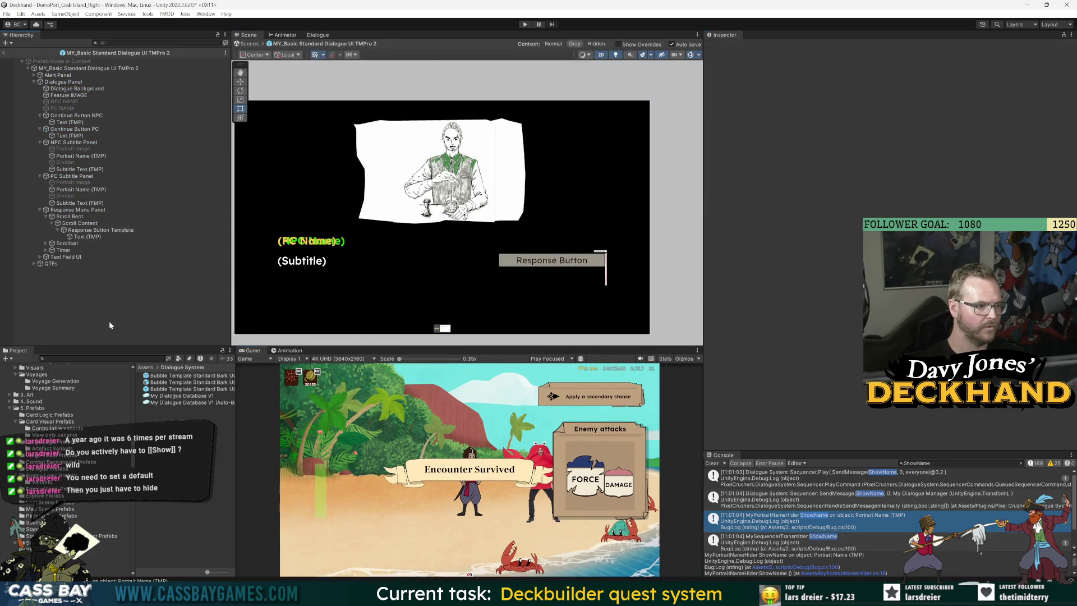
pyautogui.click(85, 68)
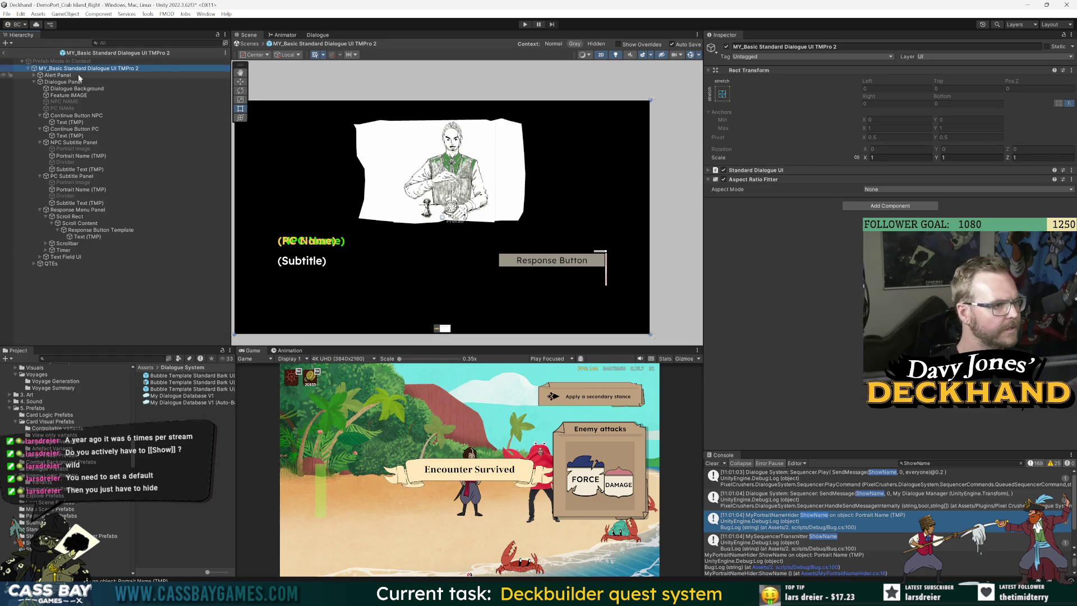
pyautogui.click(913, 206)
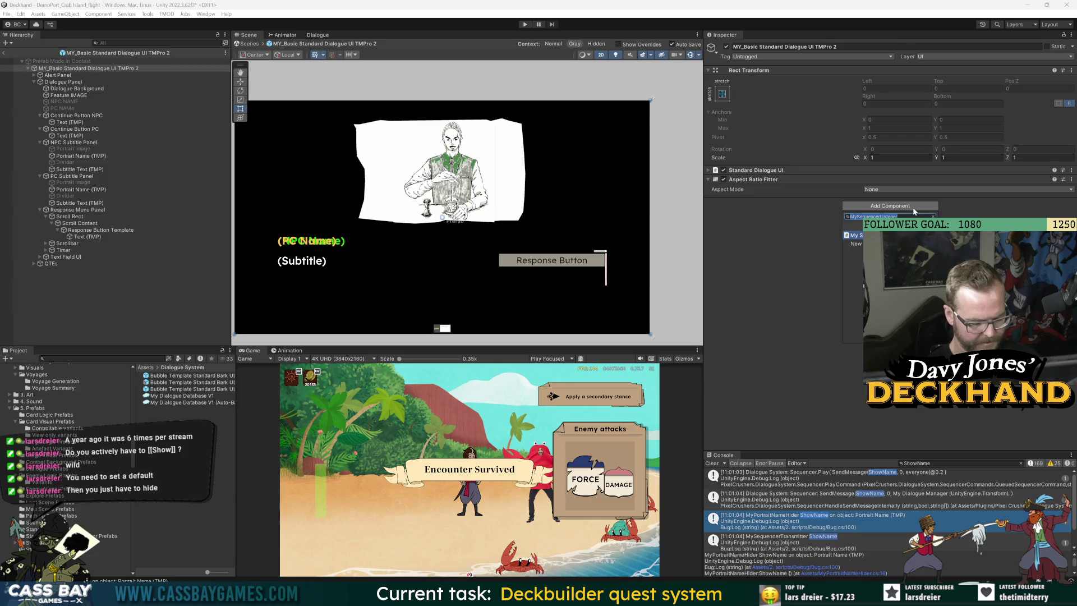
pyautogui.write('Portrait')
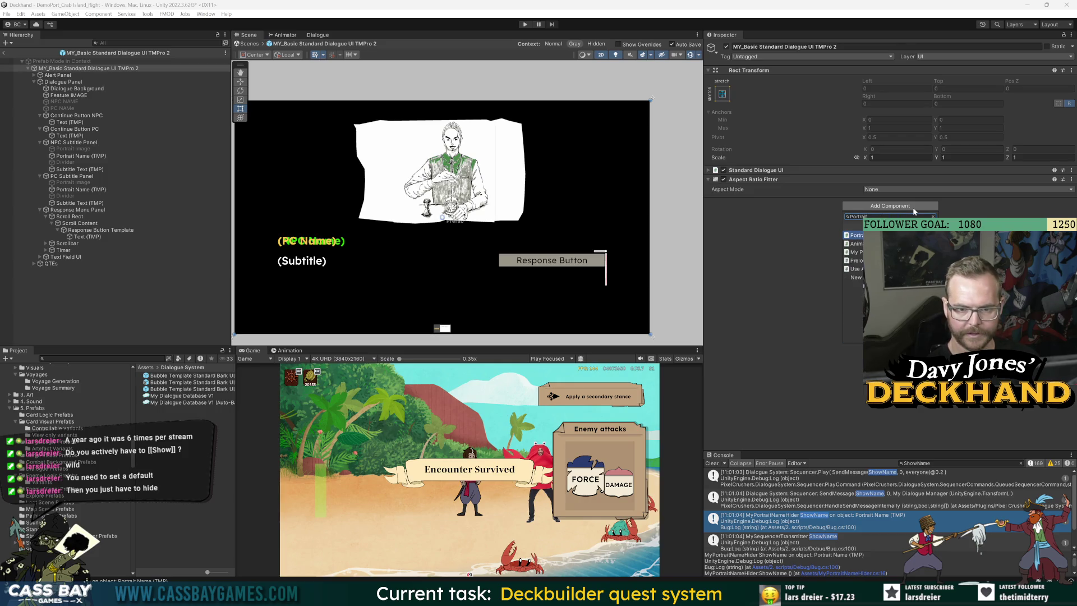
pyautogui.write('MyPo')
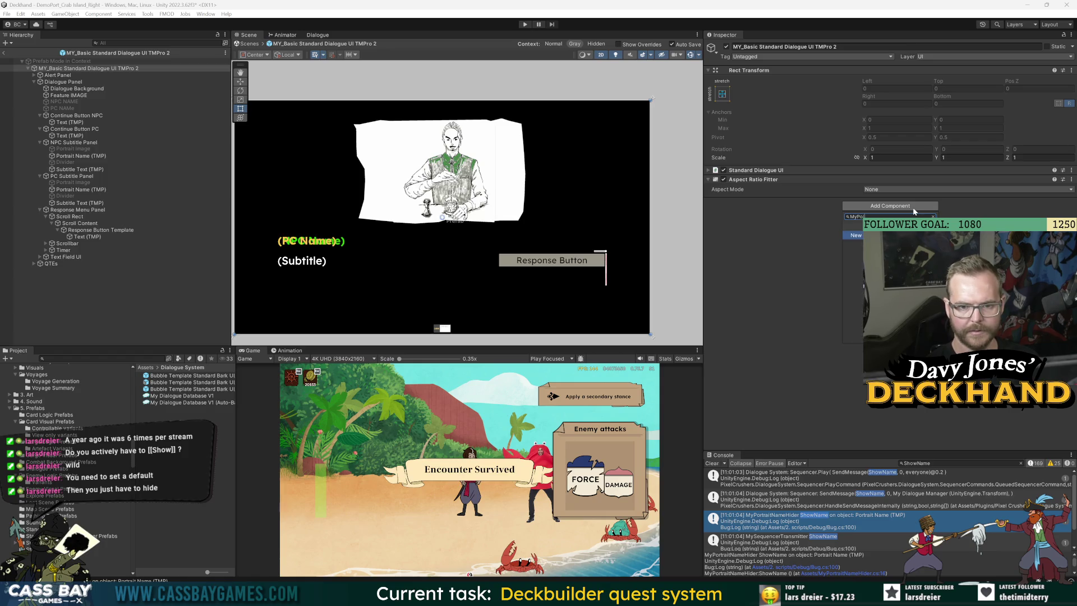
pyautogui.press('Return')
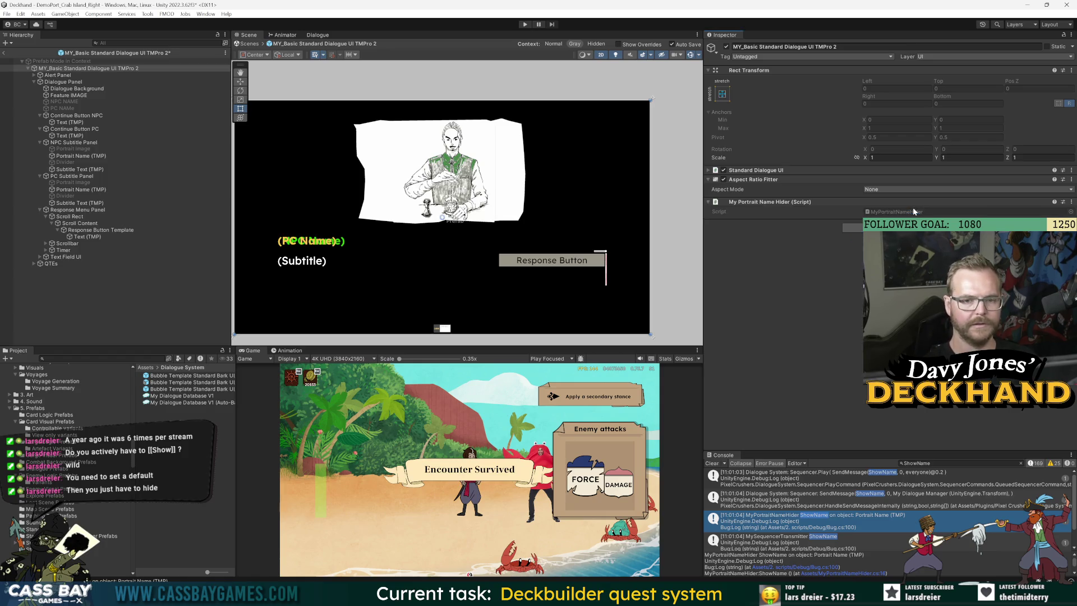
pyautogui.doubleClick(910, 213)
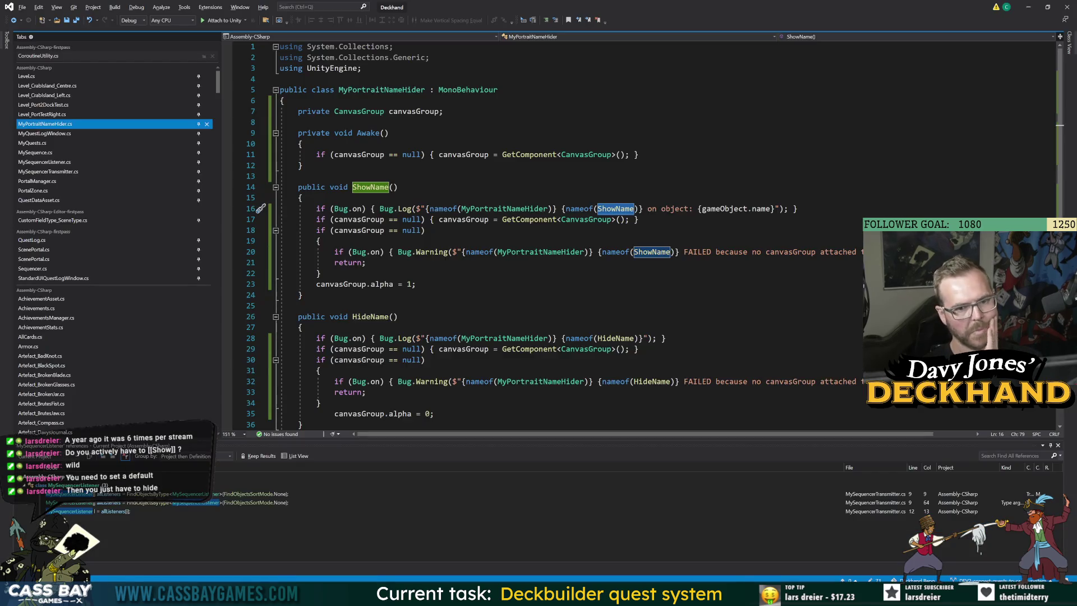
# Step: Mark the canvasGroup field [SerializeField], make it an array and rename it canvasGroups
pyautogui.click(442, 111)
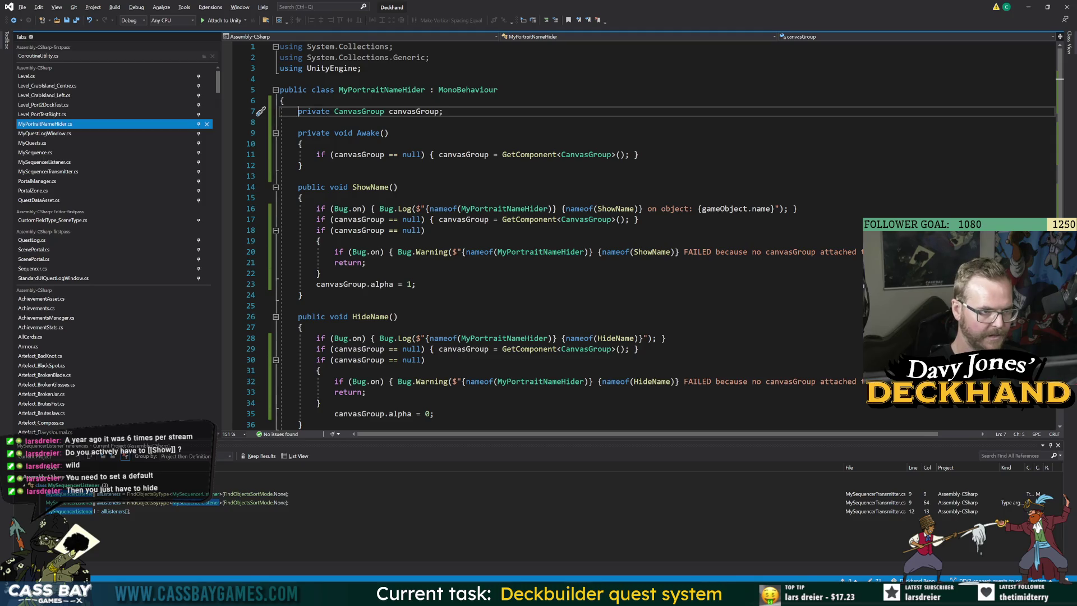
pyautogui.write('[SerializeField ')
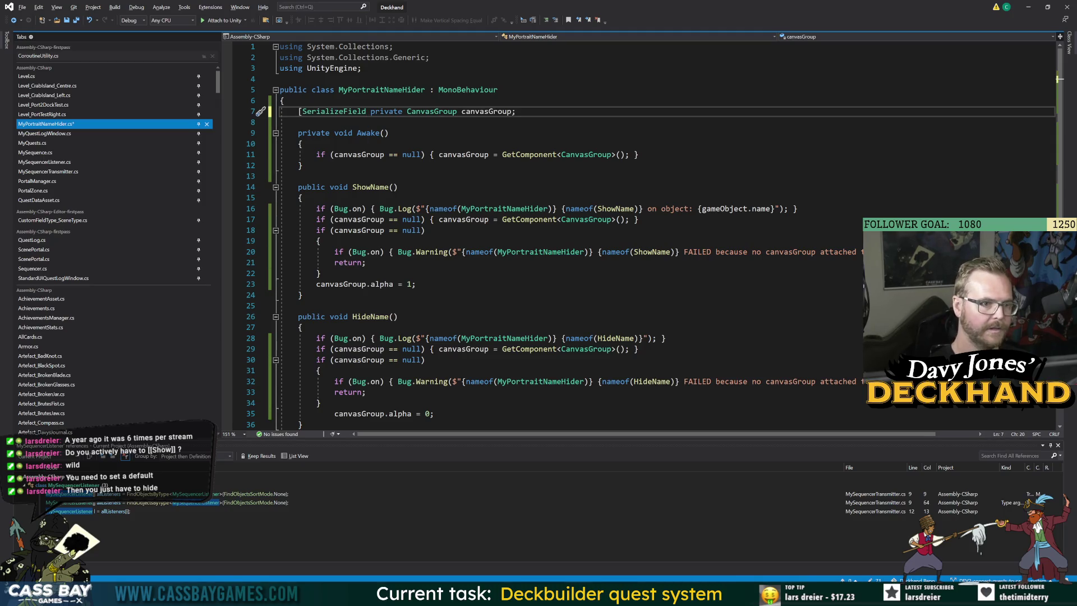
pyautogui.write(']')
pyautogui.hotkey('ctrl', 's')
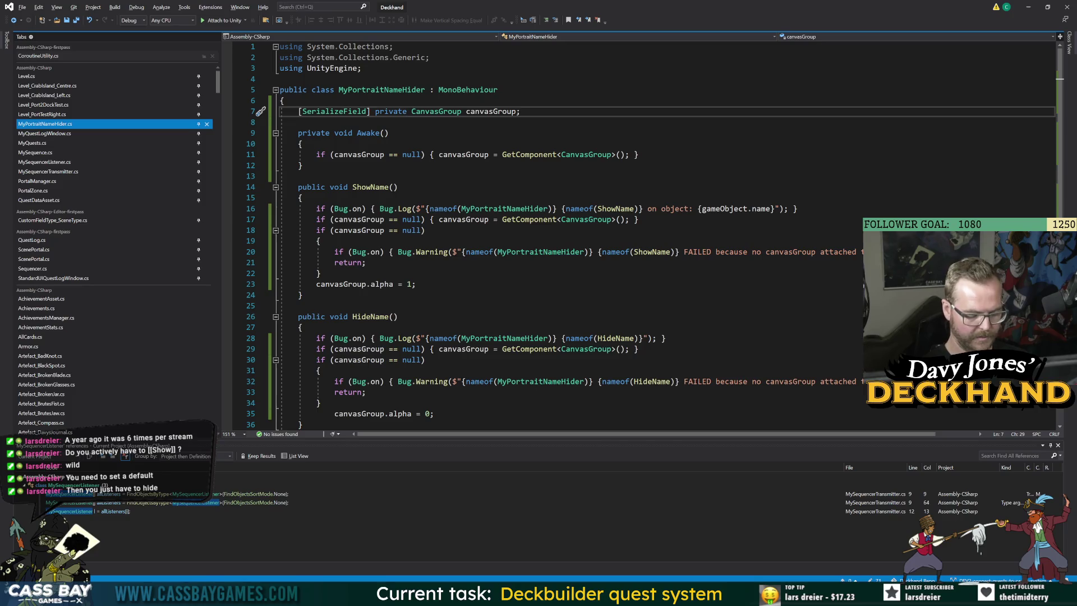
pyautogui.write('[]')
pyautogui.doubleClick(502, 112)
pyautogui.hotkey('ctrl', 'r')
pyautogui.hotkey('ctrl', 'r')
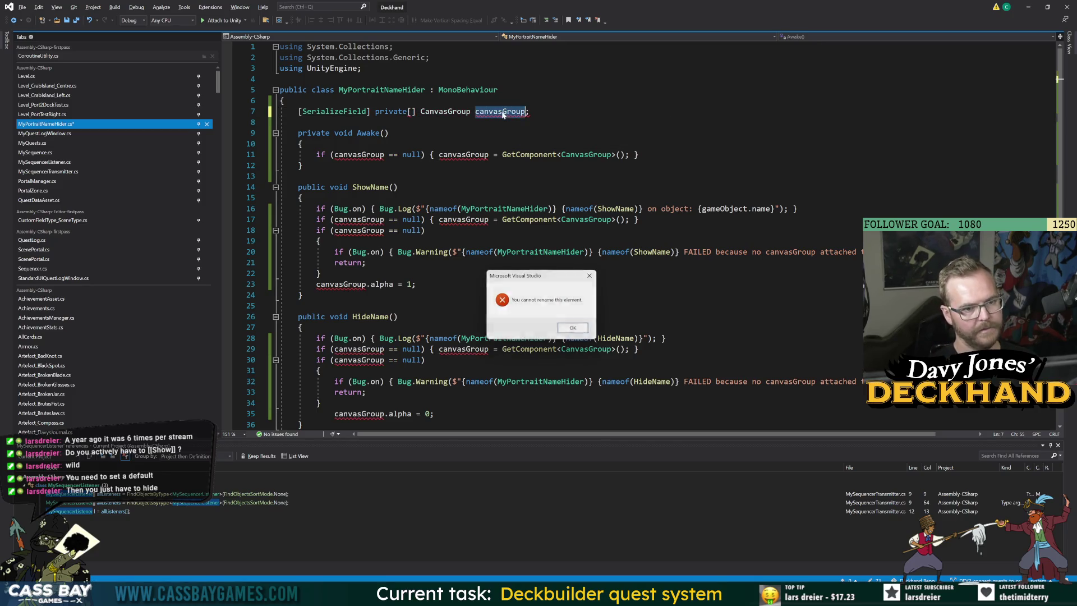
pyautogui.press('Return')
pyautogui.click(510, 111)
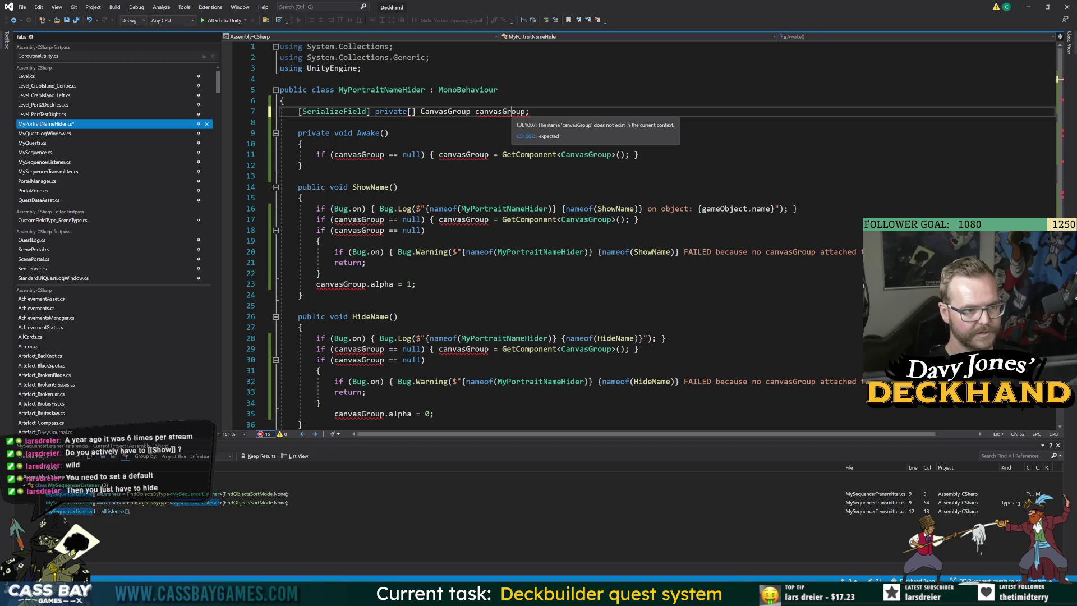
pyautogui.click(523, 112)
pyautogui.write('s')
# Step: Delete the Awake method and save MyPortraitNameHider.cs
pyautogui.press('Up')
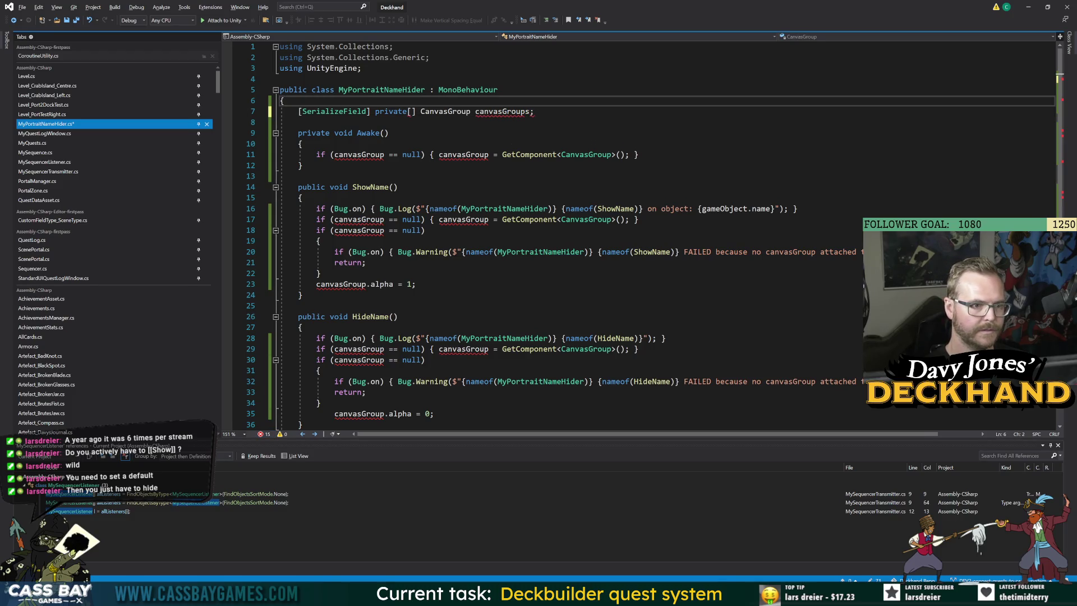
pyautogui.press('Down')
pyautogui.press('Down')
pyautogui.press('Down')
pyautogui.hotkey('shift', 'Down')
pyautogui.hotkey('shift', 'Down')
pyautogui.hotkey('shift', 'Down')
pyautogui.press('Delete')
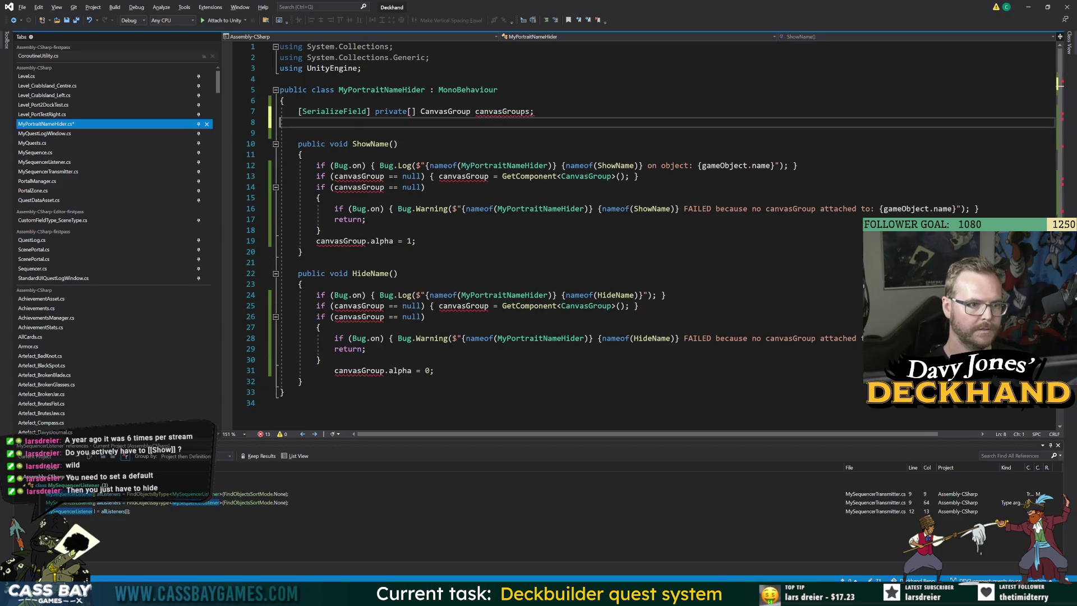
pyautogui.click(321, 197)
pyautogui.hotkey('ctrl', 's')
pyautogui.click(370, 144)
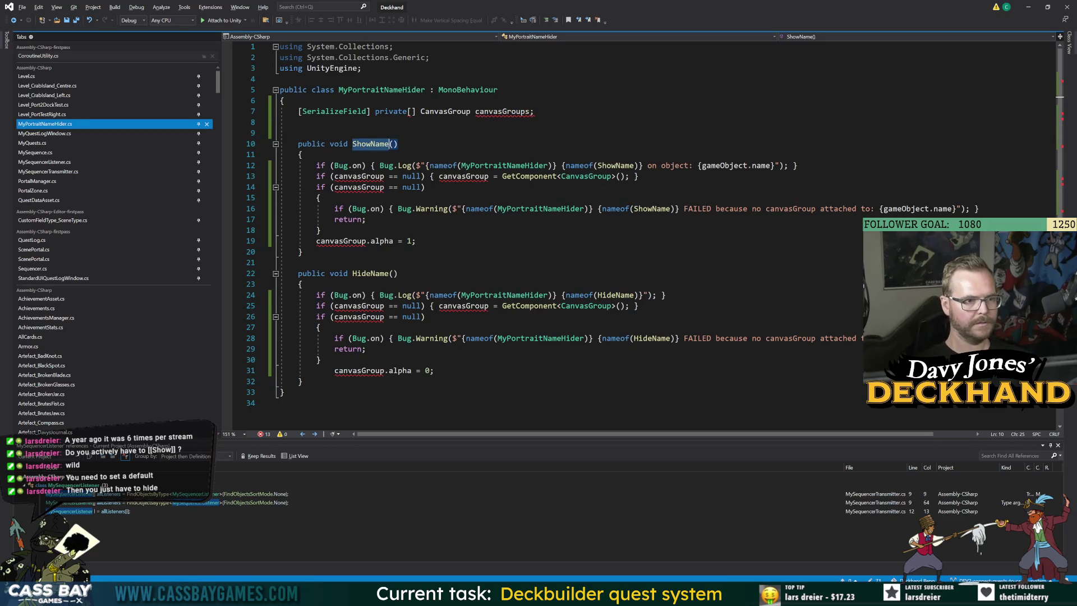
pyautogui.click(316, 132)
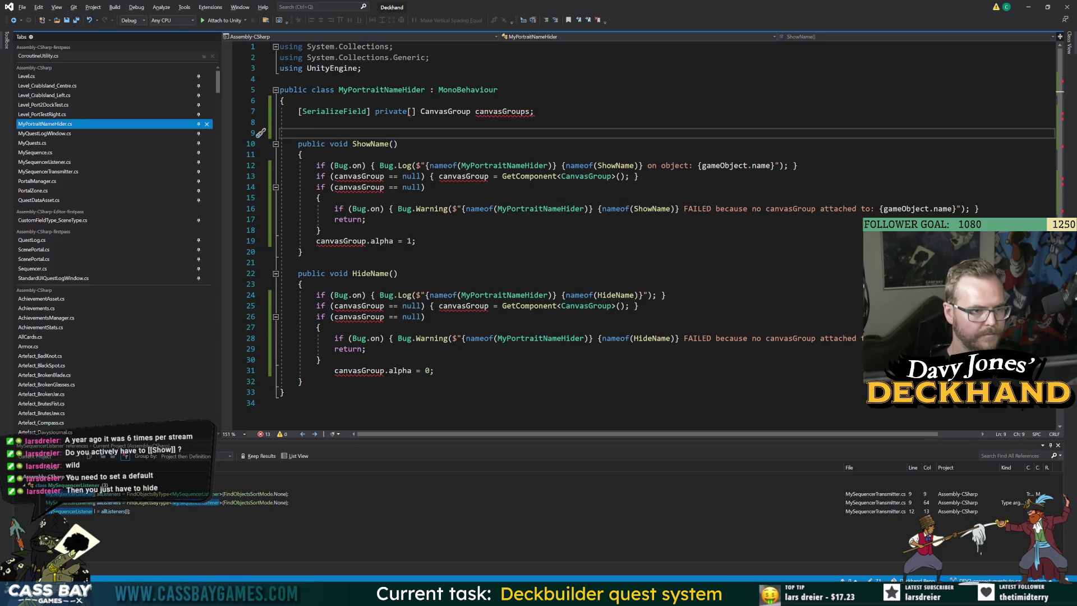
pyautogui.click(374, 144)
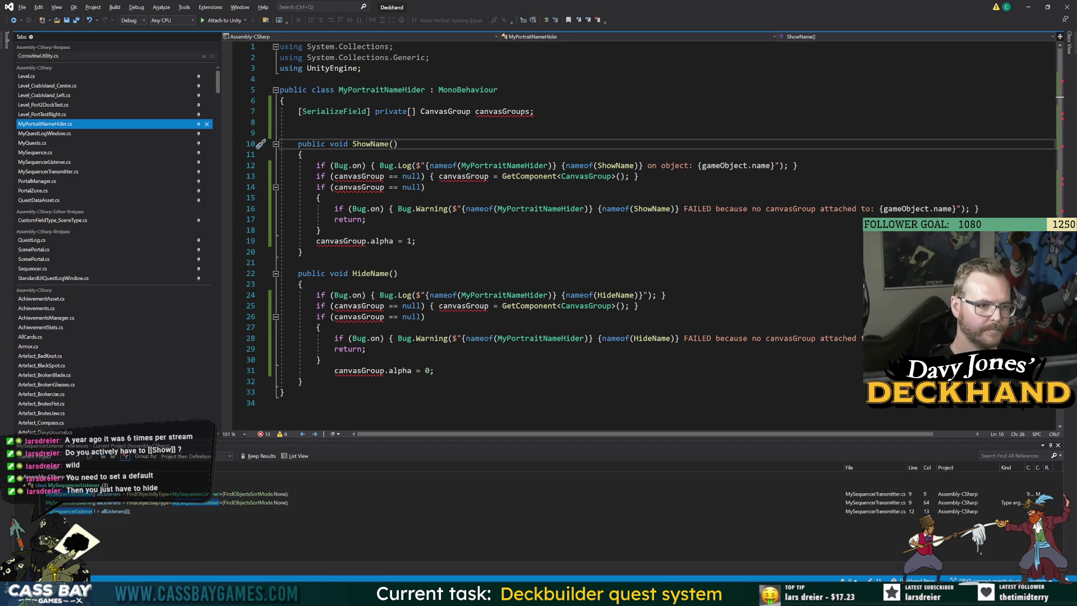
# Step: Start a new private void ShowAll(bool doShow) method below HideName with an if condition
pyautogui.click(303, 380)
pyautogui.press('Return')
pyautogui.press('Return')
pyautogui.write('priva')
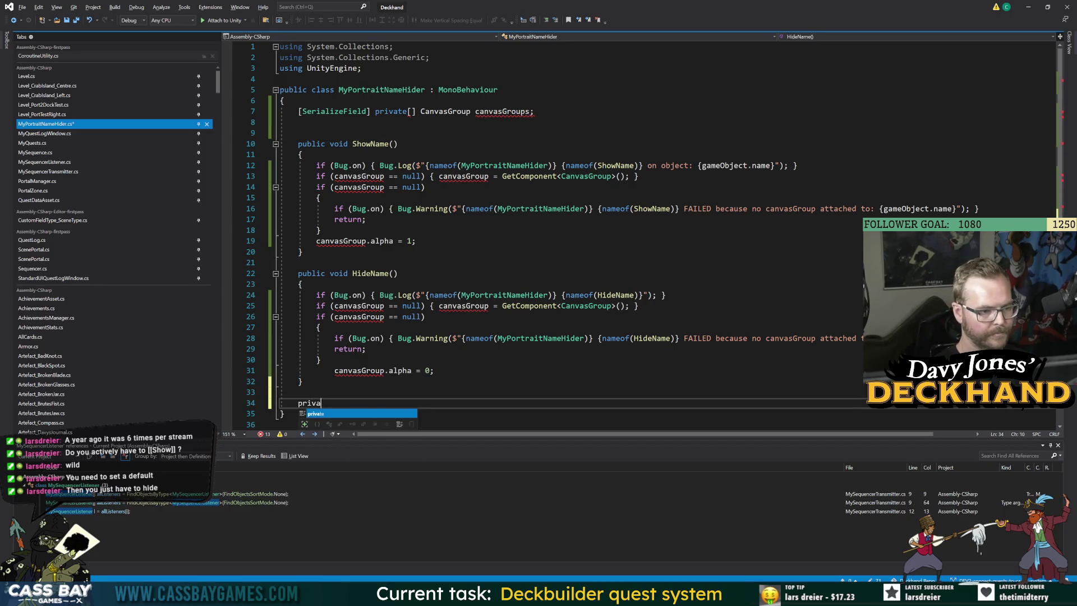
pyautogui.write('te void ')
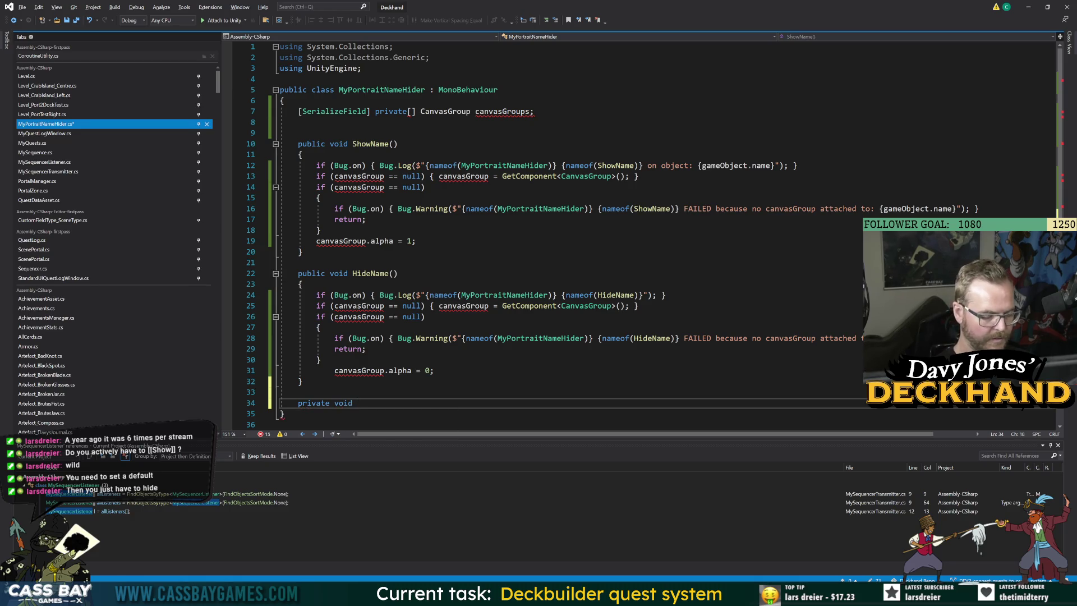
pyautogui.write('Set')
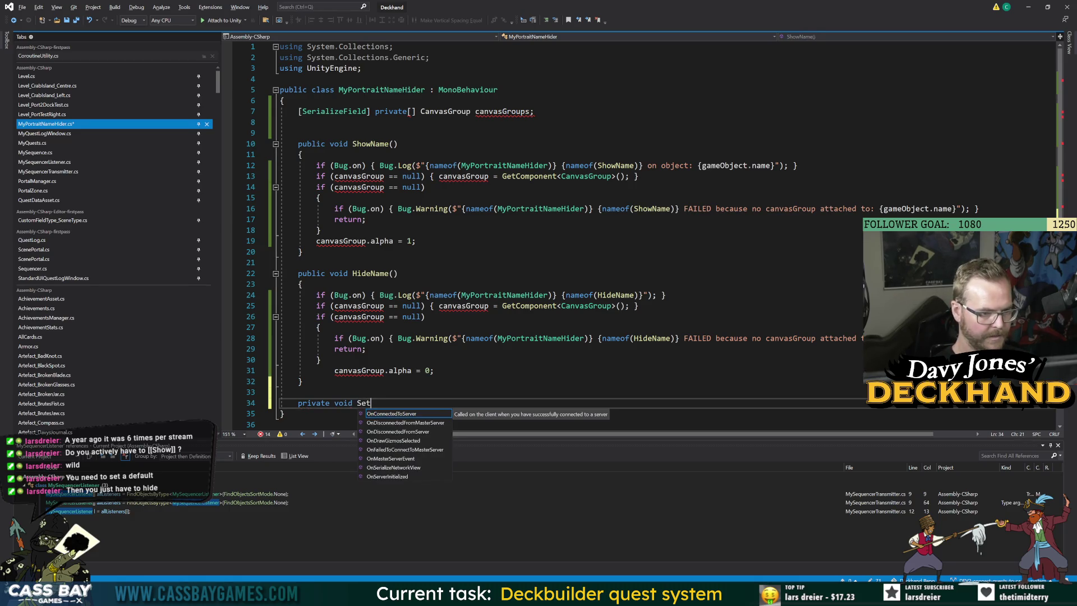
pyautogui.write('Groups(Ca')
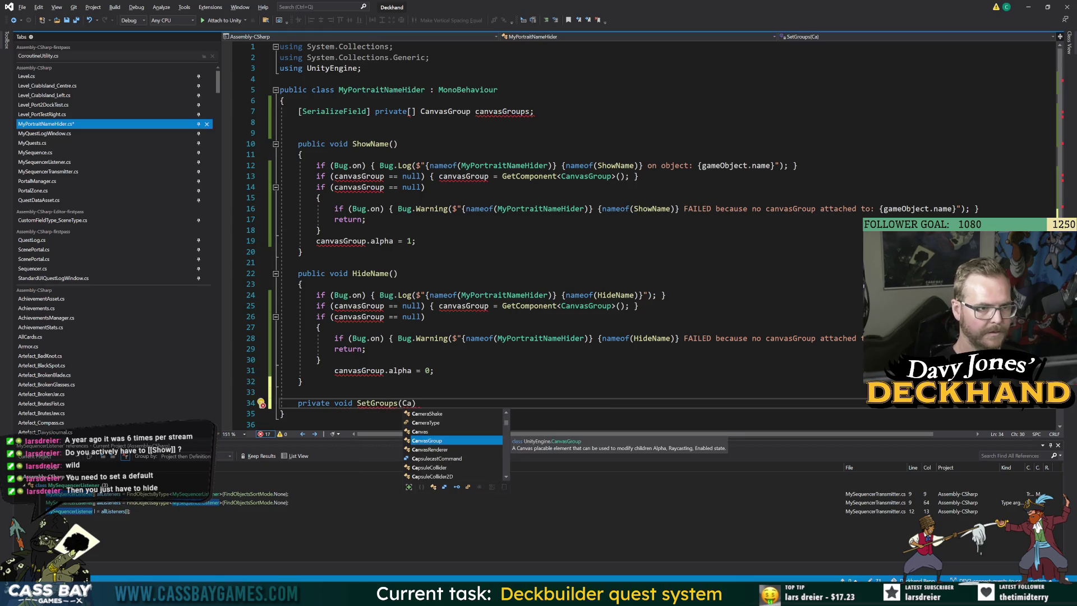
pyautogui.press('BackSpace')
pyautogui.press('BackSpace')
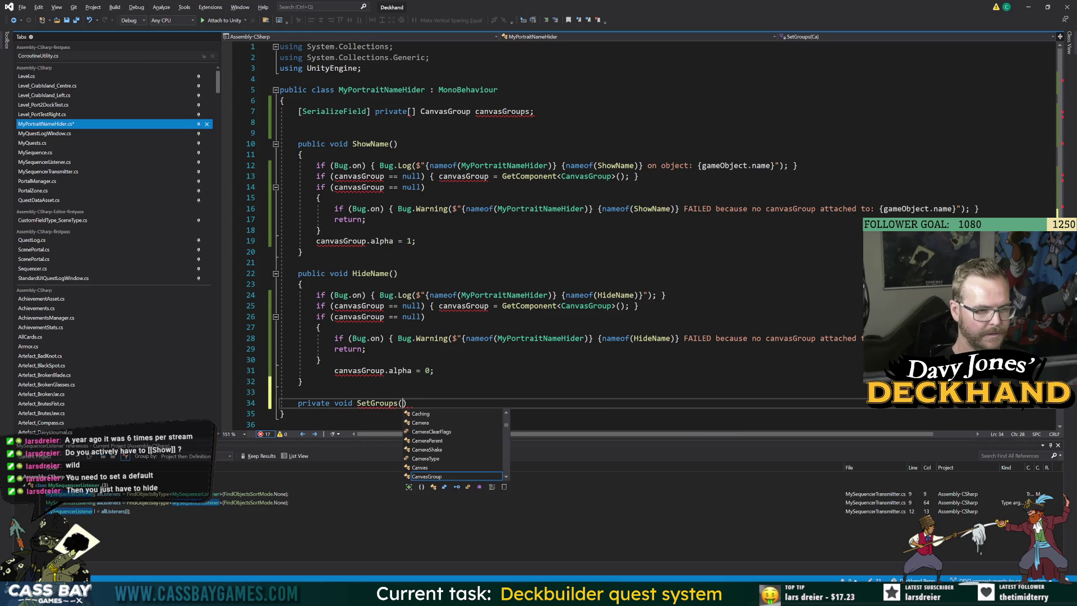
pyautogui.write('b')
pyautogui.press('BackSpace')
pyautogui.press('BackSpace')
pyautogui.press('BackSpace')
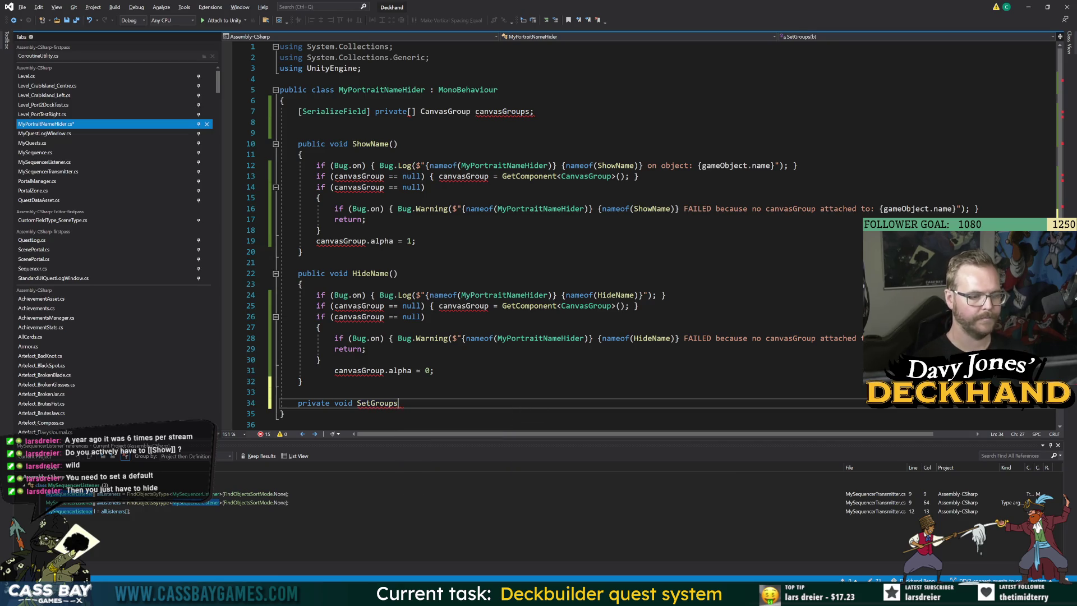
pyautogui.write('SetSho')
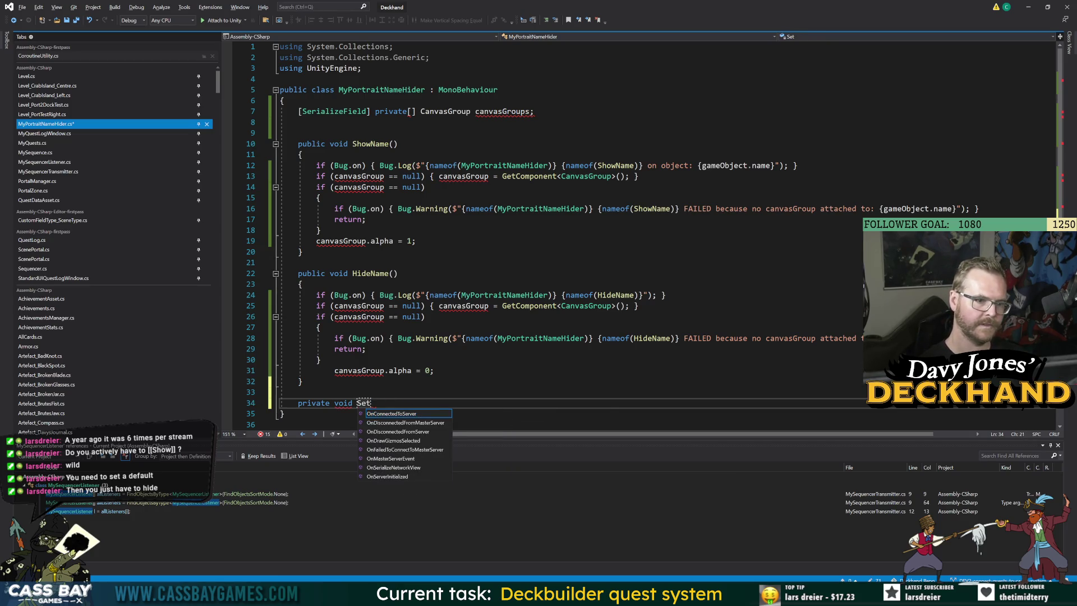
pyautogui.press('BackSpace')
pyautogui.press('BackSpace')
pyautogui.press('BackSpace')
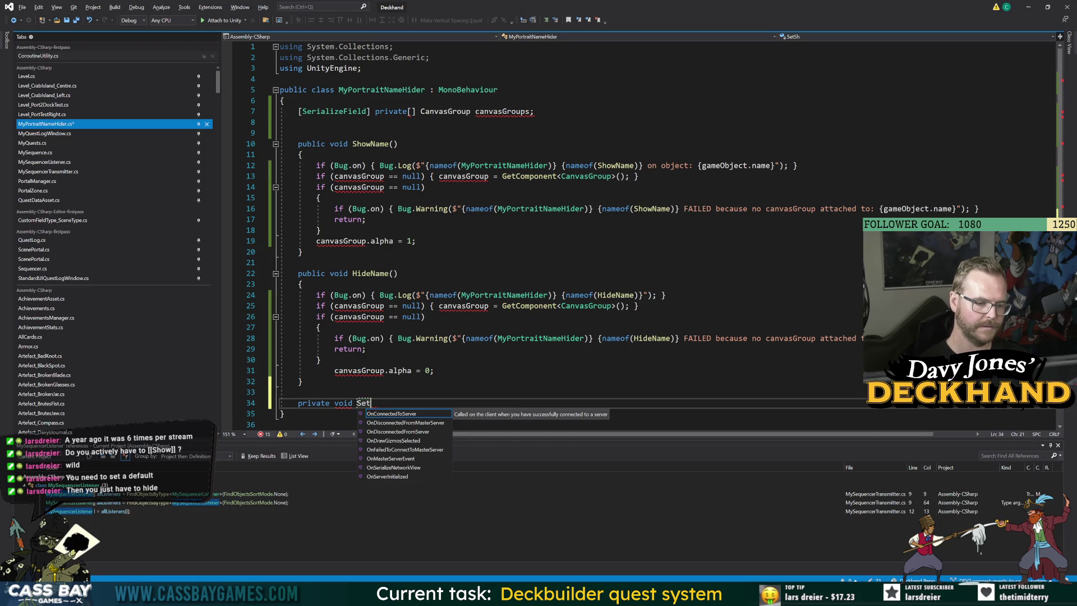
pyautogui.write('ShowAll(')
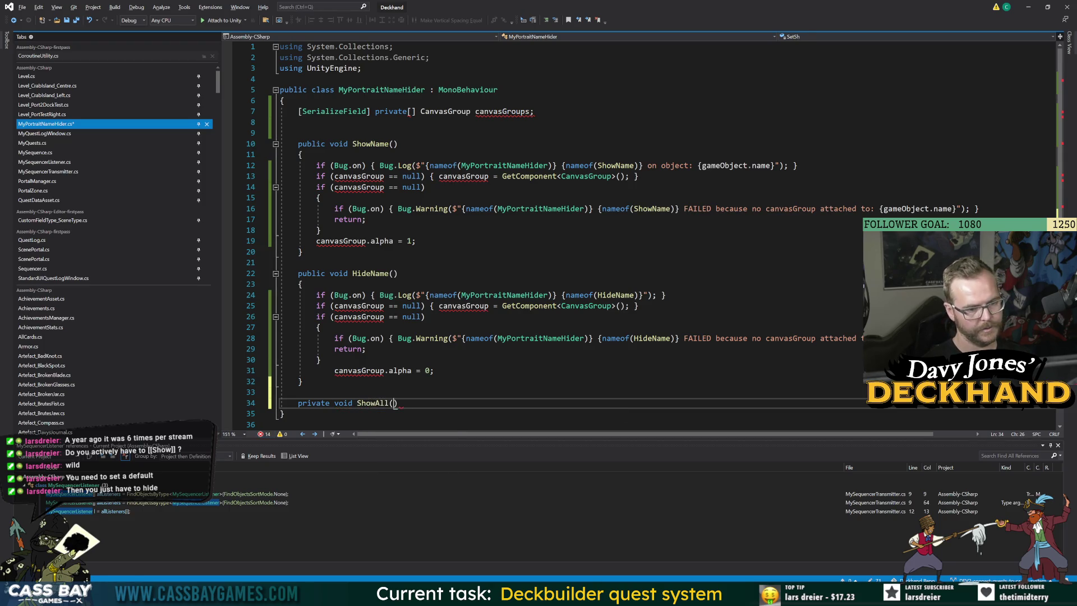
pyautogui.write('bool ')
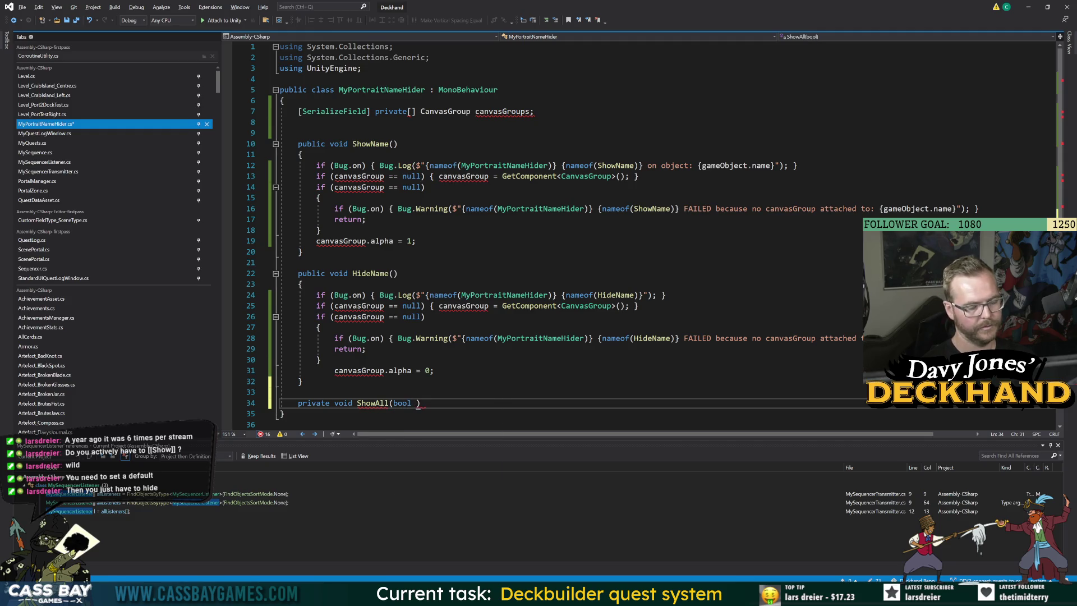
pyautogui.write('doShow')
pyautogui.press('End')
pyautogui.press('Return')
pyautogui.write('{')
pyautogui.press('Return')
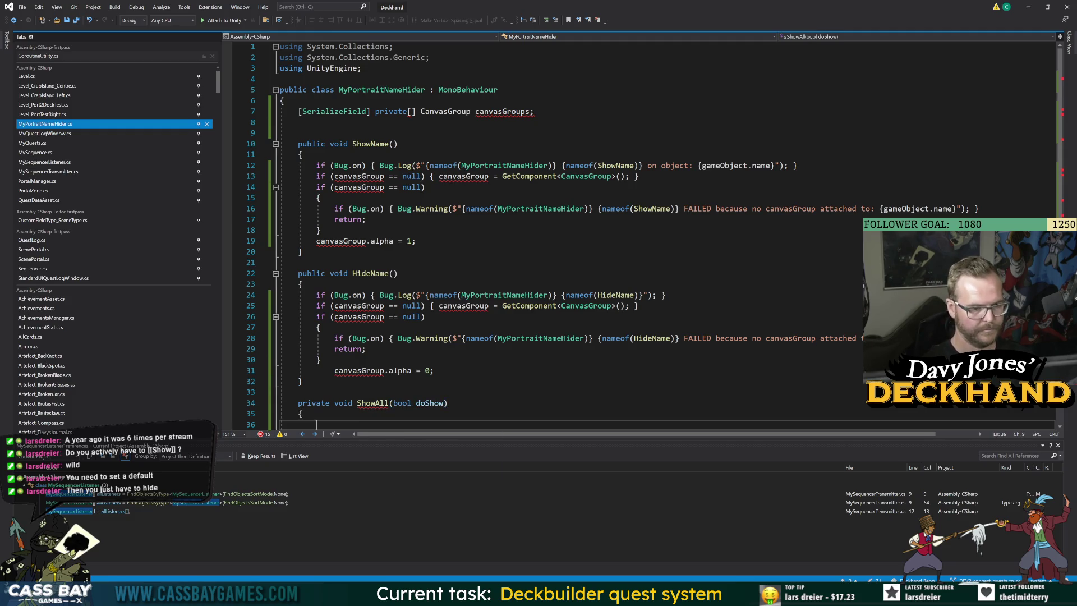
pyautogui.scroll(-2, 560, 224)
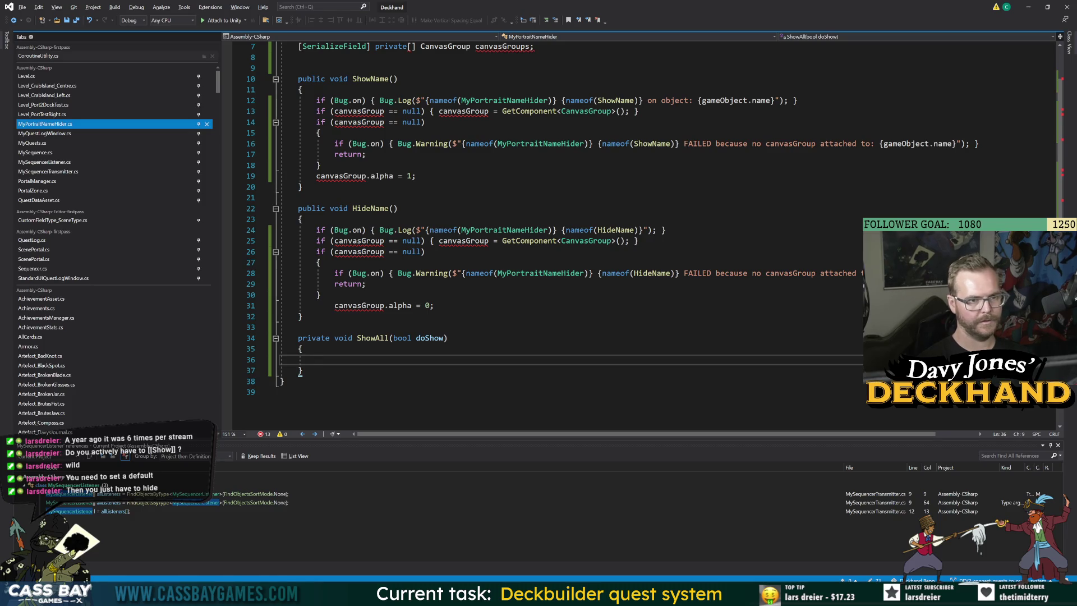
pyautogui.write('if (canvas')
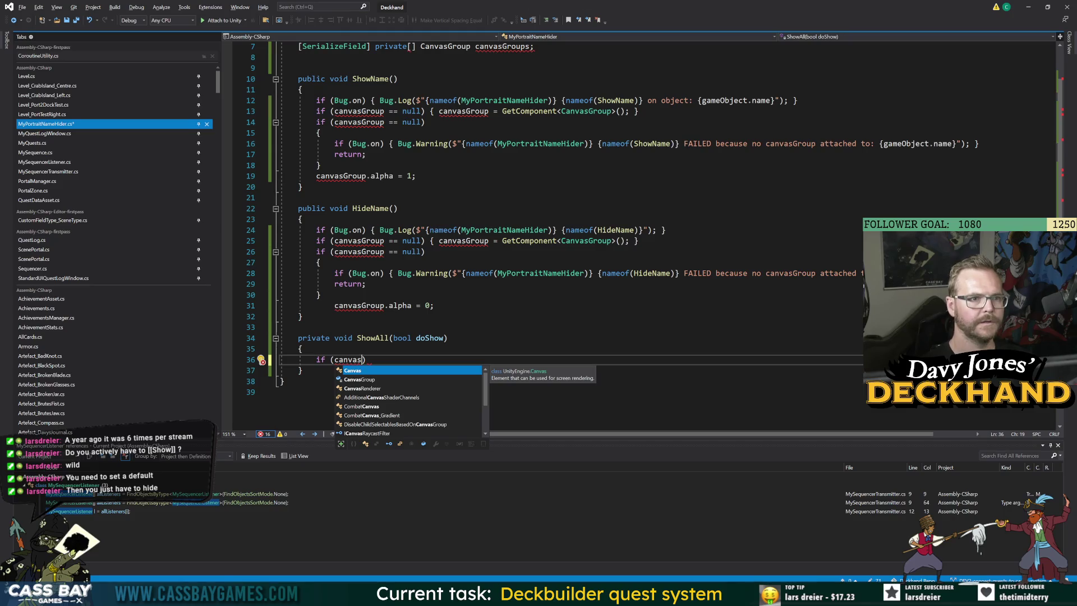
pyautogui.scroll(2, 561, 224)
# Step: Comment out the ShowName and HideName methods
pyautogui.click(500, 111)
pyautogui.moveTo(251, 144); pyautogui.dragTo(251, 236)
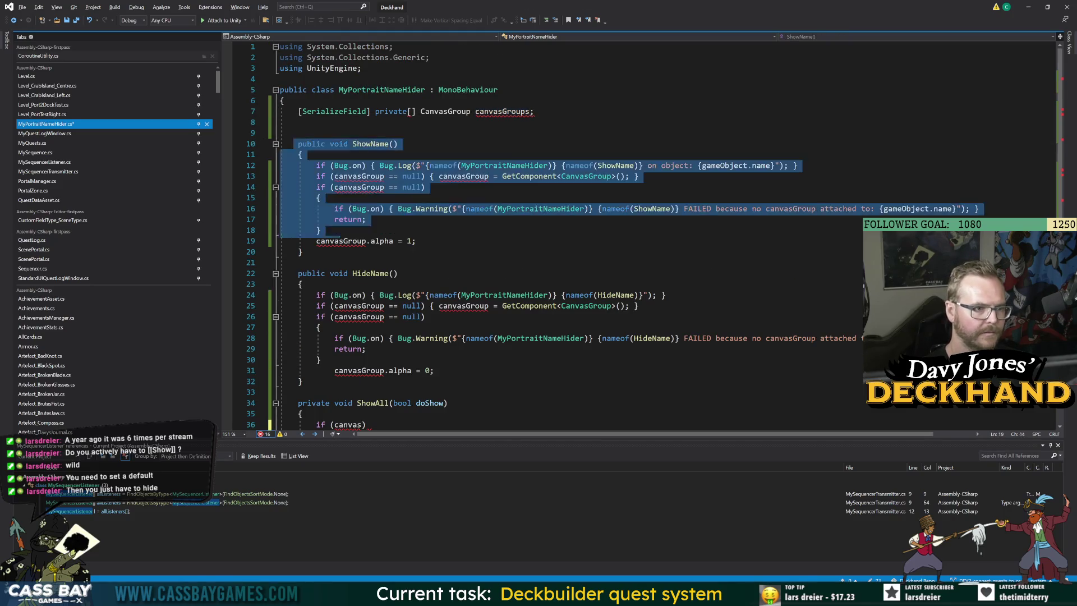
pyautogui.moveTo(337, 235); pyautogui.dragTo(303, 382)
pyautogui.hotkey('ctrl', 'k')
pyautogui.hotkey('ctrl', 'c')
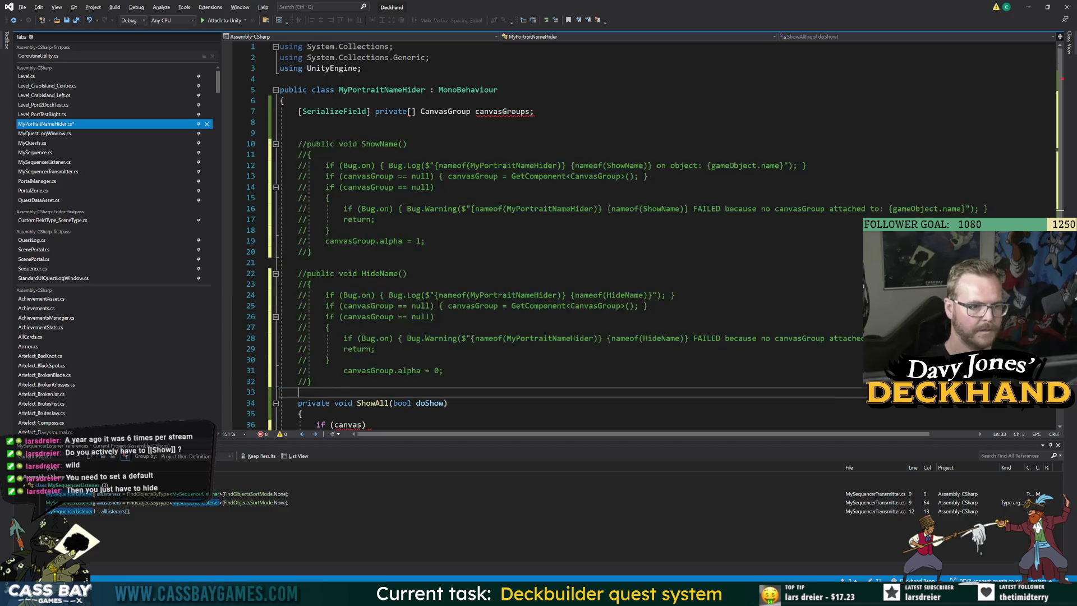
pyautogui.click(314, 392)
pyautogui.scroll(-1, 393, 280)
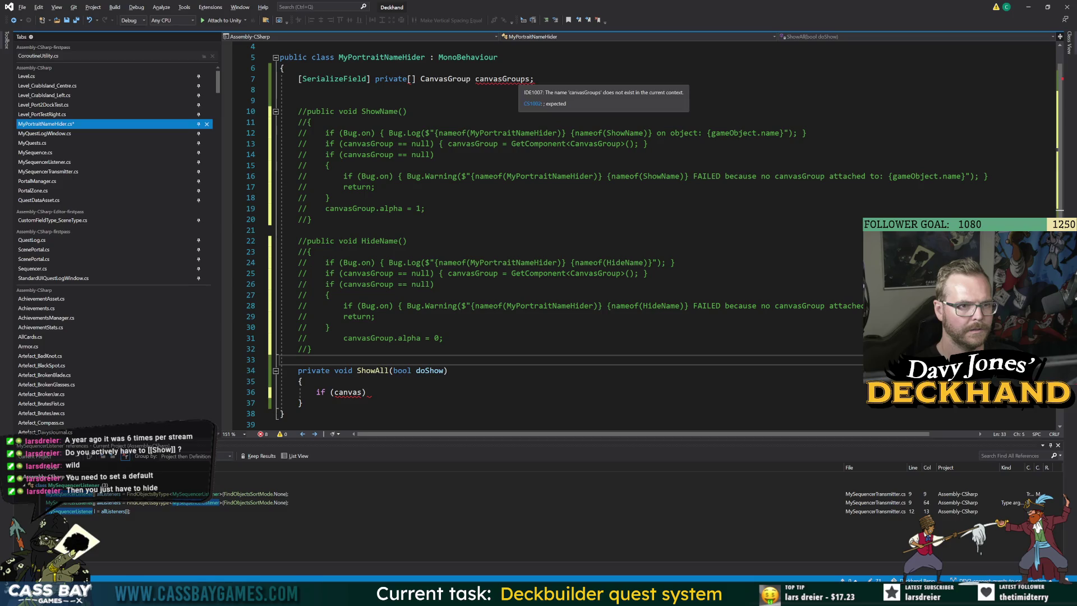
# Step: Move the array brackets so the field reads CanvasGroup[] canvasGroups
pyautogui.doubleClick(520, 82)
pyautogui.click(316, 100)
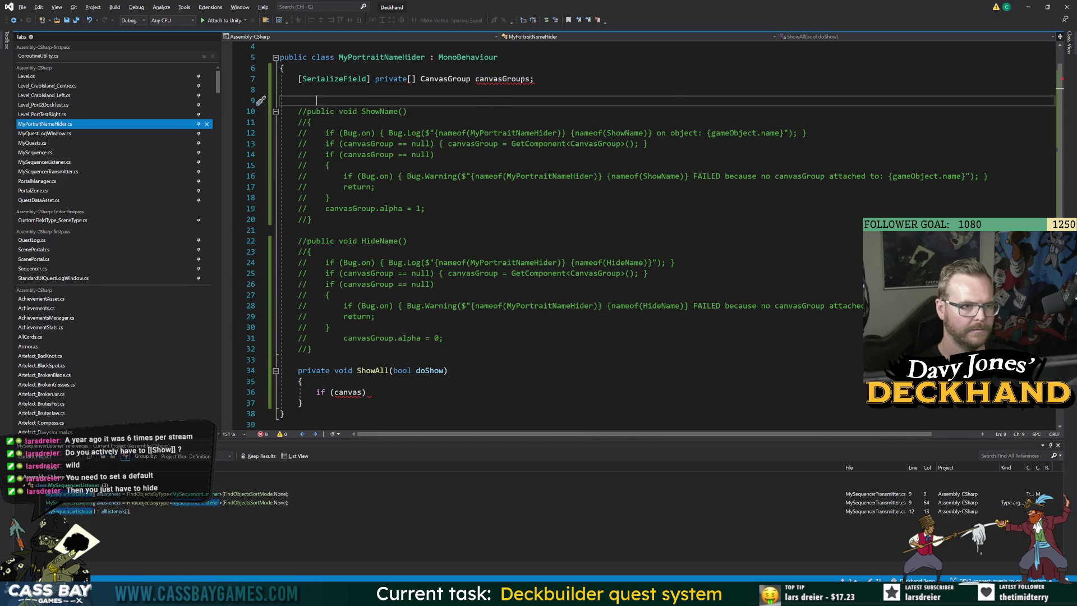
pyautogui.click(415, 79)
pyautogui.press('BackSpace')
pyautogui.press('BackSpace')
pyautogui.click(460, 79)
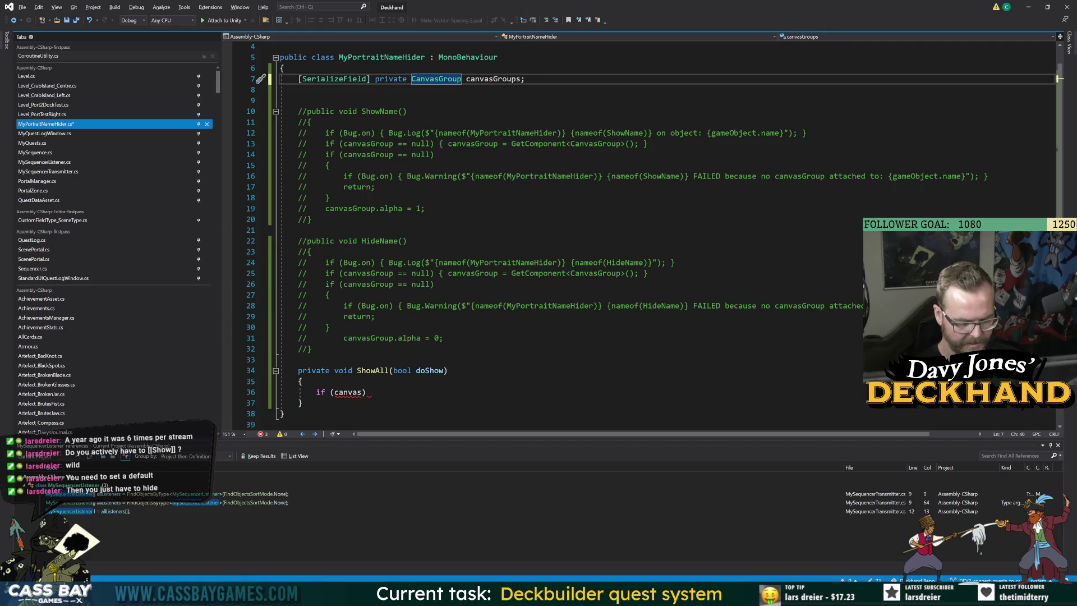
pyautogui.write('[]')
# Step: Add an early return when canvasGroups.Length < 1 and a for loop over canvasGroups
pyautogui.click(365, 392)
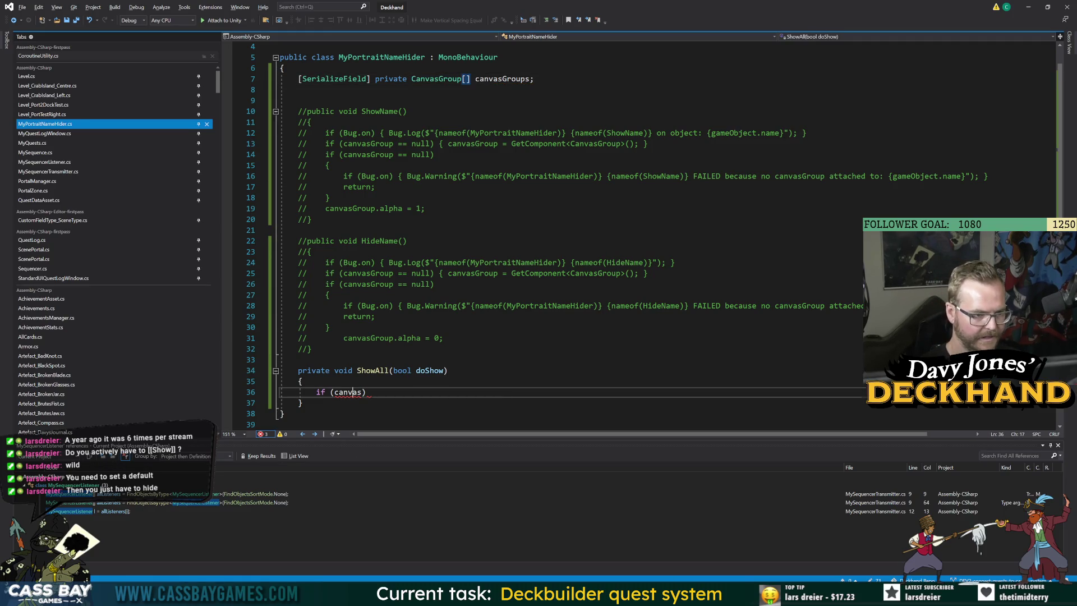
pyautogui.hotkey('ctrl', 'space')
pyautogui.write('sG')
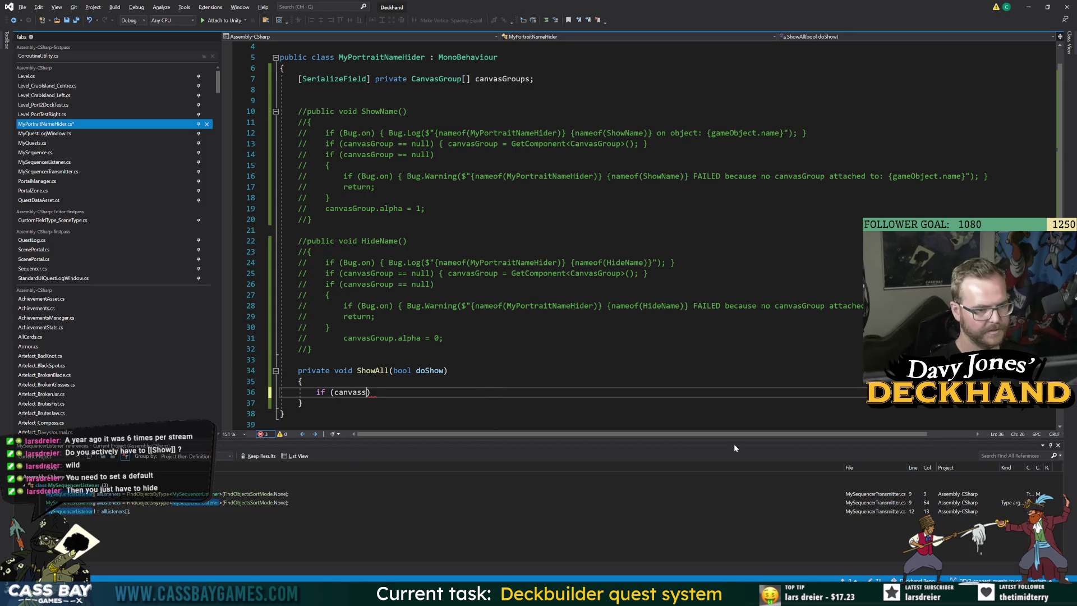
pyautogui.write('roups.Length < 1')
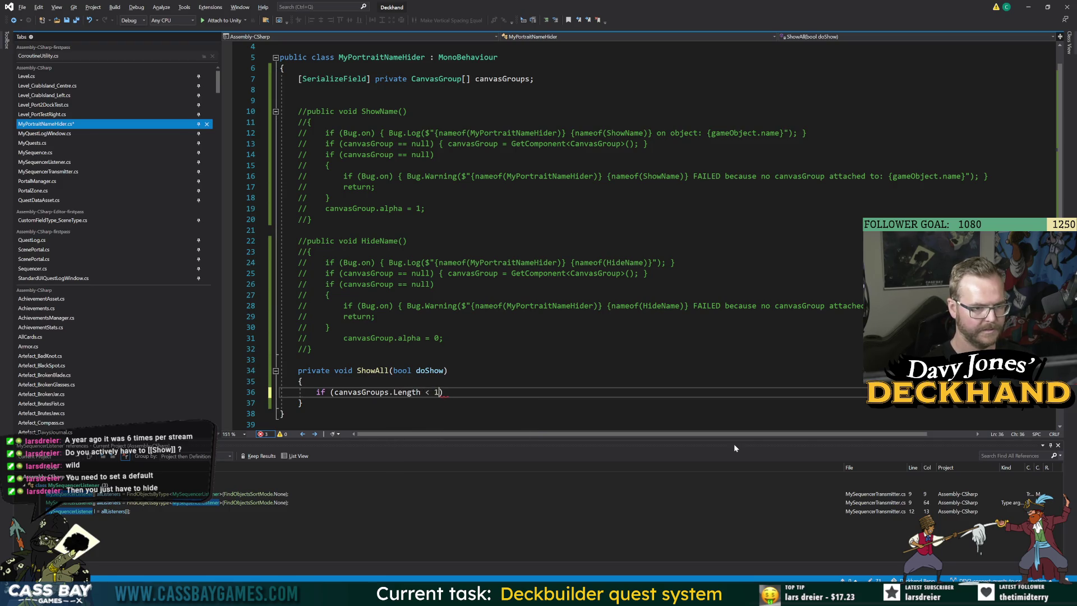
pyautogui.write(') { return;')
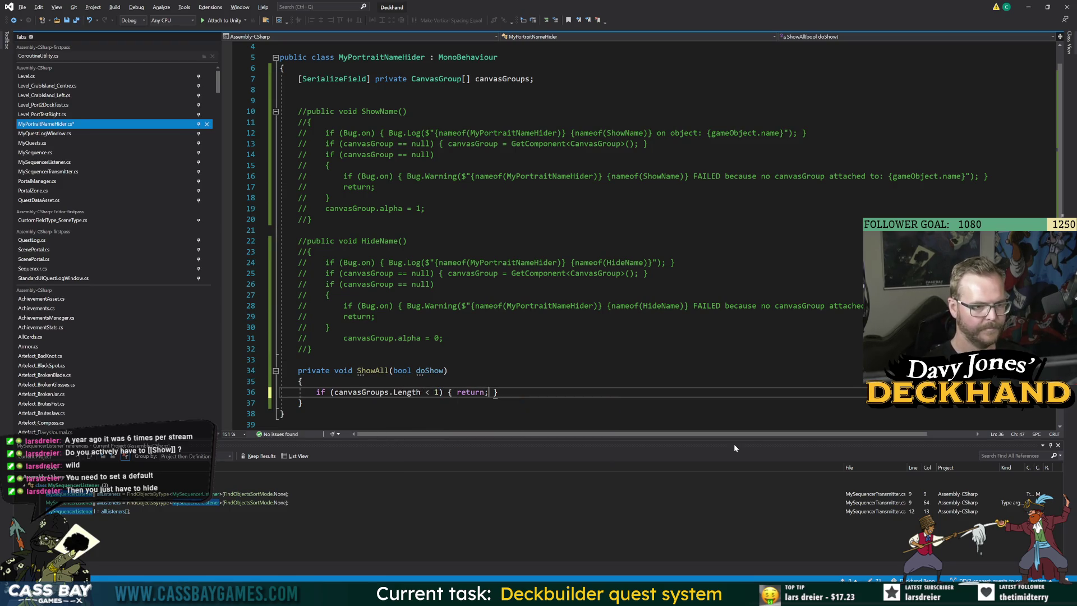
pyautogui.press('End')
pyautogui.press('Return')
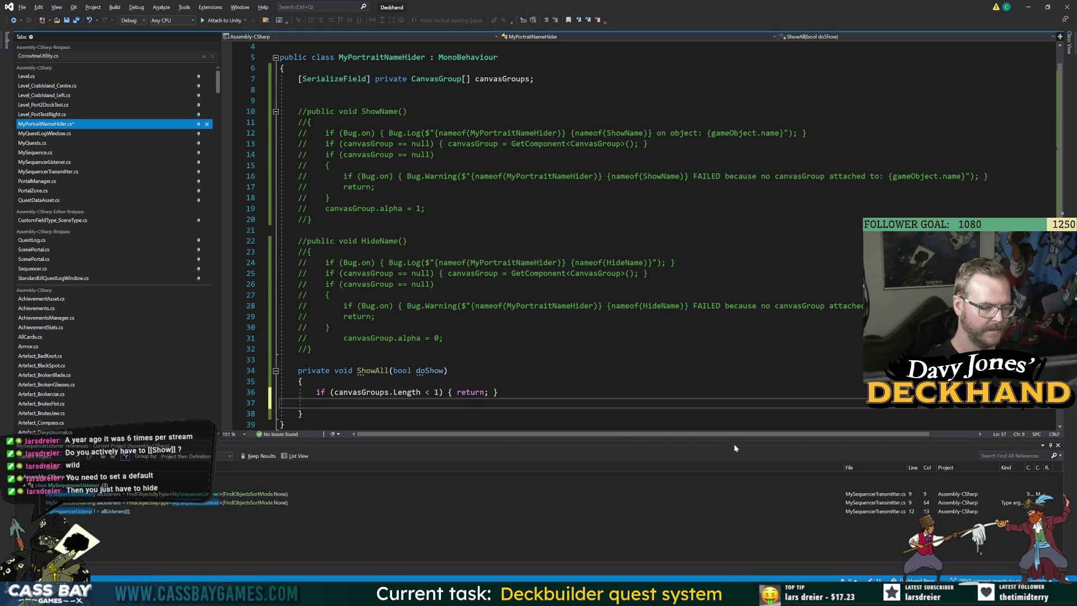
pyautogui.write('for (int i = ')
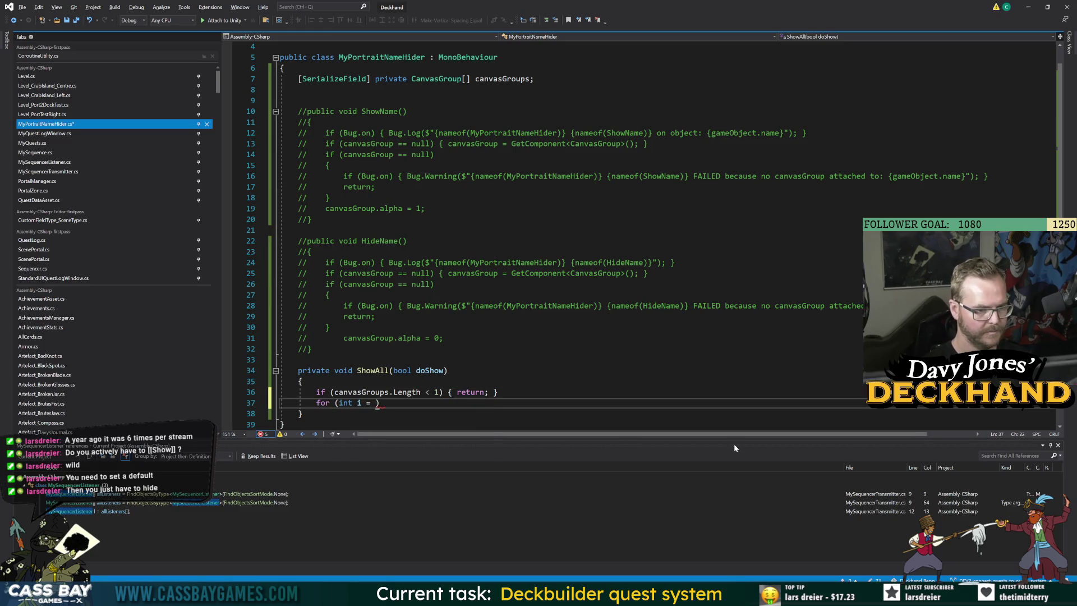
pyautogui.write('0; i ')
pyautogui.write('< canvasGroups.Length')
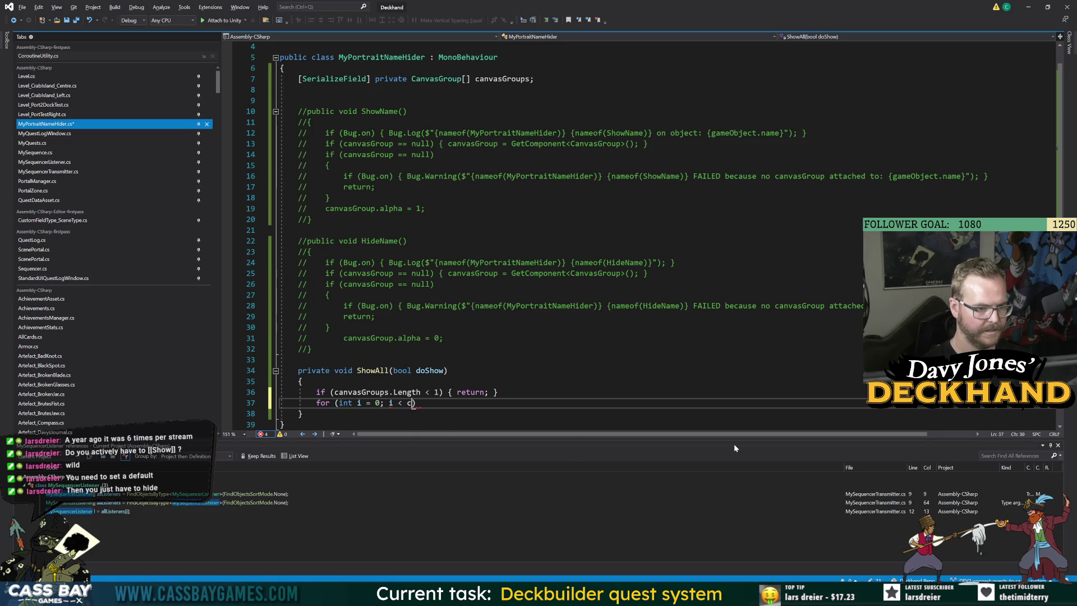
pyautogui.write('; i++) { }')
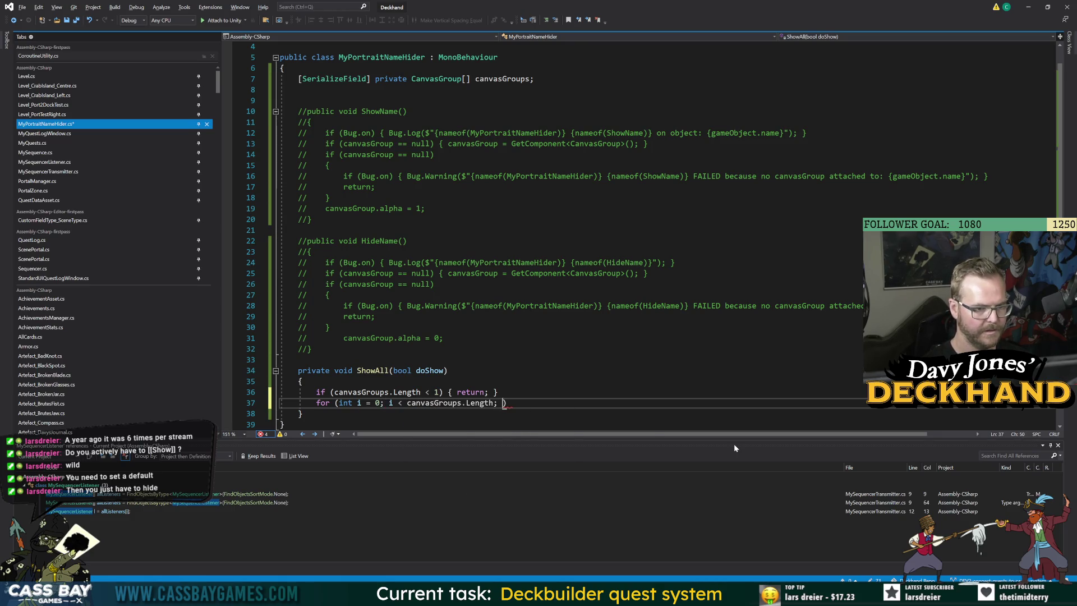
pyautogui.press('Return')
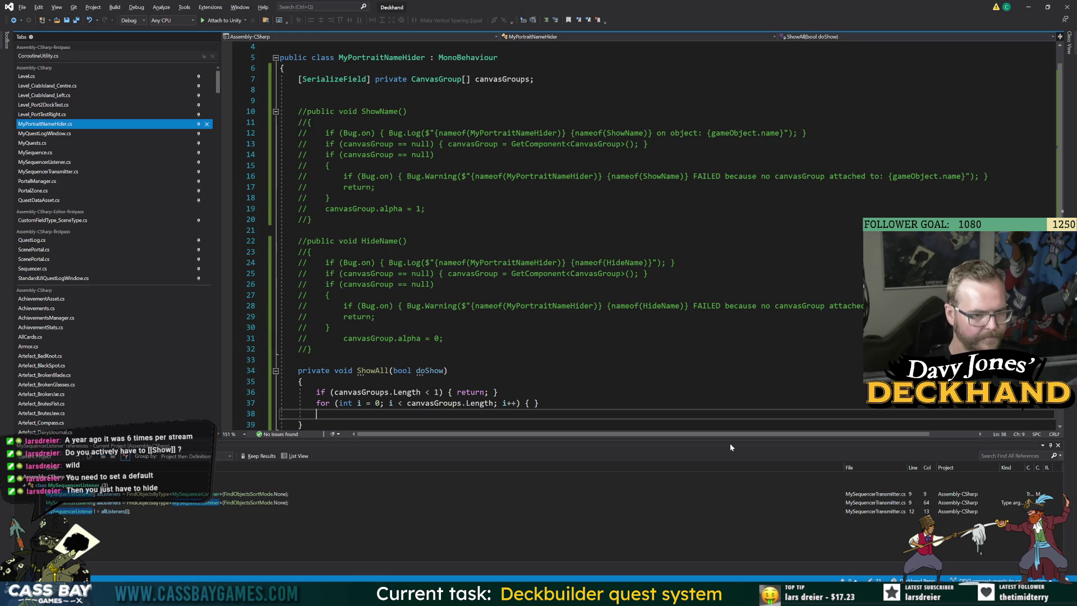
pyautogui.scroll(-3, 729, 337)
pyautogui.click(525, 306)
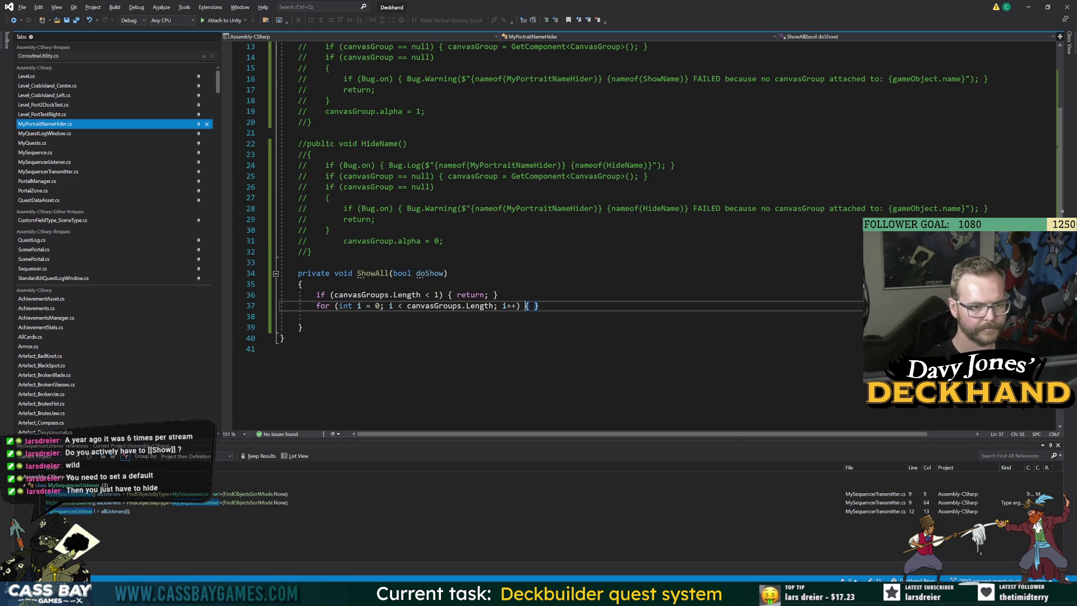
pyautogui.press('Return')
pyautogui.press('Return')
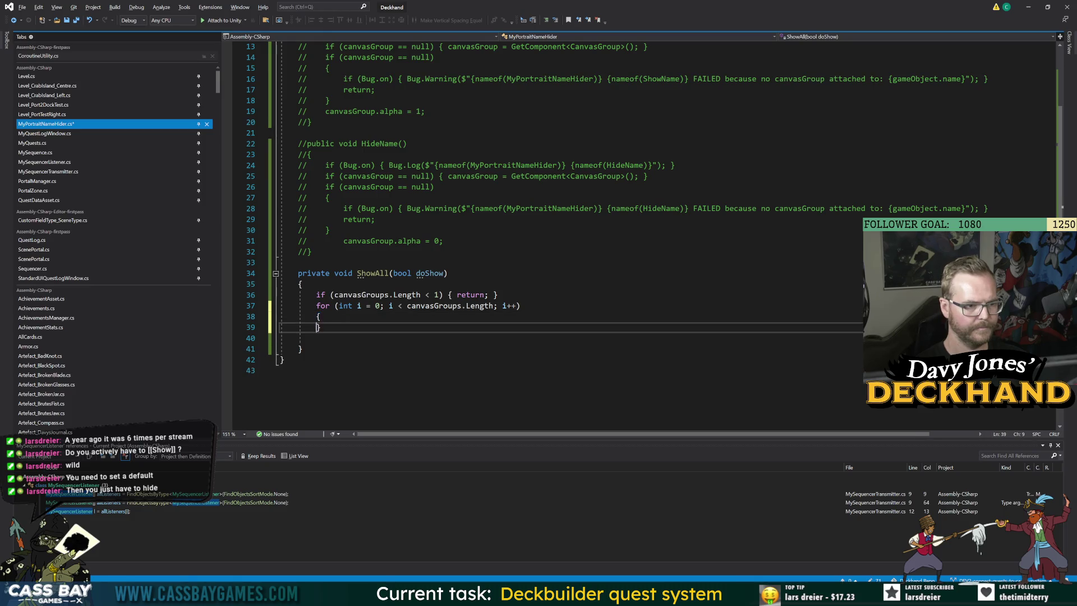
# Step: Fill the loop with CanvasGroup g = canvasGroups[i]; and g.alpha = doShow ? 1 : 0;
pyautogui.hotkey('ctrl', 'End')
pyautogui.click(321, 317)
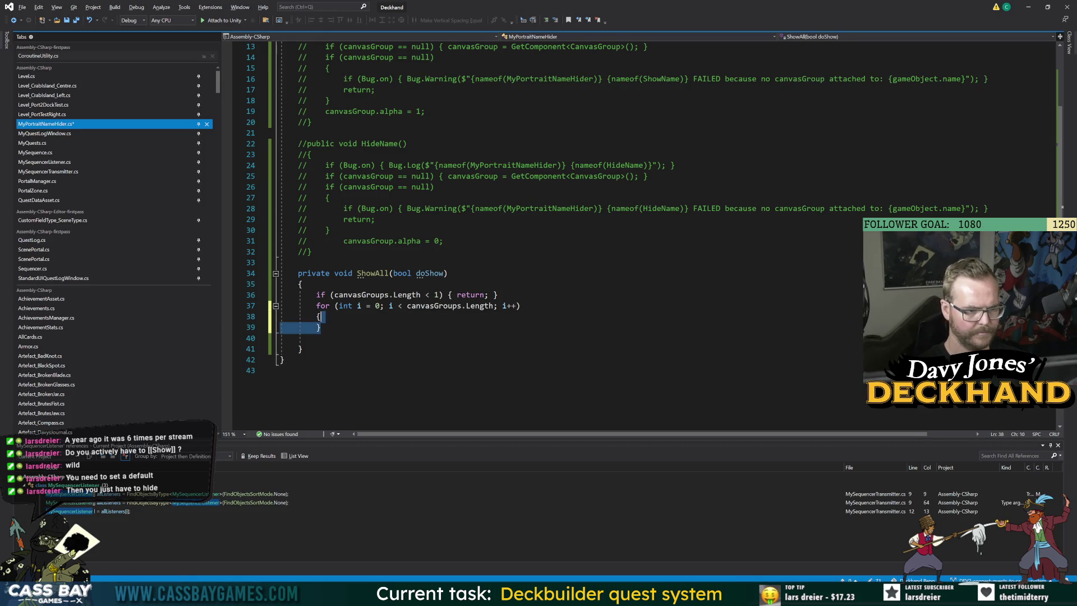
pyautogui.press('Return')
pyautogui.hotkey('ctrl', 's')
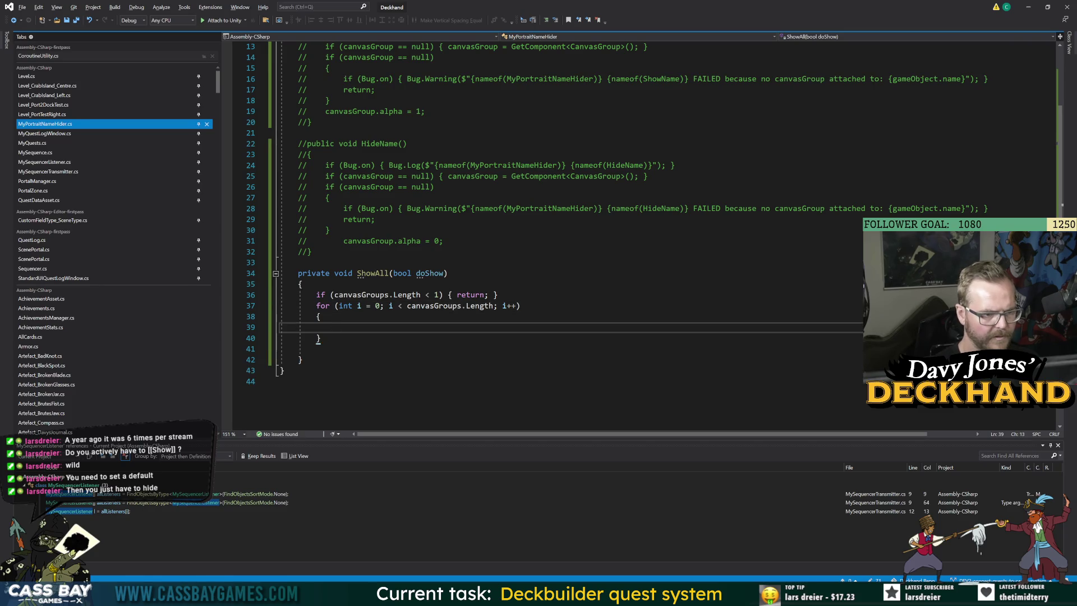
pyautogui.write('canvasGroups')
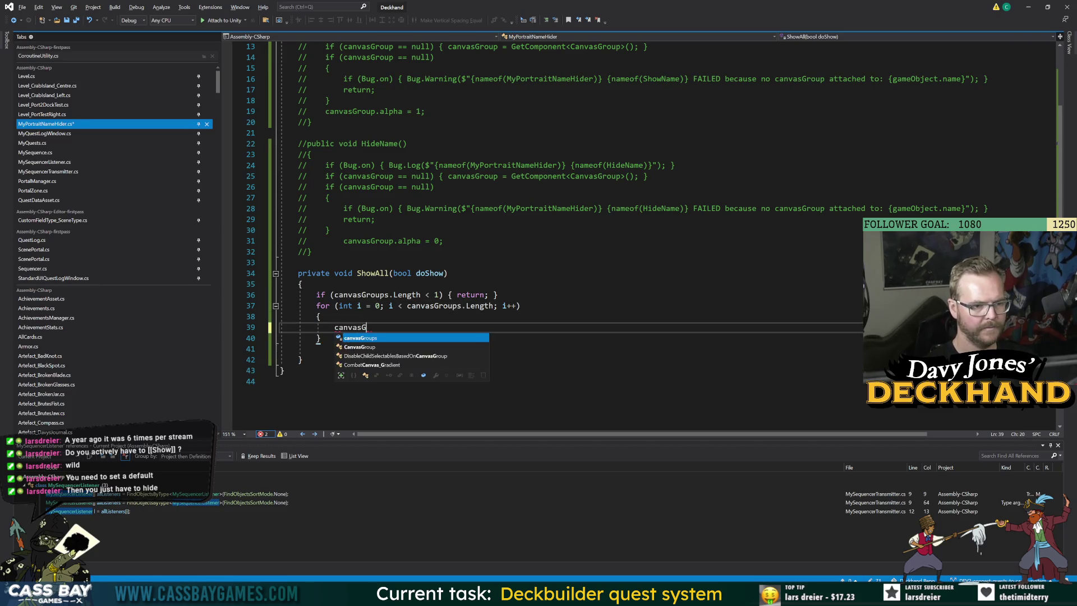
pyautogui.press('BackSpace')
pyautogui.press('BackSpace')
pyautogui.press('BackSpace')
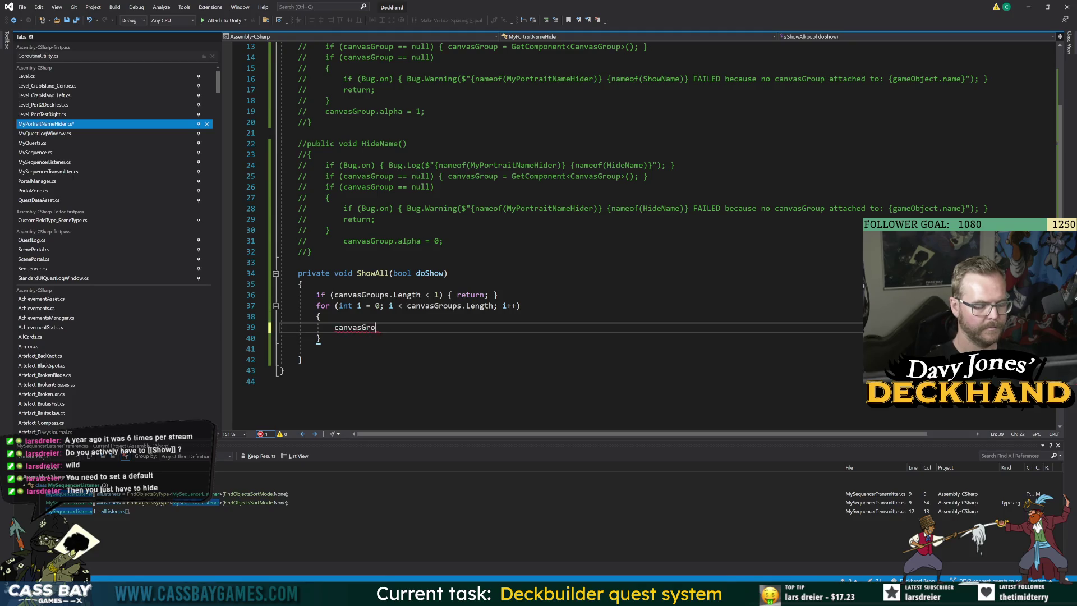
pyautogui.write('CanvasGroup g = ')
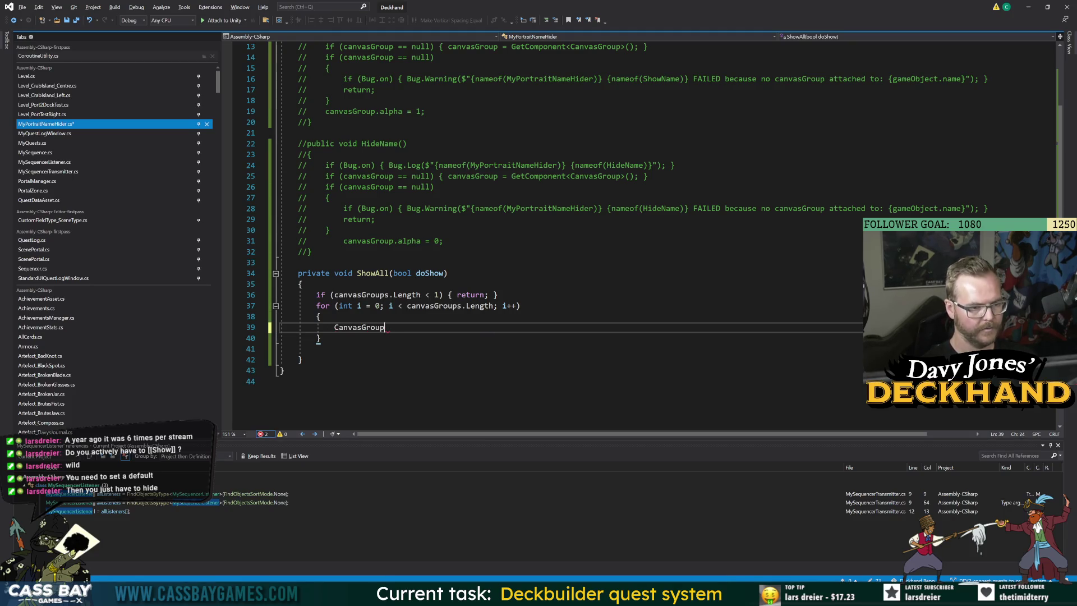
pyautogui.write('canvsG')
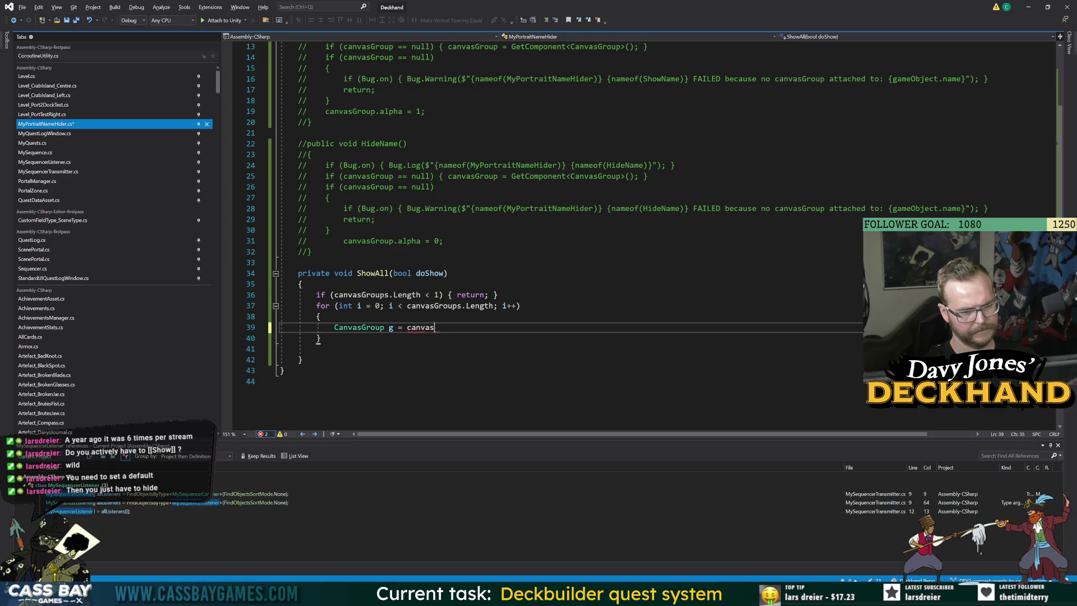
pyautogui.write('Groups[i];')
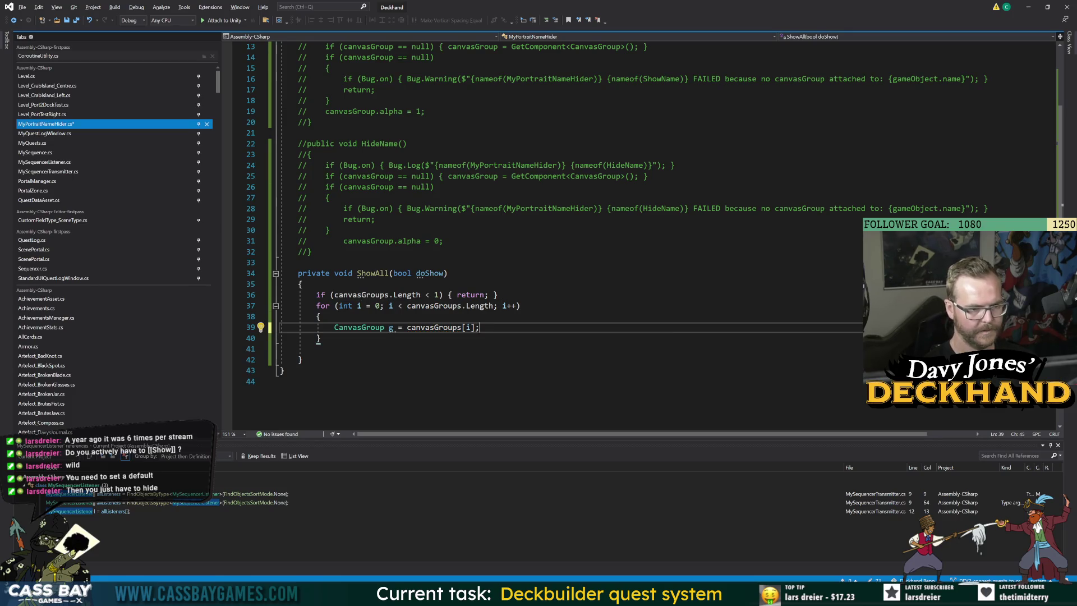
pyautogui.press('Return')
pyautogui.write('g.alpha =')
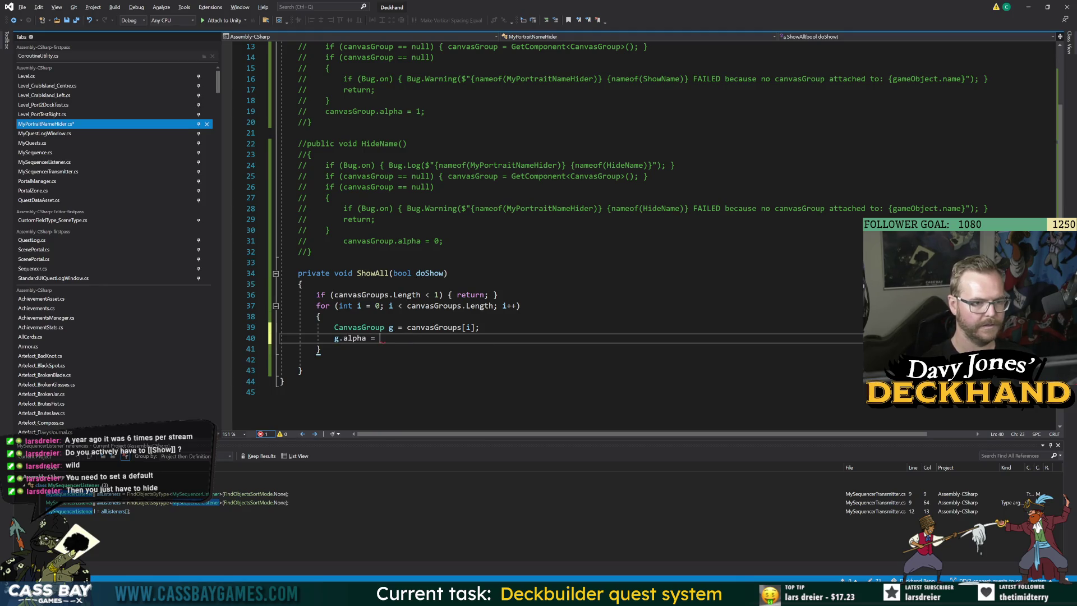
pyautogui.write('doShow')
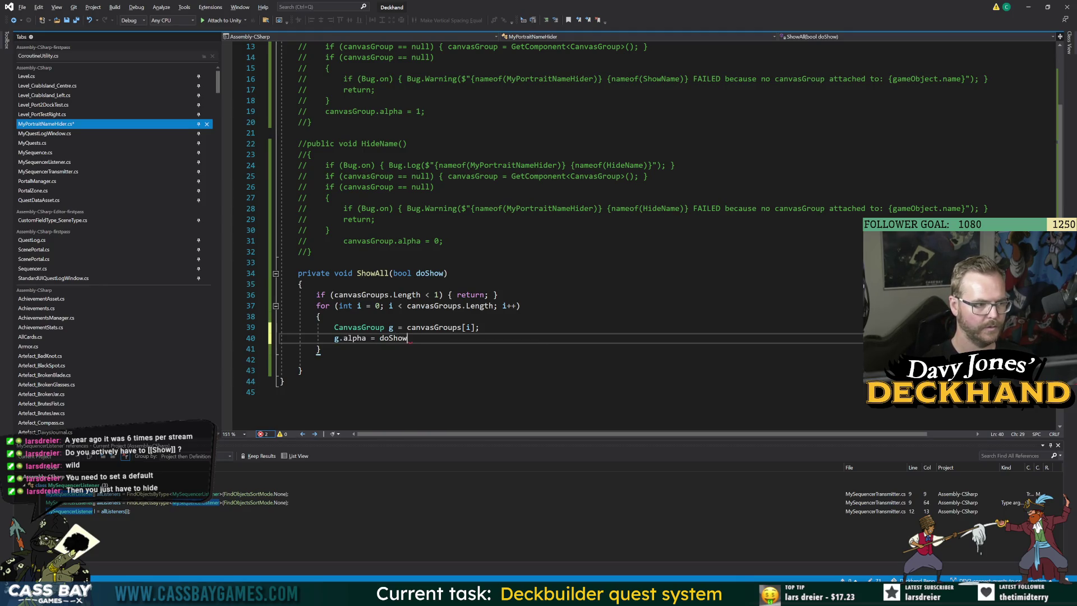
pyautogui.write('? 1')
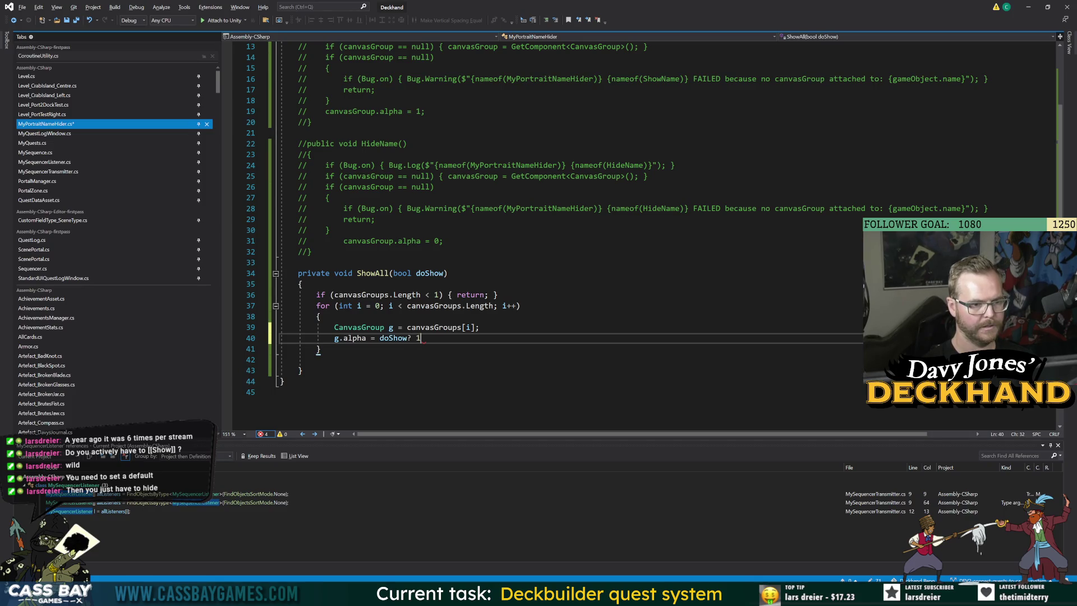
pyautogui.write(' : 0-;')
pyautogui.press('Down')
pyautogui.press('Down')
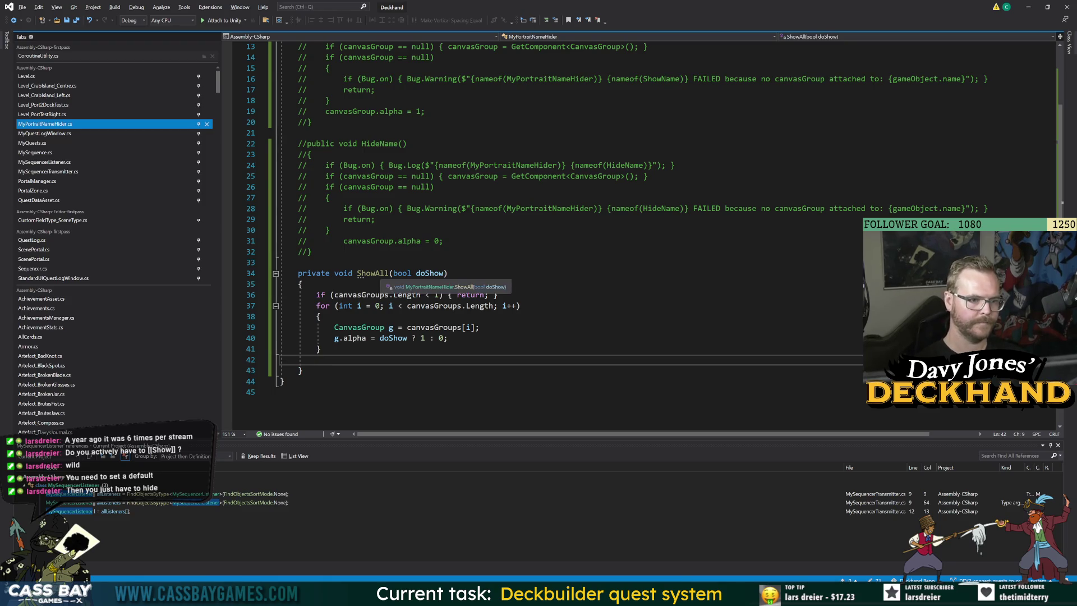
pyautogui.scroll(4, 539, 235)
# Step: Uncomment the ShowName and HideName methods and save the script
pyautogui.moveTo(298, 144); pyautogui.dragTo(311, 382)
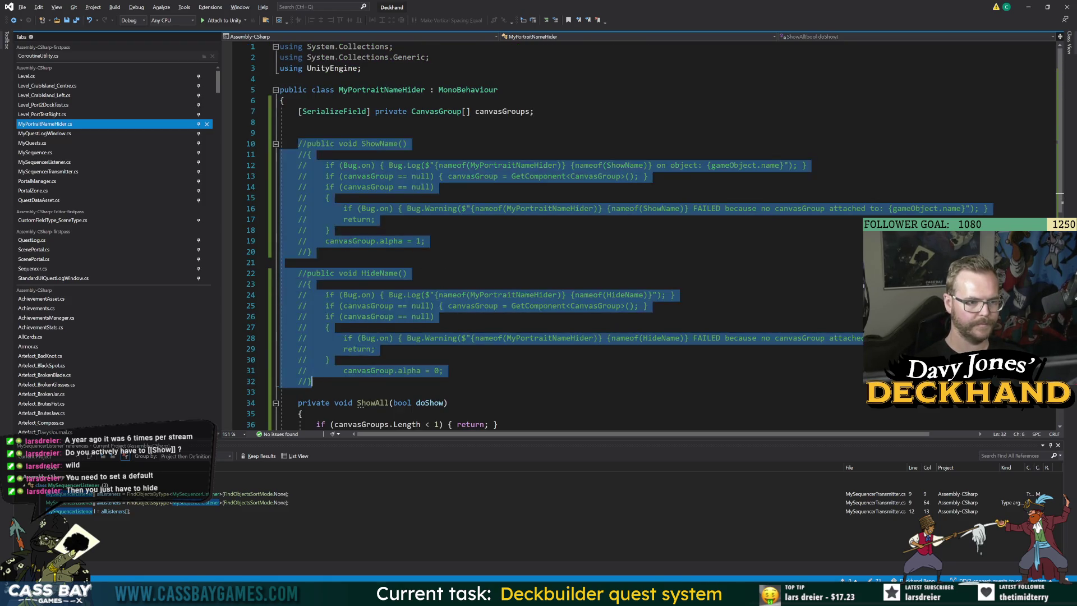
pyautogui.hotkey('ctrl', 'k')
pyautogui.hotkey('ctrl', 'u')
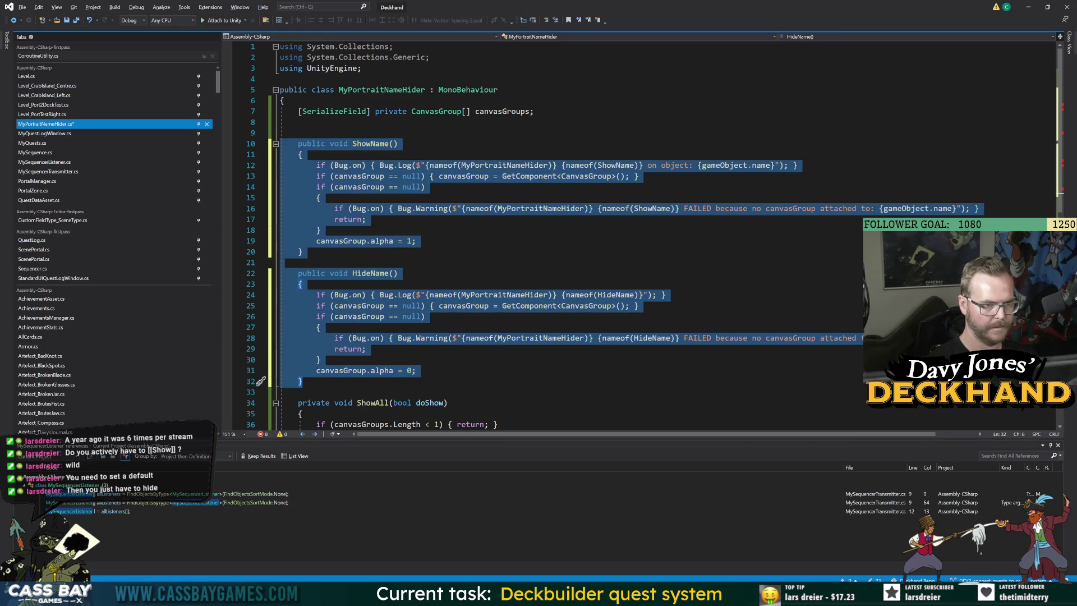
pyautogui.click(298, 133)
pyautogui.hotkey('ctrl', 's')
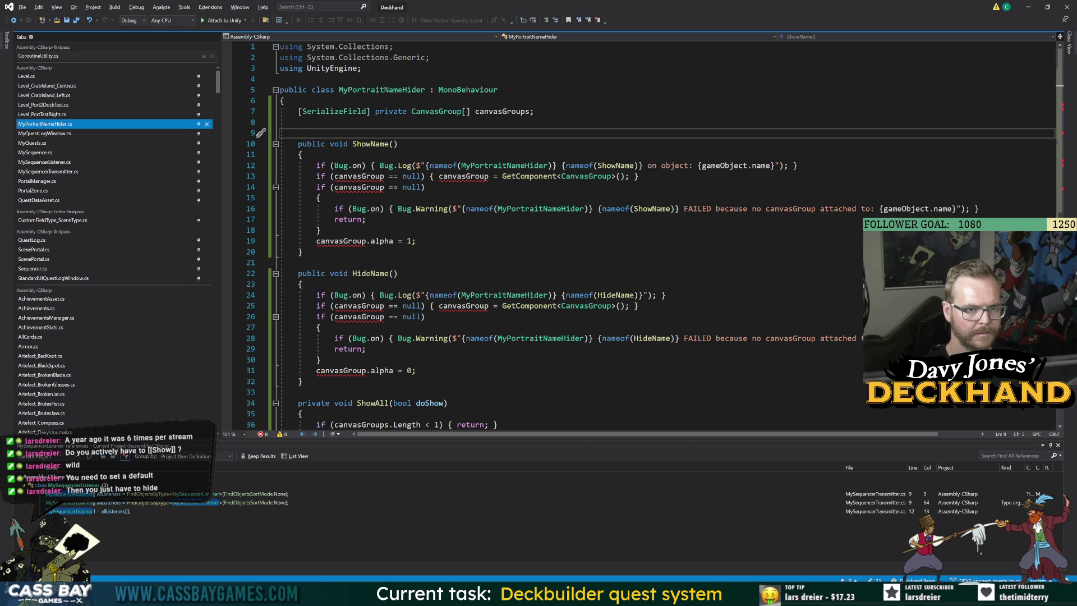
# Step: Replace ShowName's GetComponent fallback, null check and alpha line with ShowAll(true);
pyautogui.moveTo(775, 166); pyautogui.dragTo(648, 166)
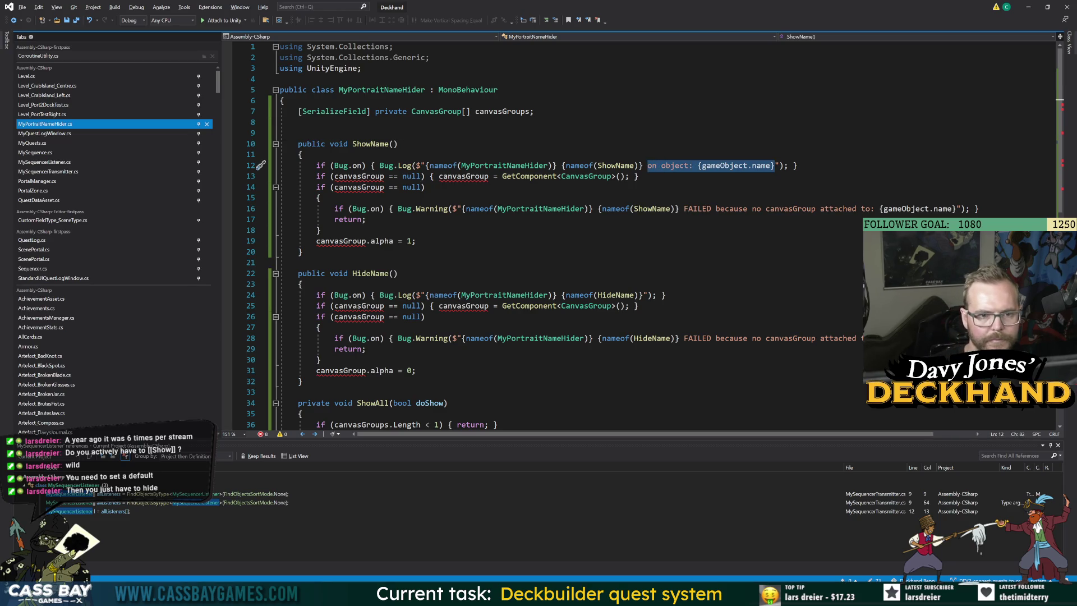
pyautogui.press('Down')
pyautogui.press('Down')
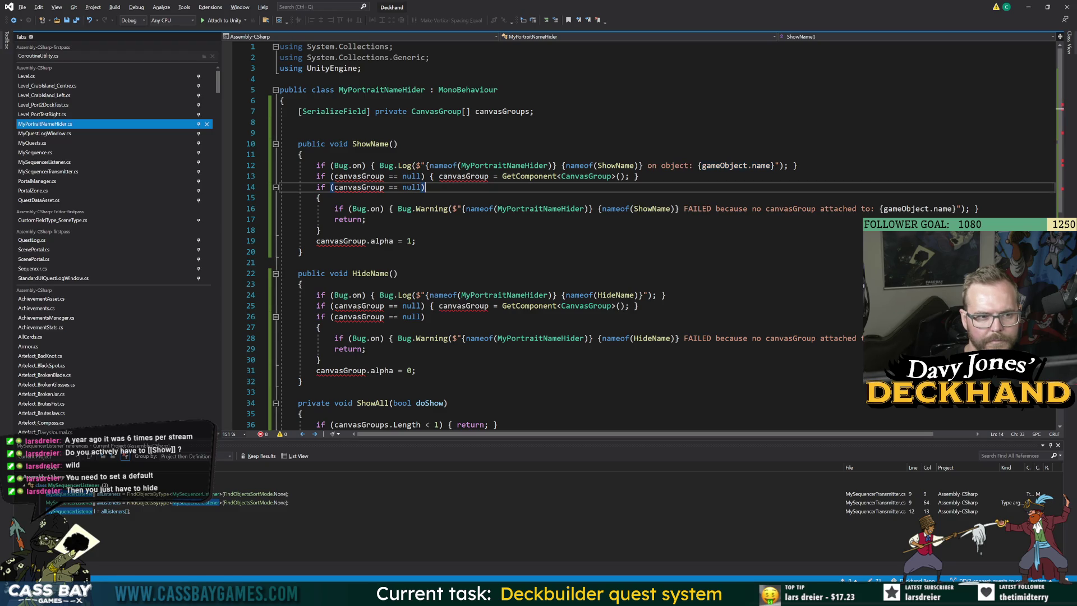
pyautogui.press('Up')
pyautogui.press('Home')
pyautogui.press('Home')
pyautogui.hotkey('shift', 'End')
pyautogui.press('Delete')
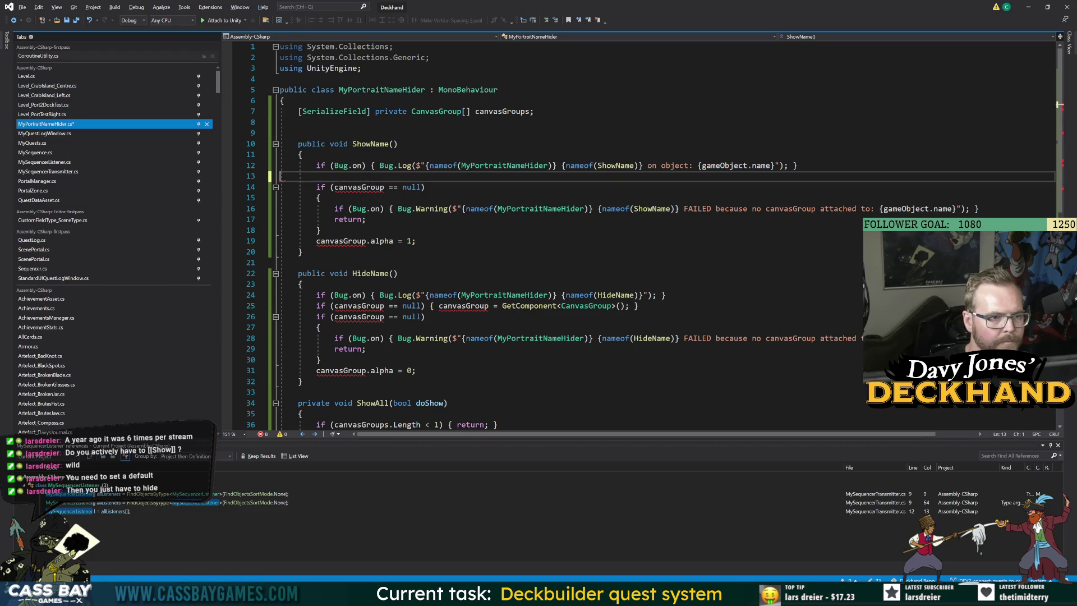
pyautogui.hotkey('shift', 'Down')
pyautogui.hotkey('shift', 'Down')
pyautogui.hotkey('shift', 'Down')
pyautogui.press('Delete')
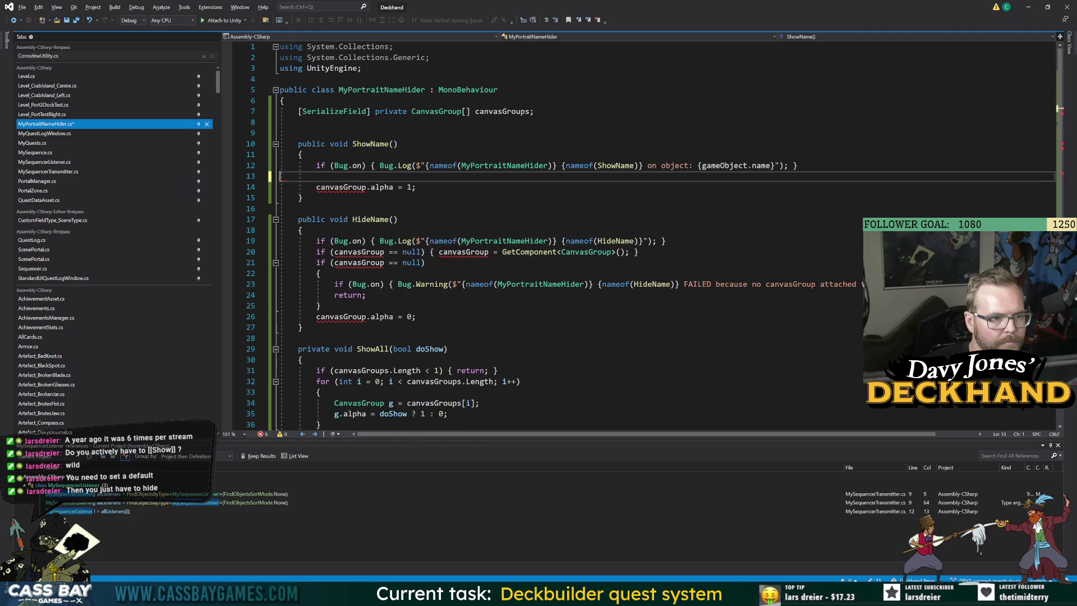
pyautogui.hotkey('shift', 'End')
pyautogui.hotkey('shift', 'Home')
pyautogui.moveTo(319, 190)
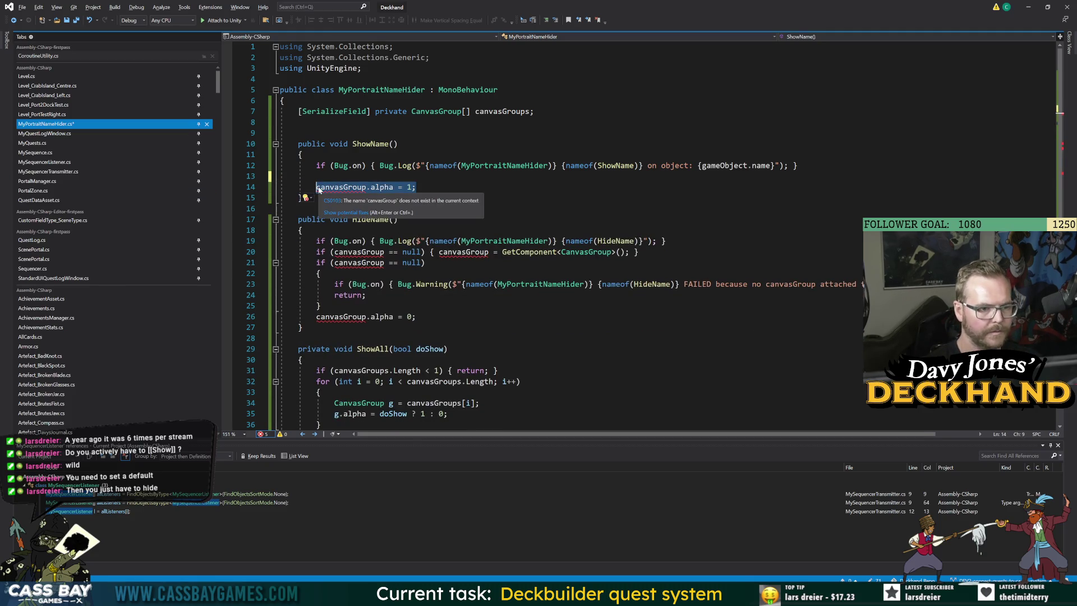
pyautogui.write('ShowAll(true')
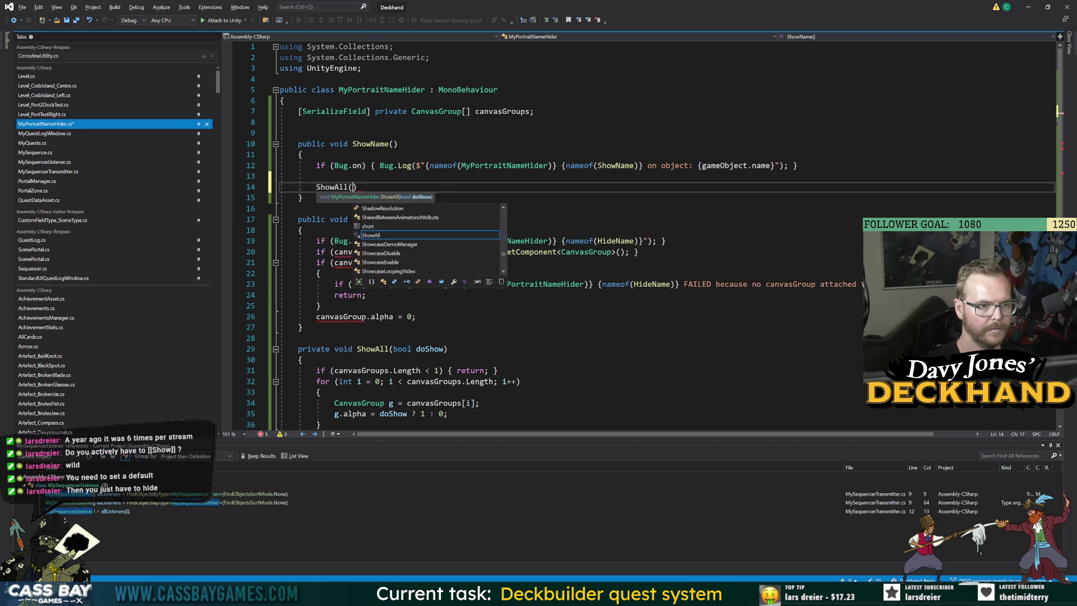
pyautogui.write(');')
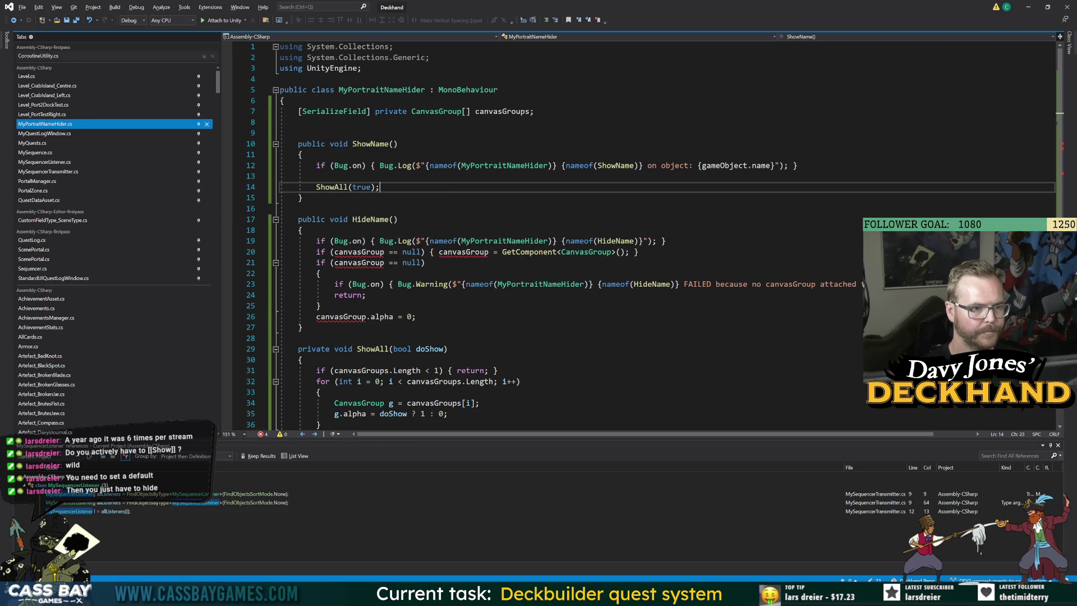
# Step: Replace HideName's canvasGroup logic with ShowAll(false);
pyautogui.moveTo(415, 317)
pyautogui.mouseDown()
pyautogui.moveTo(317, 263)
pyautogui.moveTo(316, 252)
pyautogui.mouseUp()
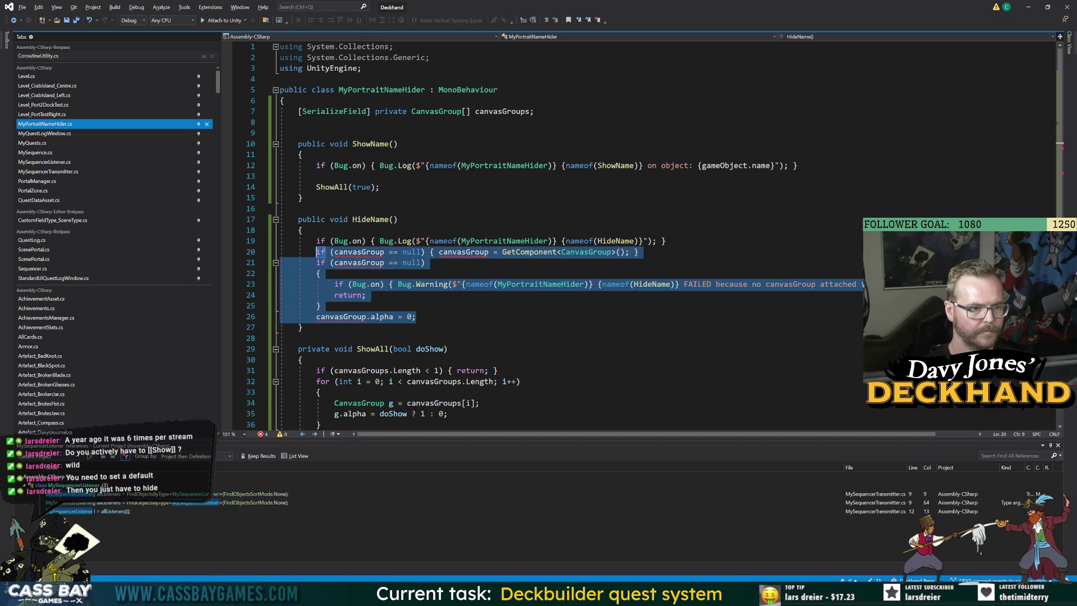
pyautogui.press('Delete')
pyautogui.press('Tab')
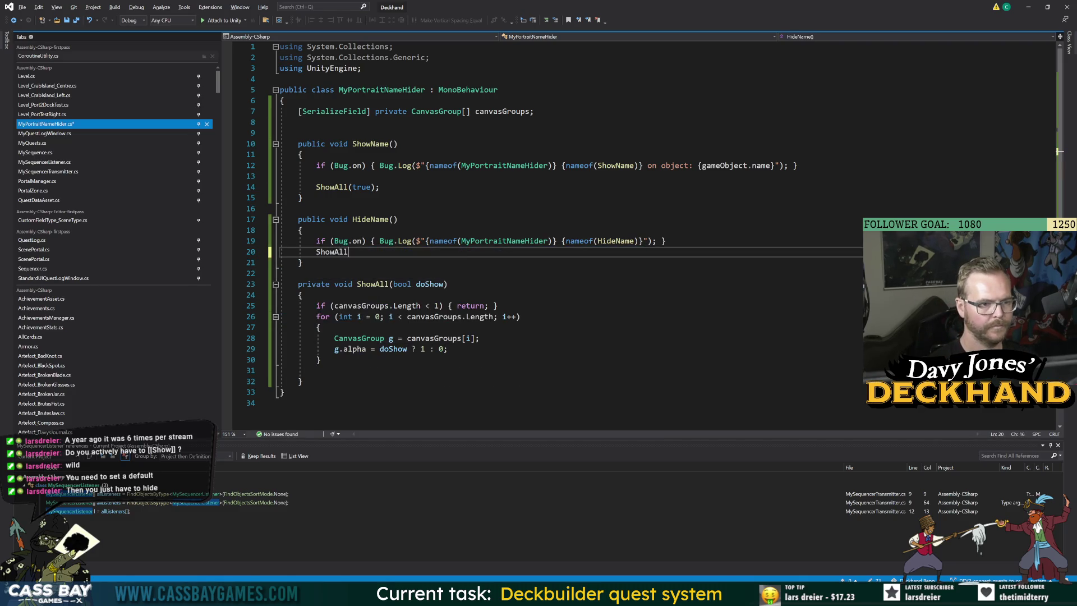
pyautogui.write('(false);')
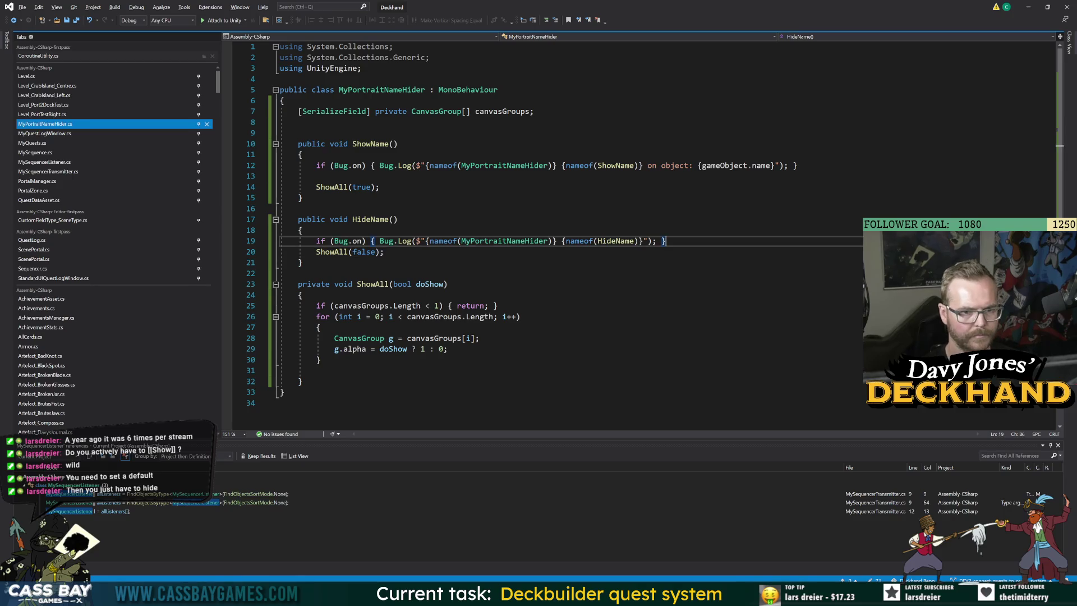
pyautogui.press('Home')
pyautogui.press('Return')
# Step: Remove the extra blank line above ShowName and save the script
pyautogui.click(320, 370)
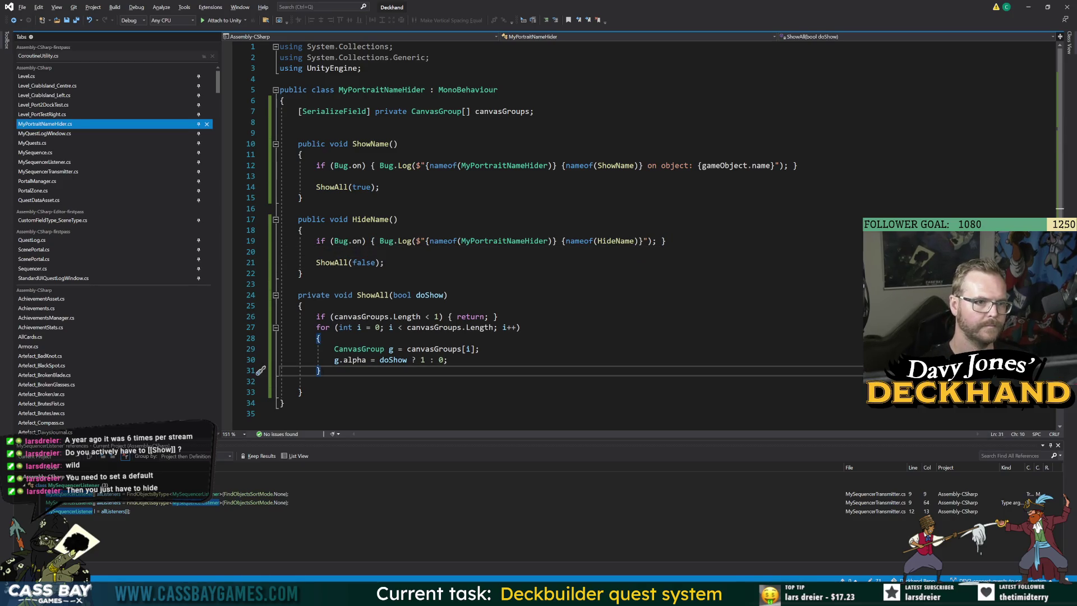
pyautogui.click(382, 90)
pyautogui.click(397, 144)
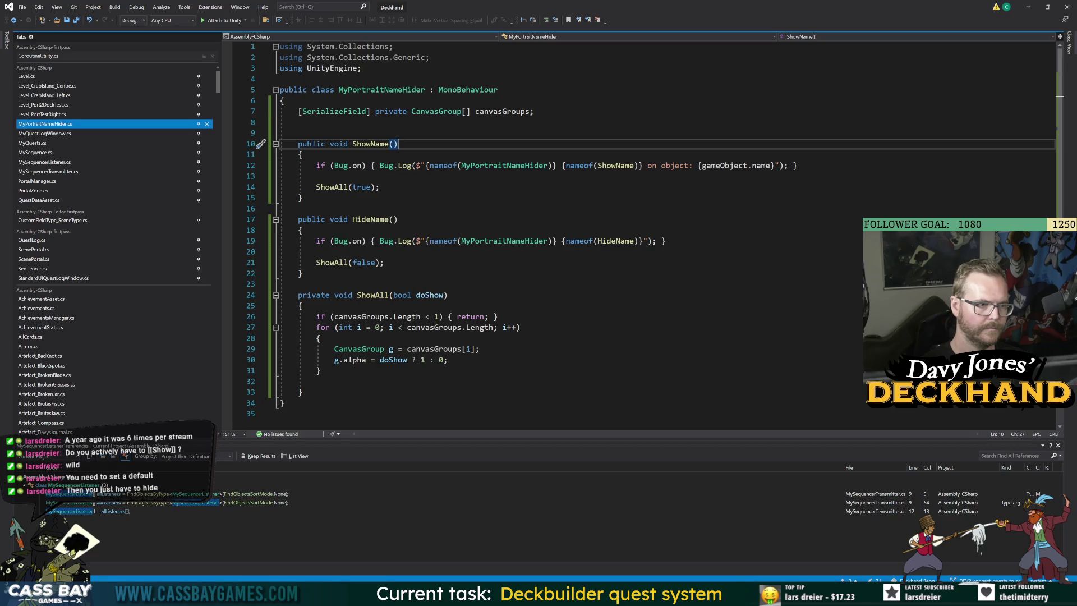
pyautogui.press('Up')
pyautogui.press('BackSpace')
pyautogui.click(602, 303)
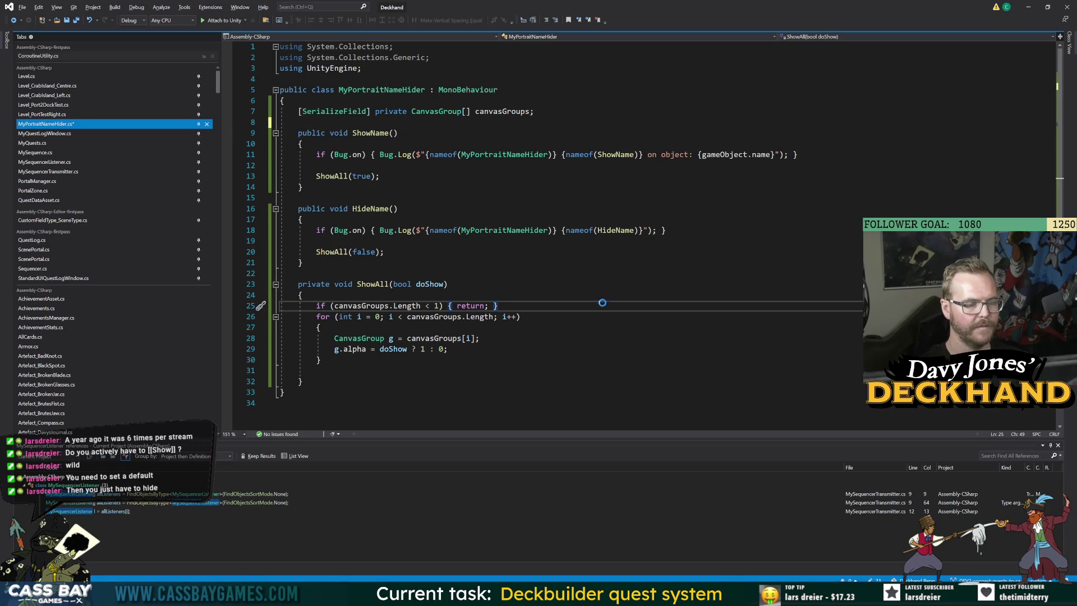
pyautogui.hotkey('ctrl', 's')
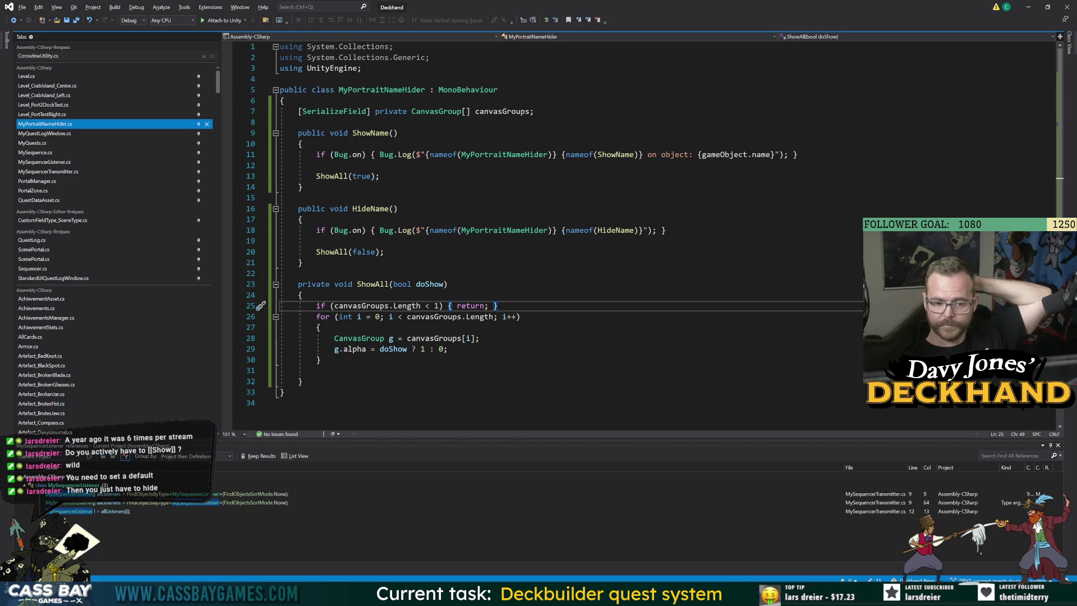
# Step: Let Unity recompile, then inspect the NPC and PC Portrait Name (TMP) objects together
pyautogui.hotkey('alt', 'Tab')
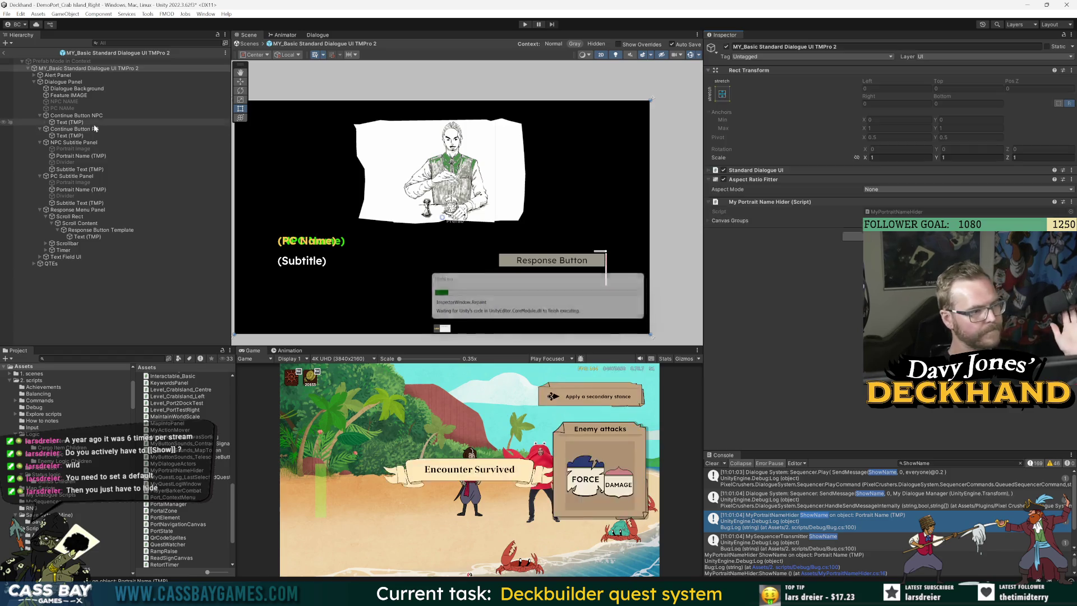
pyautogui.click(96, 156)
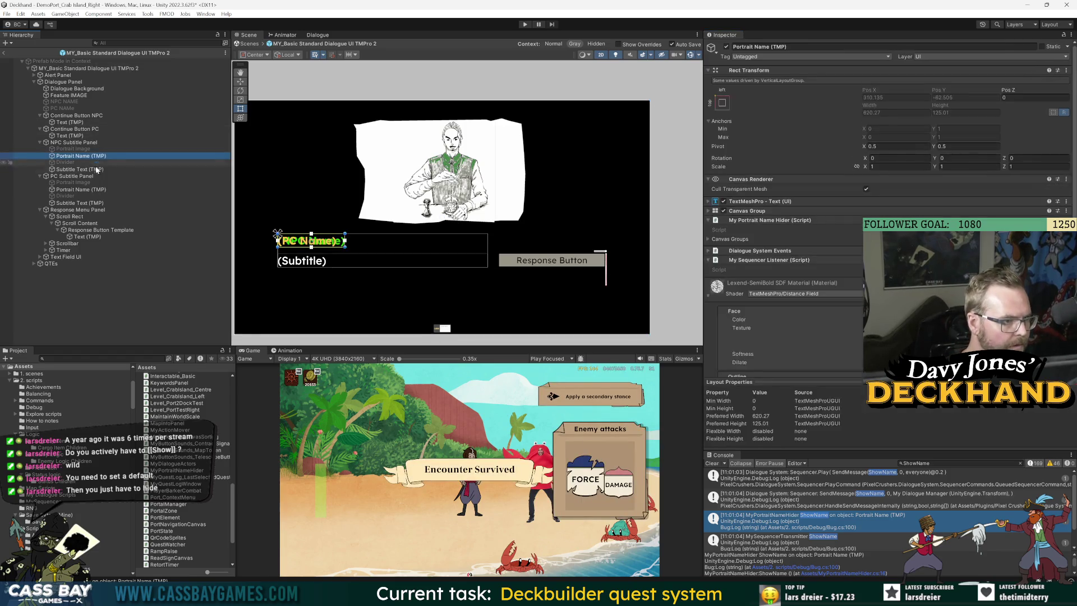
pyautogui.keyDown('ctrl'); pyautogui.click(84, 190); pyautogui.keyUp('ctrl')
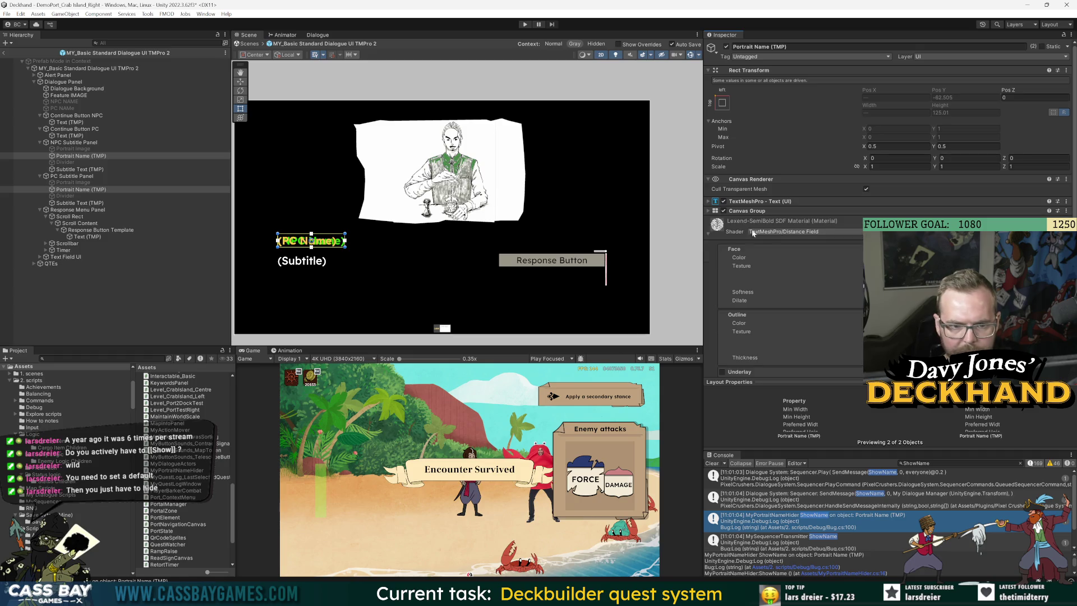
pyautogui.click(709, 236)
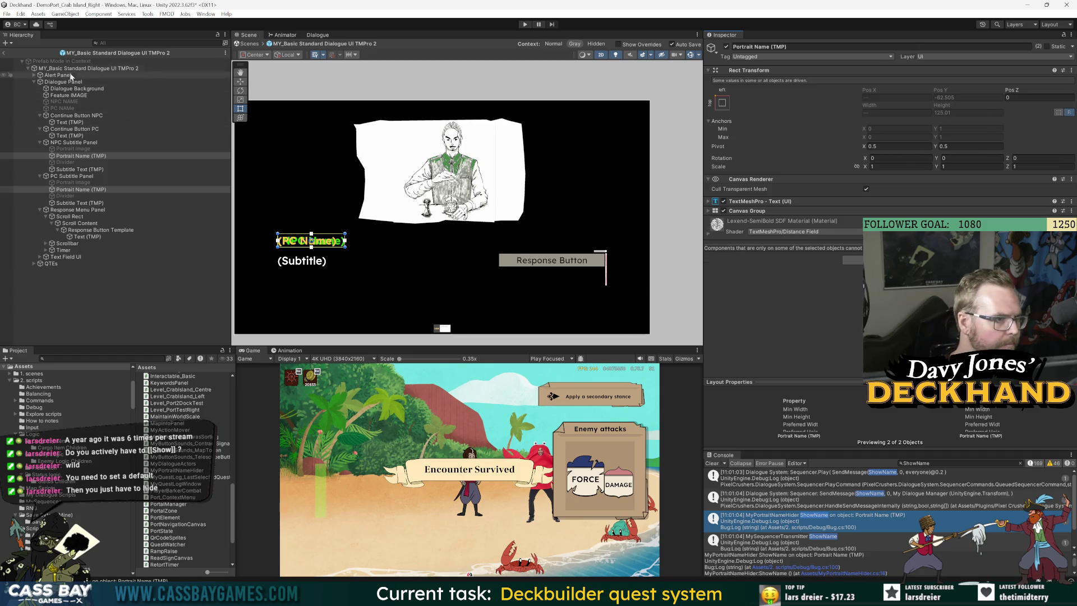
# Step: Insert a RequireComponent attribute naming MySequencerListener above the MyPortraitNameHider class
pyautogui.hotkey('alt', 'Tab')
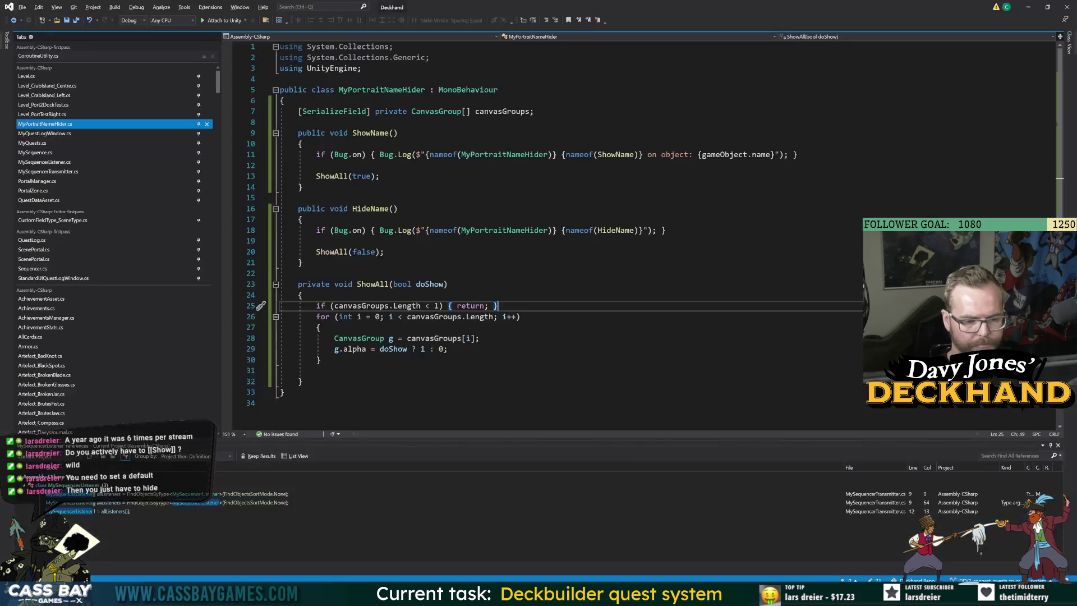
pyautogui.click(280, 78)
pyautogui.press('Return')
pyautogui.write('[RequireComponent(')
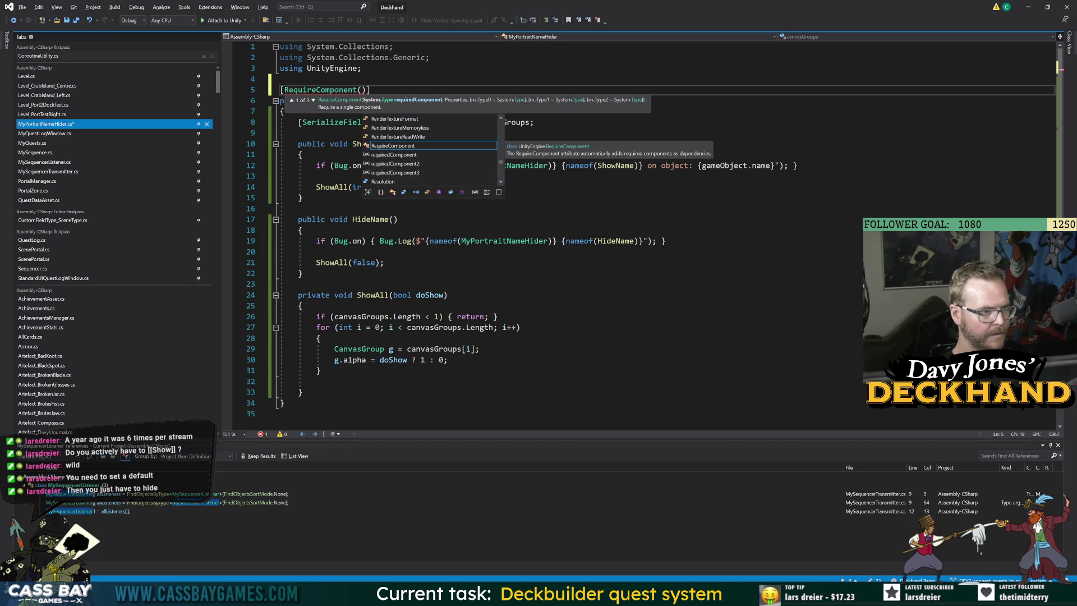
pyautogui.write('MySequence')
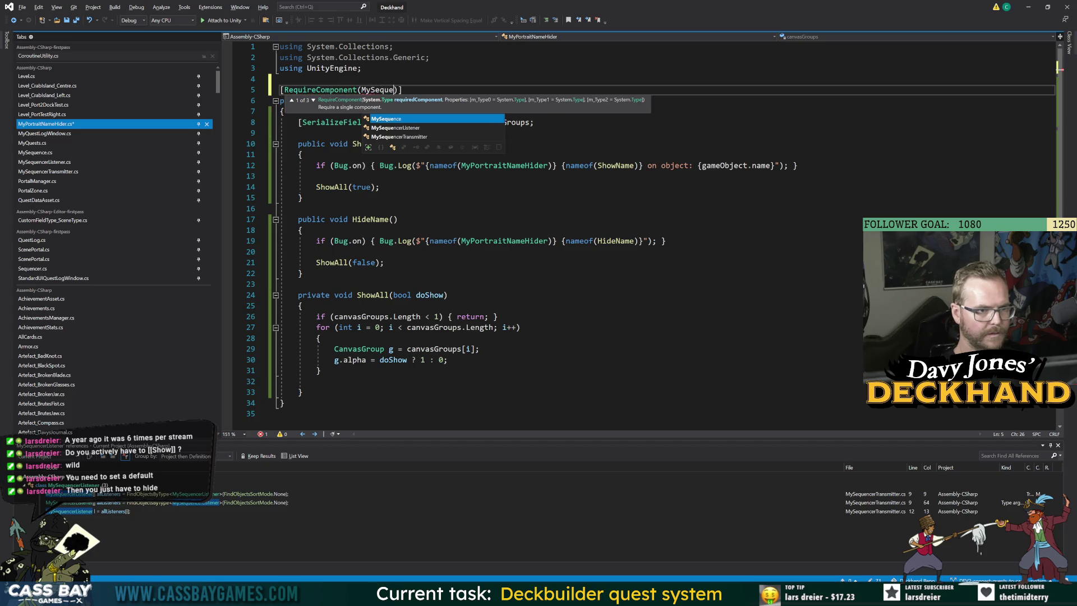
pyautogui.write('r')
pyautogui.press('Tab')
pyautogui.click(299, 284)
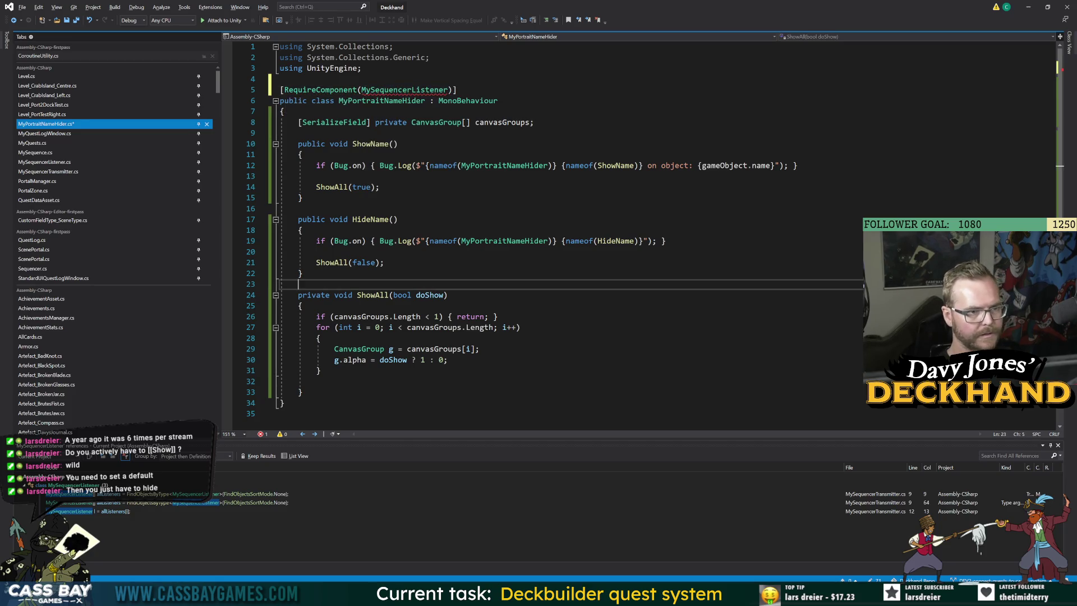
# Step: Wrap the type as typeof(MySequencerListener) and return to Unity to recompile
pyautogui.doubleClick(421, 91)
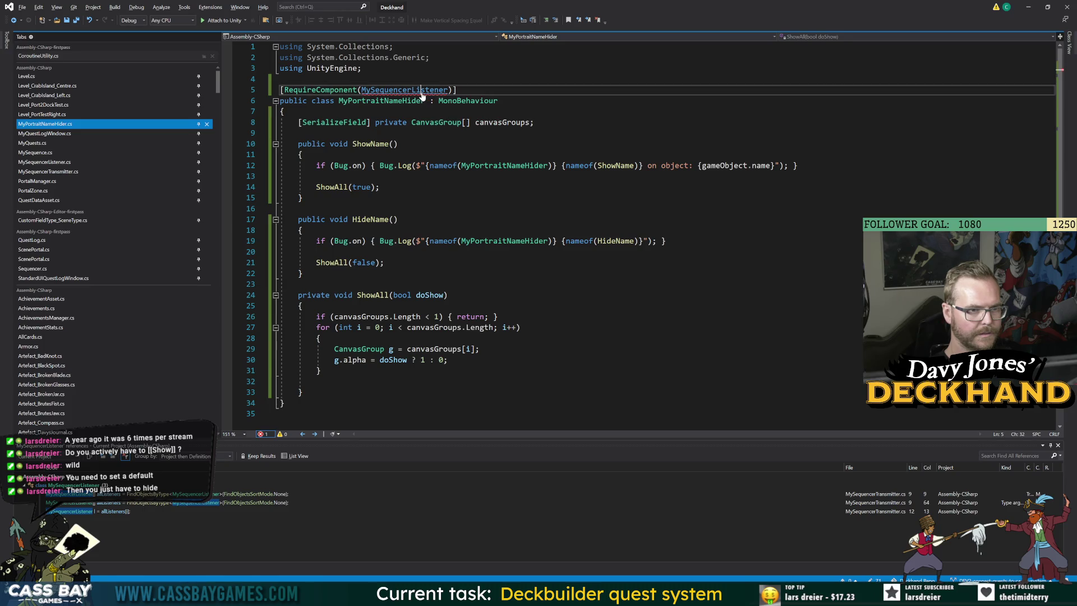
pyautogui.write('typeof(MySeq')
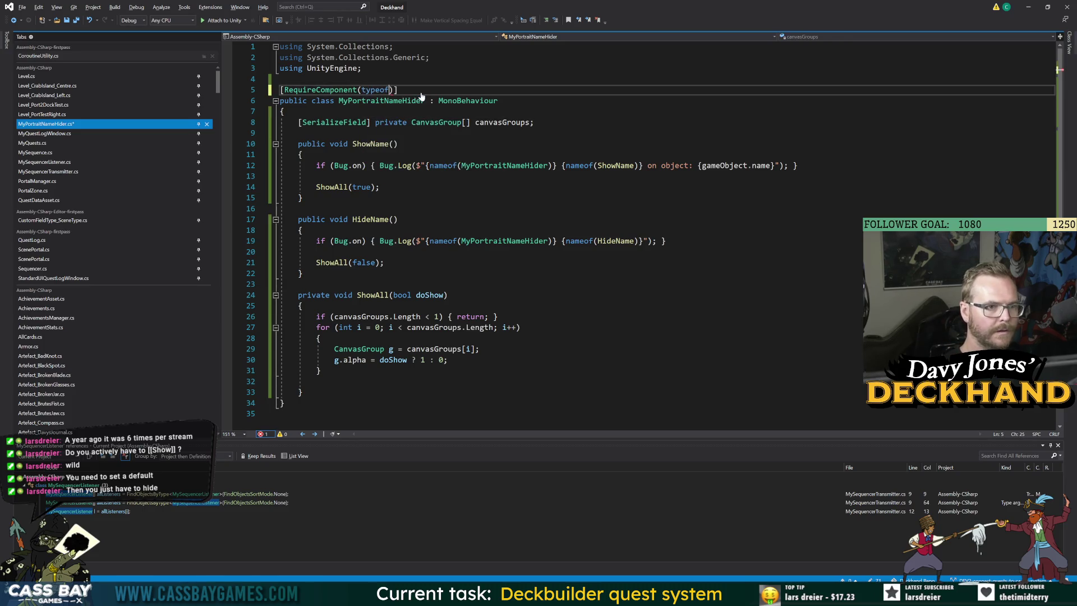
pyautogui.press('Tab')
pyautogui.write(')')
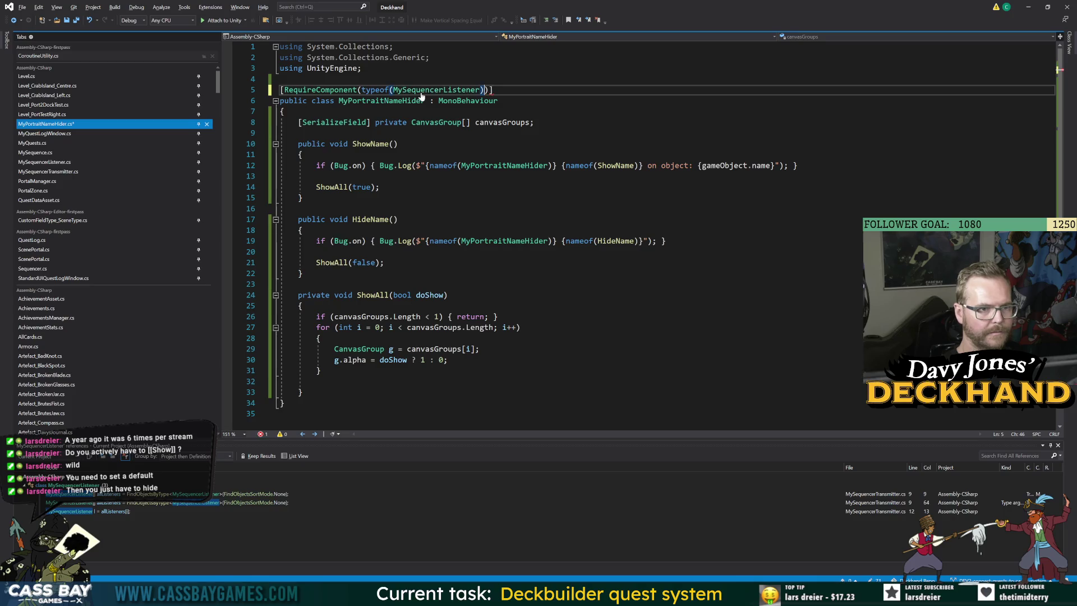
pyautogui.click(494, 349)
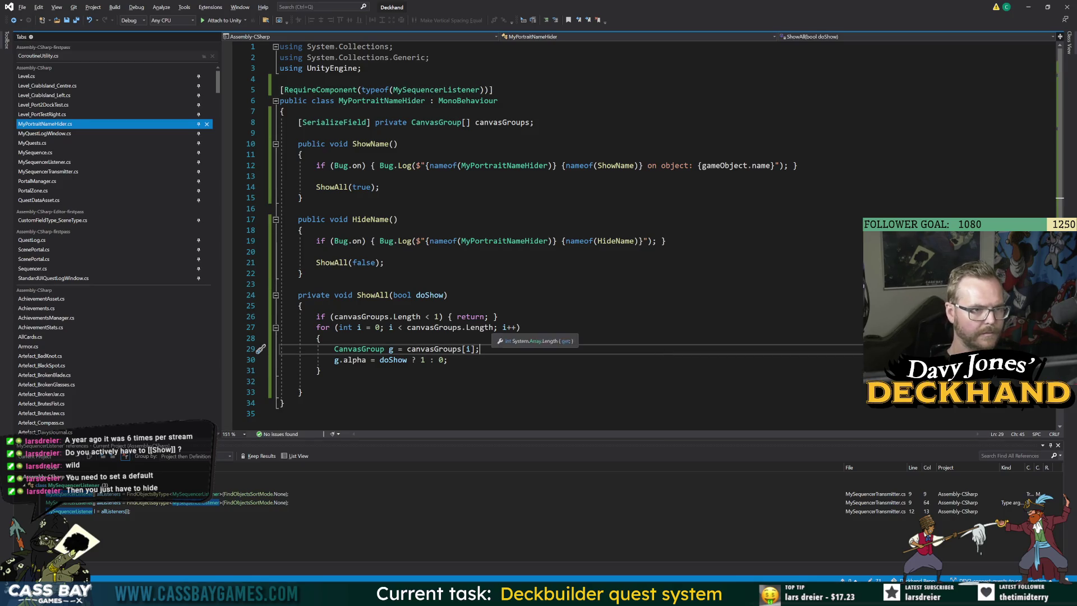
pyautogui.hotkey('alt', 'Tab')
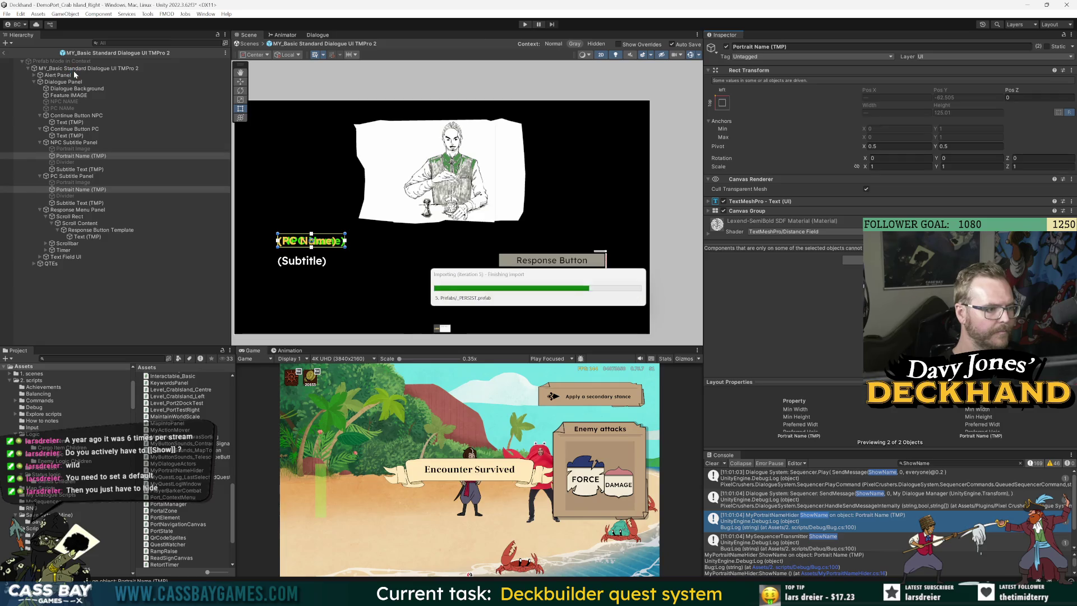
# Step: Add My Sequencer Listener to the dialogue UI root, fill its Canvas Groups with two groups, and play
pyautogui.click(74, 69)
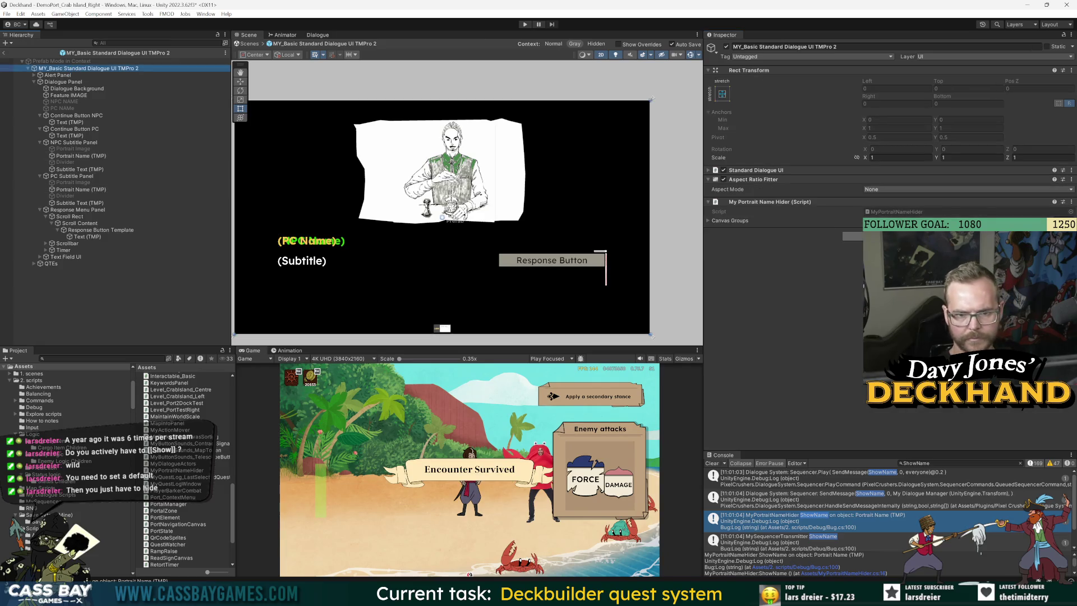
pyautogui.click(887, 236)
pyautogui.write('mysec')
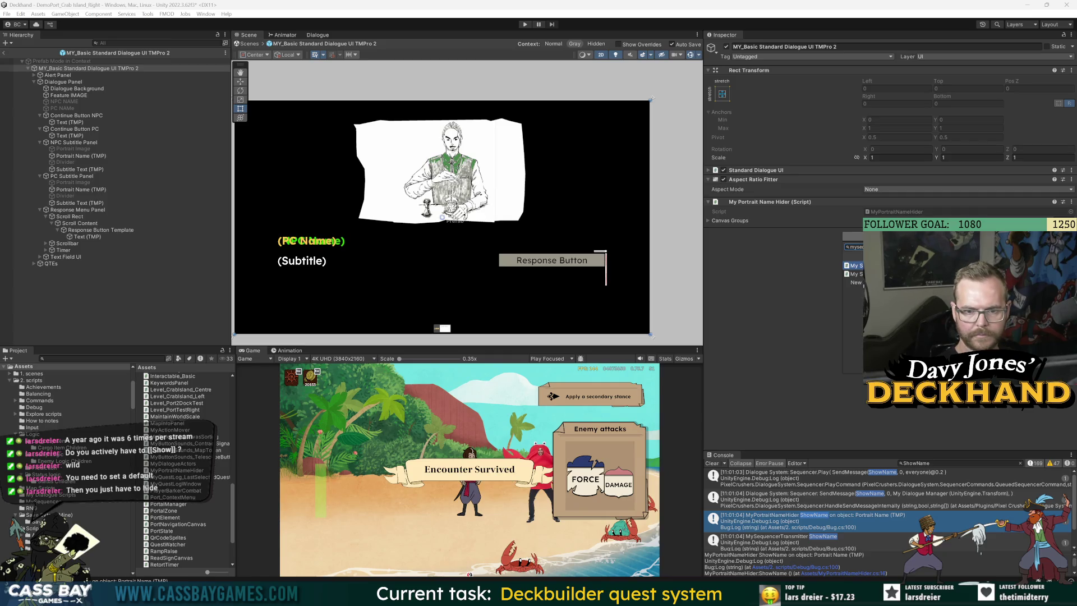
pyautogui.press('Return')
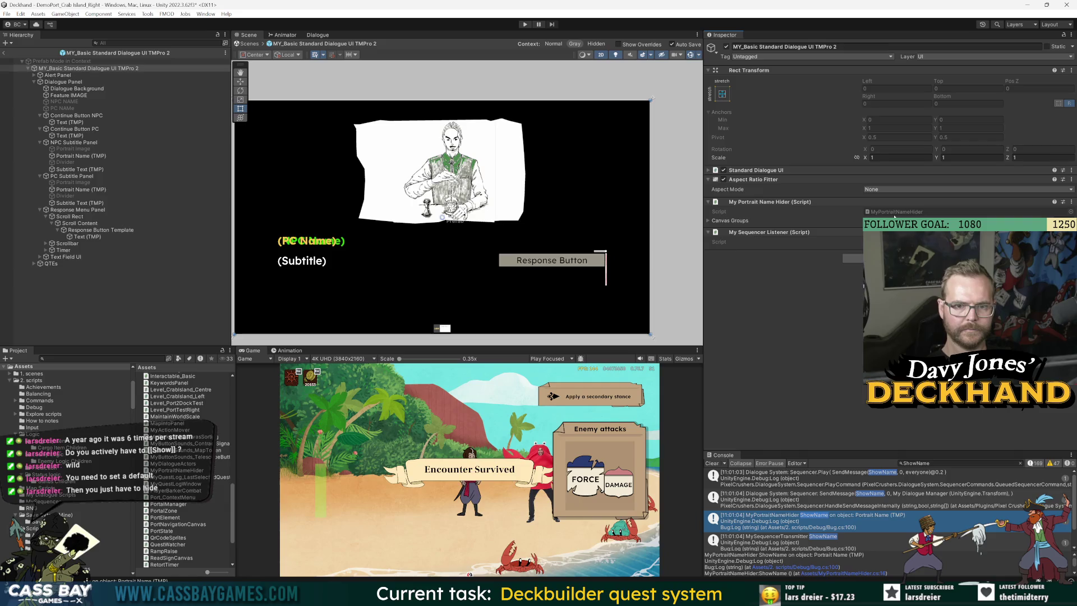
pyautogui.click(729, 220)
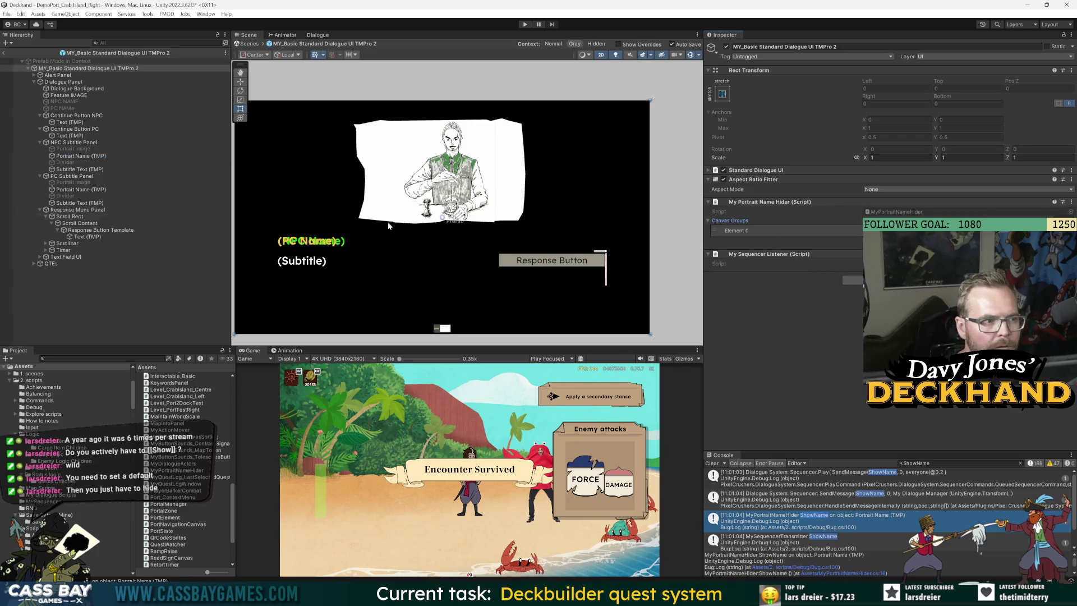
pyautogui.moveTo(79, 190)
pyautogui.mouseDown()
pyautogui.moveTo(449, 219)
pyautogui.moveTo(743, 225)
pyautogui.mouseUp()
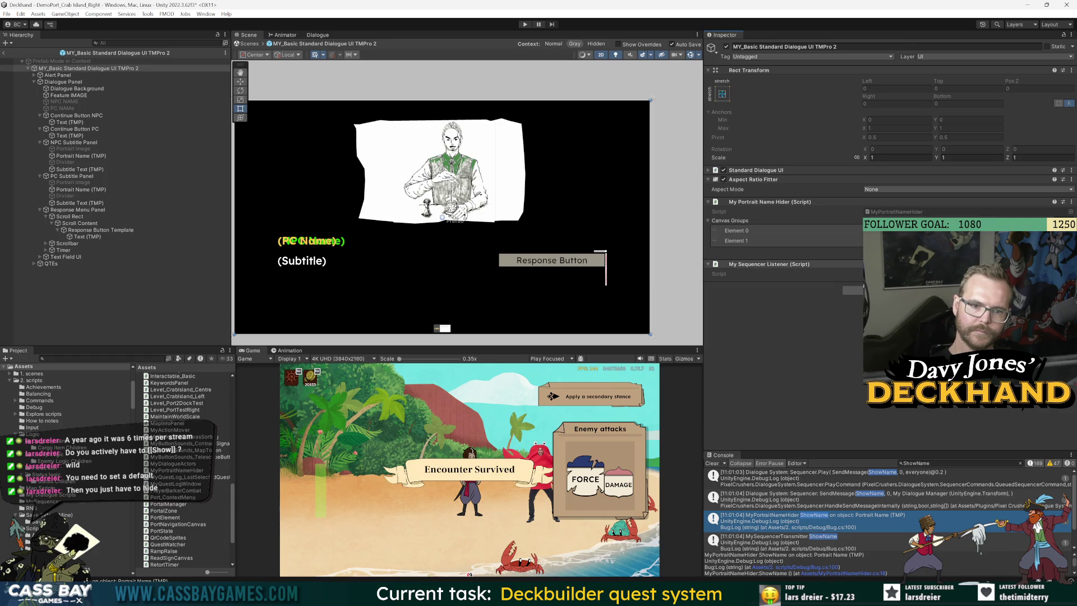
pyautogui.click(525, 24)
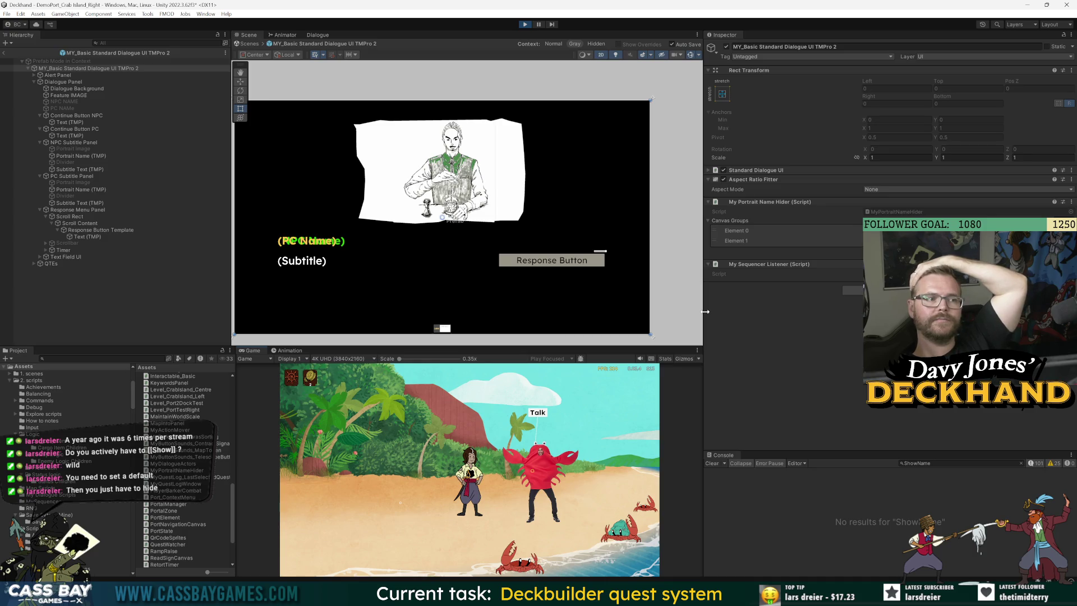
# Step: Enlarge the Game view and play through Shells' delivery dialogue, agreeing to deliver for her
pyautogui.moveTo(705, 312); pyautogui.dragTo(834, 314)
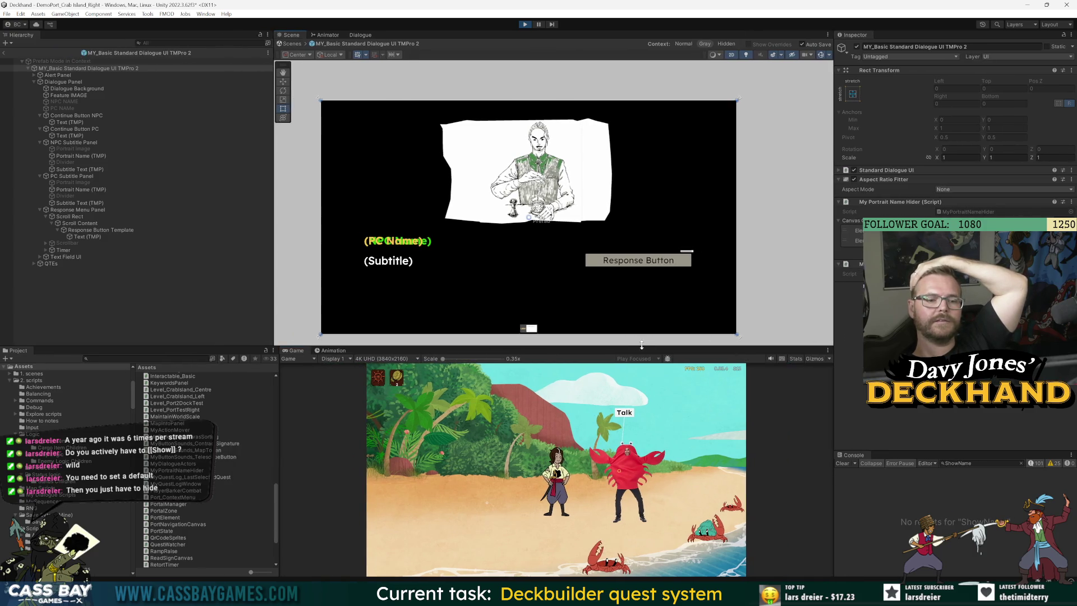
pyautogui.moveTo(642, 344); pyautogui.dragTo(641, 198)
pyautogui.click(656, 309)
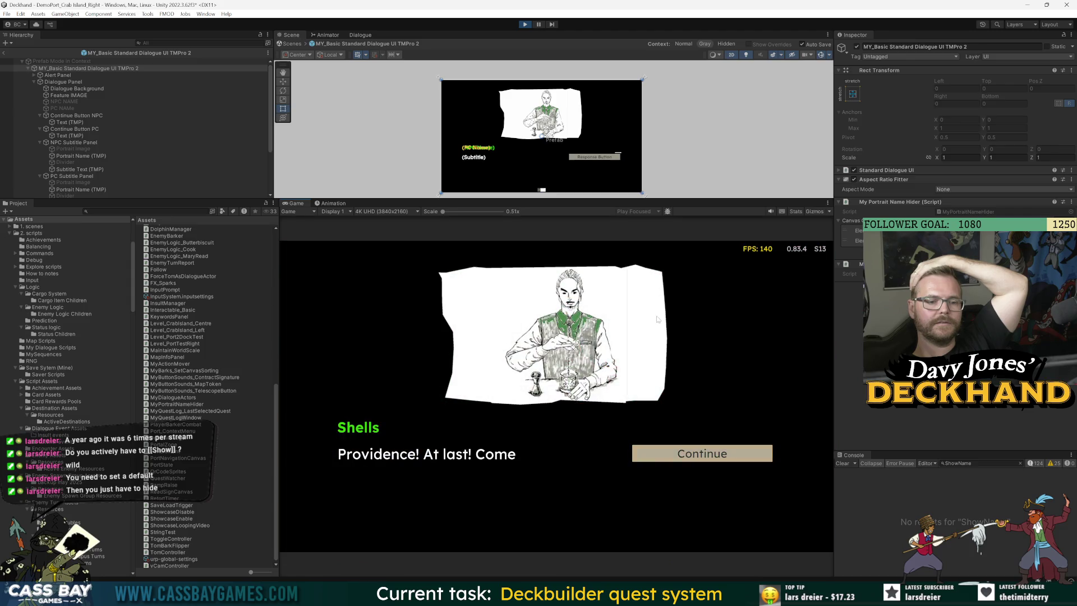
pyautogui.click(728, 455)
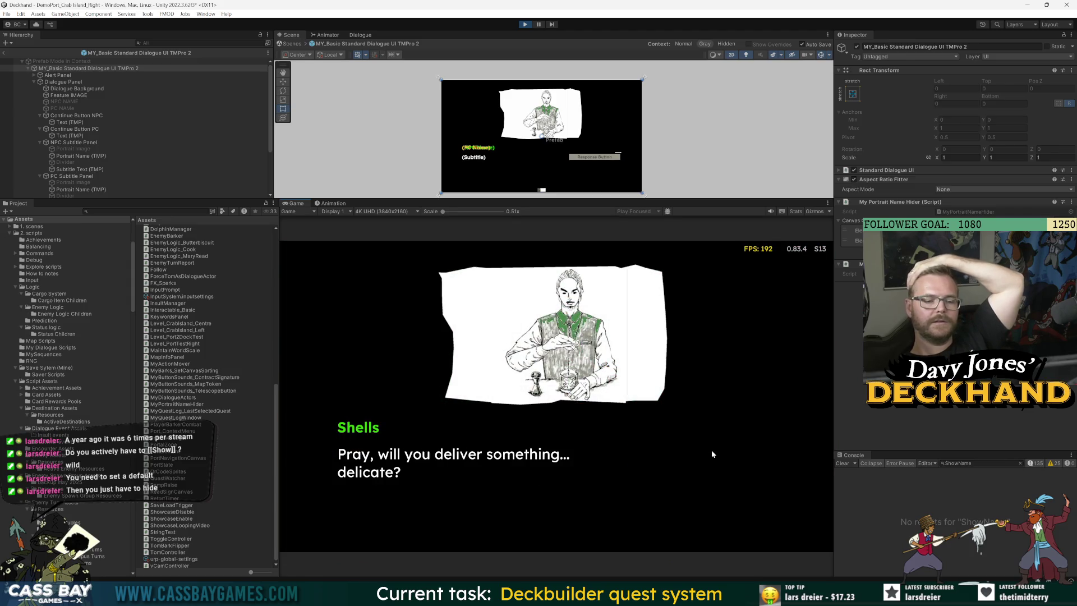
pyautogui.click(713, 455)
pyautogui.click(720, 456)
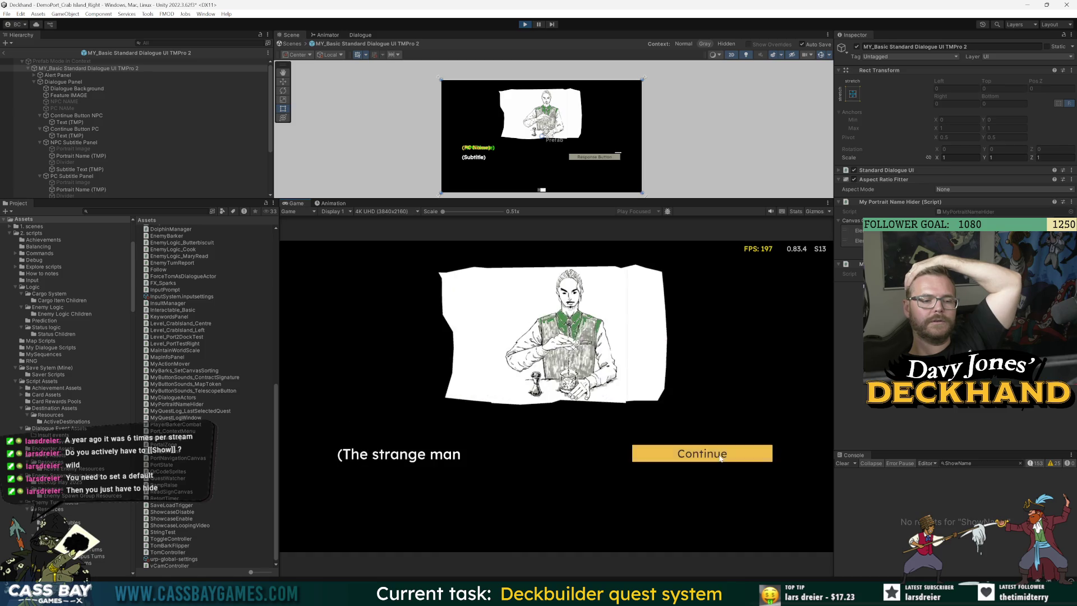
pyautogui.click(715, 458)
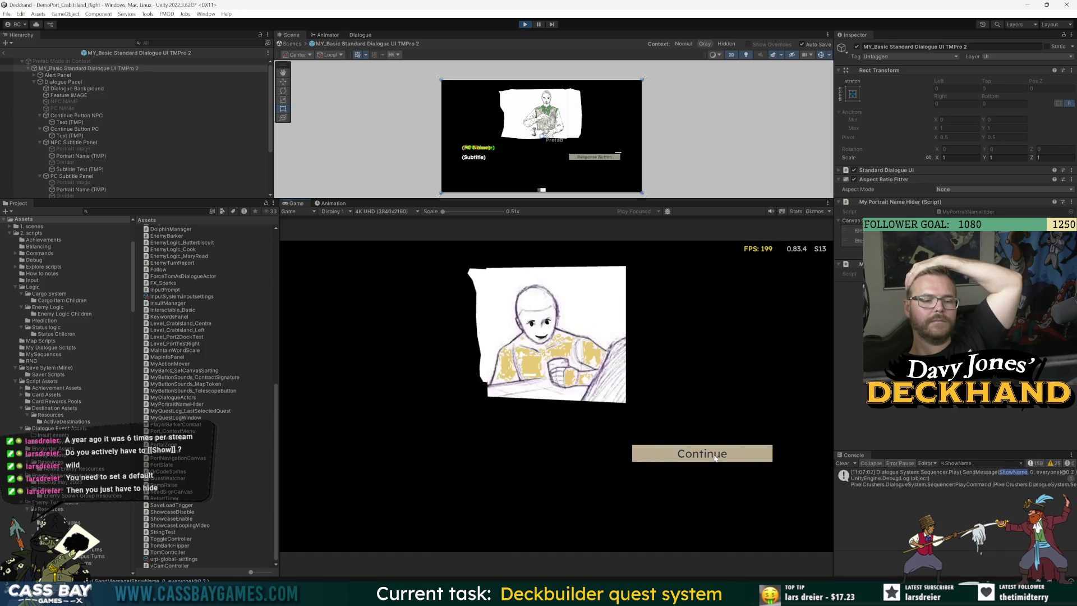
pyautogui.click(715, 458)
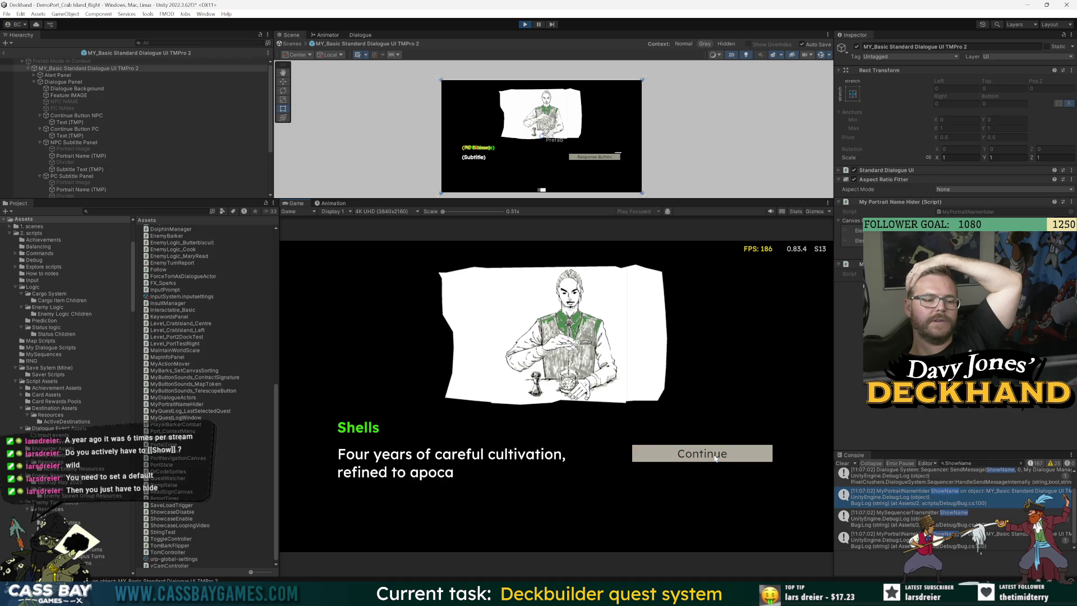
pyautogui.click(711, 455)
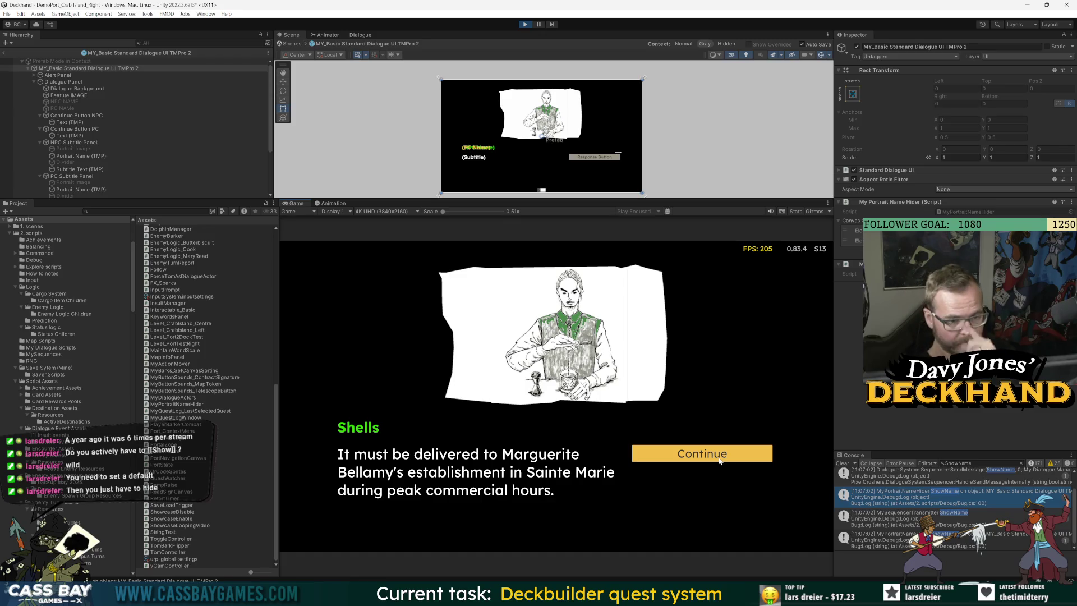
pyautogui.click(710, 457)
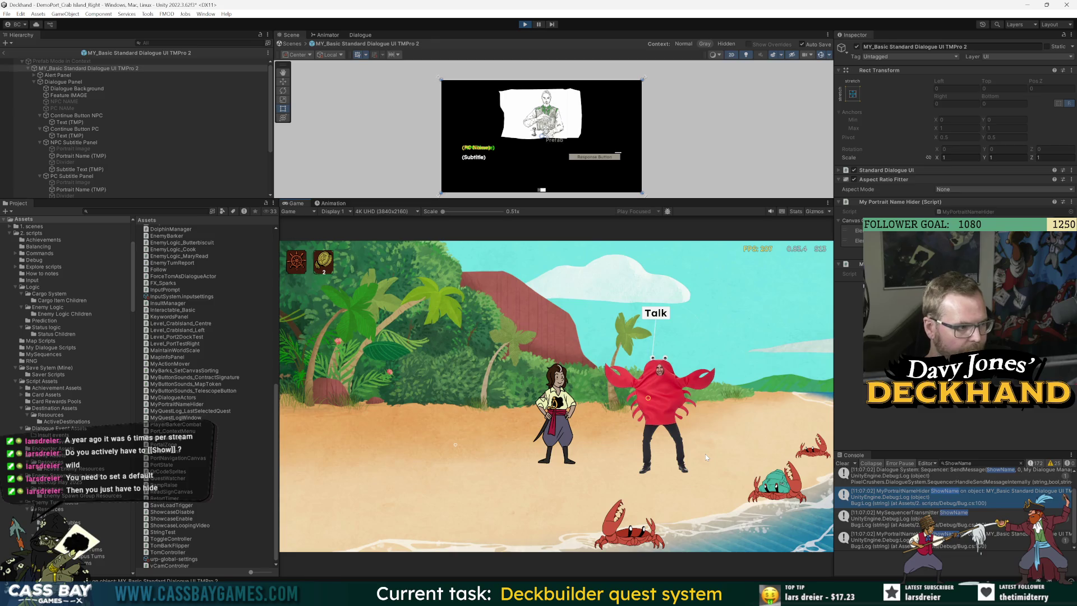
# Step: Replay Shells' dialogue answering 'Sure.', then quit Unity and save the Crab Island scene
pyautogui.click(663, 315)
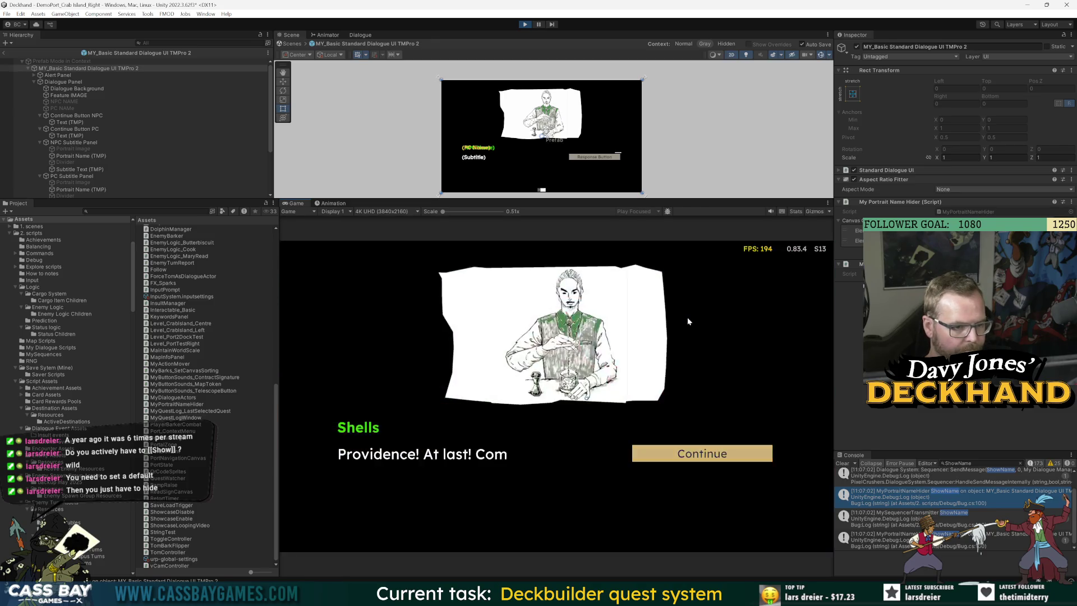
pyautogui.click(715, 459)
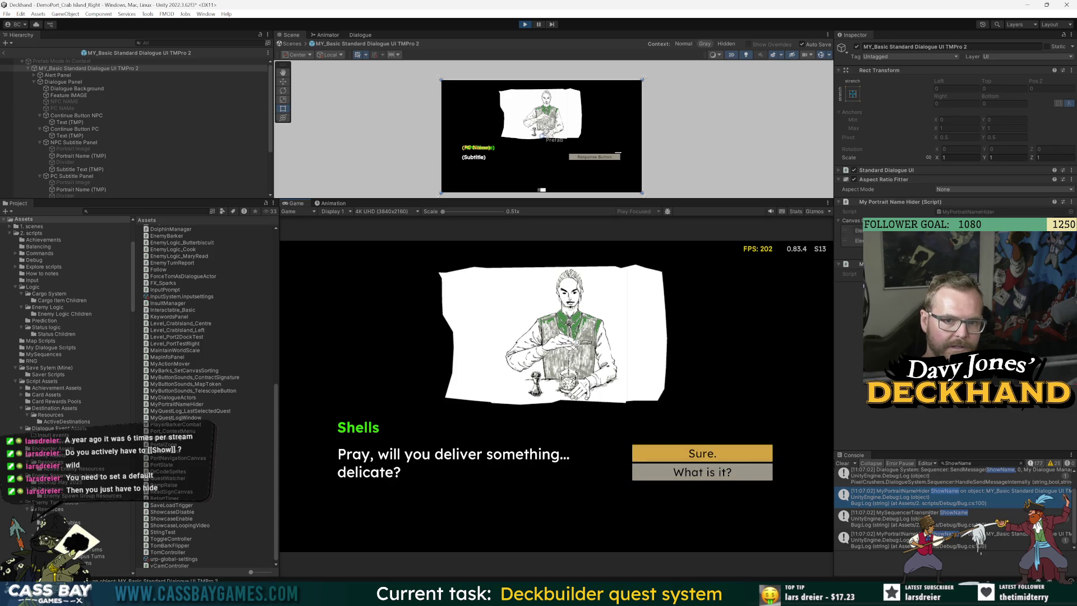
pyautogui.click(720, 457)
pyautogui.click(720, 457)
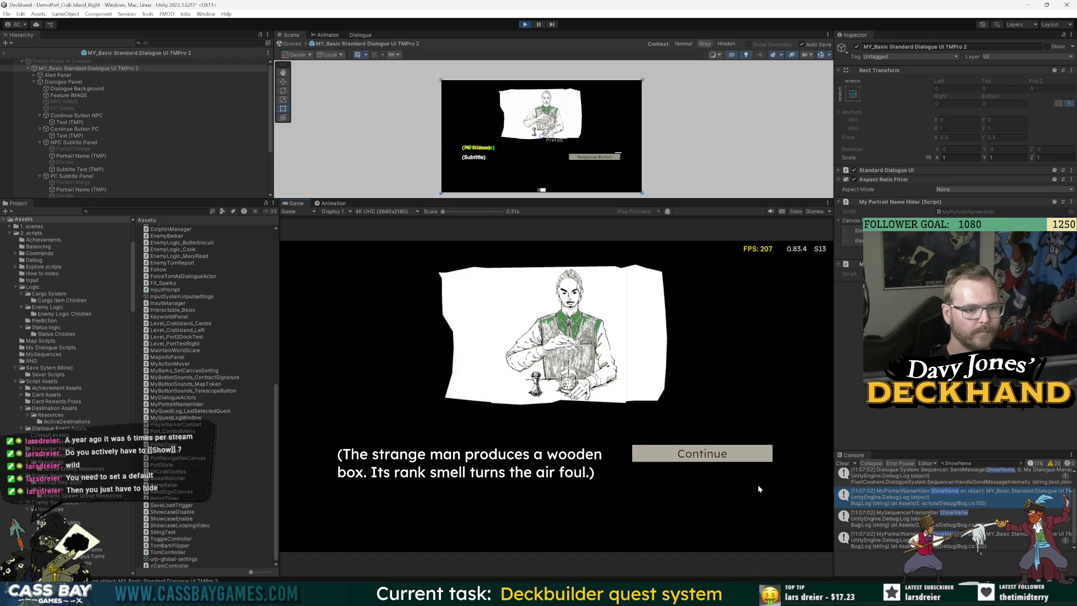
pyautogui.click(729, 461)
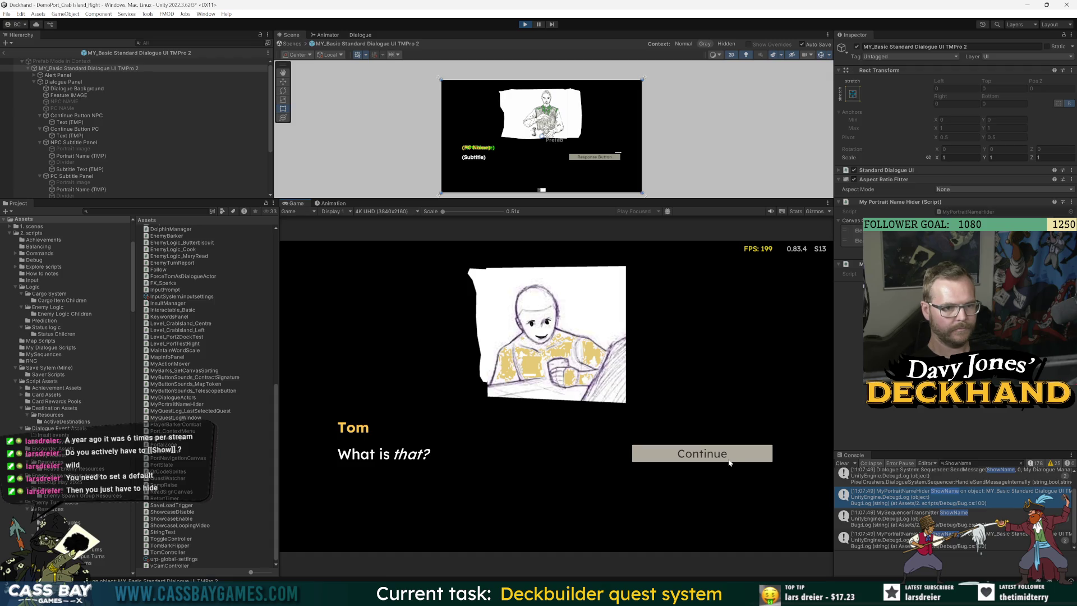
pyautogui.click(729, 461)
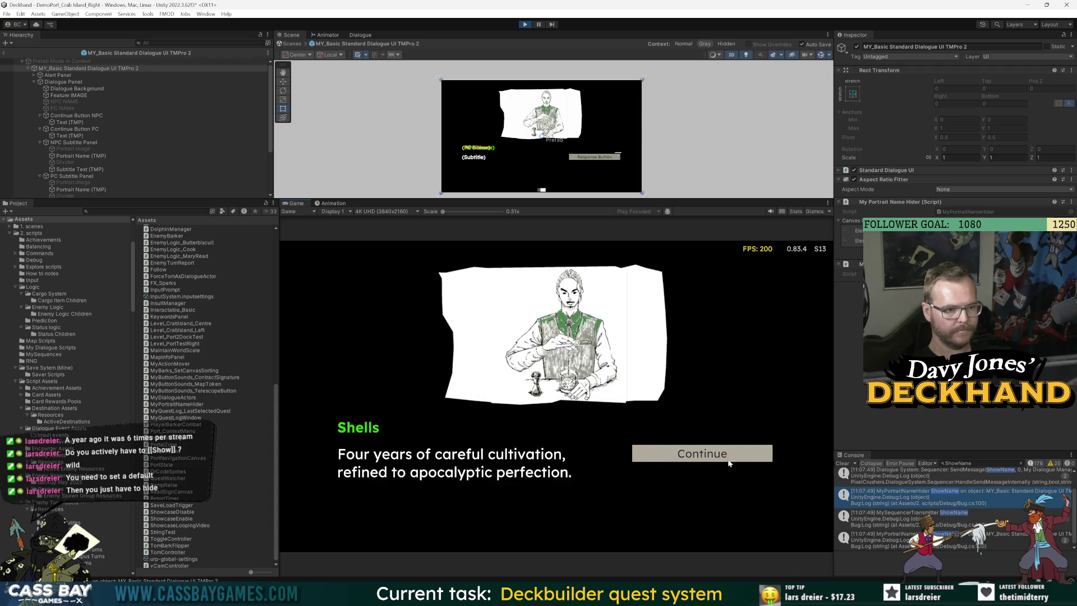
pyautogui.click(730, 460)
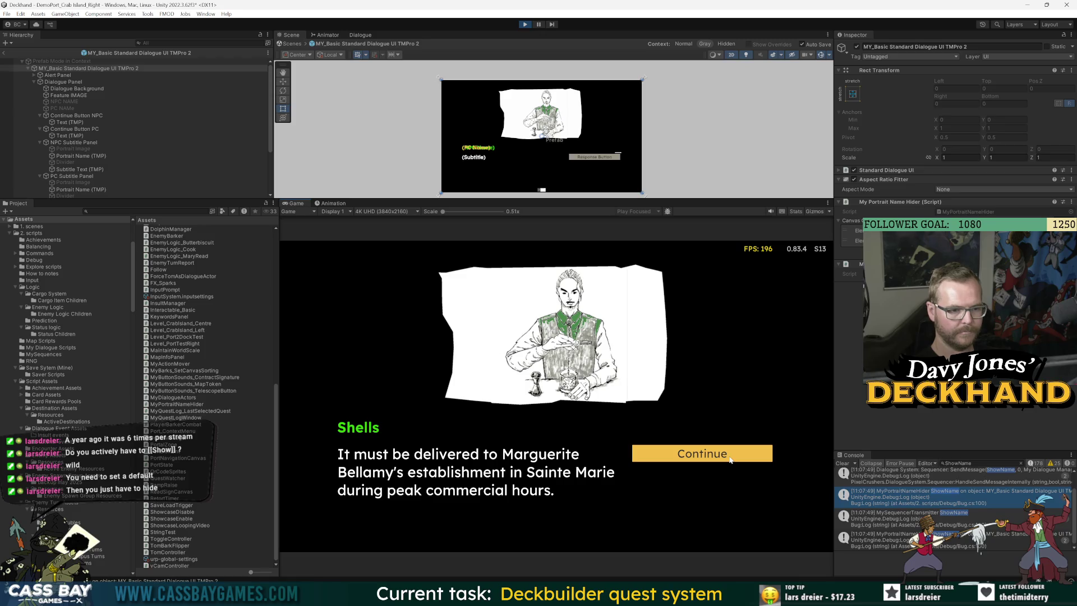
pyautogui.click(730, 460)
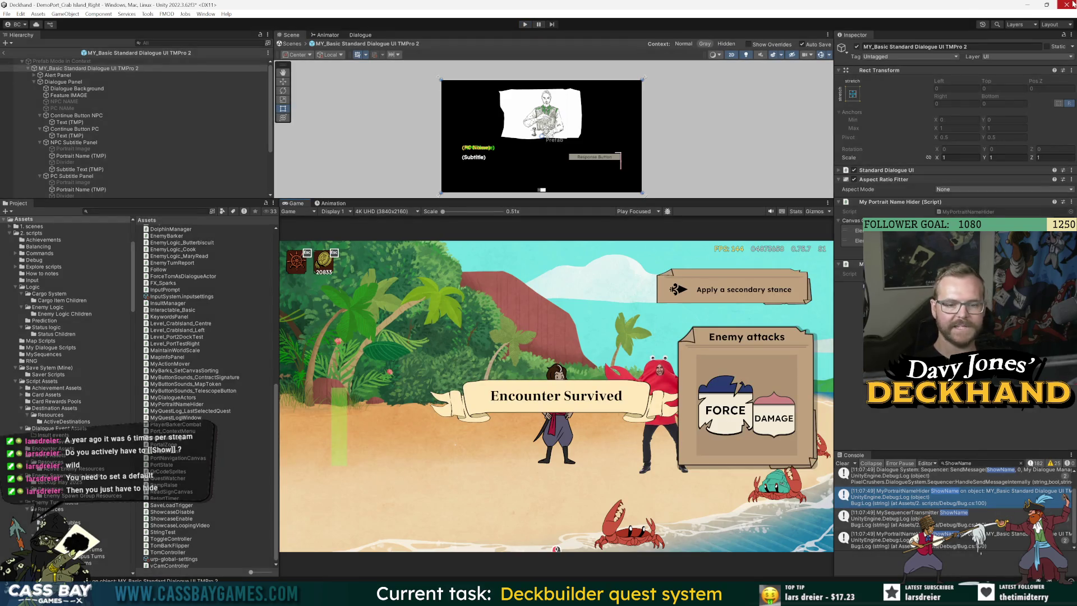
pyautogui.click(1071, 4)
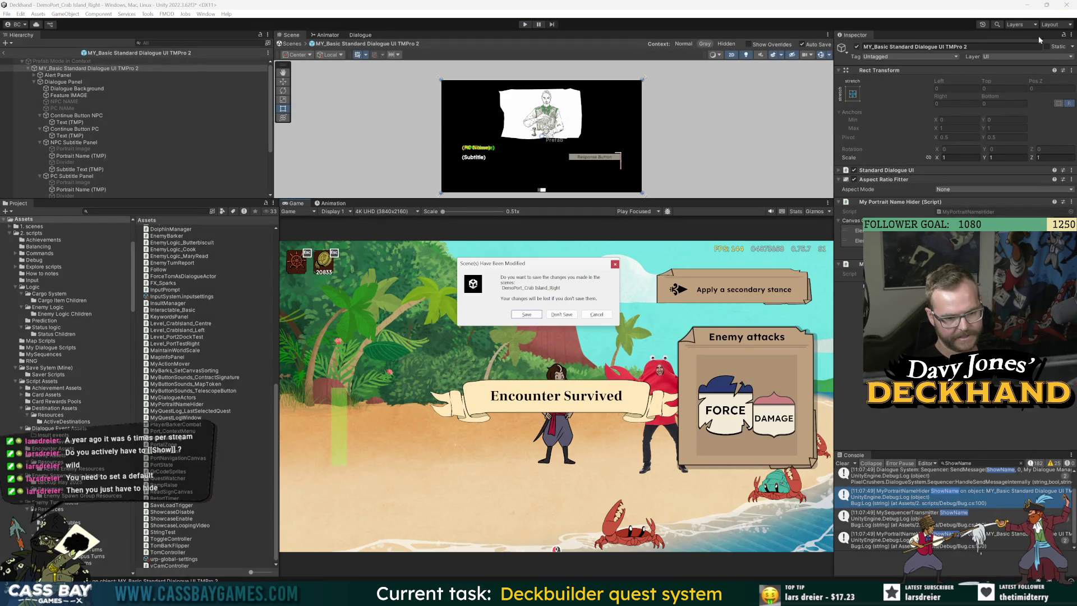
pyautogui.click(526, 314)
# Step: Launch GitHub Desktop from the system search and bring it to the front
pyautogui.press('super')
pyautogui.write('git')
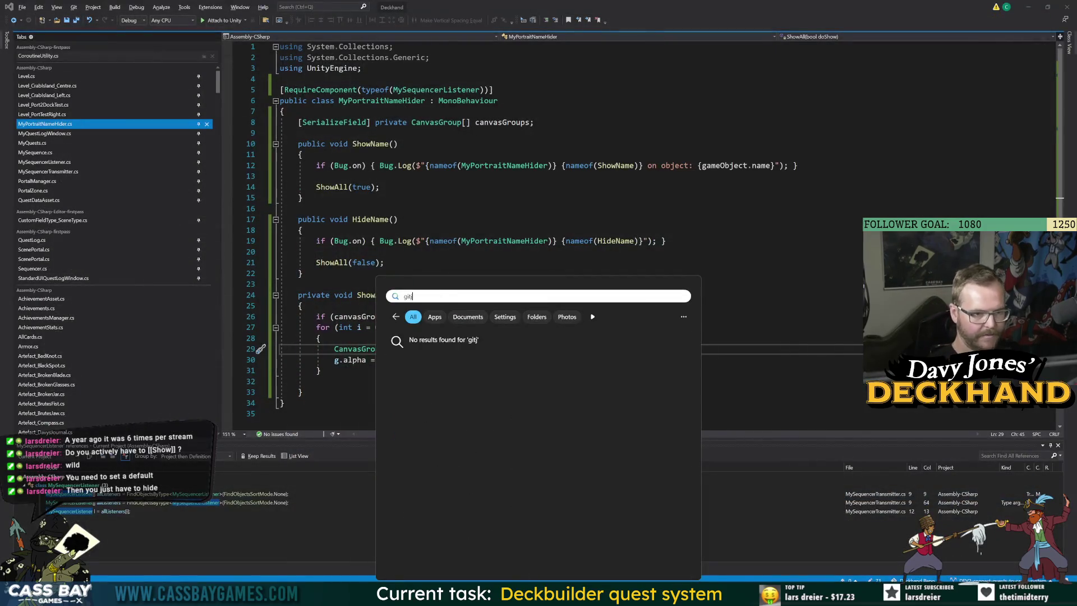
pyautogui.press('Return')
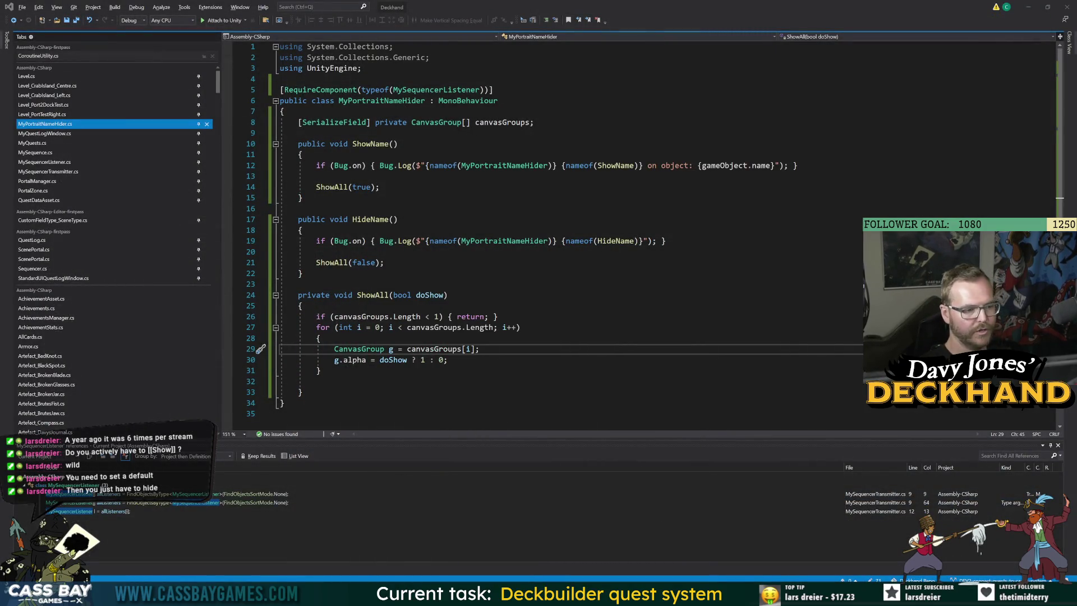
pyautogui.hotkey('alt', 'Tab')
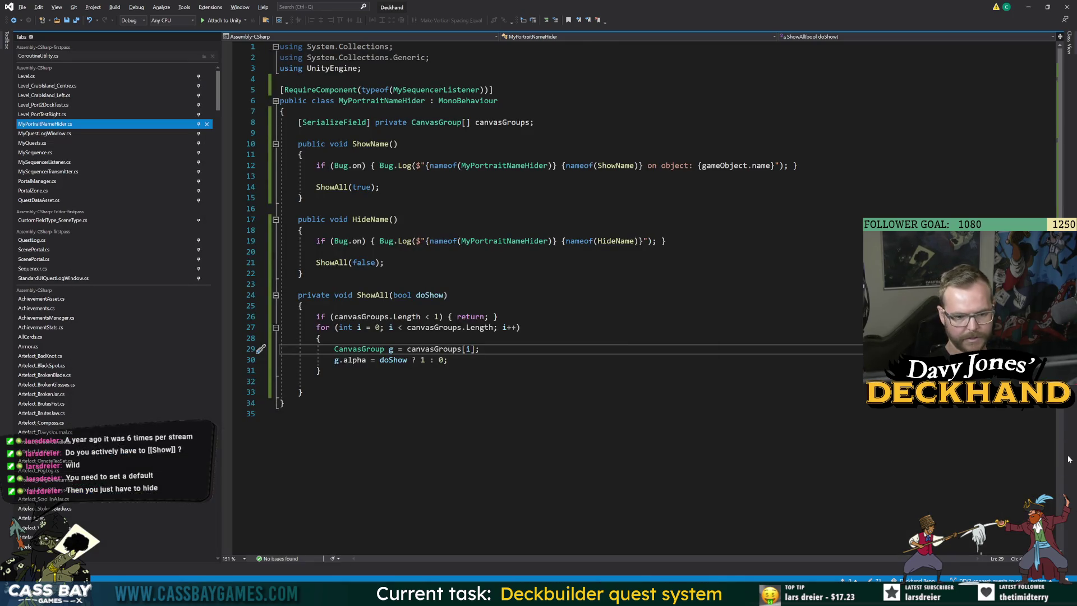
pyautogui.hotkey('alt', 'Tab')
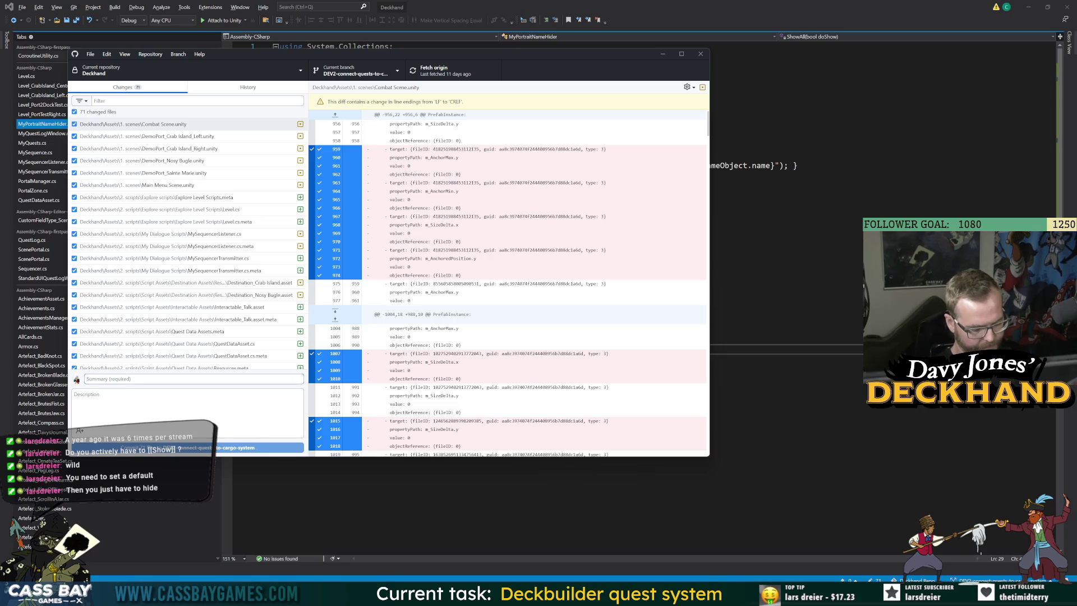
# Step: Enter summary 'can turn off portrait names from dialogue sequence', attempt the commit, and cancel the oversized-files warning
pyautogui.write('can turn off p')
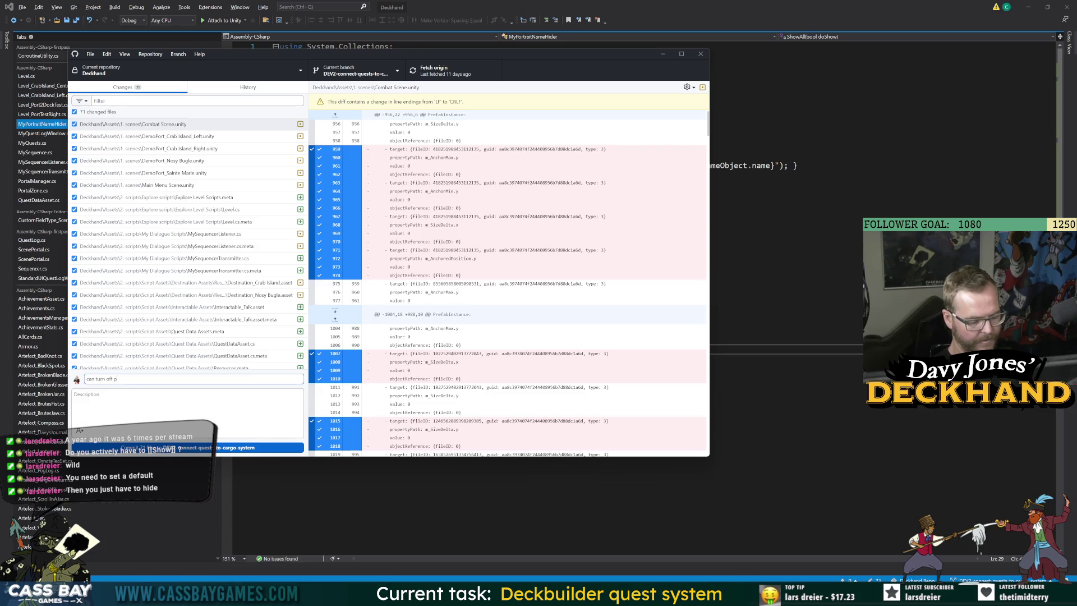
pyautogui.write('ames ')
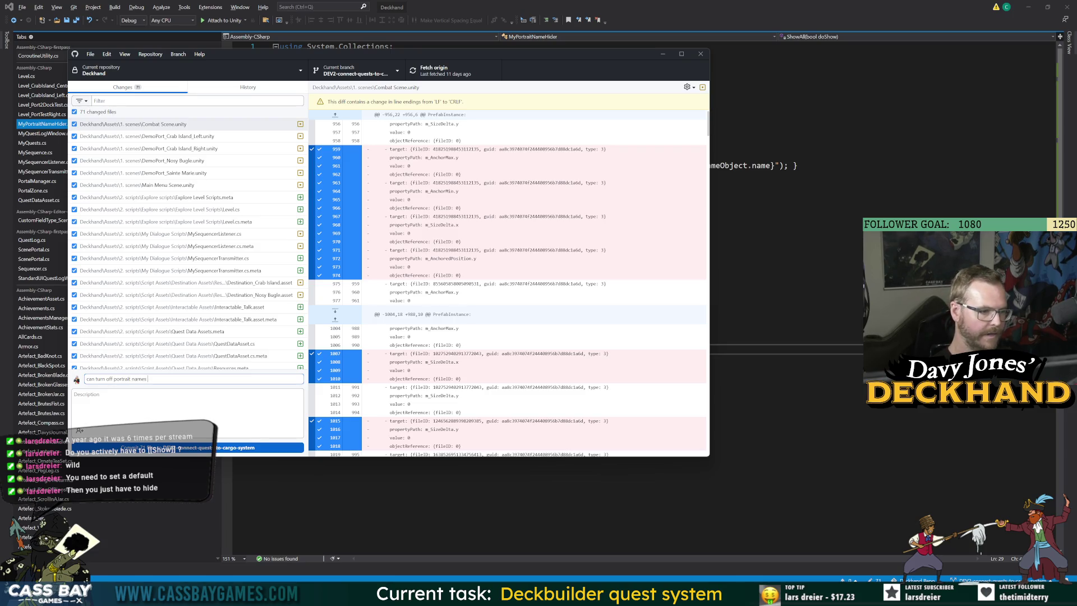
pyautogui.write('from sequencer')
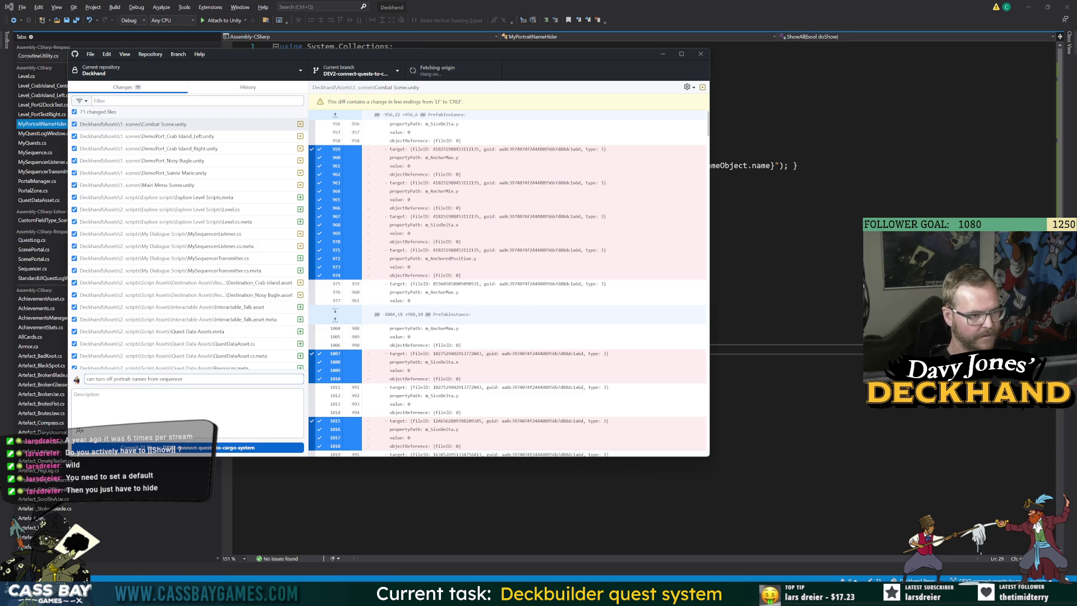
pyautogui.write('dialogue')
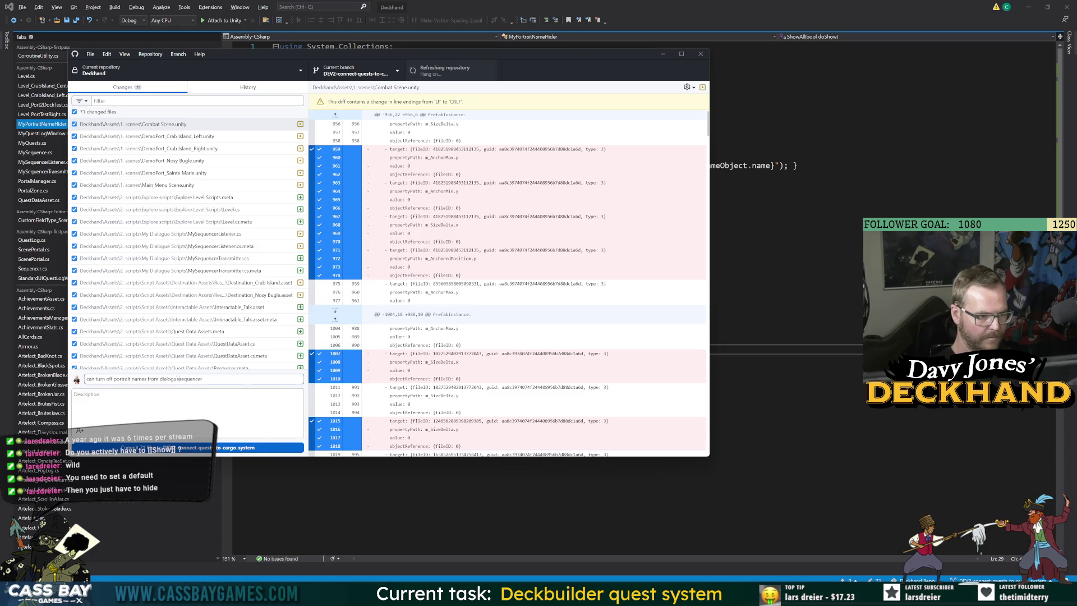
pyautogui.click(278, 447)
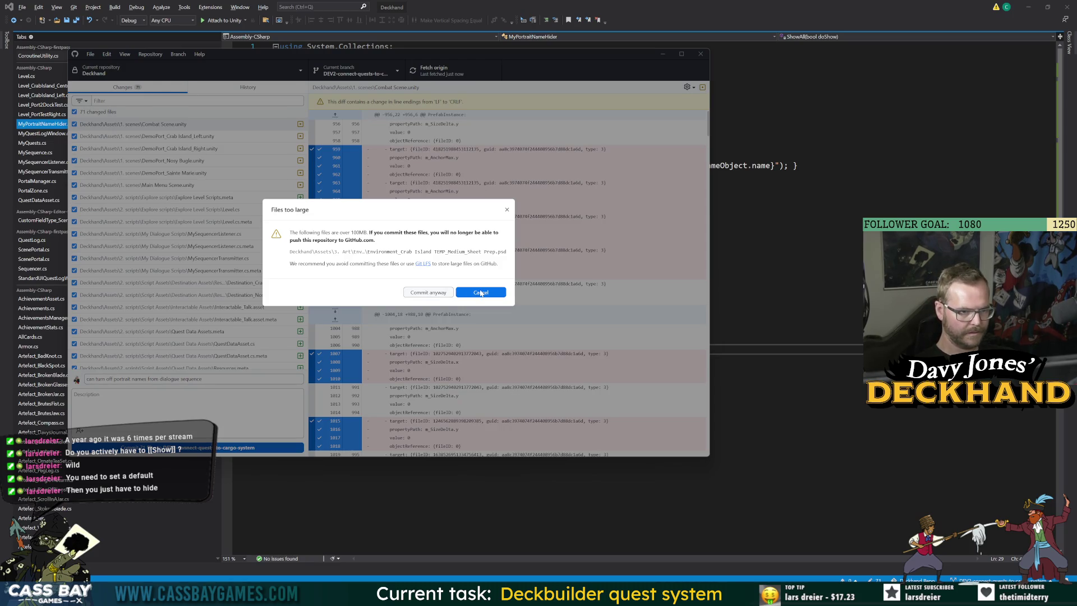
pyautogui.click(480, 293)
pyautogui.scroll(-15, 264, 276)
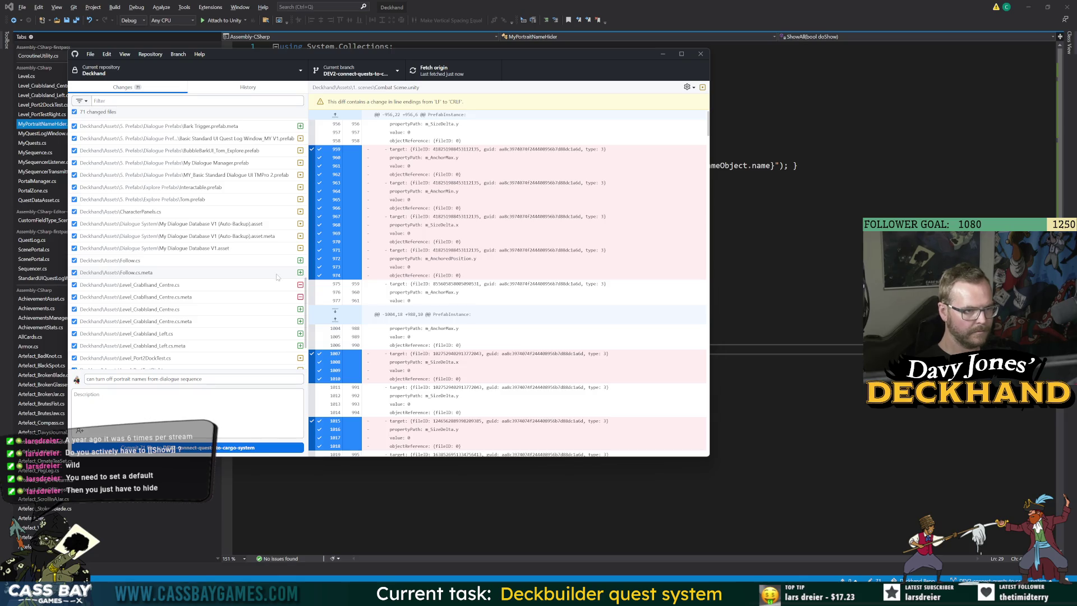
# Step: Create a new folder named 'Deckhand LARGE ART' on Projects2 (H:)
pyautogui.hotkey('alt', 'Tab')
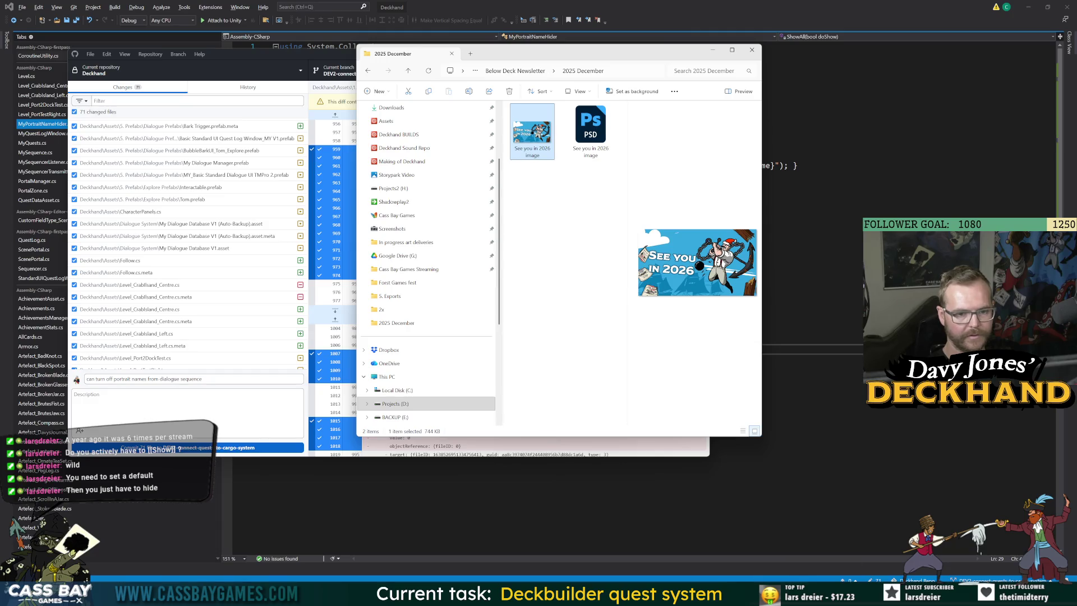
pyautogui.moveTo(763, 439); pyautogui.dragTo(890, 543)
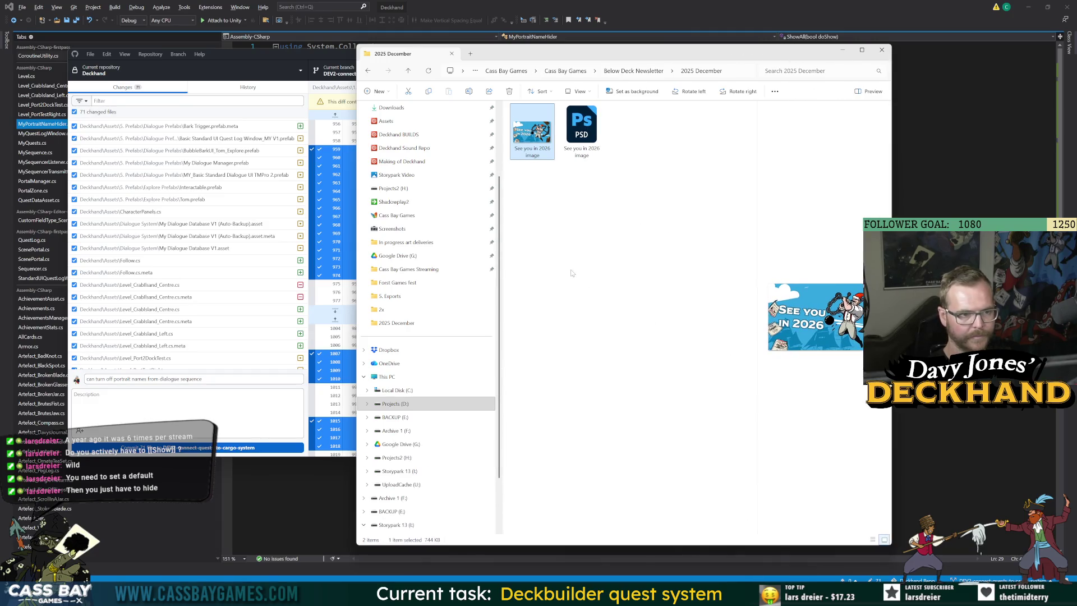
pyautogui.click(396, 203)
pyautogui.click(389, 188)
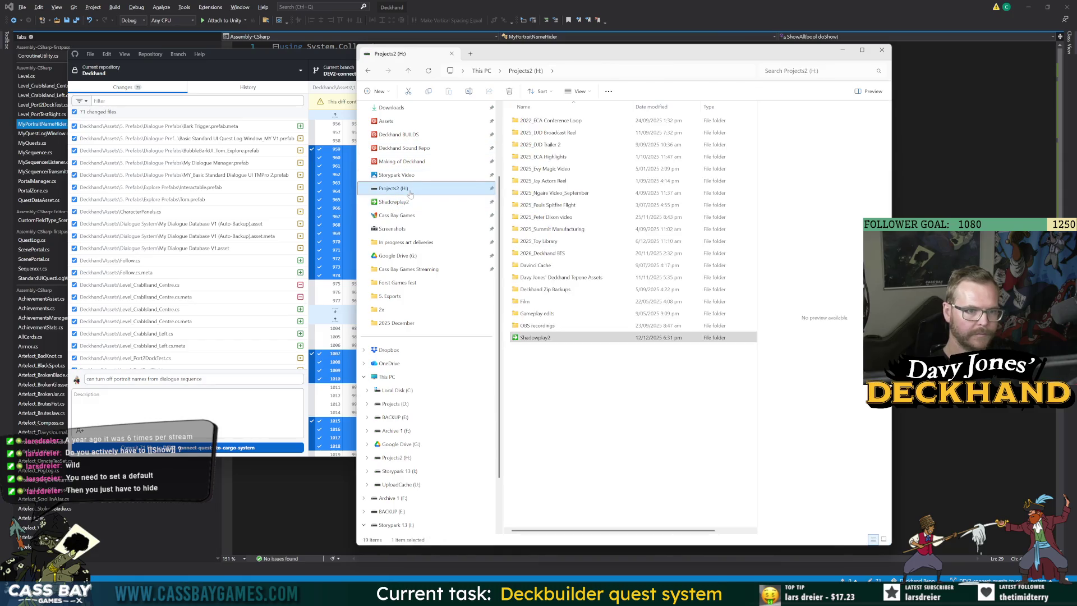
pyautogui.click(394, 94)
pyautogui.click(386, 115)
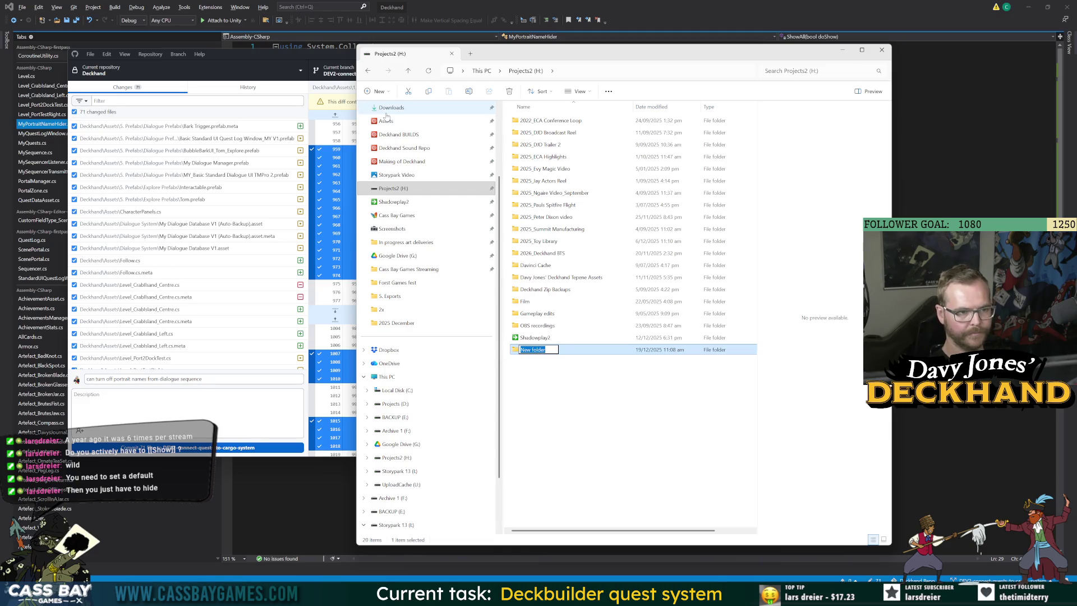
pyautogui.write('Deckhand LARGE A')
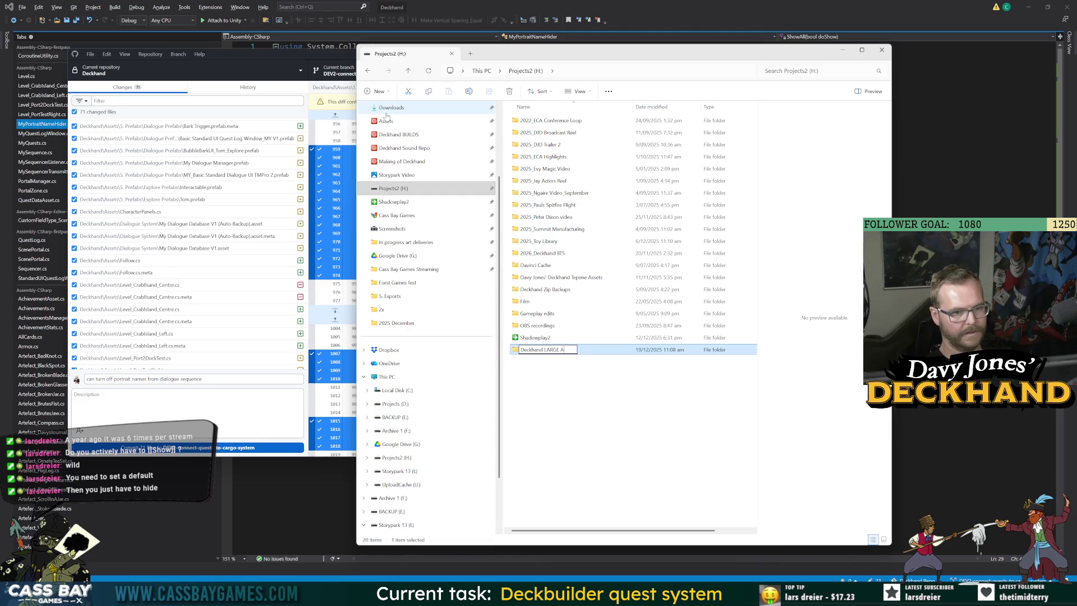
pyautogui.write('RT')
pyautogui.press('Return')
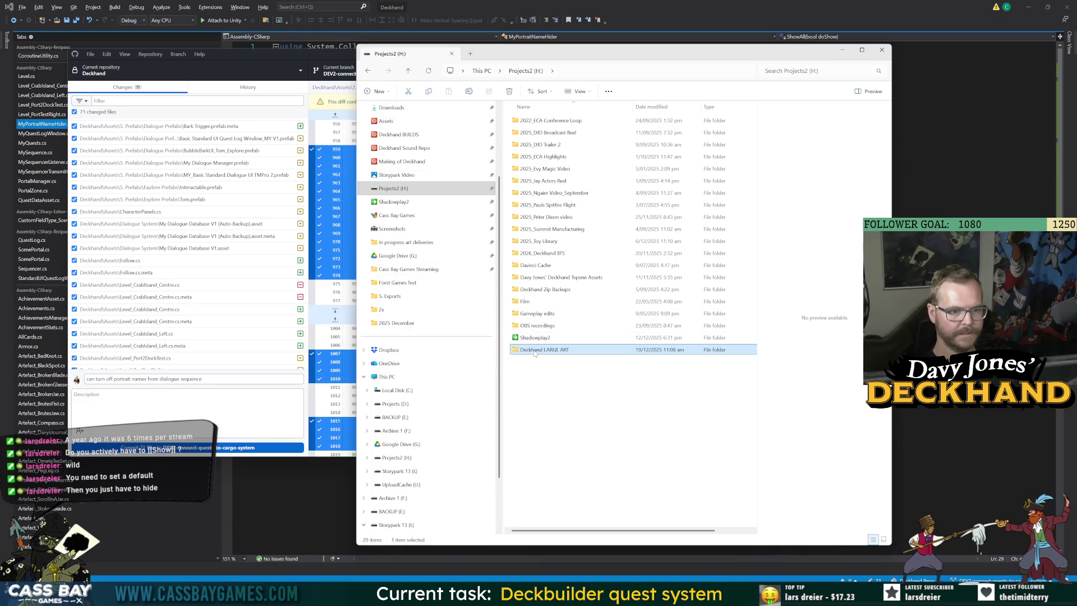
# Step: Give the Deckhand LARGE ART folder a red icon through its properties
pyautogui.rightClick(537, 349)
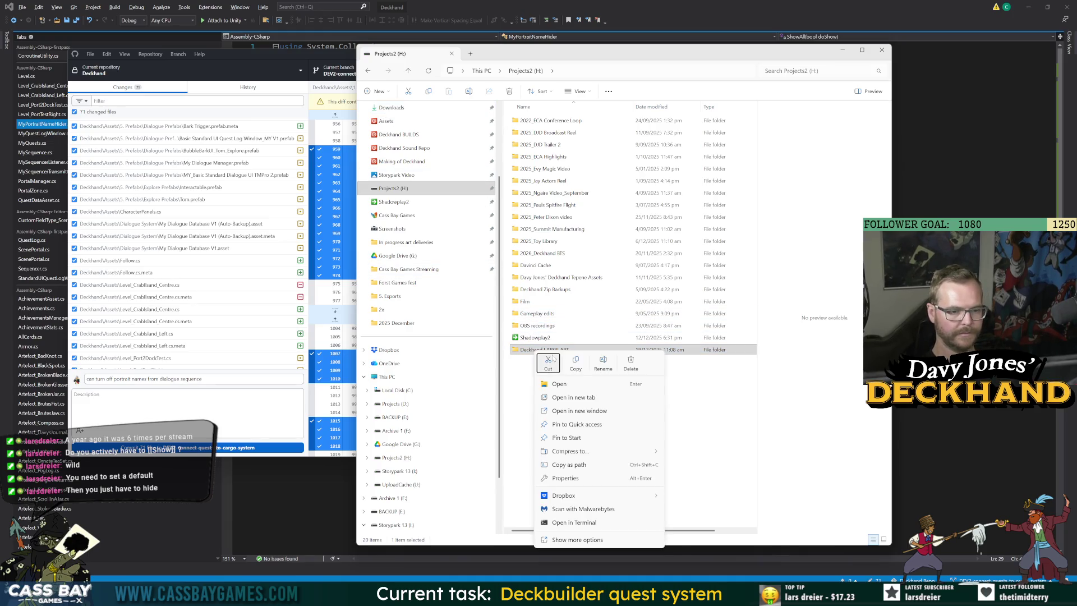
pyautogui.click(590, 478)
pyautogui.click(656, 371)
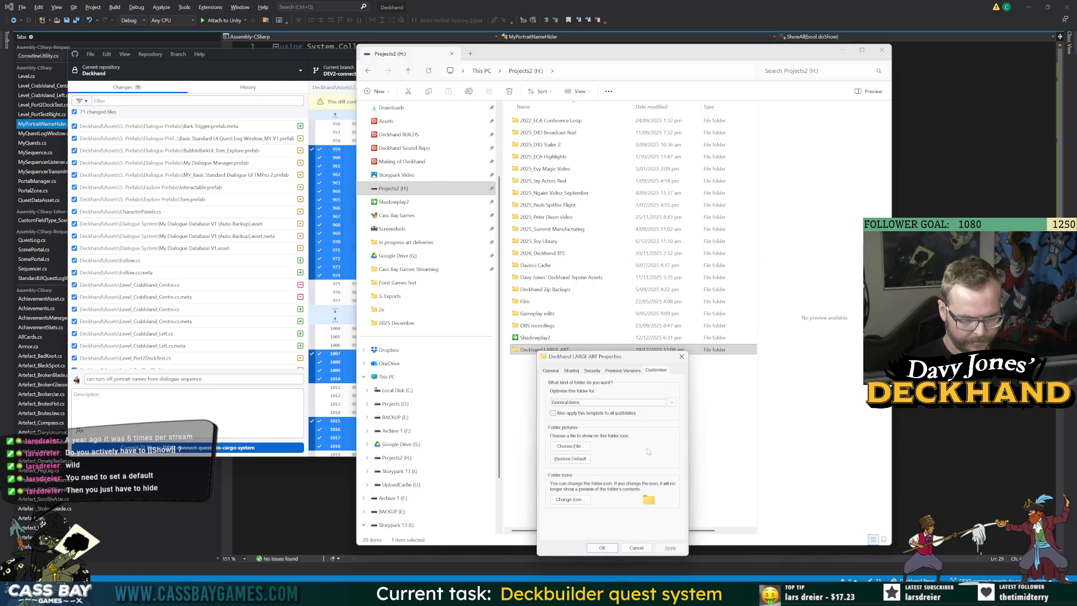
pyautogui.click(566, 499)
pyautogui.doubleClick(662, 495)
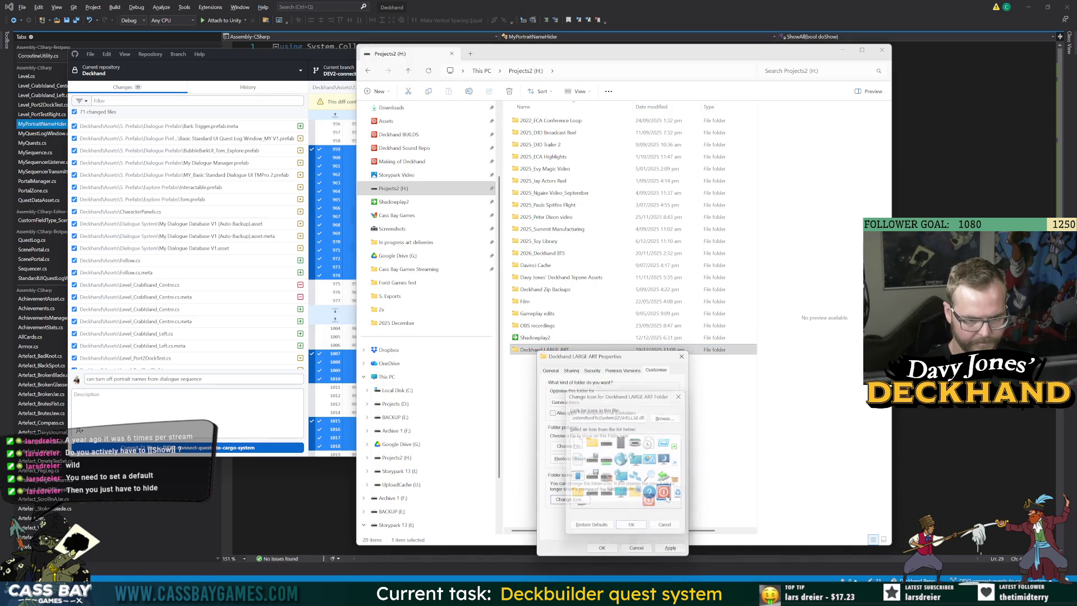
pyautogui.click(603, 549)
pyautogui.click(602, 548)
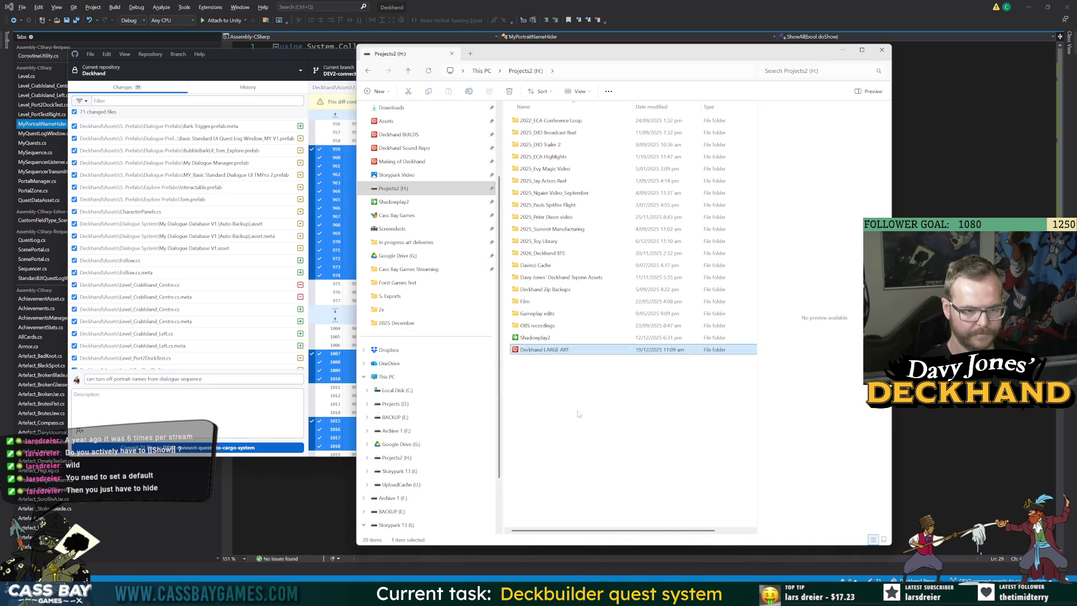
# Step: Pin Deckhand LARGE ART to Quick access and place it below Making of Deckhand
pyautogui.rightClick(548, 352)
pyautogui.click(595, 422)
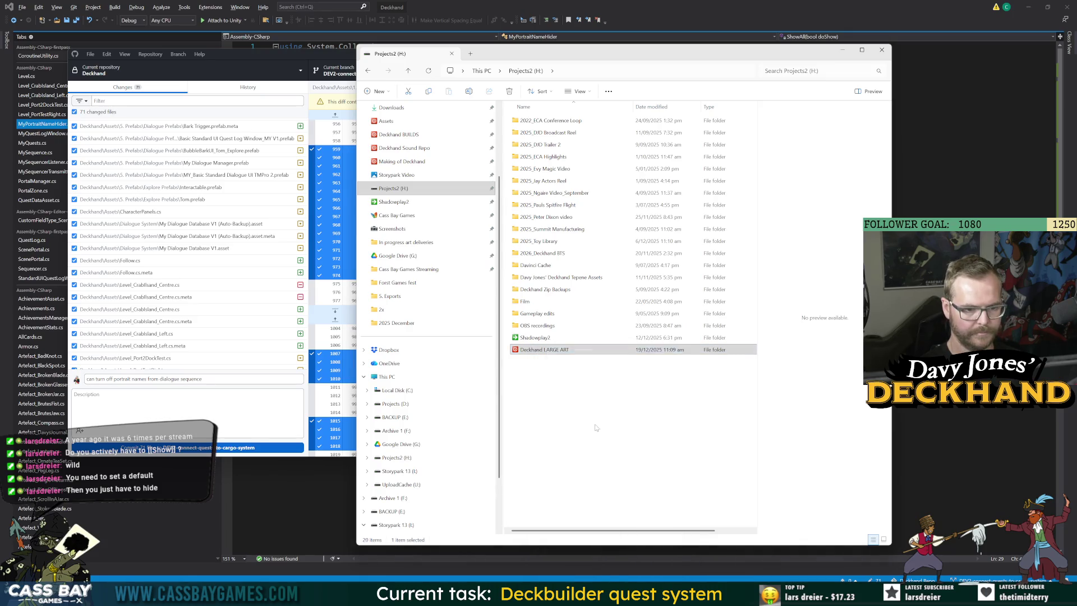
pyautogui.scroll(3, 438, 230)
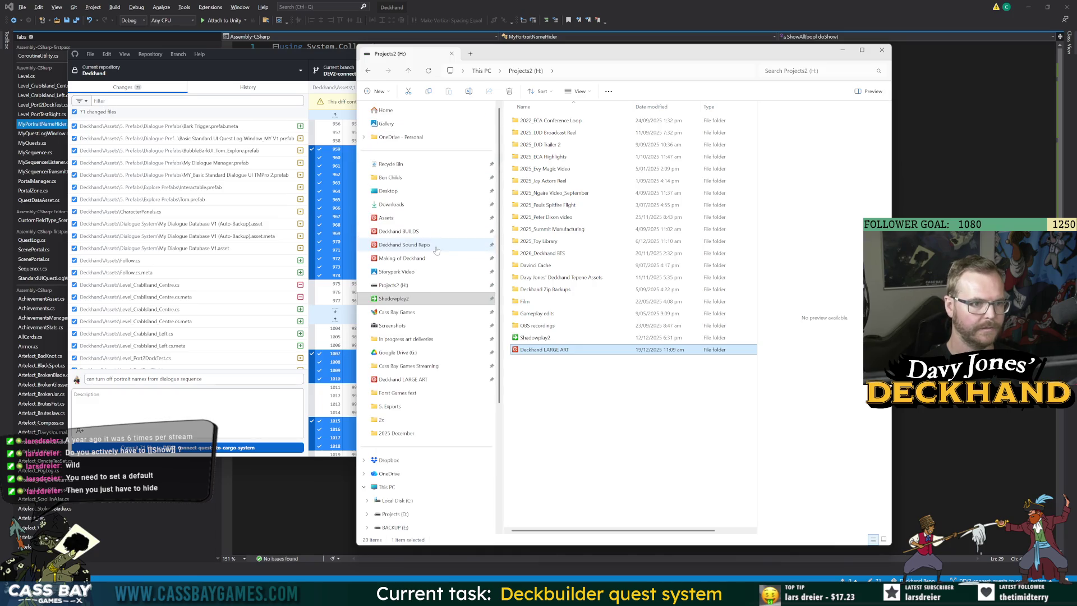
pyautogui.moveTo(399, 379); pyautogui.dragTo(439, 282)
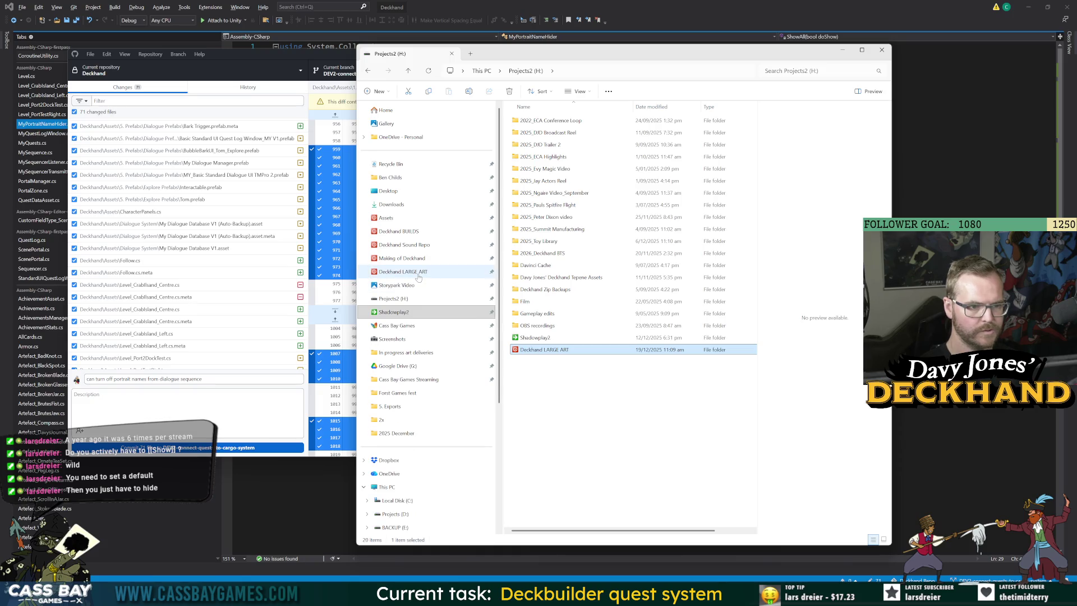
# Step: Copy the Crab Island TEMP folder from Assets\3. Art\Environments into Deckhand LARGE ART
pyautogui.click(396, 218)
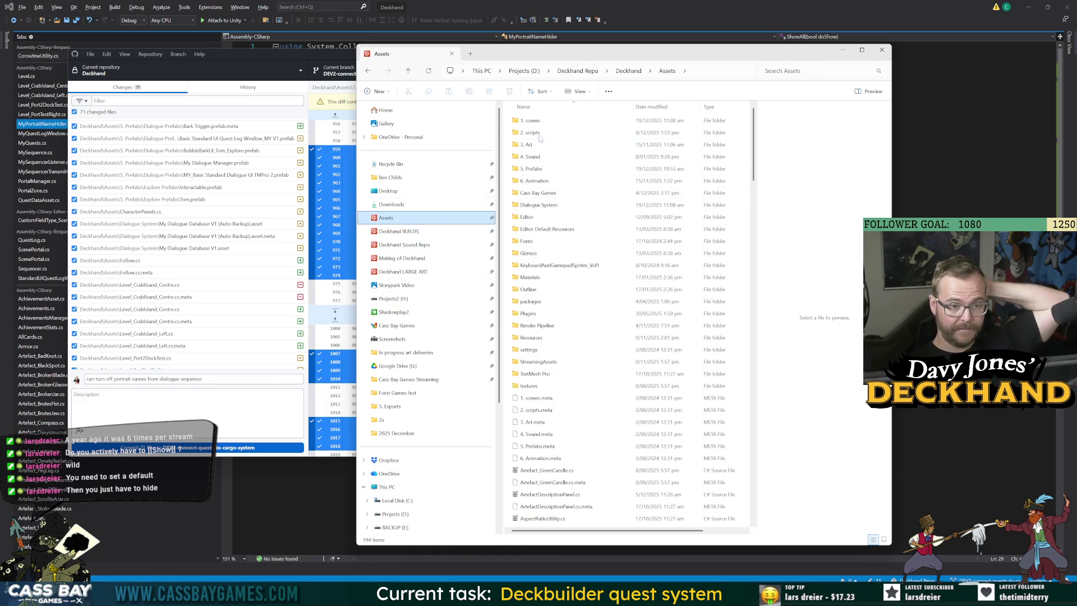
pyautogui.doubleClick(528, 146)
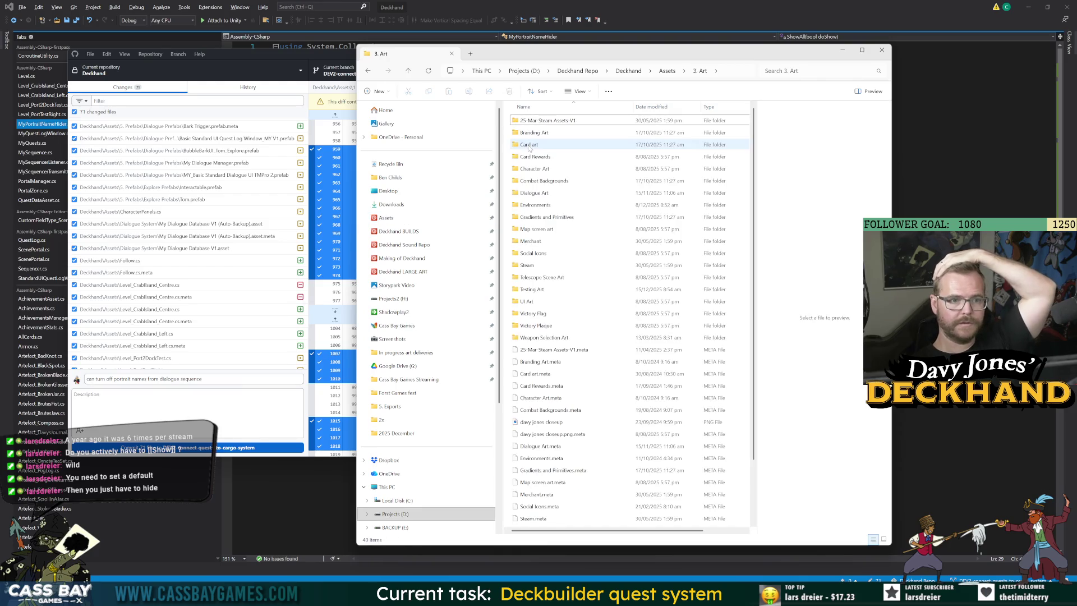
pyautogui.doubleClick(535, 205)
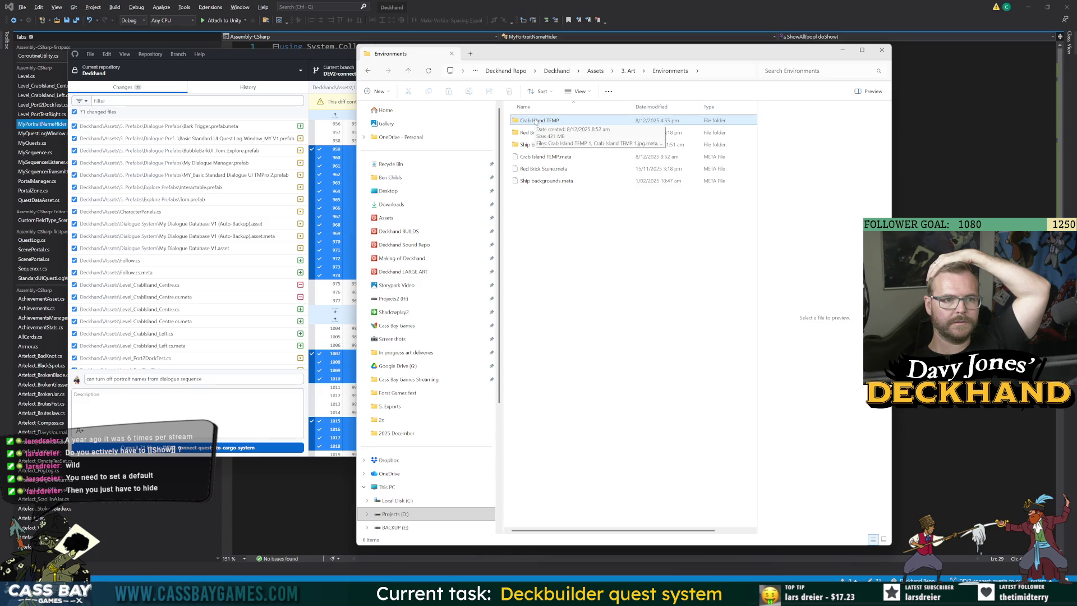
pyautogui.moveTo(538, 121)
pyautogui.mouseDown()
pyautogui.moveTo(483, 177)
pyautogui.moveTo(477, 263)
pyautogui.moveTo(543, 212)
pyautogui.moveTo(555, 122)
pyautogui.mouseUp()
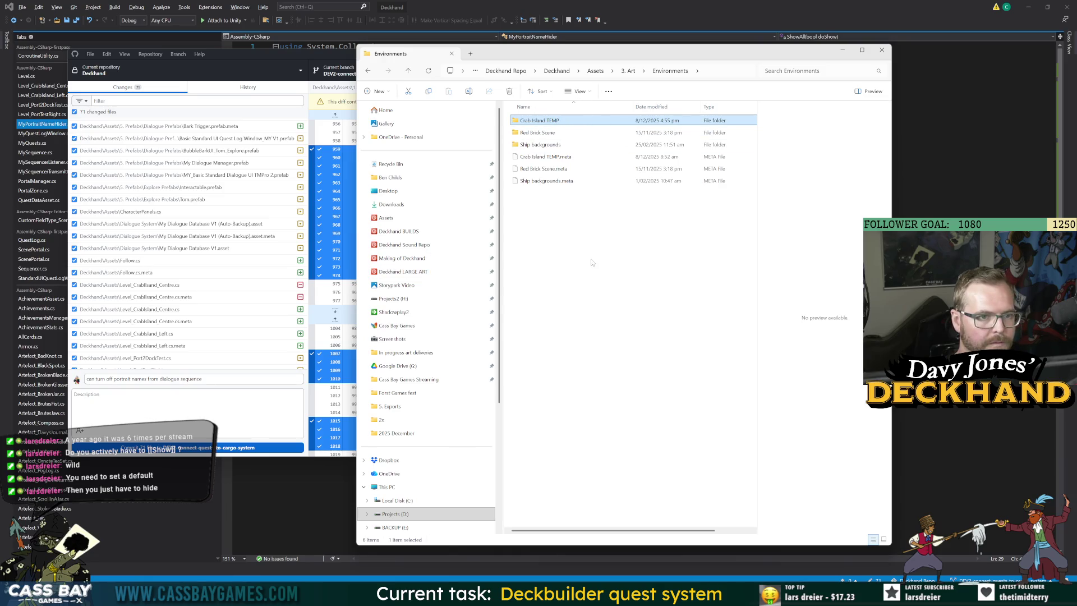
pyautogui.click(404, 273)
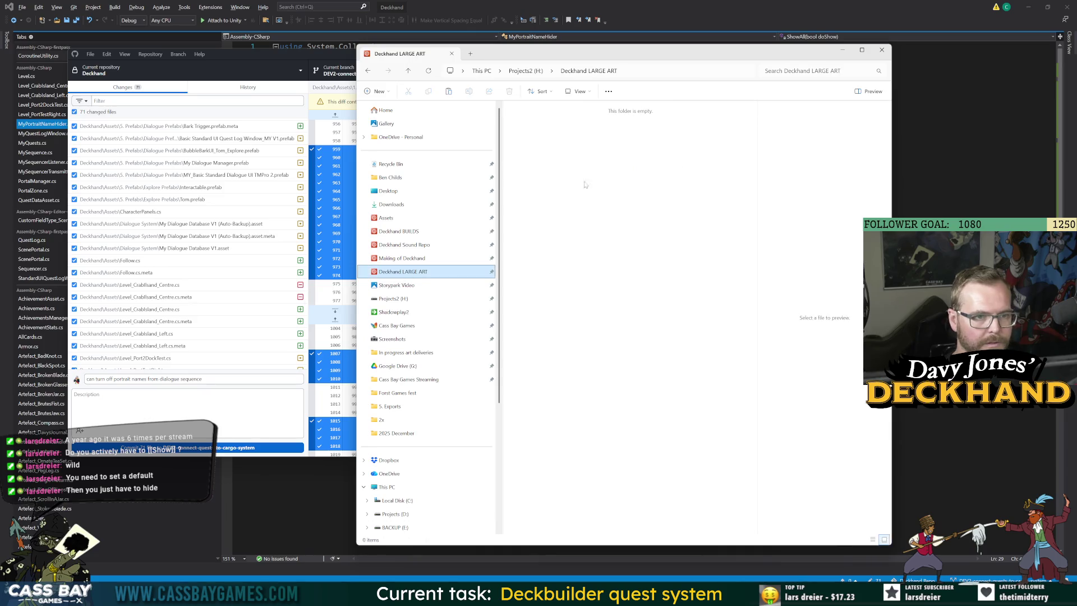
pyautogui.hotkey('ctrl', 'v')
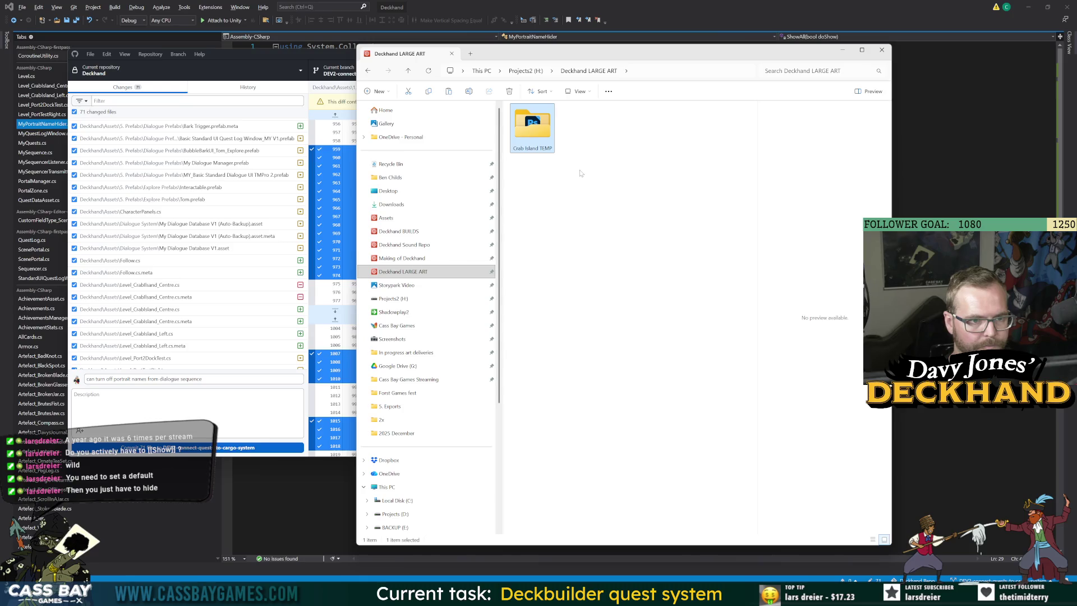
# Step: Create an Environments folder in Deckhand LARGE ART and move Crab Island TEMP into it
pyautogui.rightClick(562, 180)
pyautogui.moveTo(645, 270)
pyautogui.click(698, 272)
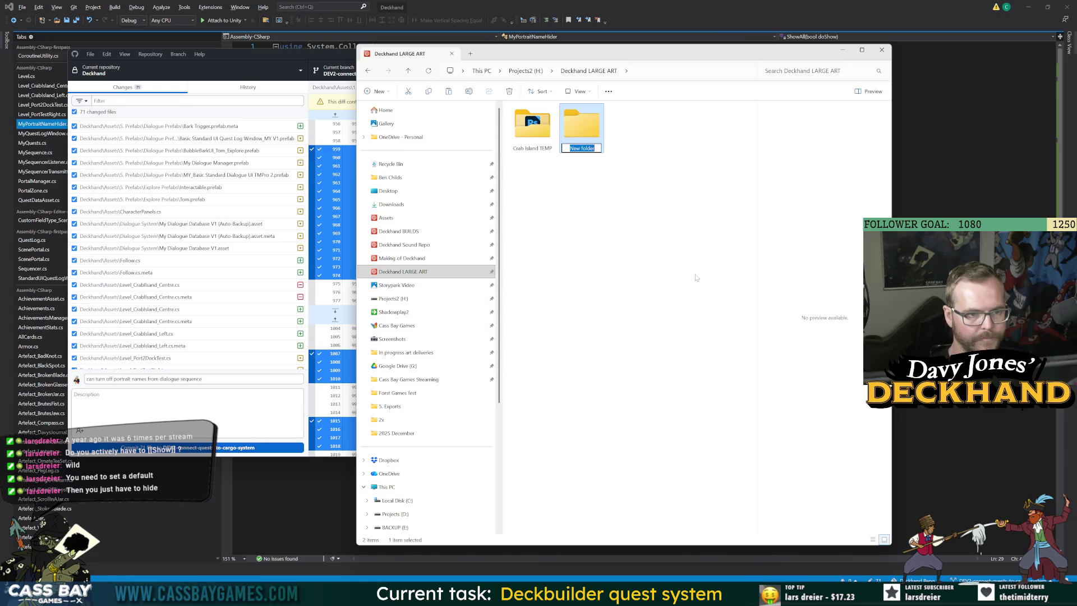
pyautogui.write('Environments')
pyautogui.press('Return')
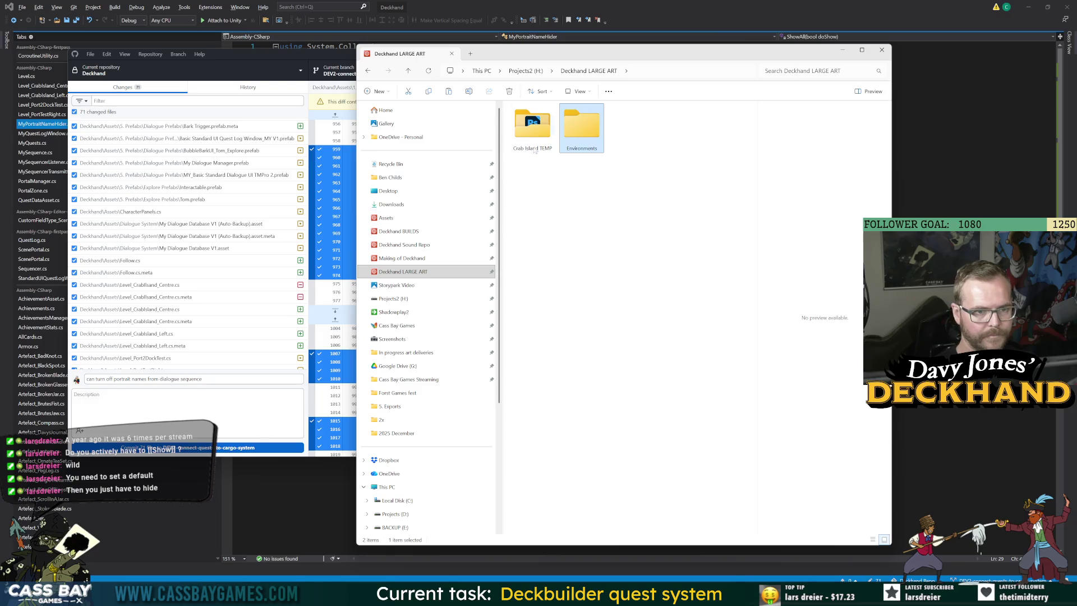
pyautogui.moveTo(534, 150)
pyautogui.mouseDown()
pyautogui.moveTo(629, 163)
pyautogui.moveTo(583, 135)
pyautogui.mouseUp()
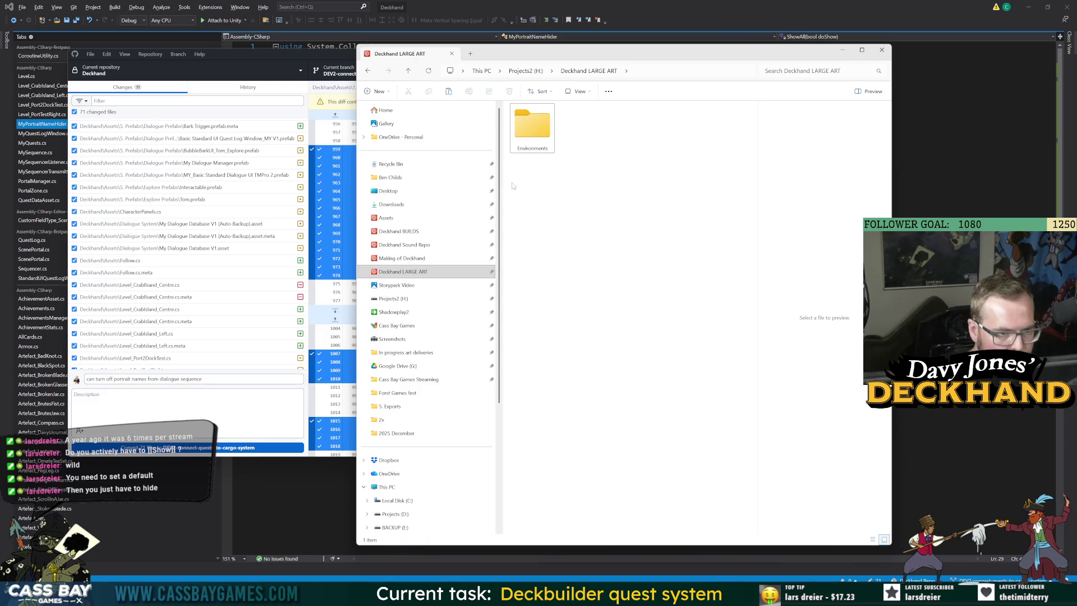
# Step: Delete nine files from the original Crab Island TEMP folder, keeping the three SHEET files
pyautogui.click(390, 218)
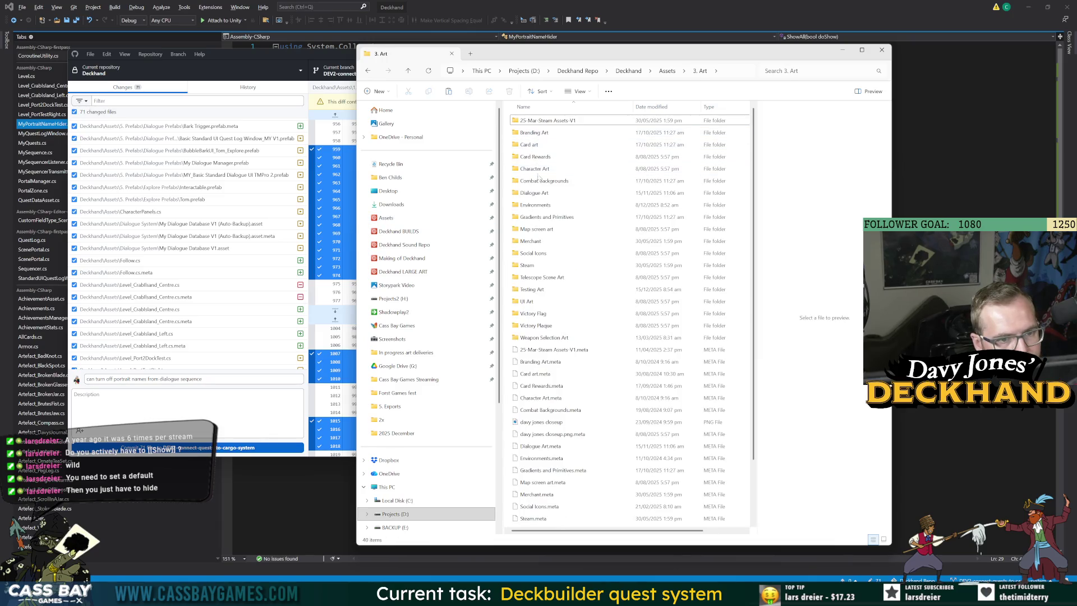
pyautogui.doubleClick(533, 205)
pyautogui.click(536, 121)
pyautogui.doubleClick(535, 121)
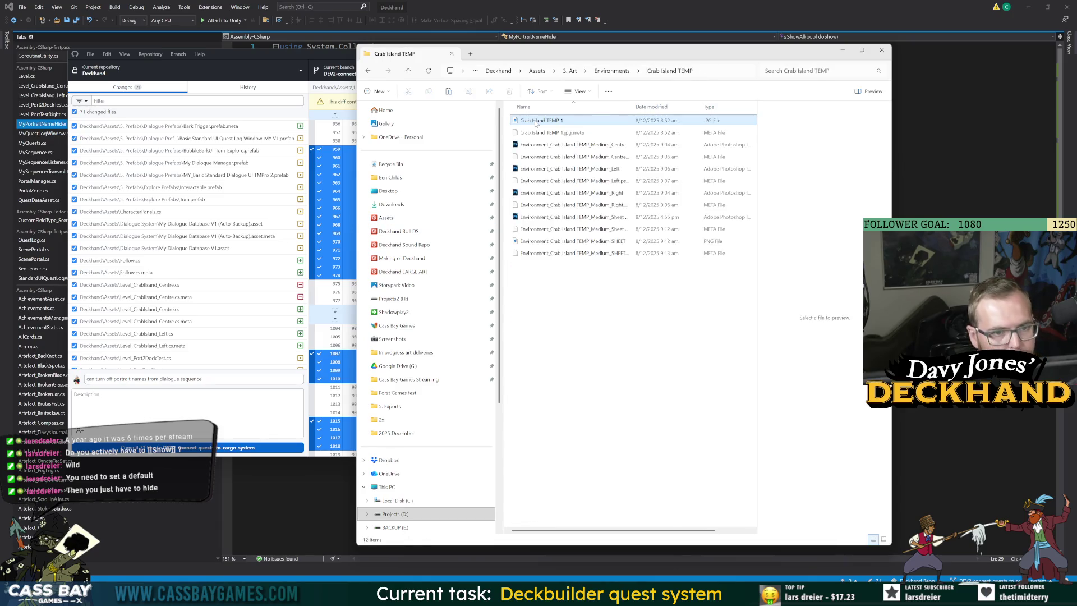
pyautogui.click(550, 121)
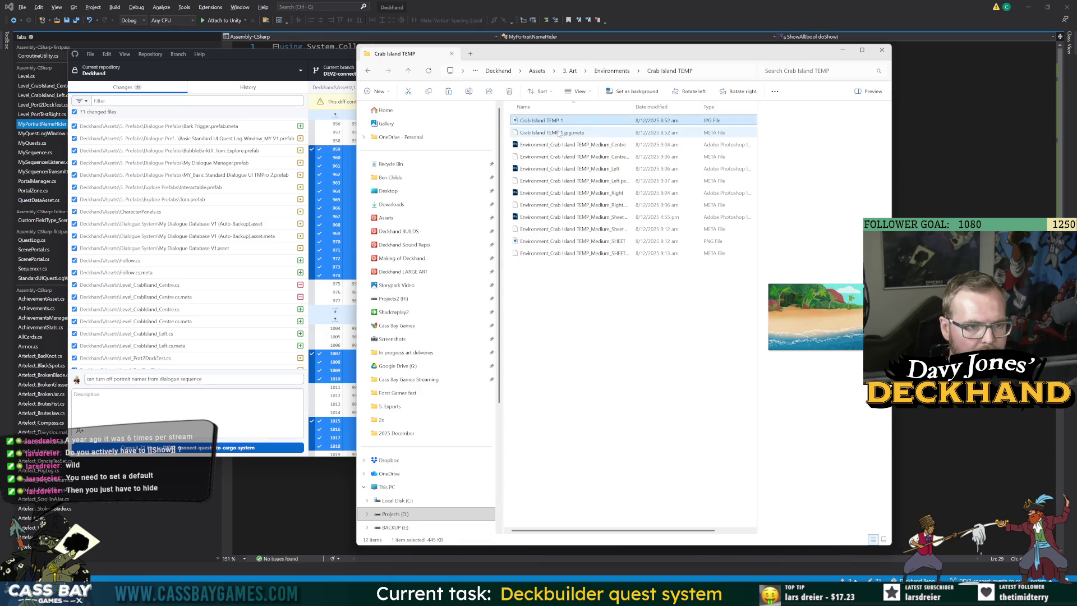
pyautogui.click(621, 241)
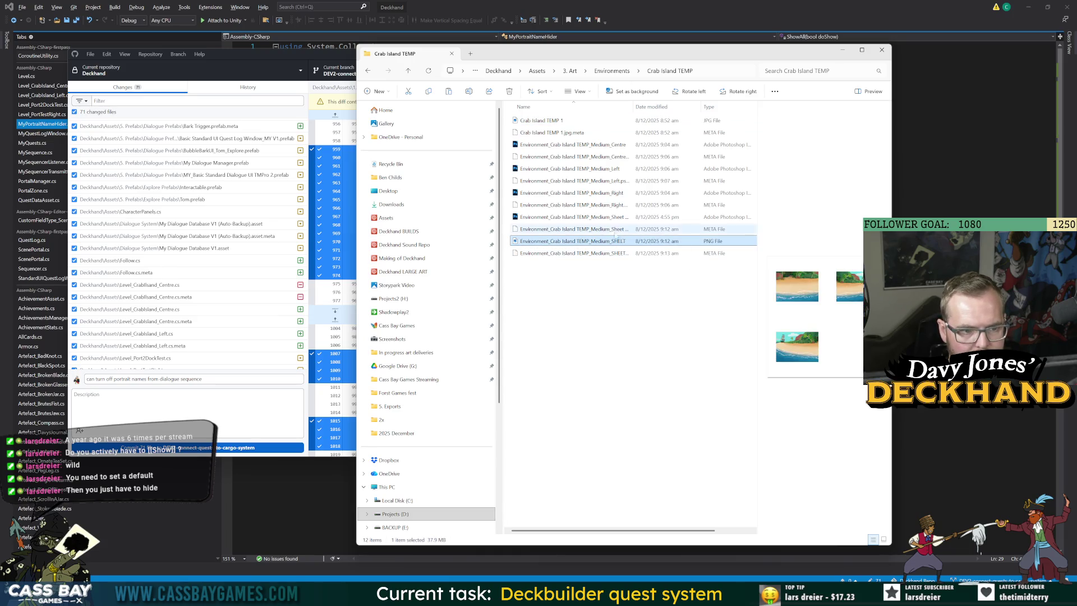
pyautogui.click(589, 217)
pyautogui.keyDown('shift'); pyautogui.click(565, 121); pyautogui.keyUp('shift')
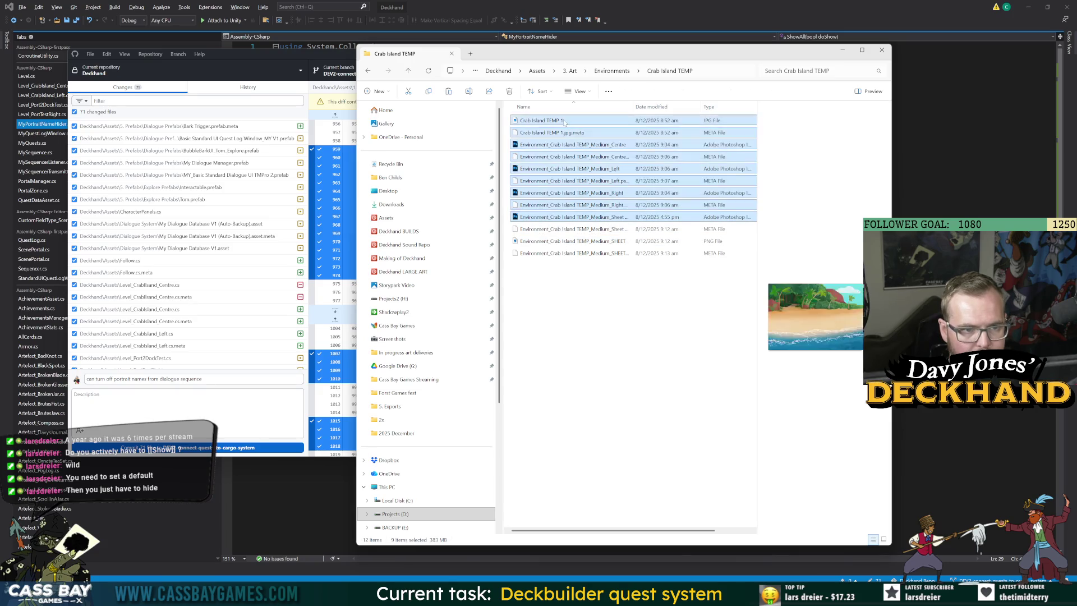
pyautogui.press('Delete')
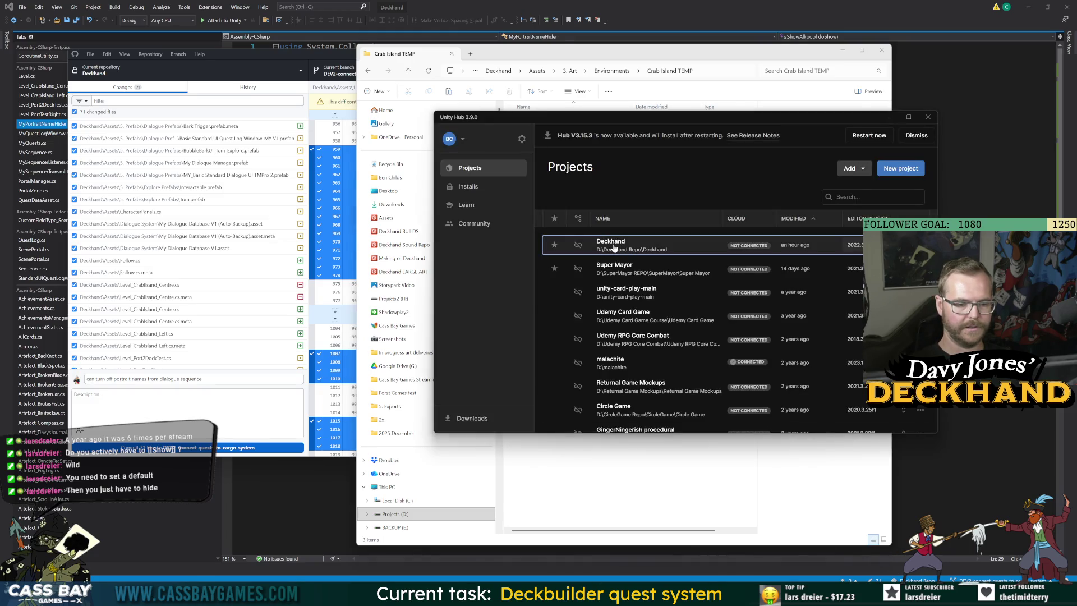
# Step: Commit the 66 changed files to DEV2-connect-quests-to-cargo-system and push to origin
pyautogui.click(230, 594)
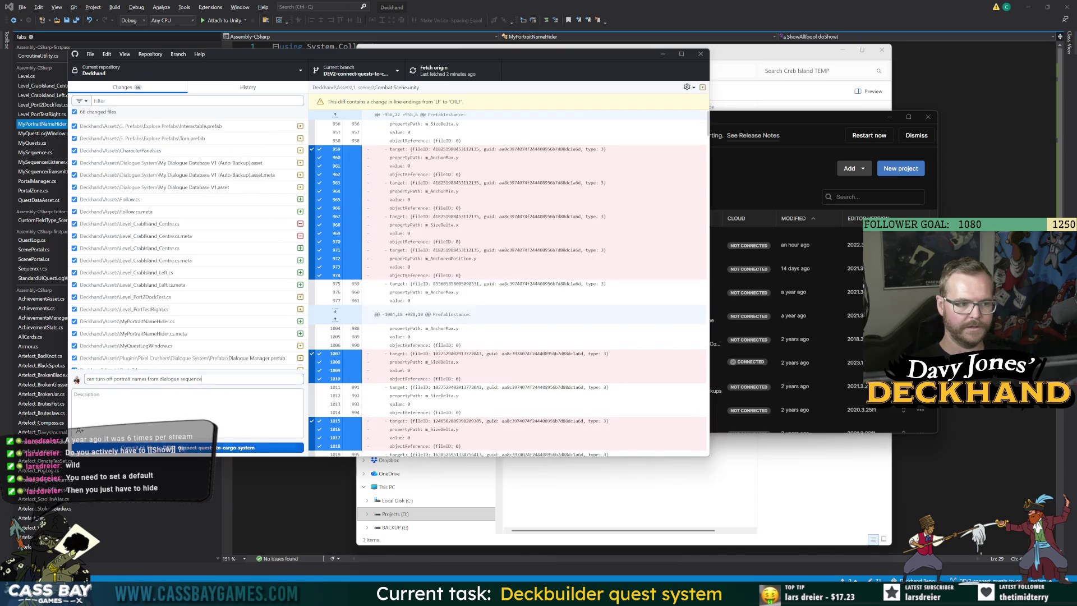
pyautogui.click(225, 448)
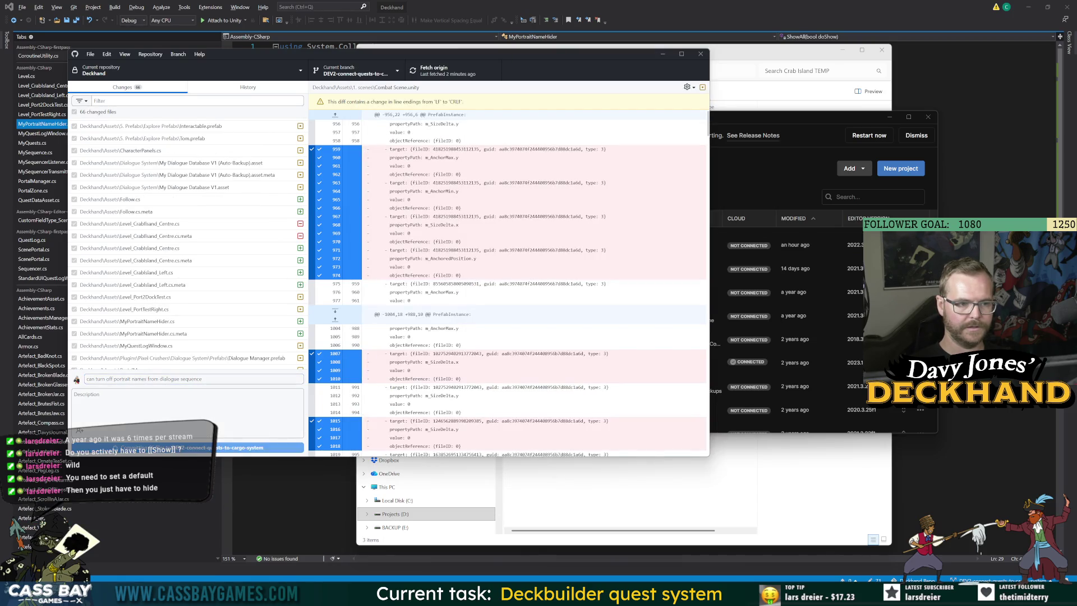
pyautogui.click(610, 167)
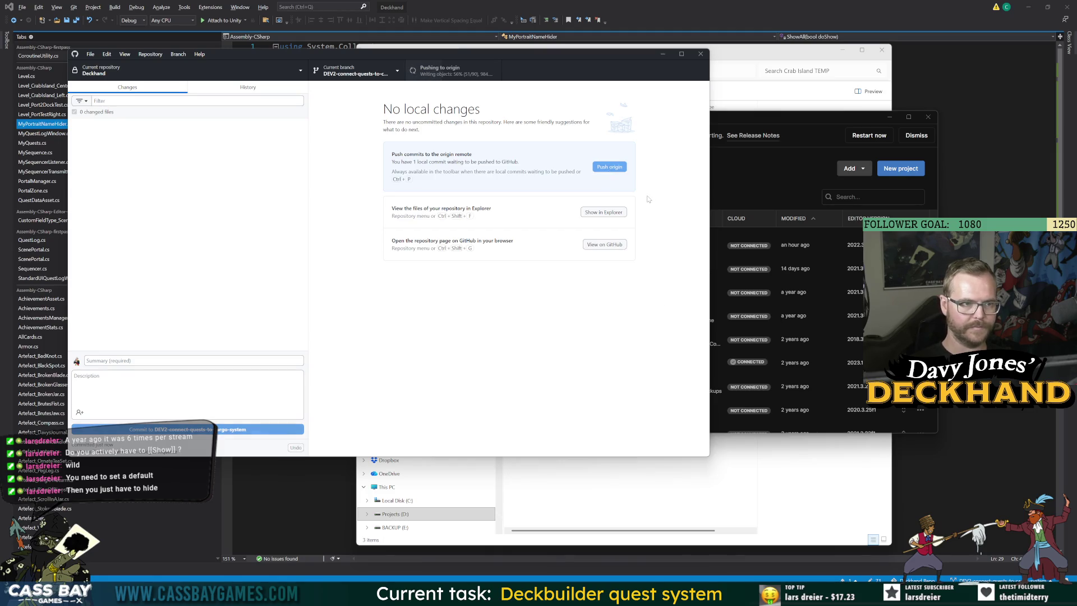
# Step: Open the Deckhand project from Unity Hub, then return to GitHub Desktop
pyautogui.click(732, 55)
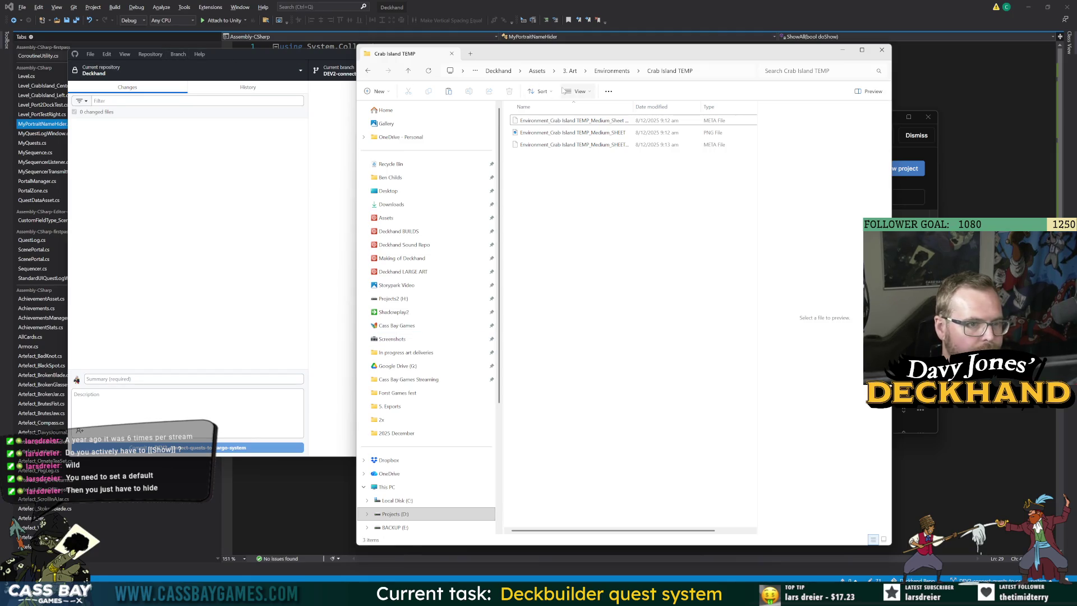
pyautogui.click(934, 172)
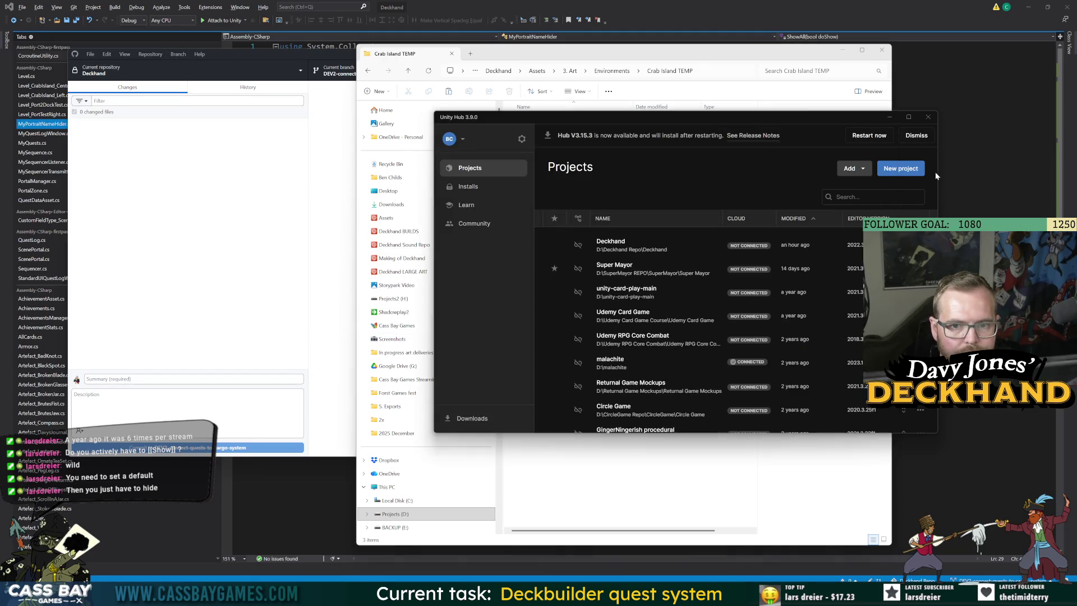
pyautogui.click(636, 243)
pyautogui.click(302, 57)
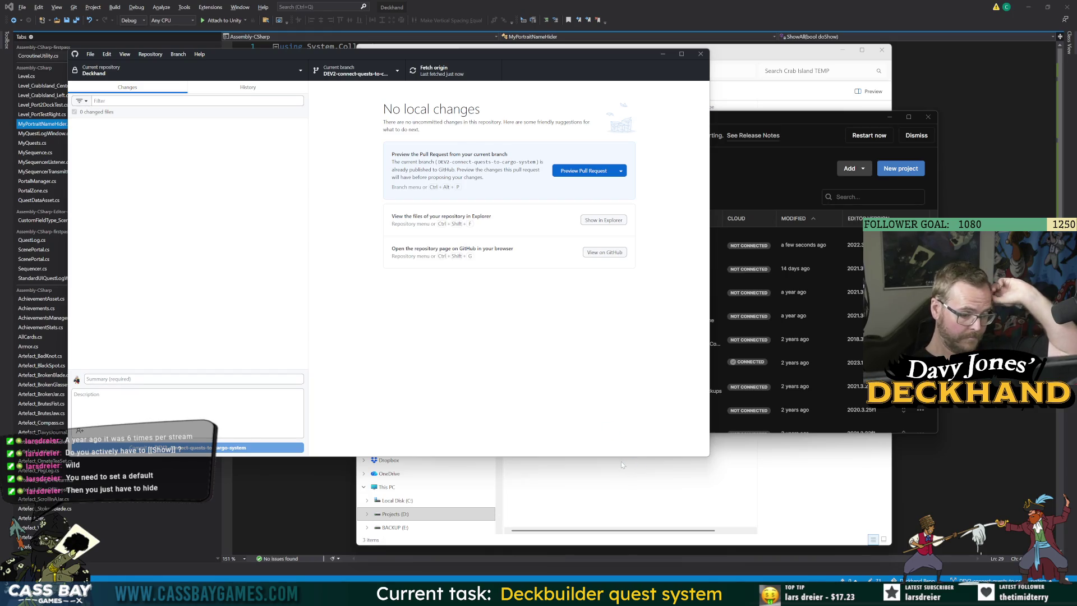
# Step: Check out the DEV-ports branch
pyautogui.click(364, 72)
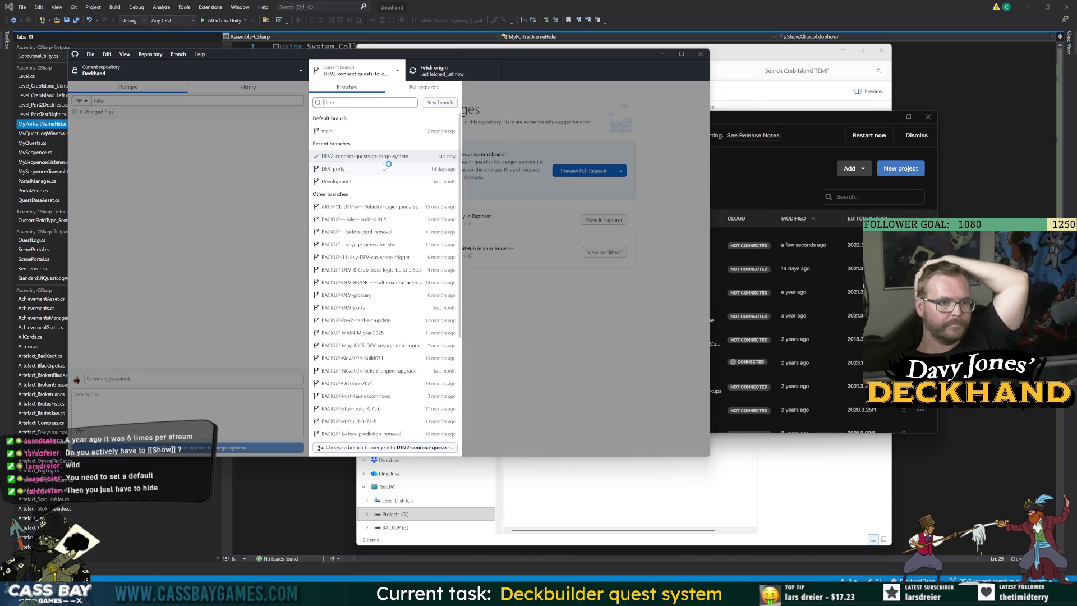
pyautogui.click(337, 182)
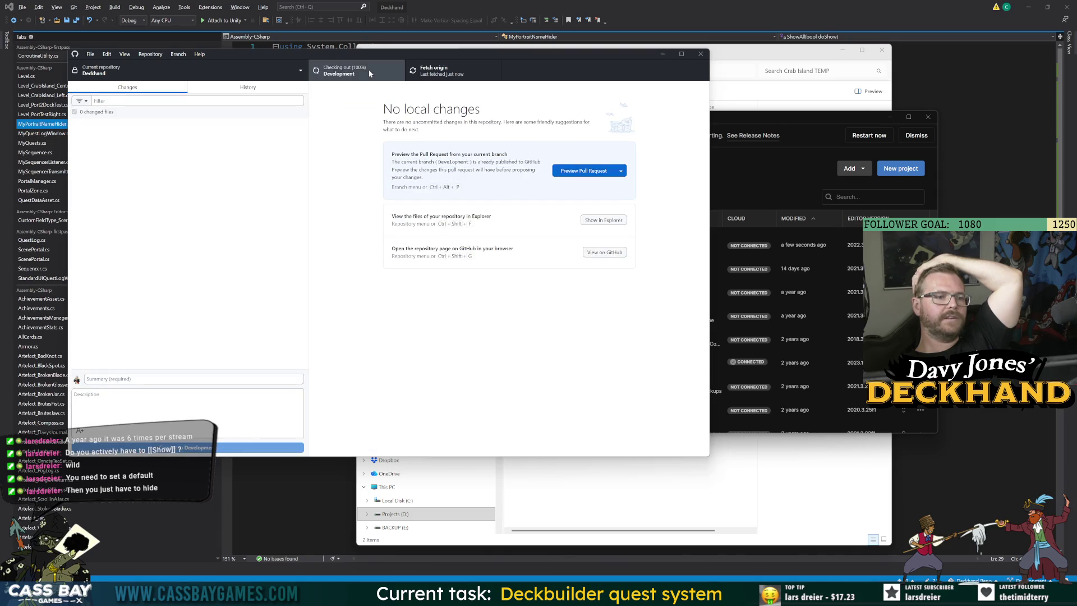
pyautogui.click(385, 74)
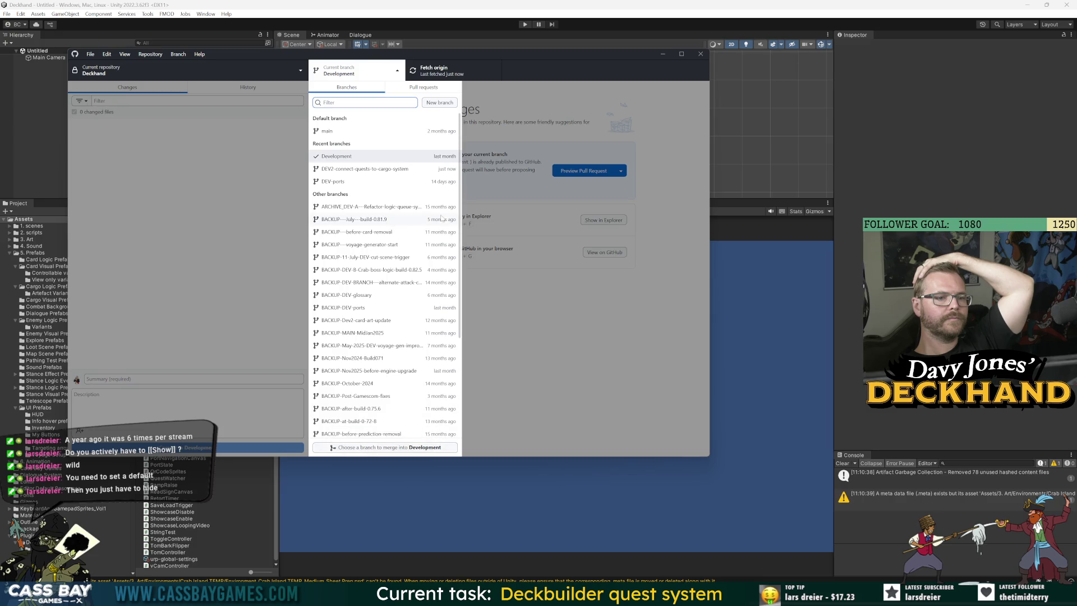
pyautogui.click(337, 183)
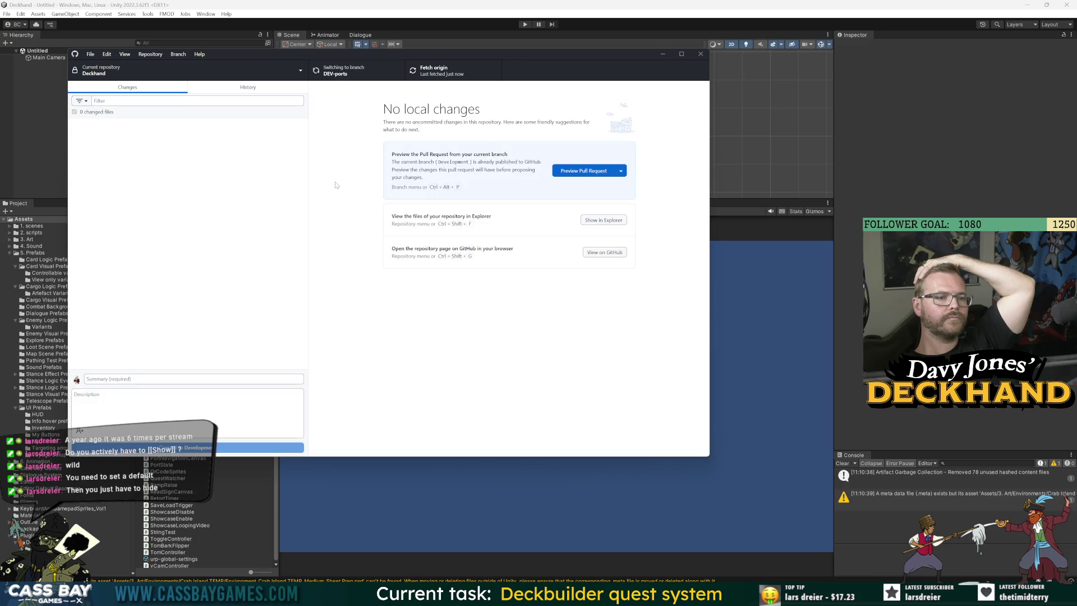
# Step: Merge DEV2-connect-quests-to-cargo-system into DEV-ports with a merge commit and push to origin
pyautogui.click(375, 76)
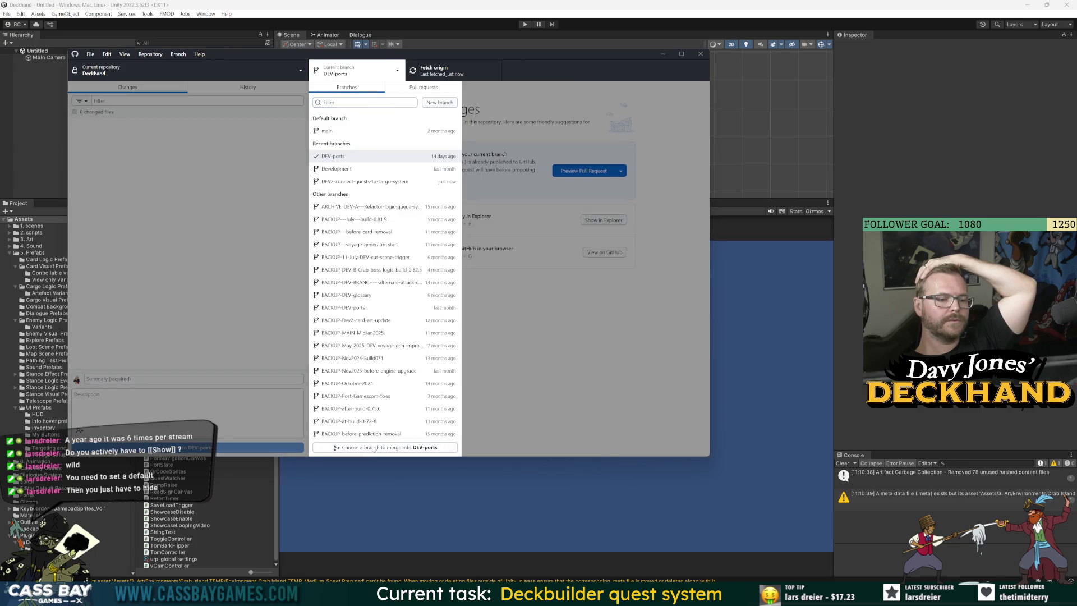
pyautogui.hotkey('ctrl', 'shift', 'm')
pyautogui.click(336, 262)
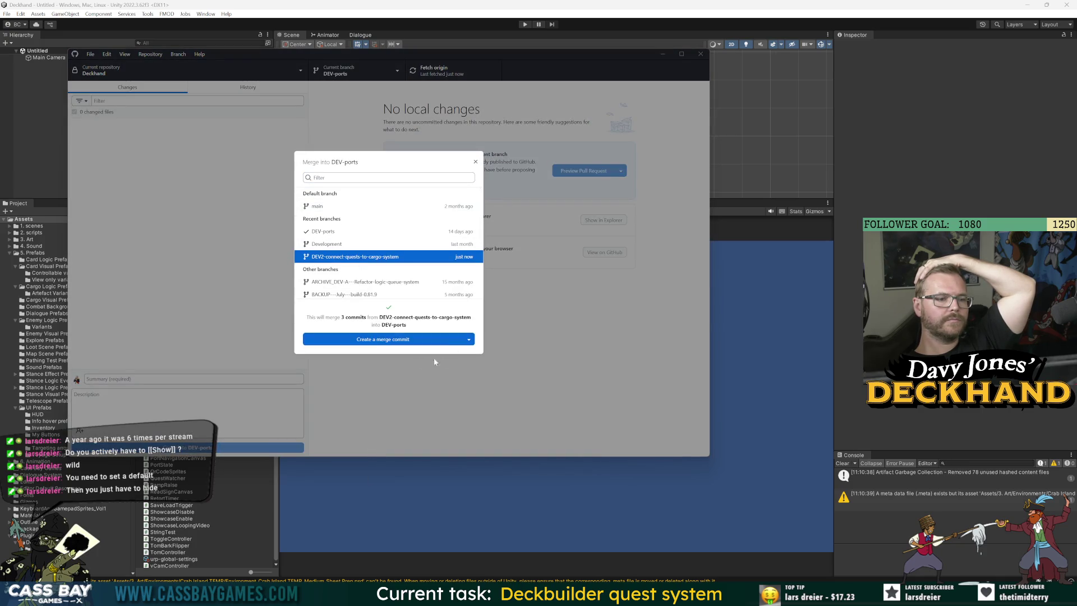
pyautogui.click(372, 341)
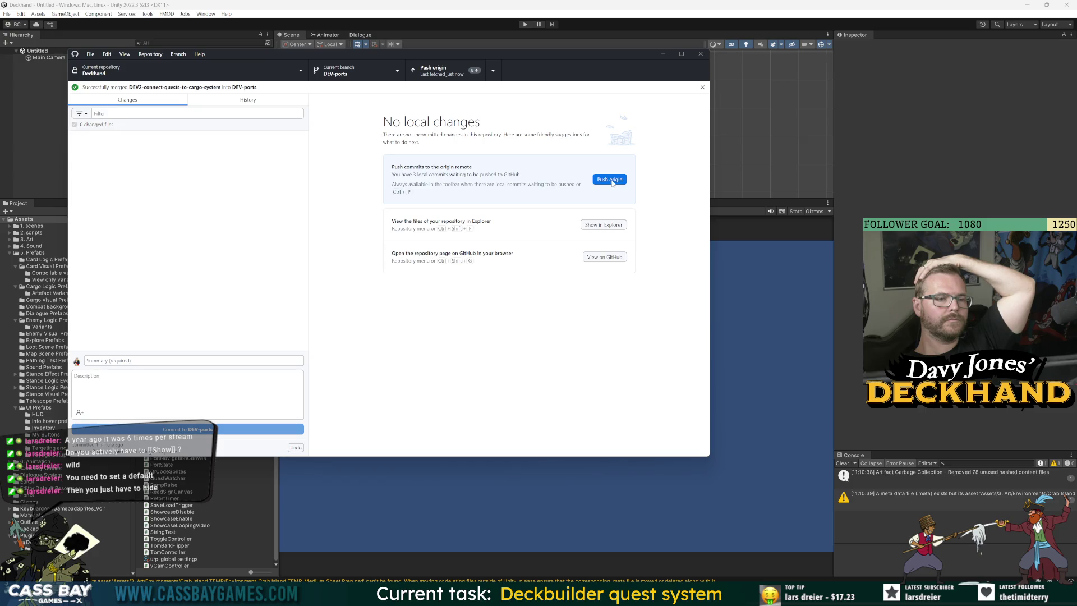
pyautogui.click(612, 182)
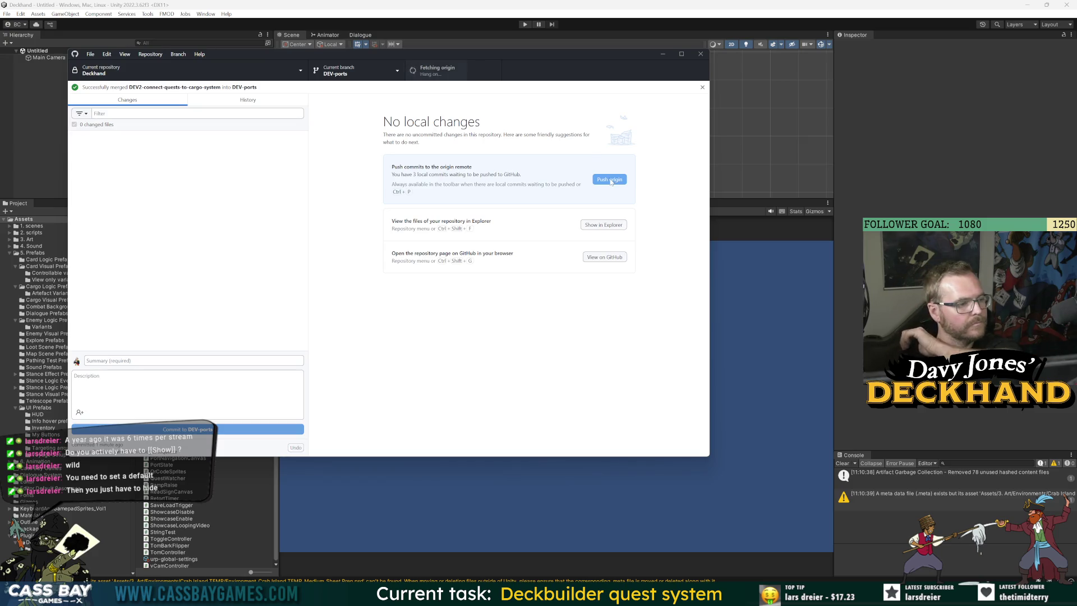
# Step: Switch back to DEV2-connect-quests-to-cargo-system and minimize GitHub Desktop
pyautogui.click(376, 76)
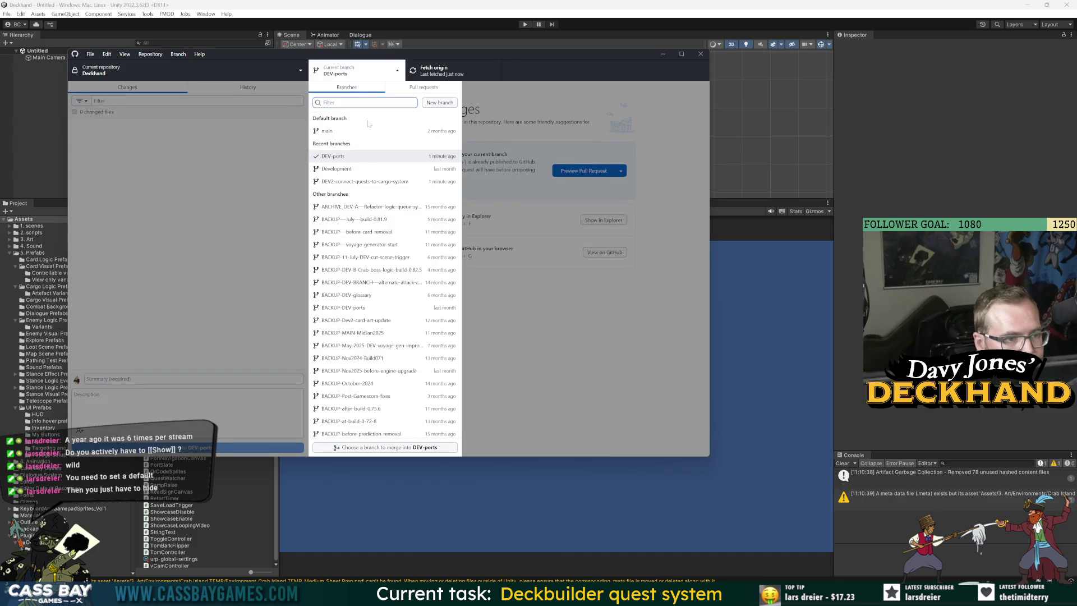
pyautogui.click(359, 181)
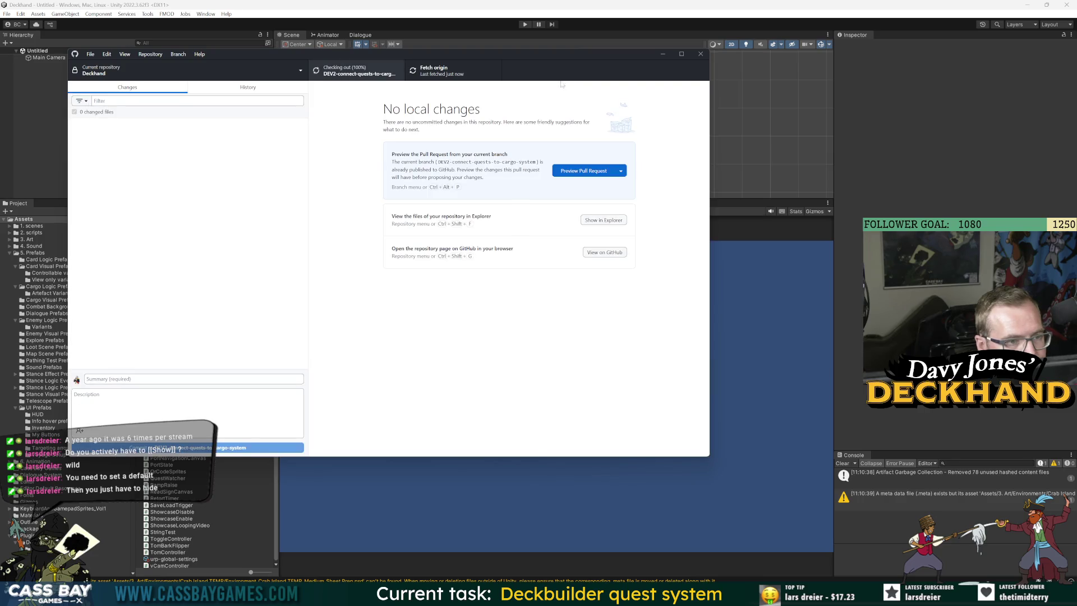
pyautogui.click(663, 55)
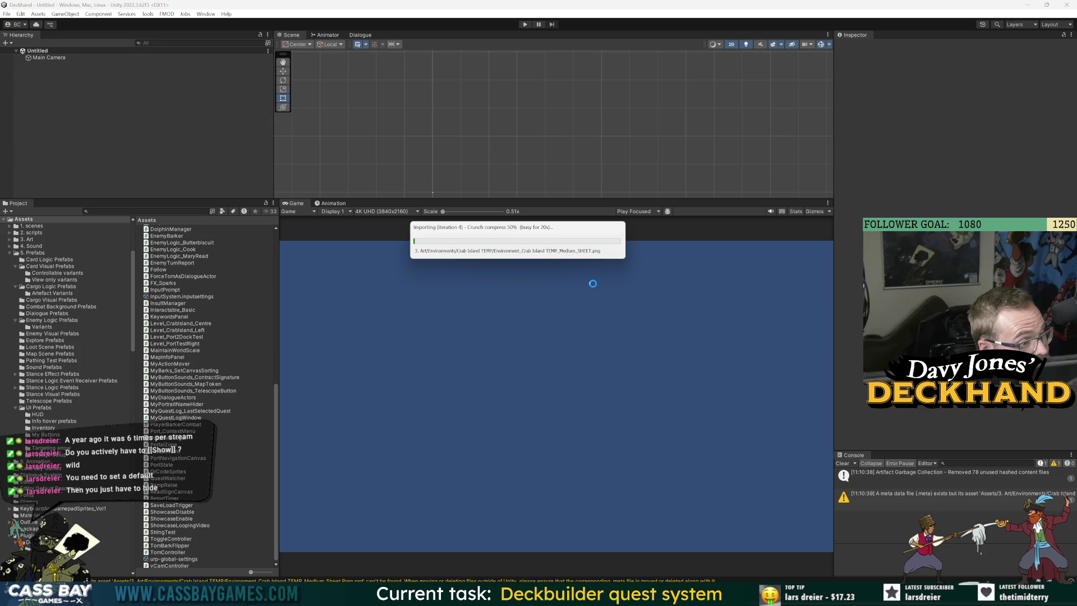
# Step: Switch to GitHub Desktop to see the deleted Crab Island TEMP sheet .meta file change
pyautogui.hotkey('alt', 'Tab')
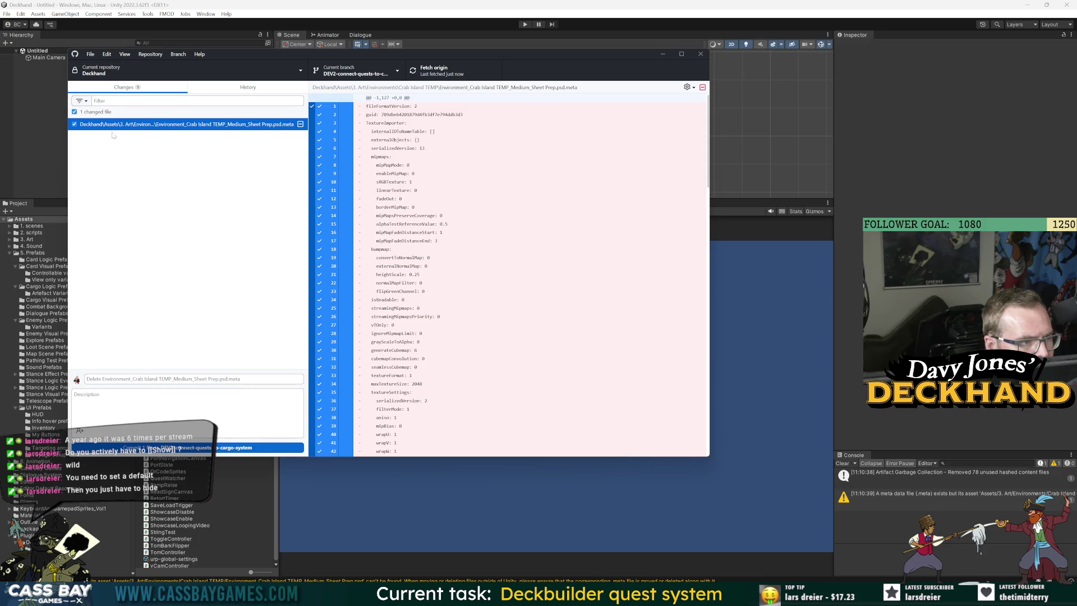
# Step: Leave the deleted .meta file checked as an uncommitted change and return to Unity
pyautogui.click(99, 112)
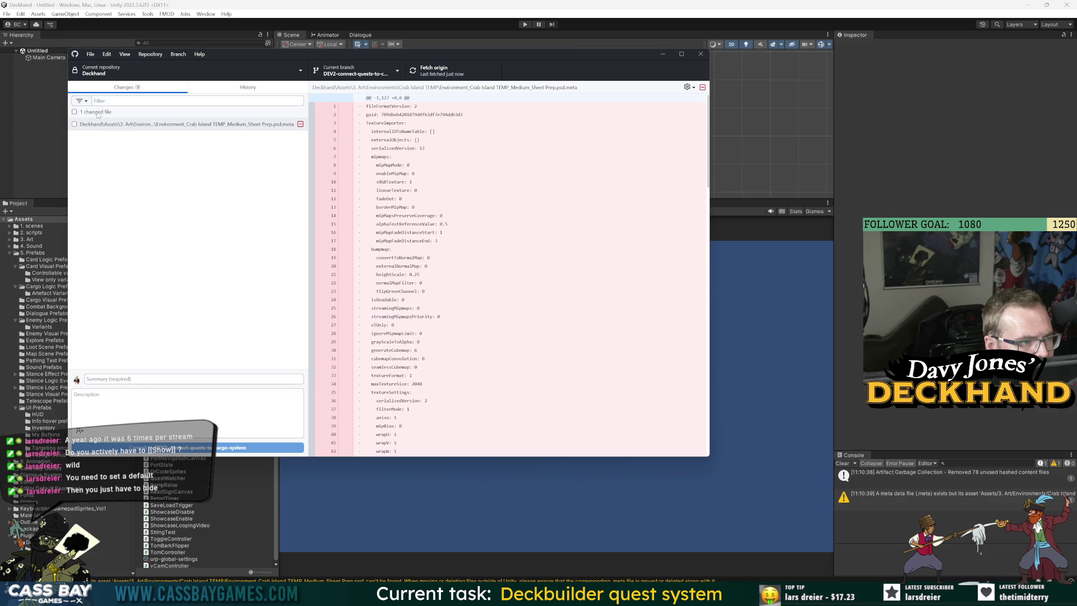
pyautogui.click(98, 114)
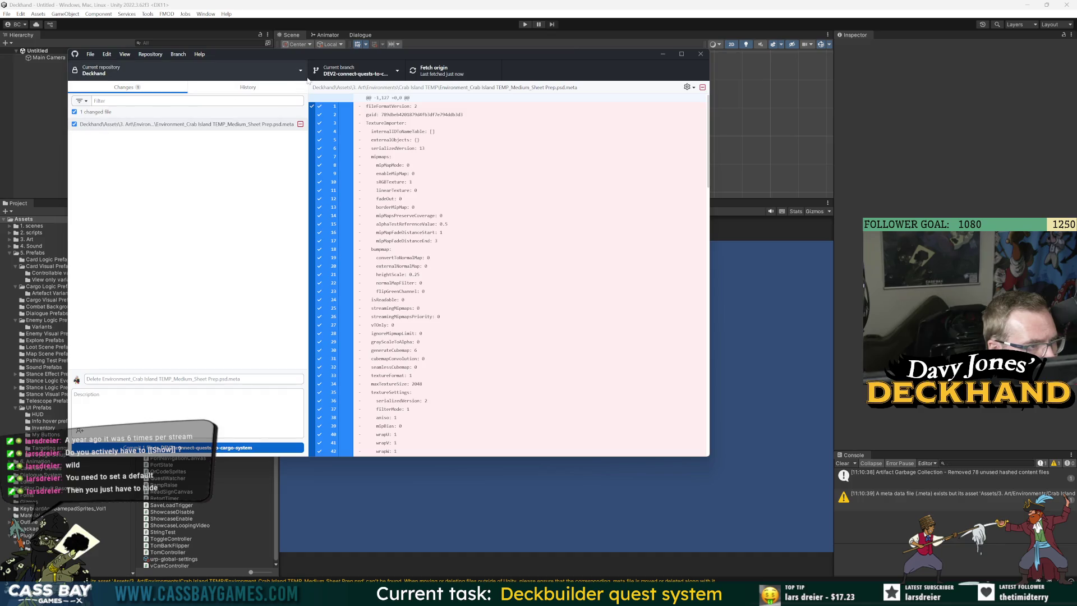
pyautogui.click(363, 77)
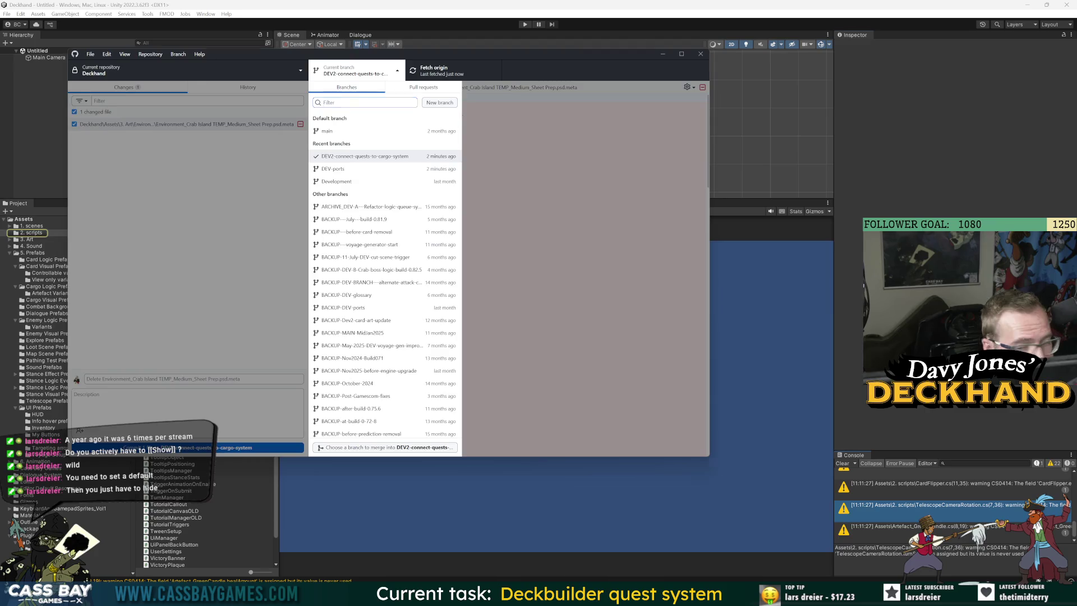
pyautogui.click(841, 464)
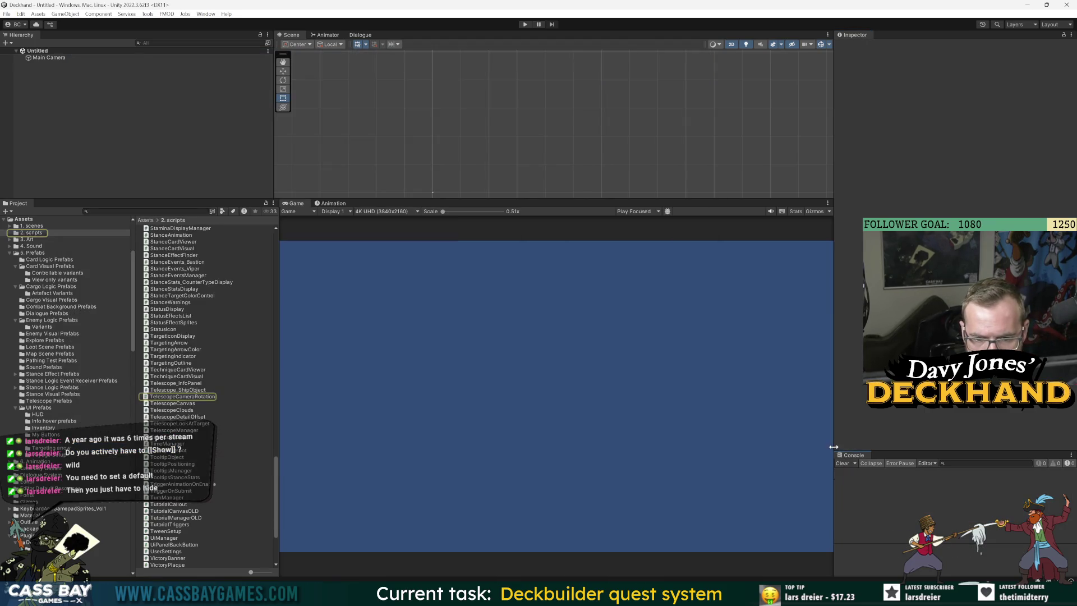
# Step: Open the DemoPort_Crab Island_Right scene from 1. scenes and start play mode
pyautogui.click(32, 227)
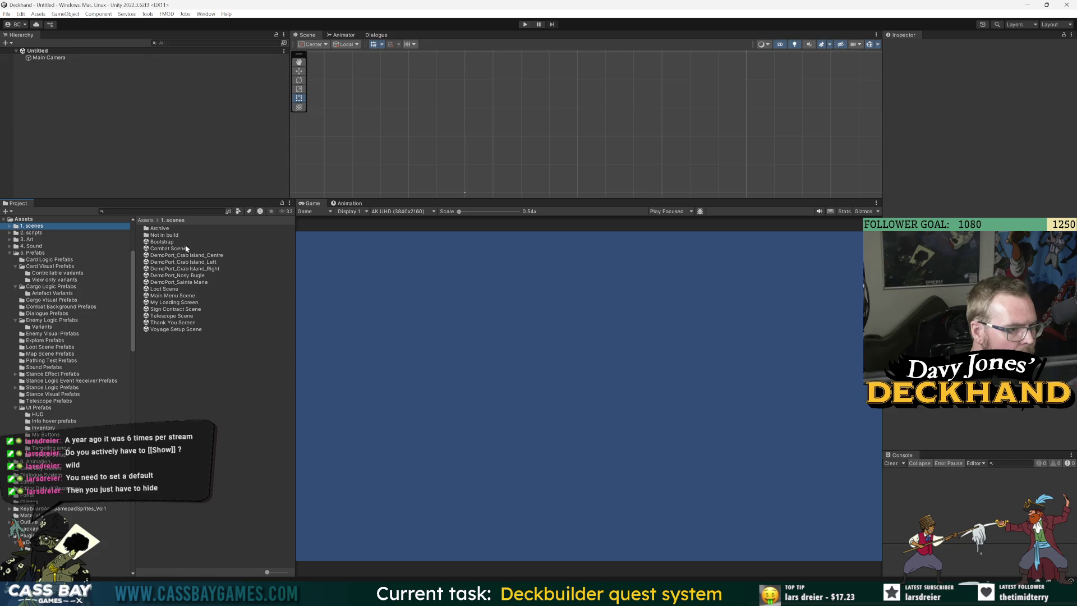
pyautogui.click(197, 269)
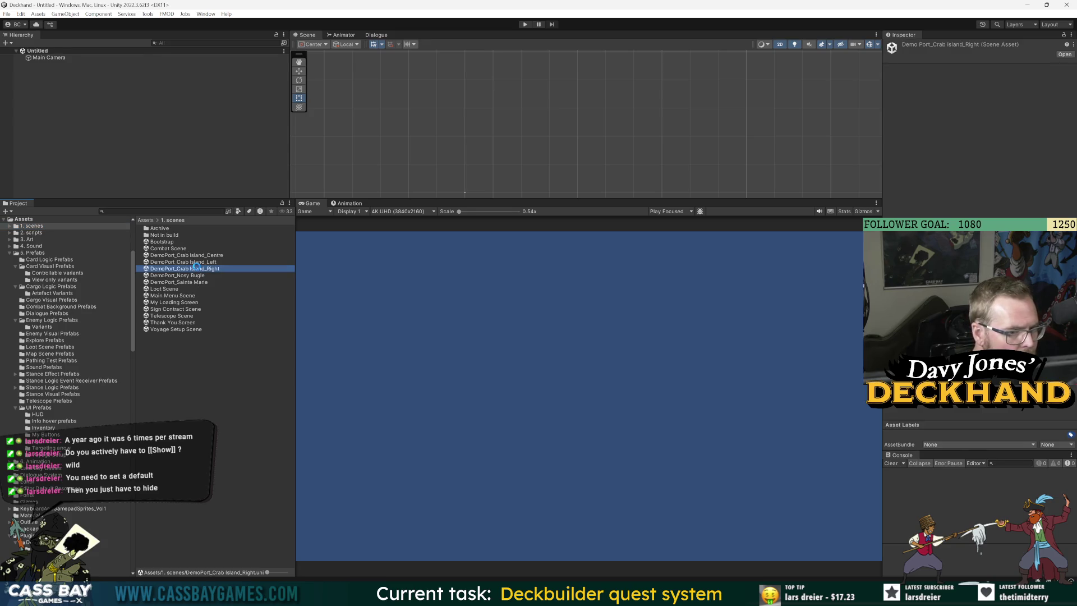
pyautogui.doubleClick(196, 268)
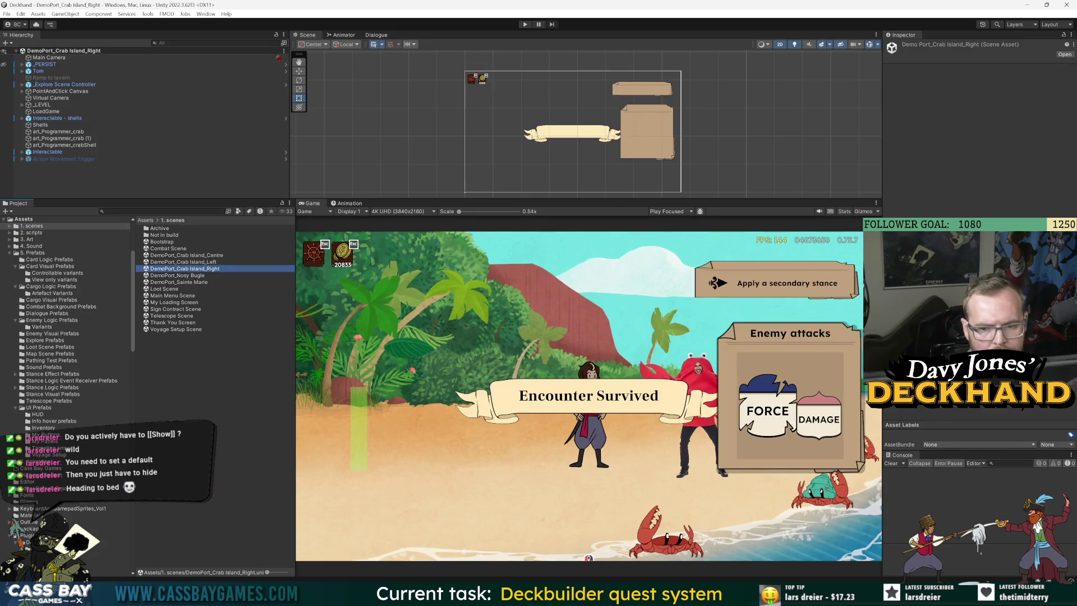
pyautogui.click(525, 24)
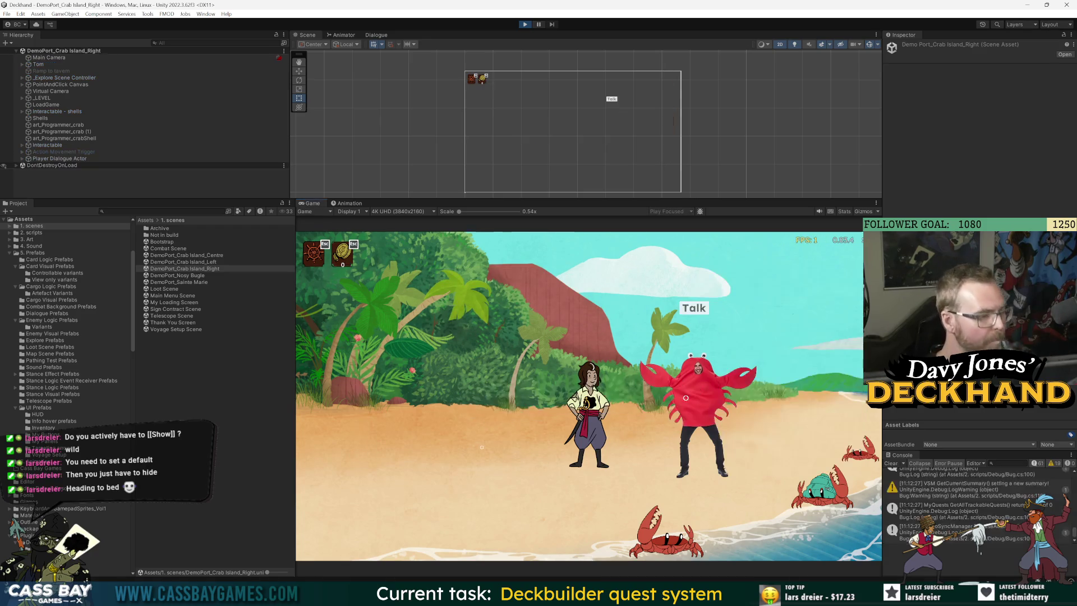
# Step: Talk to Shells, agree to her request, and advance to her Sainte Marie delivery instructions
pyautogui.click(691, 312)
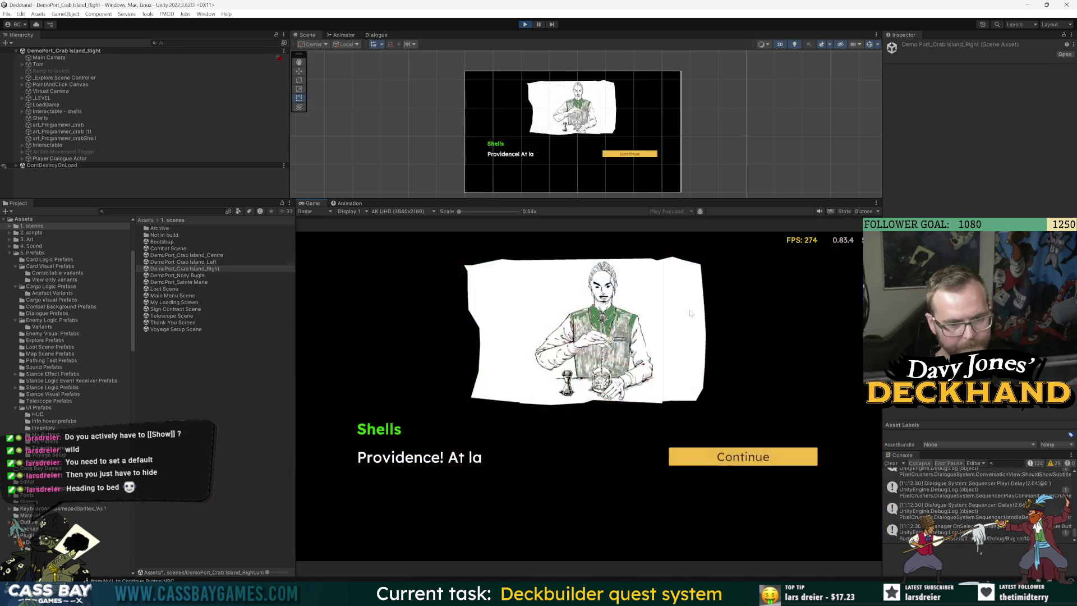
pyautogui.click(746, 466)
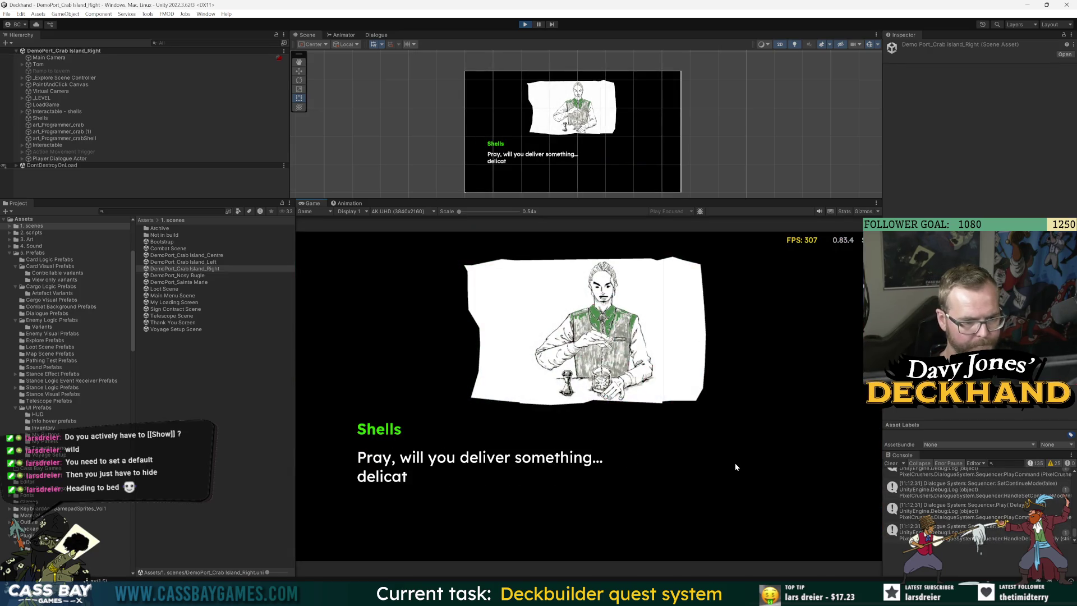
pyautogui.click(736, 465)
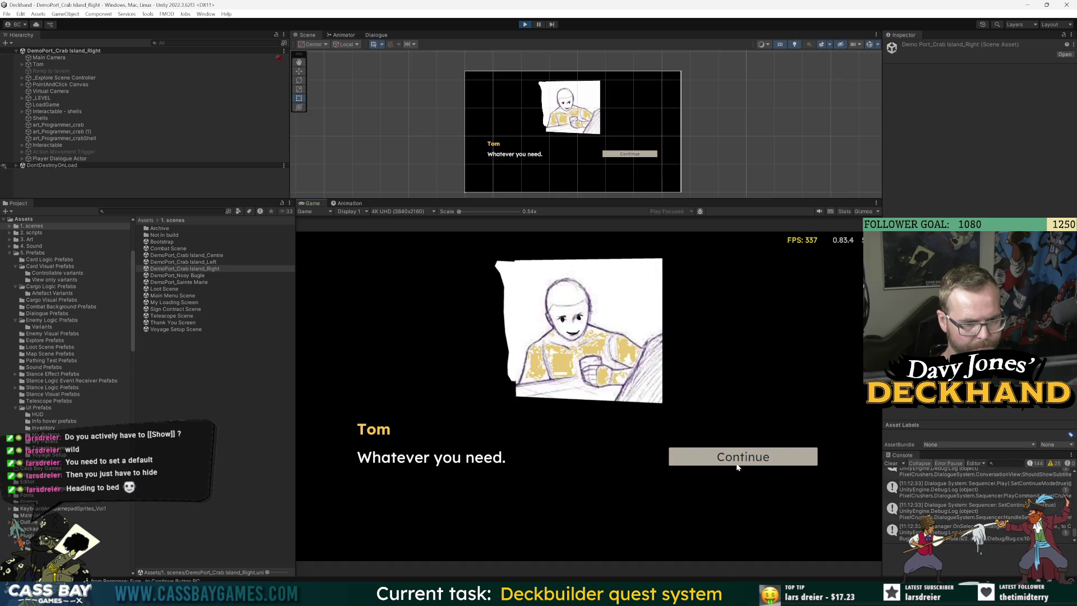
pyautogui.click(737, 467)
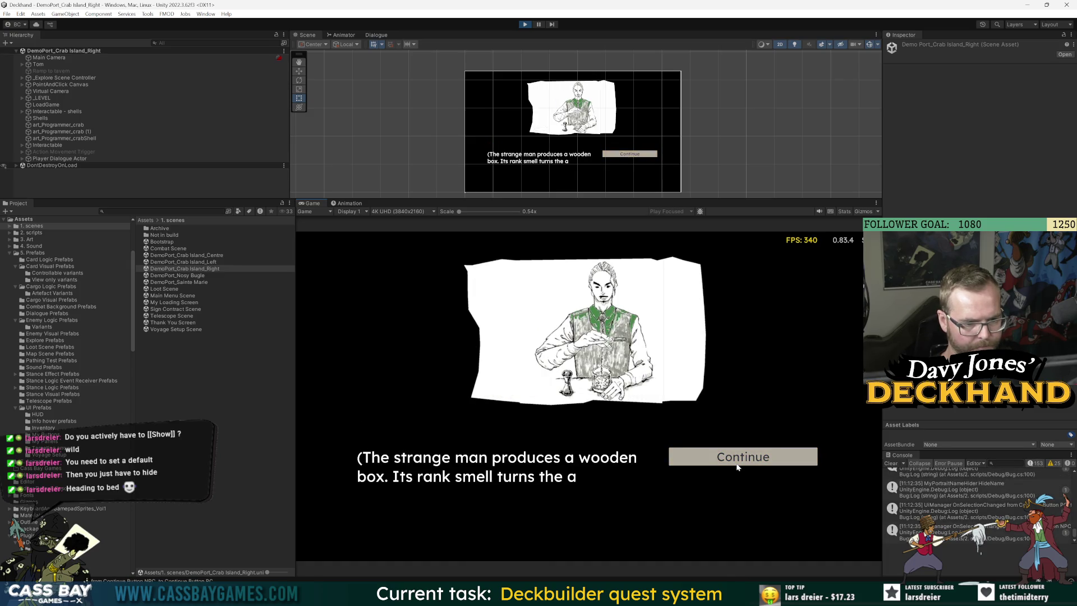
pyautogui.click(737, 467)
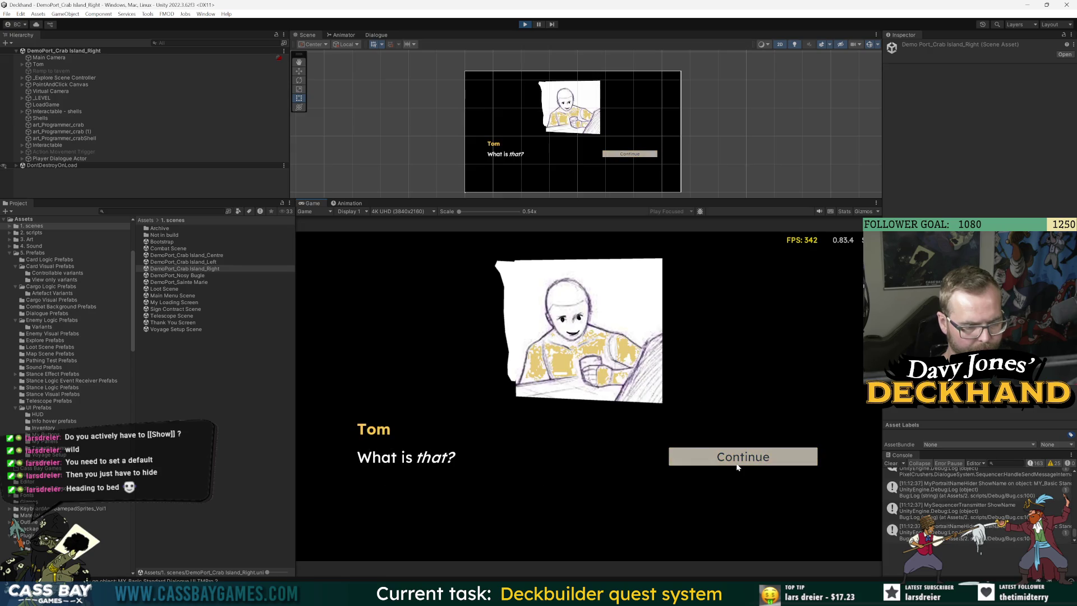
pyautogui.click(737, 467)
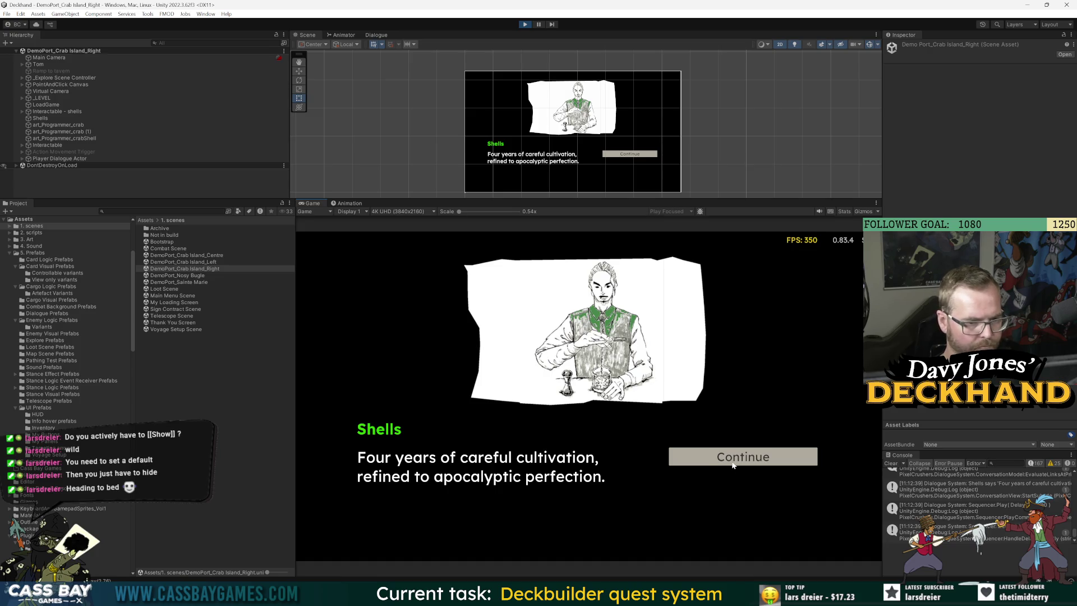
pyautogui.click(732, 465)
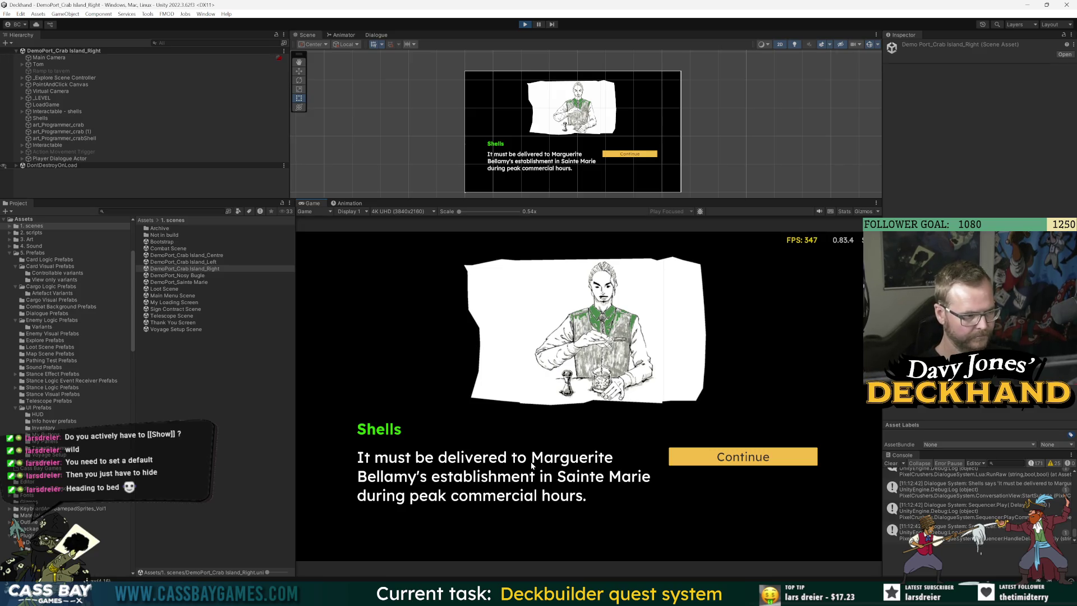
# Step: Restart the conversation with Shells and agree to deliver Shells' package
pyautogui.click(720, 452)
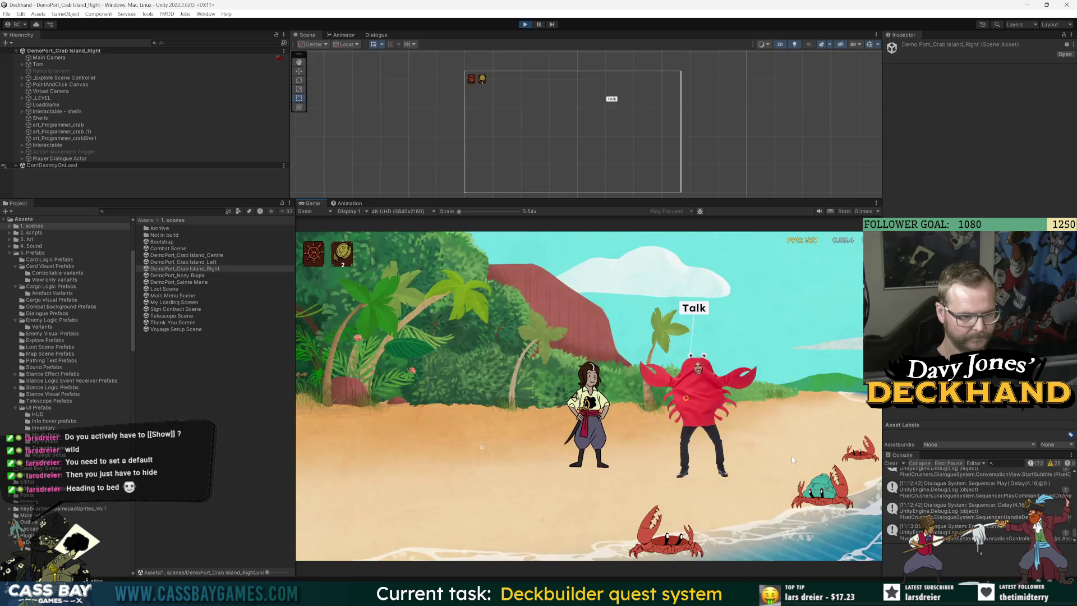
pyautogui.press('Return')
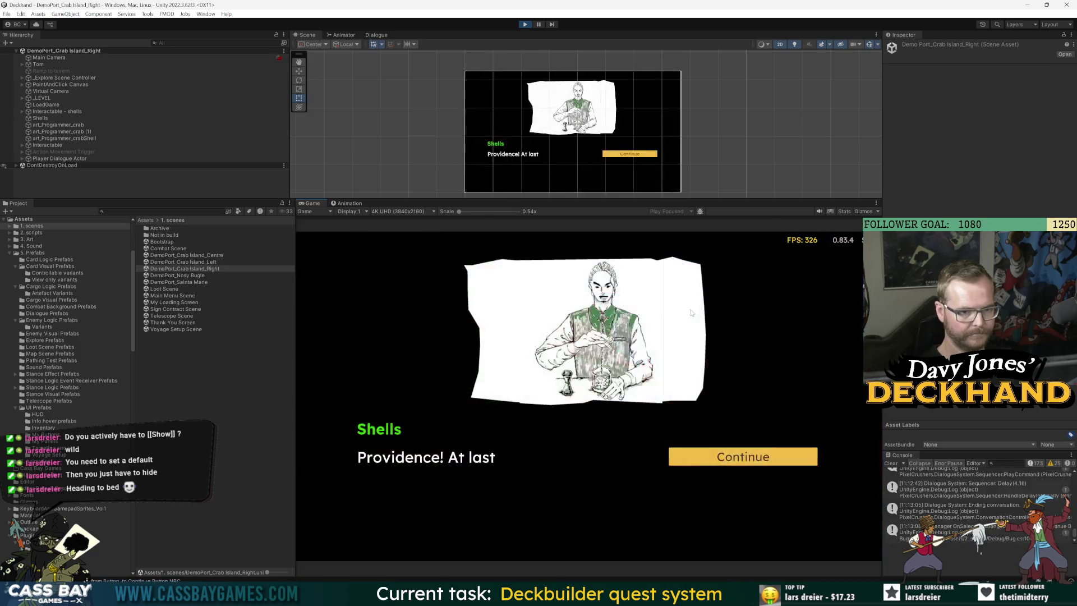
pyautogui.click(771, 459)
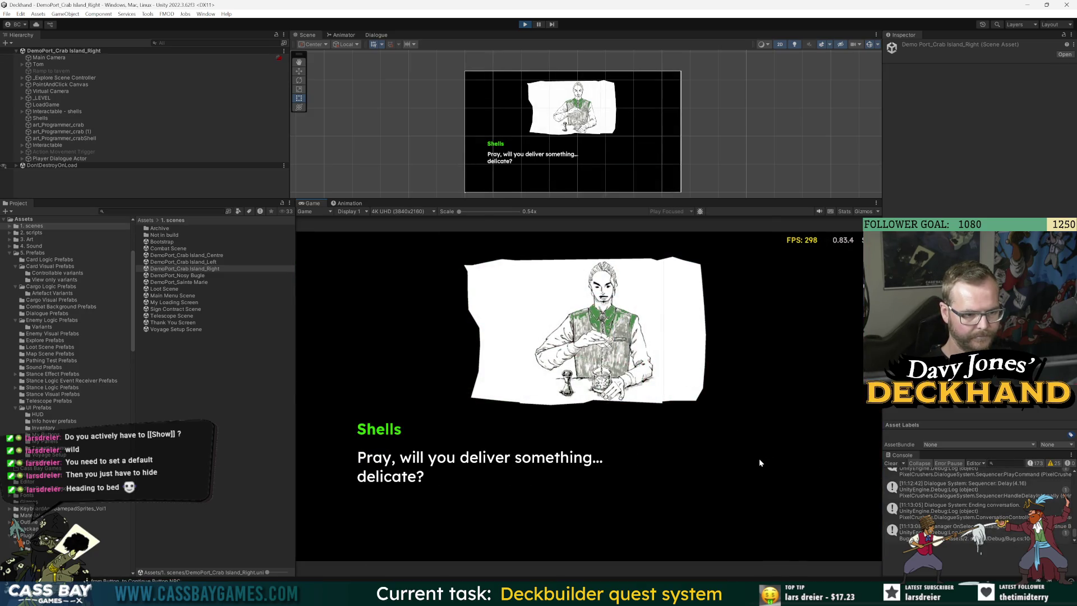
pyautogui.click(764, 458)
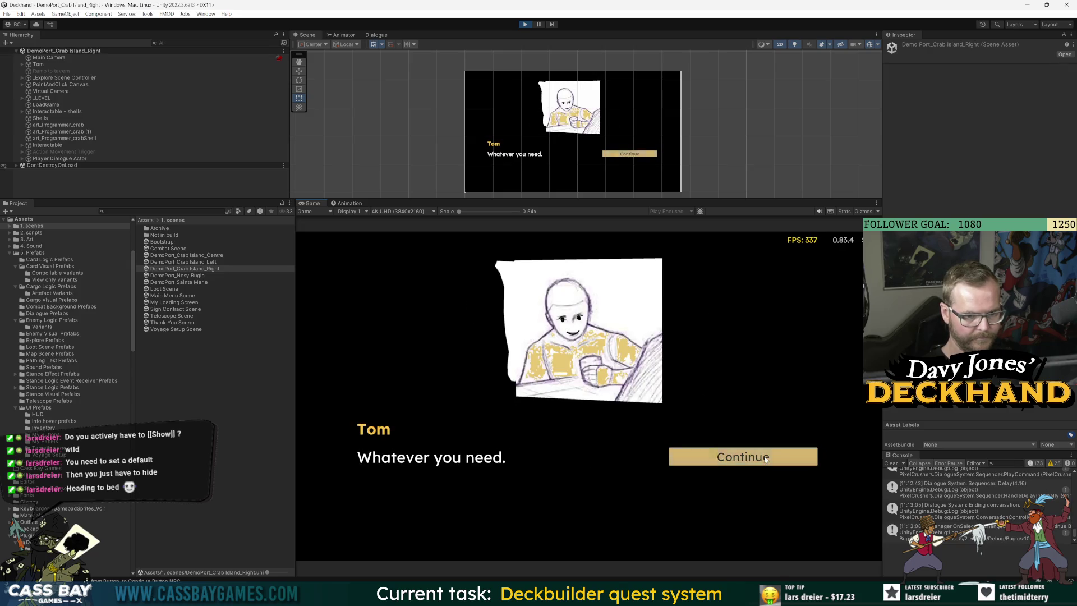
pyautogui.click(765, 458)
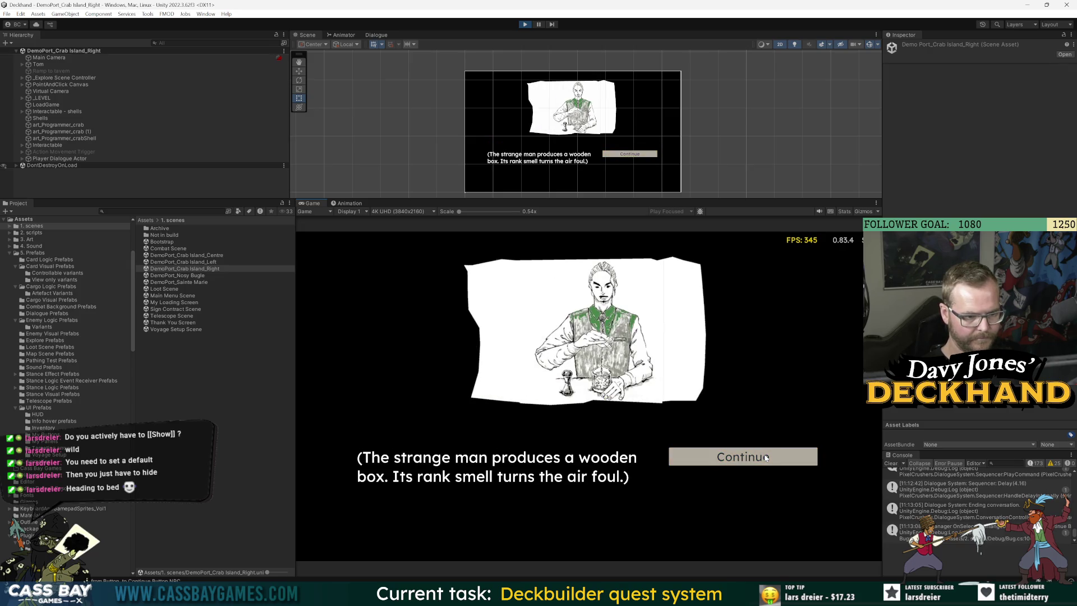
# Step: Advance through Shells' box description and delivery instructions to the end, then stop the playtest
pyautogui.click(766, 464)
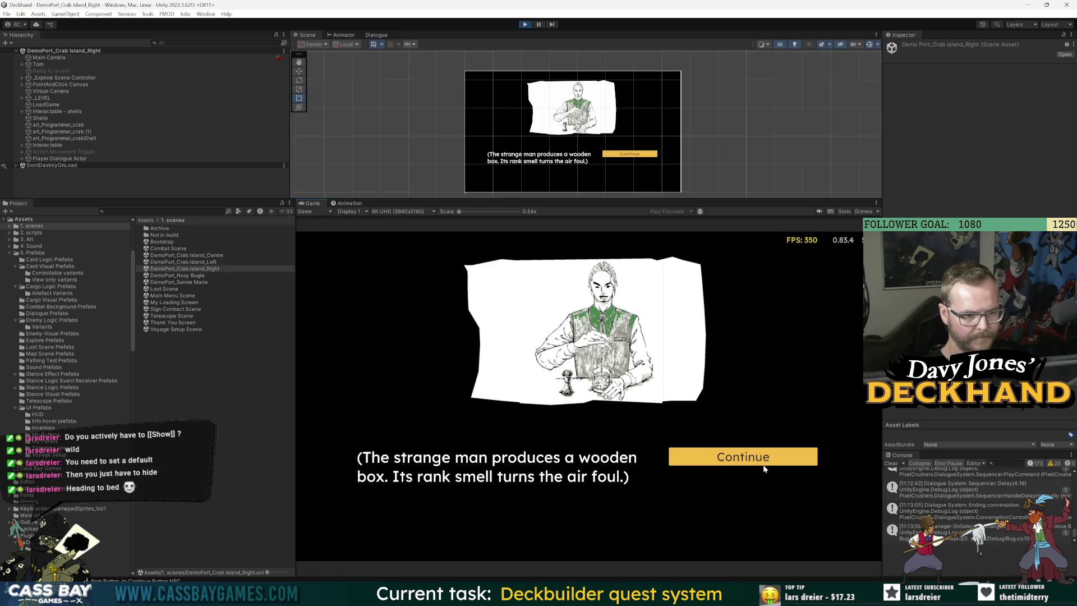
pyautogui.click(767, 465)
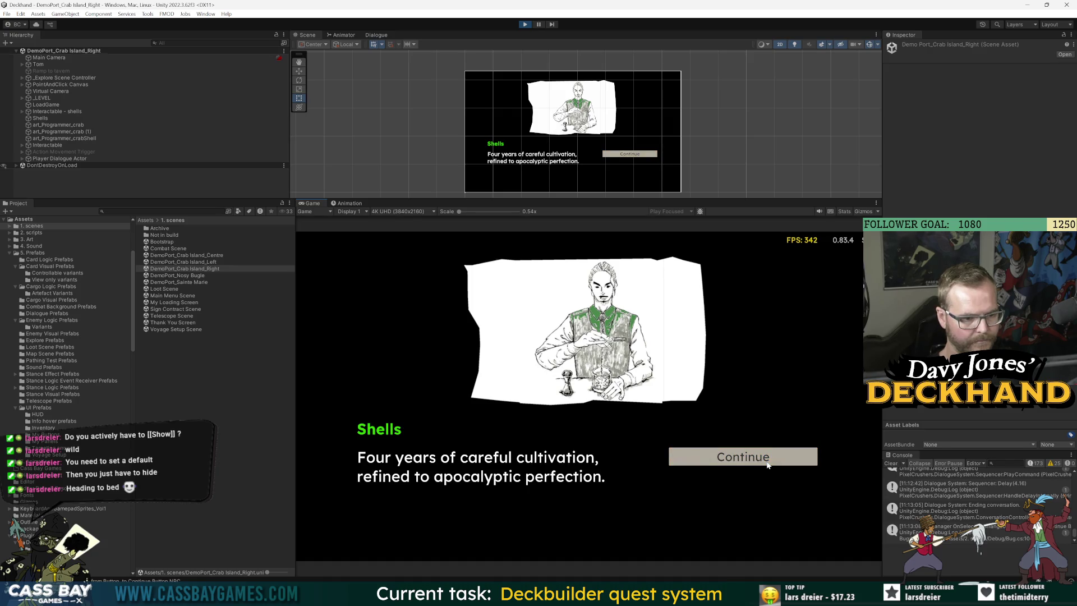
pyautogui.click(767, 465)
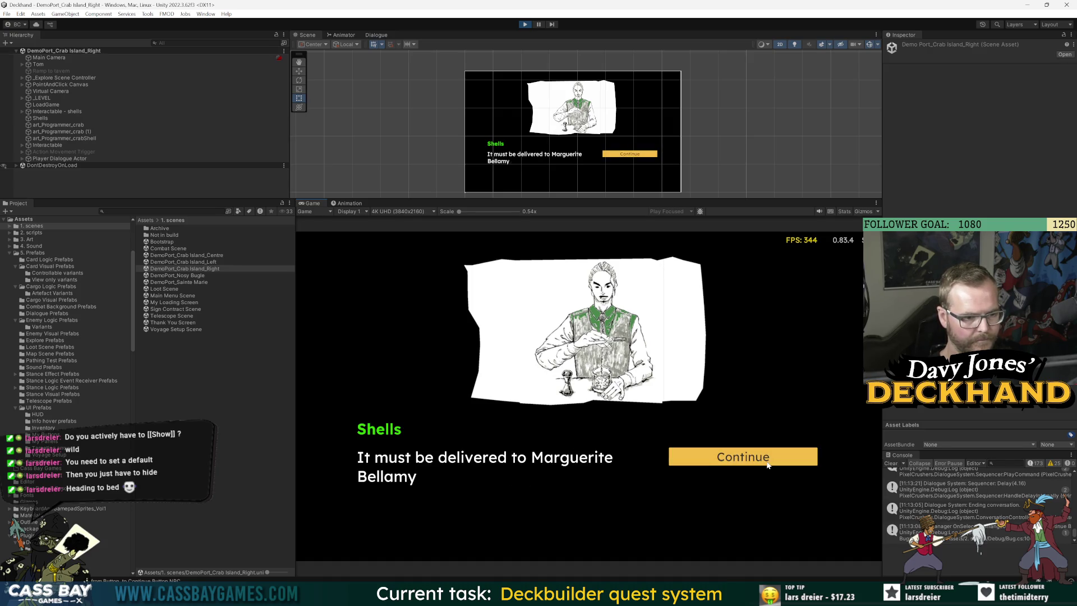
pyautogui.click(766, 461)
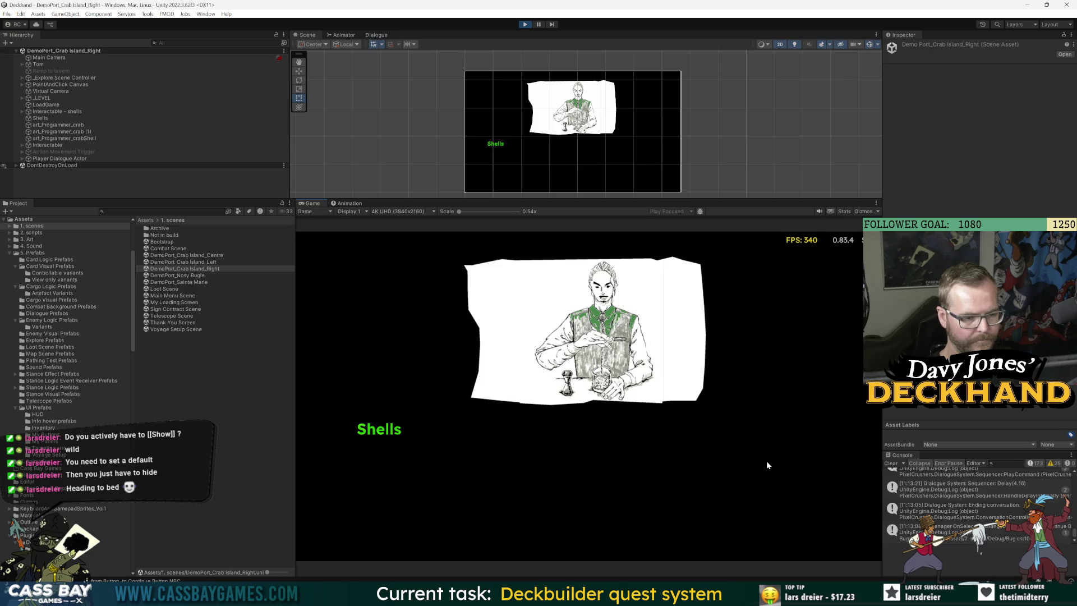
pyautogui.click(523, 25)
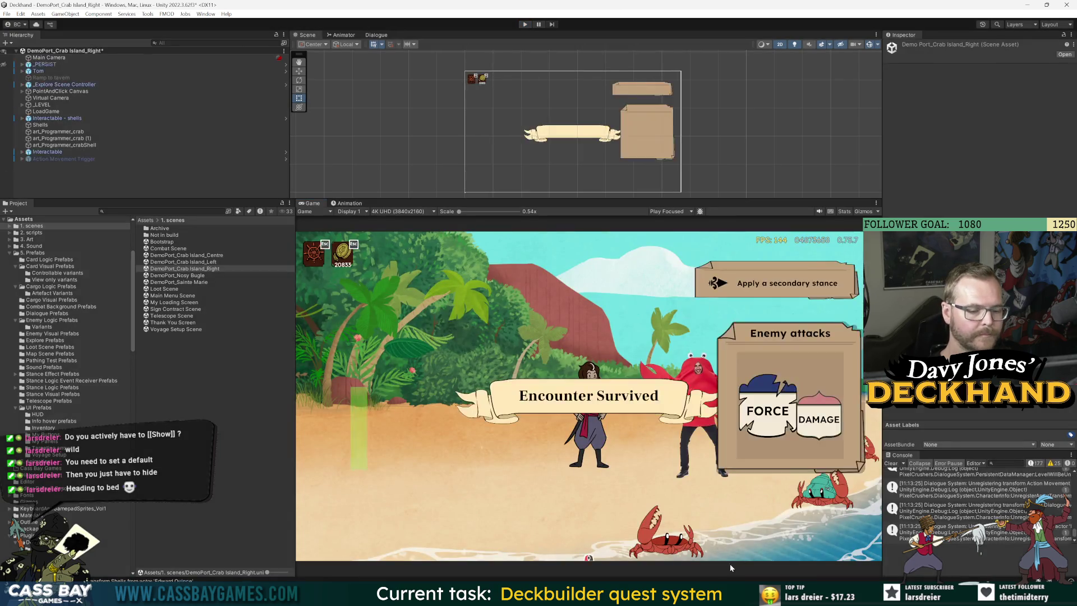
# Step: Google 'pixel crushers dialogue set actor display name based on conditions' and expand the AI overview
pyautogui.hotkey('alt', 'Tab')
pyautogui.click(546, 104)
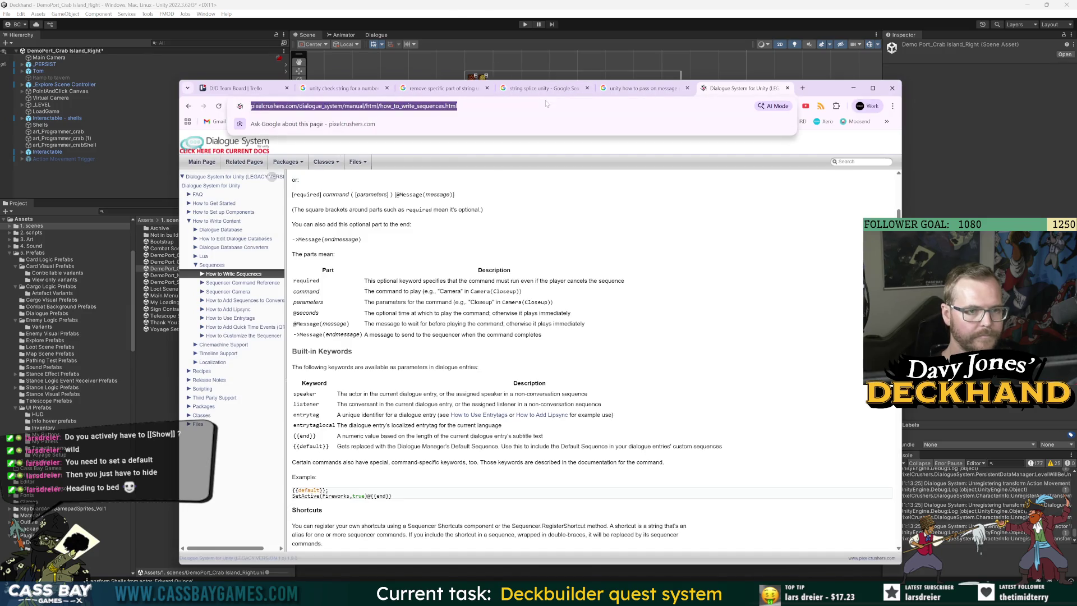
pyautogui.write('pixel')
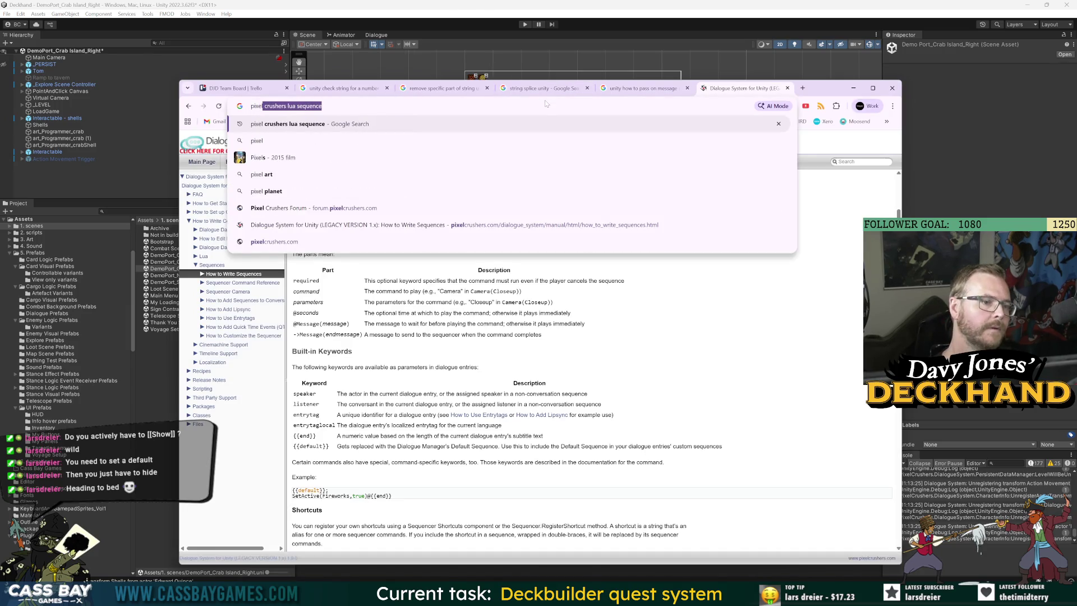
pyautogui.write(' crushers')
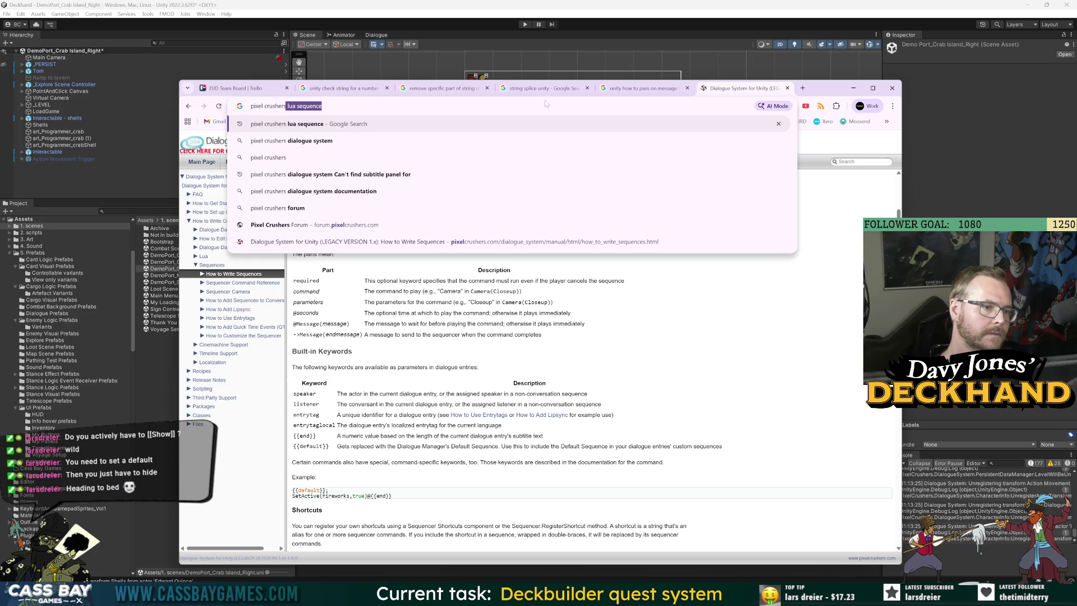
pyautogui.write(' dialogue ')
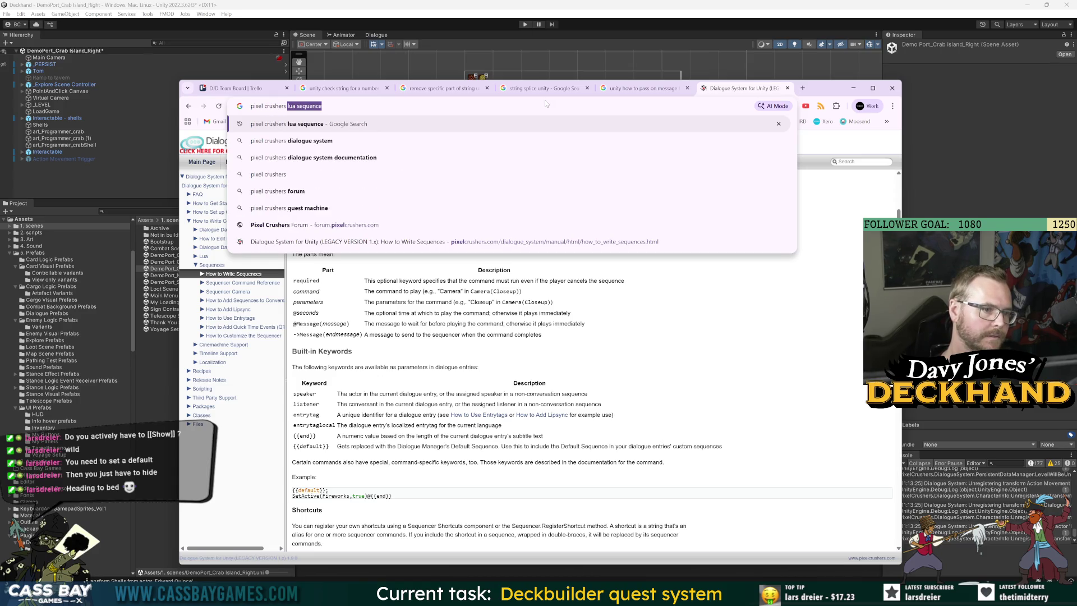
pyautogui.write('set id')
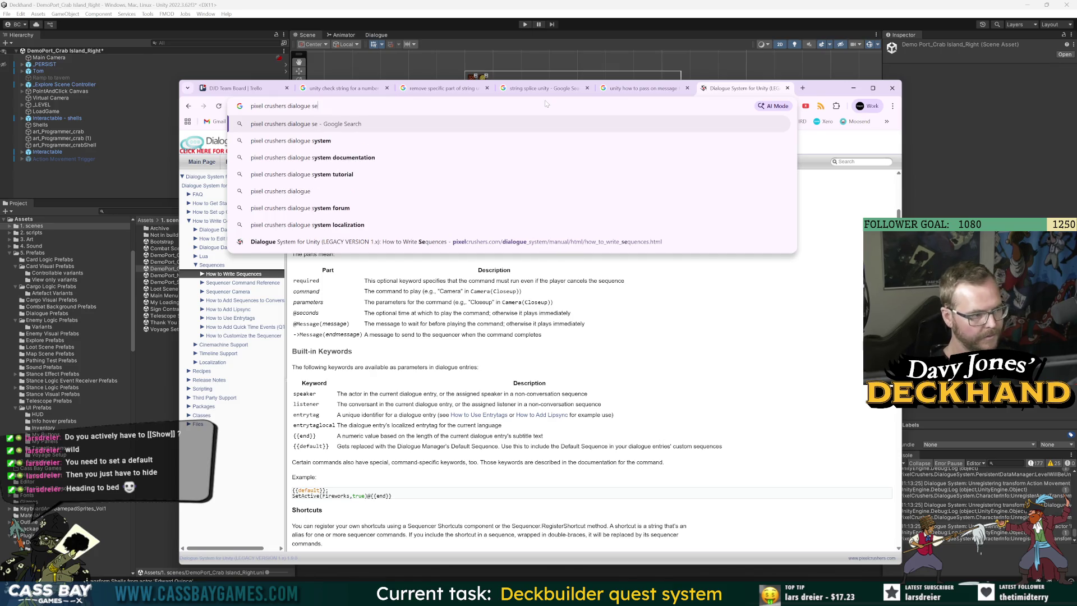
pyautogui.press('BackSpace')
pyautogui.press('BackSpace')
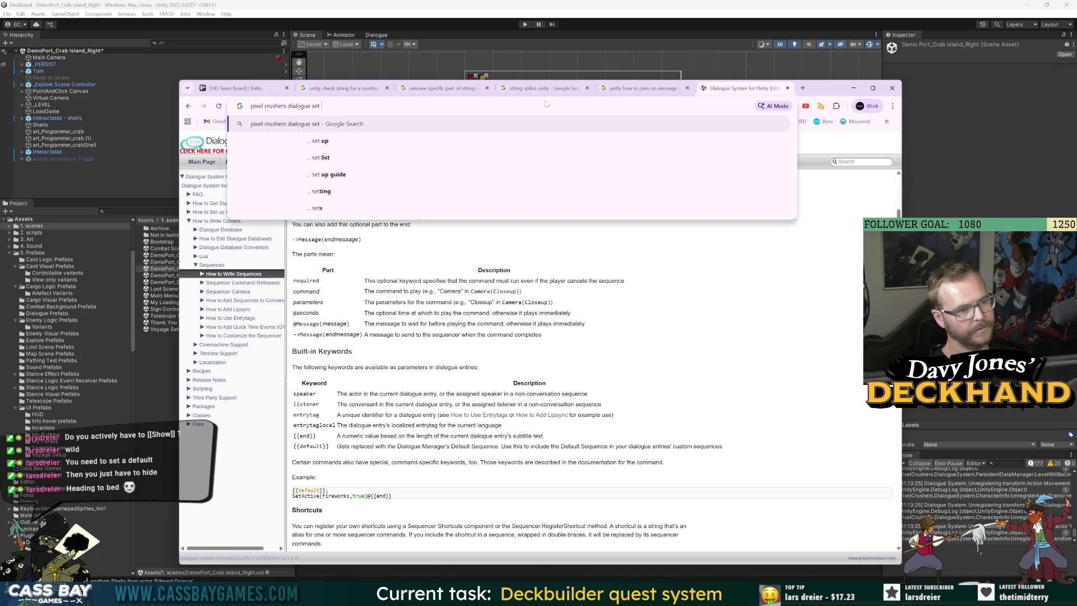
pyautogui.write(' actor display name')
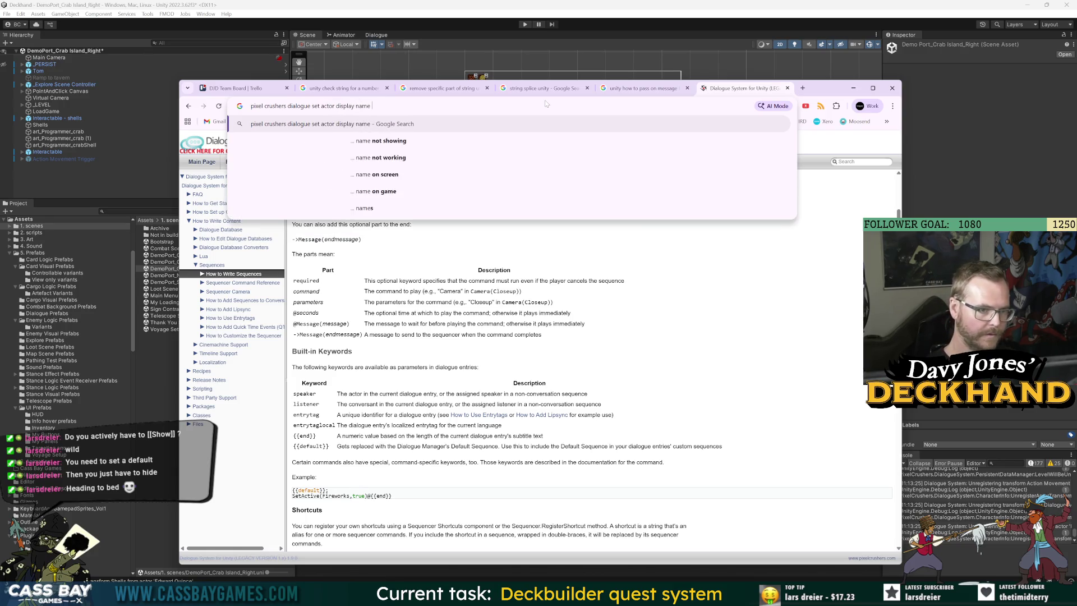
pyautogui.write(' based on conditions')
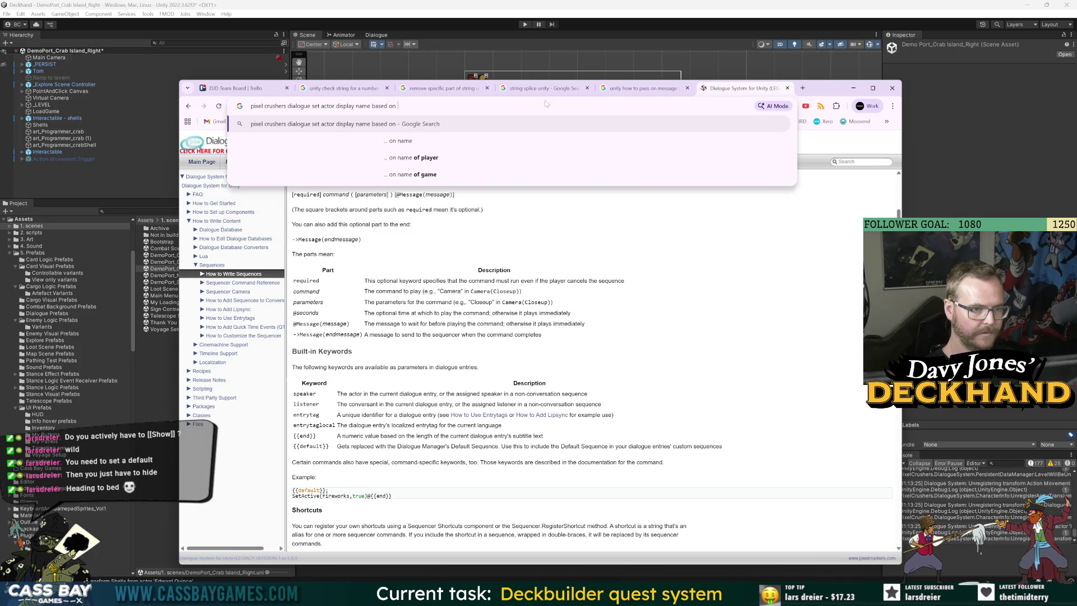
pyautogui.press('Return')
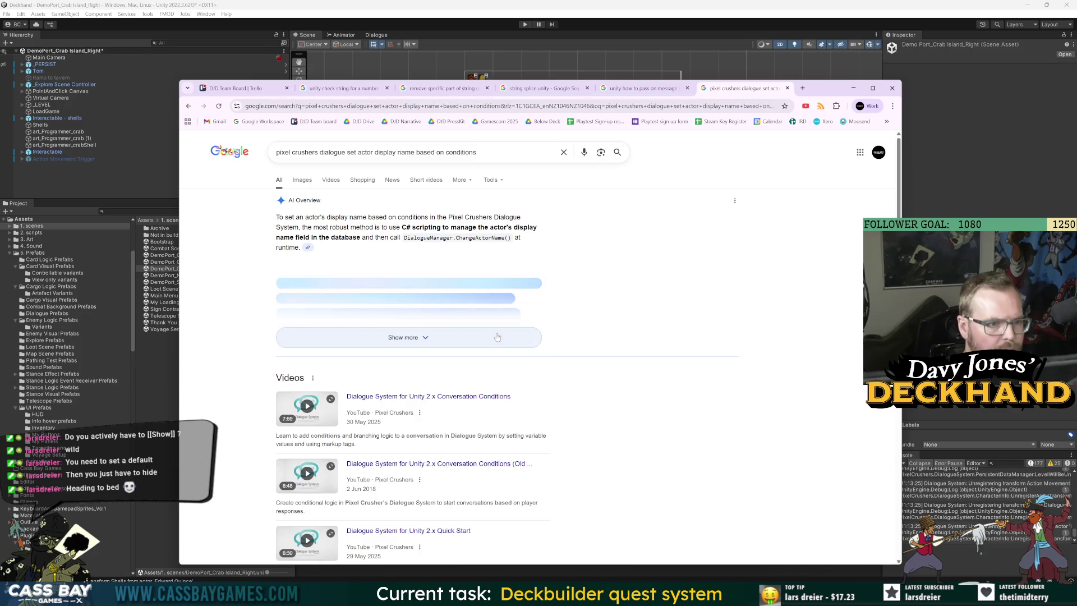
pyautogui.click(497, 336)
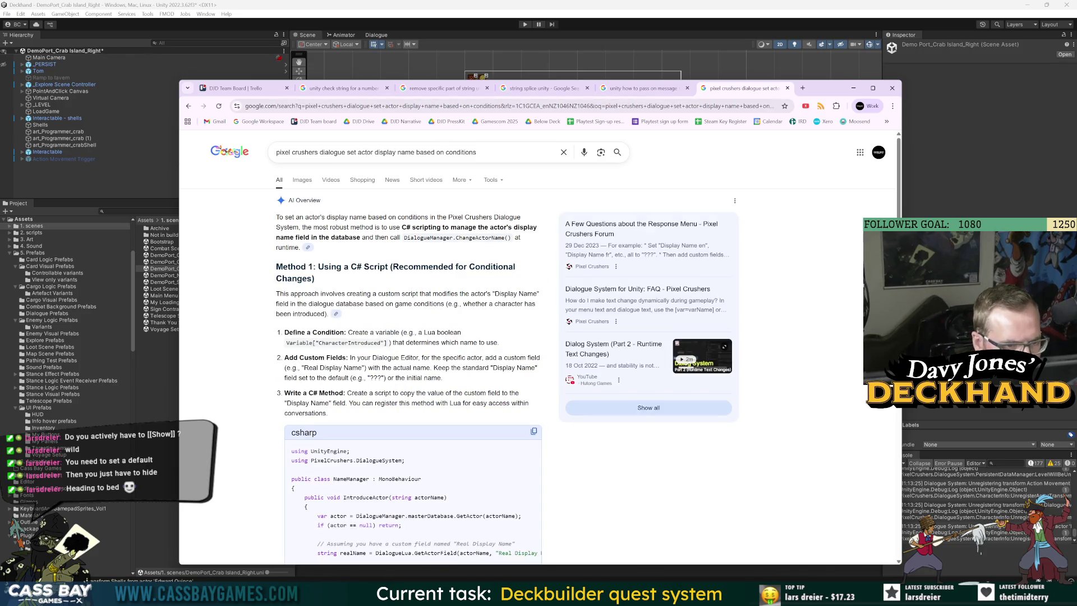
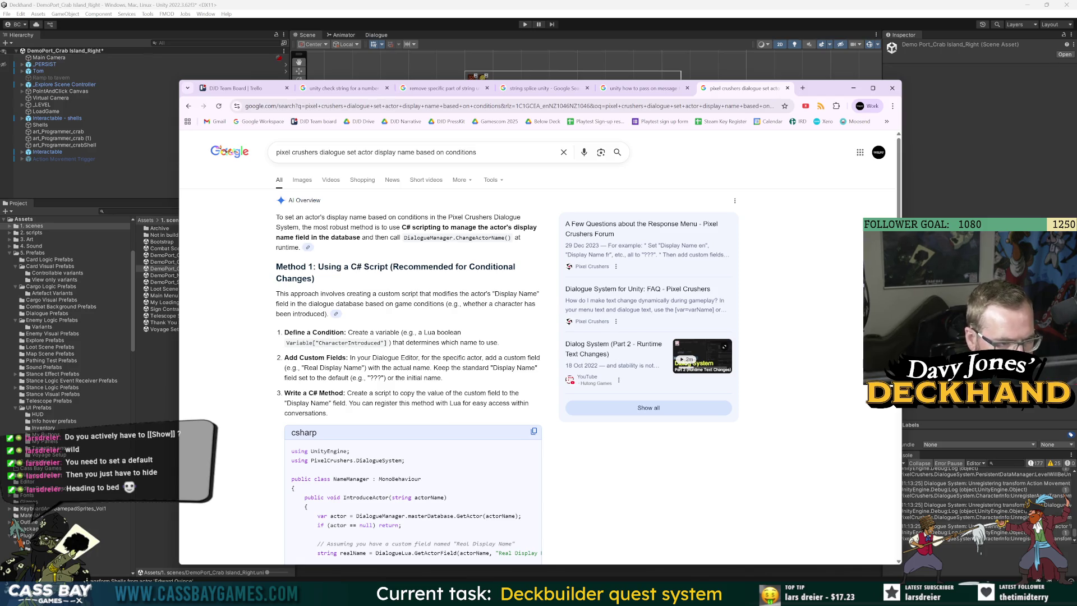
# Step: Study the AI Overview's code sample, highlighting SetActorField, actorName, realName and IntroduceActor
pyautogui.scroll(-3, 447, 410)
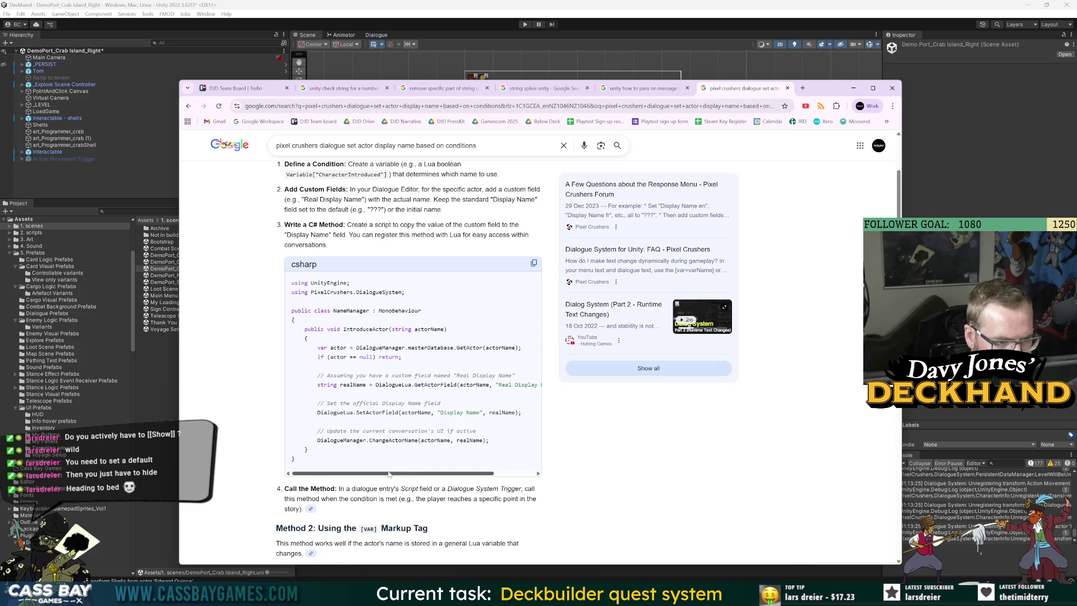
pyautogui.moveTo(421, 476)
pyautogui.mouseDown()
pyautogui.moveTo(463, 478)
pyautogui.moveTo(412, 478)
pyautogui.mouseUp()
pyautogui.doubleClick(377, 412)
pyautogui.doubleClick(415, 412)
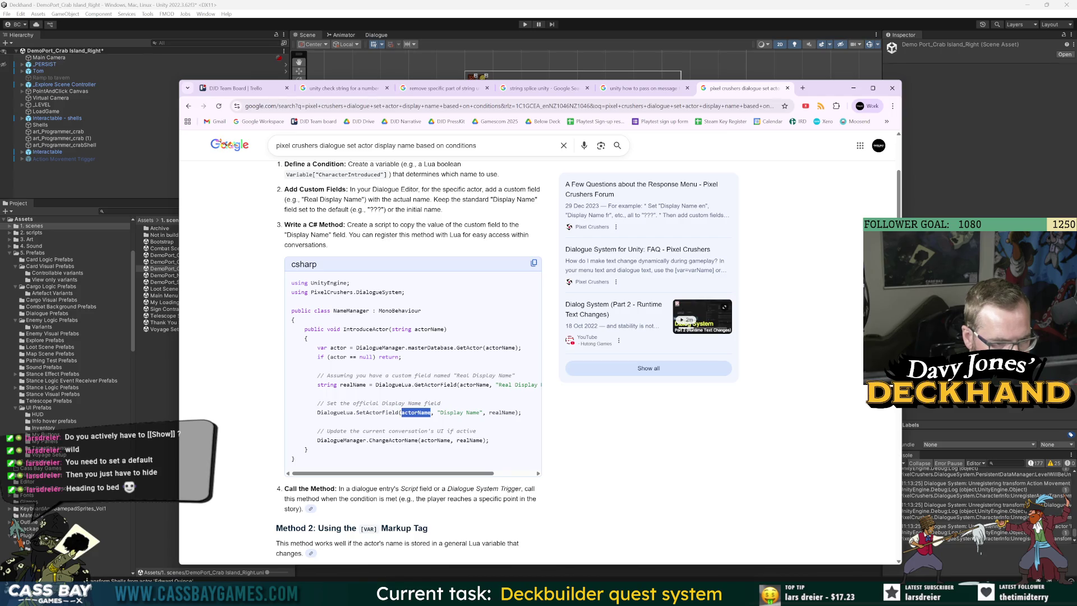
pyautogui.click(496, 442)
pyautogui.doubleClick(501, 412)
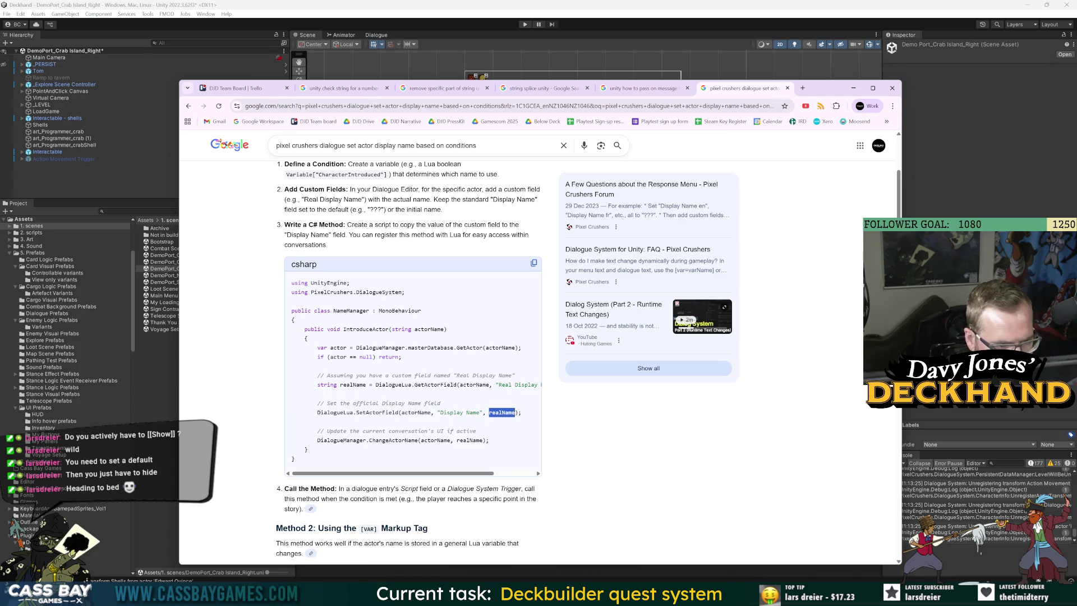
pyautogui.click(507, 446)
pyautogui.doubleClick(365, 329)
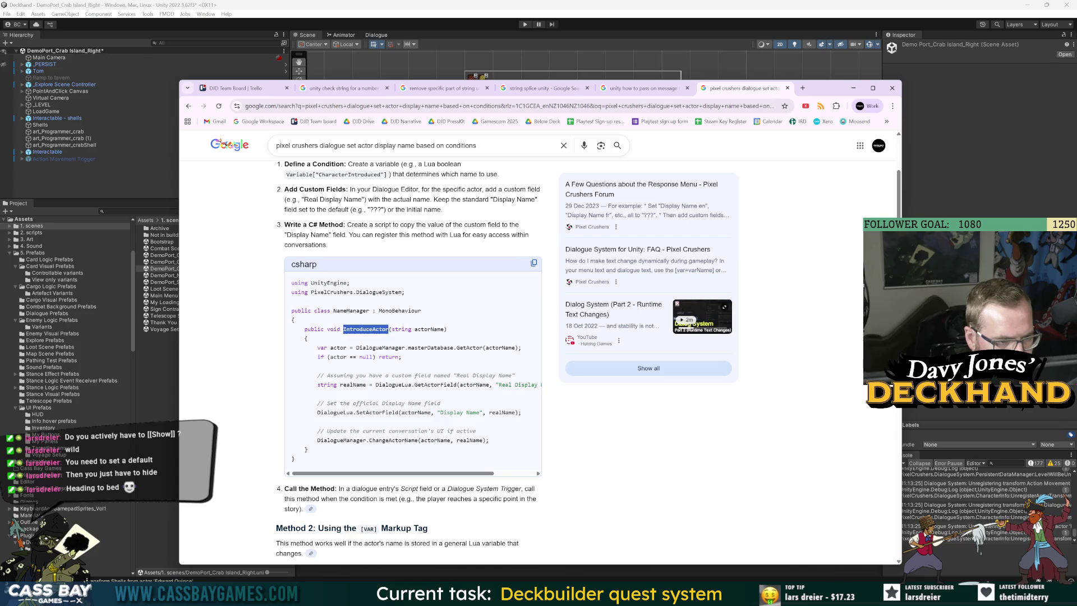
pyautogui.click(481, 325)
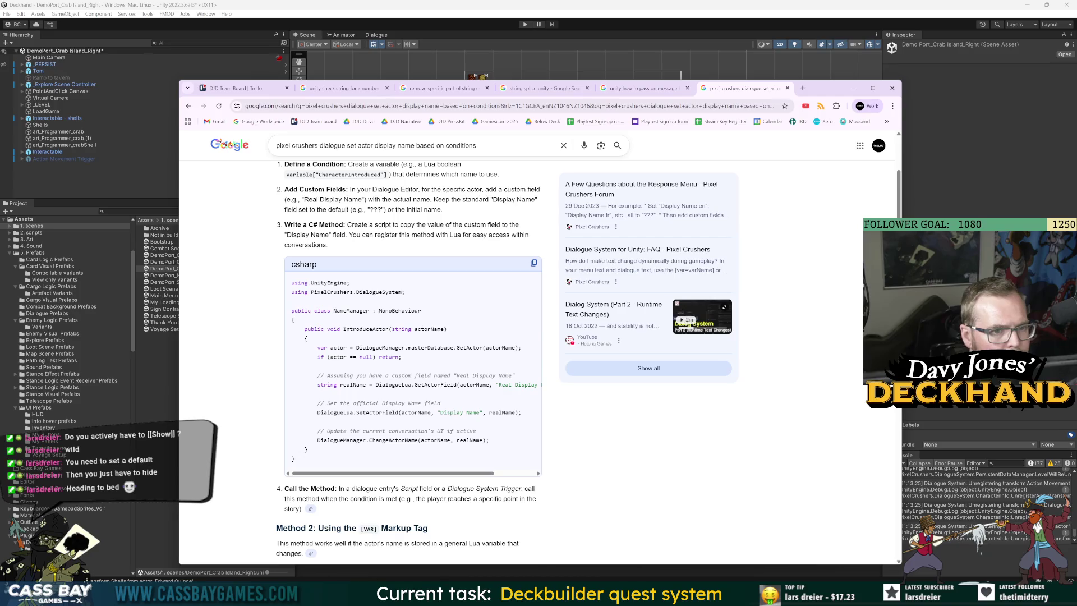
# Step: Read step 2's note about keeping the default Display Name as ???, then return to Unity
pyautogui.tripleClick(493, 210)
pyautogui.click(493, 211)
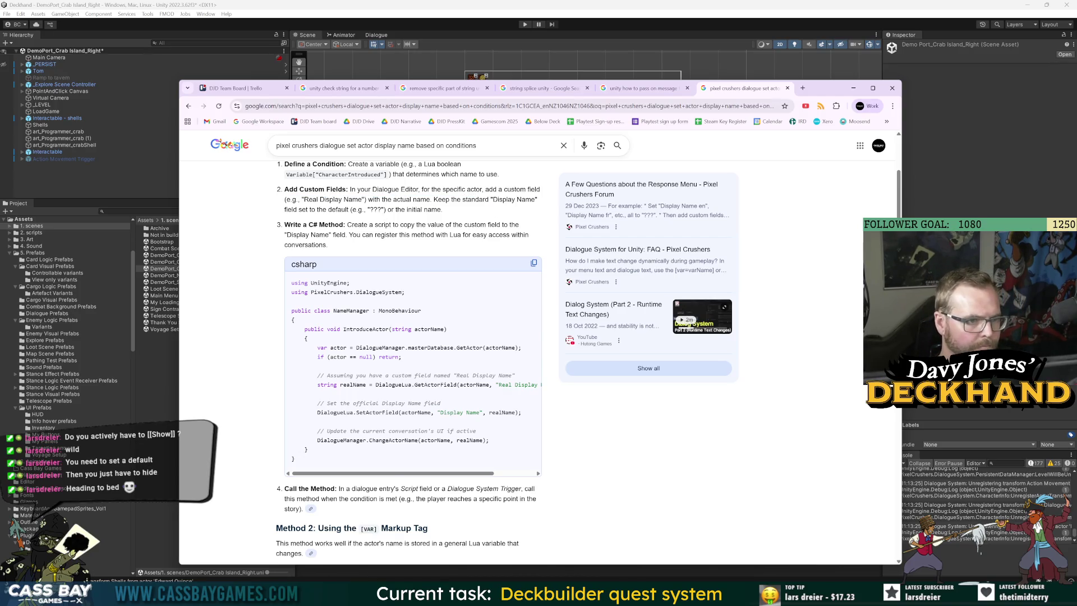
pyautogui.moveTo(466, 199); pyautogui.dragTo(443, 210)
pyautogui.click(331, 217)
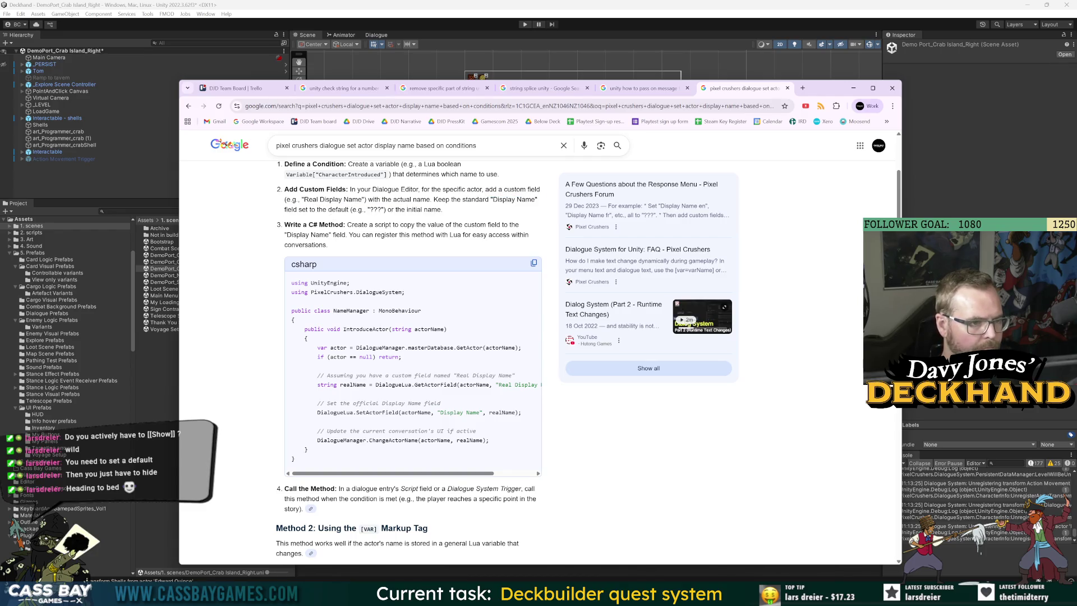
pyautogui.moveTo(461, 211); pyautogui.dragTo(356, 211)
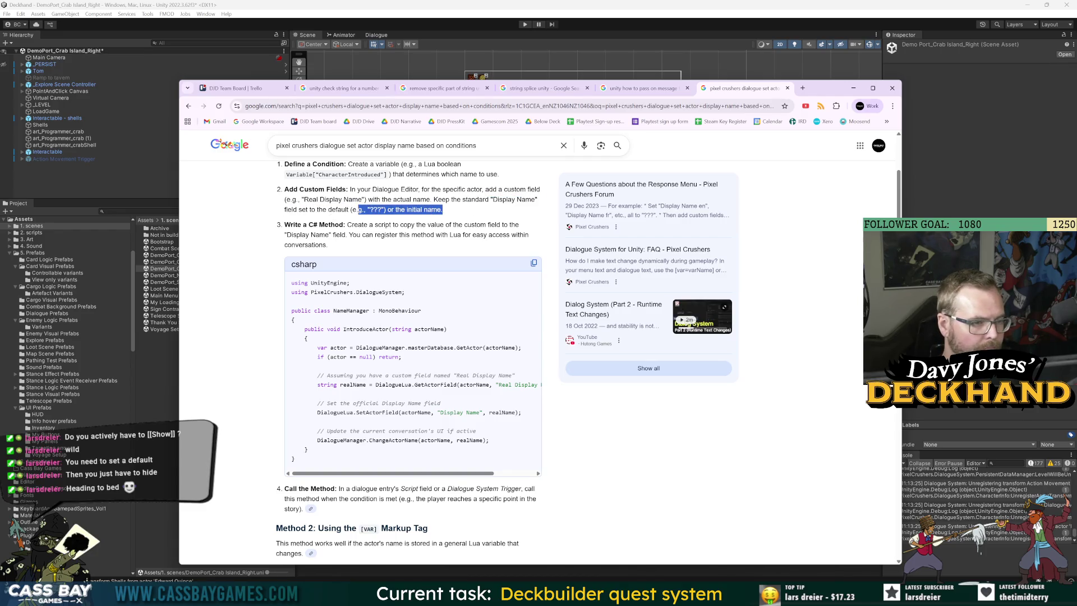
pyautogui.click(359, 211)
pyautogui.moveTo(428, 199); pyautogui.dragTo(443, 211)
pyautogui.click(508, 222)
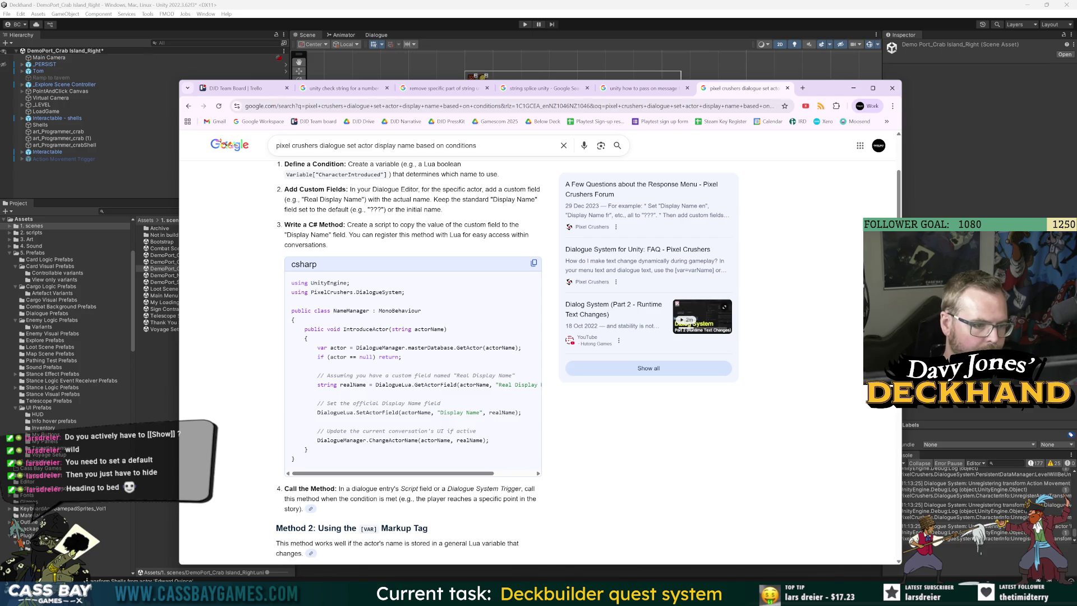
pyautogui.hotkey('alt', 'Tab')
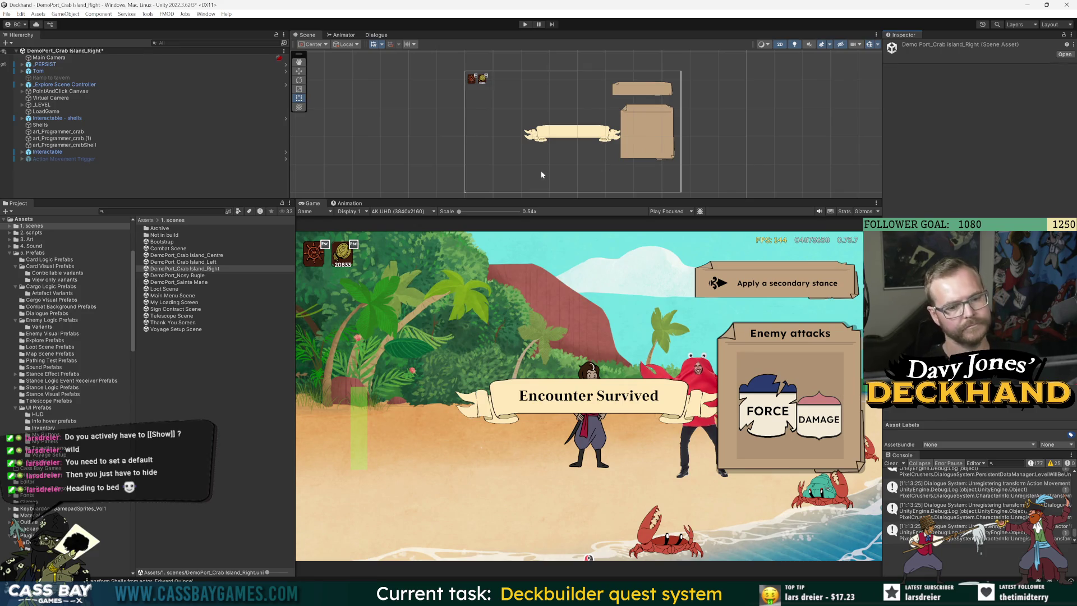
# Step: Add a RealDisplayName text field to the Actors template in the dialogue database
pyautogui.click(380, 34)
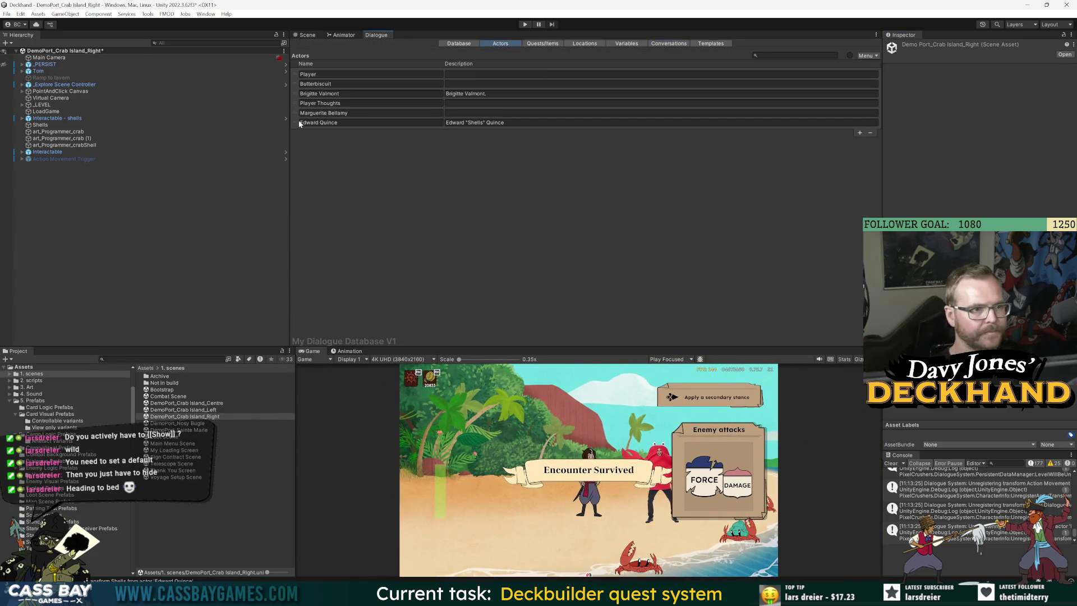
pyautogui.click(370, 122)
pyautogui.click(887, 161)
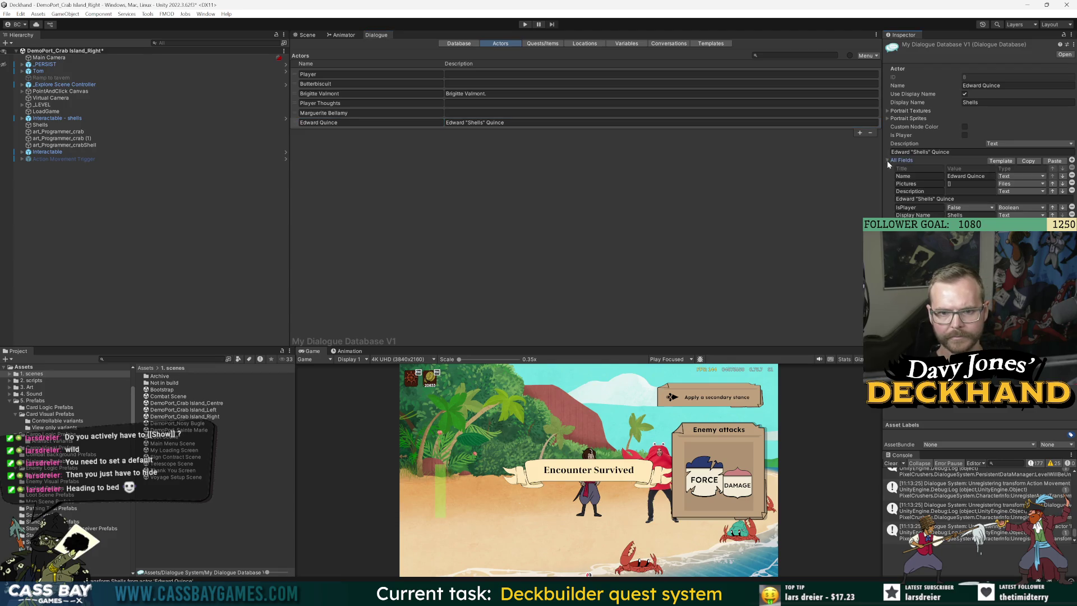
pyautogui.click(887, 160)
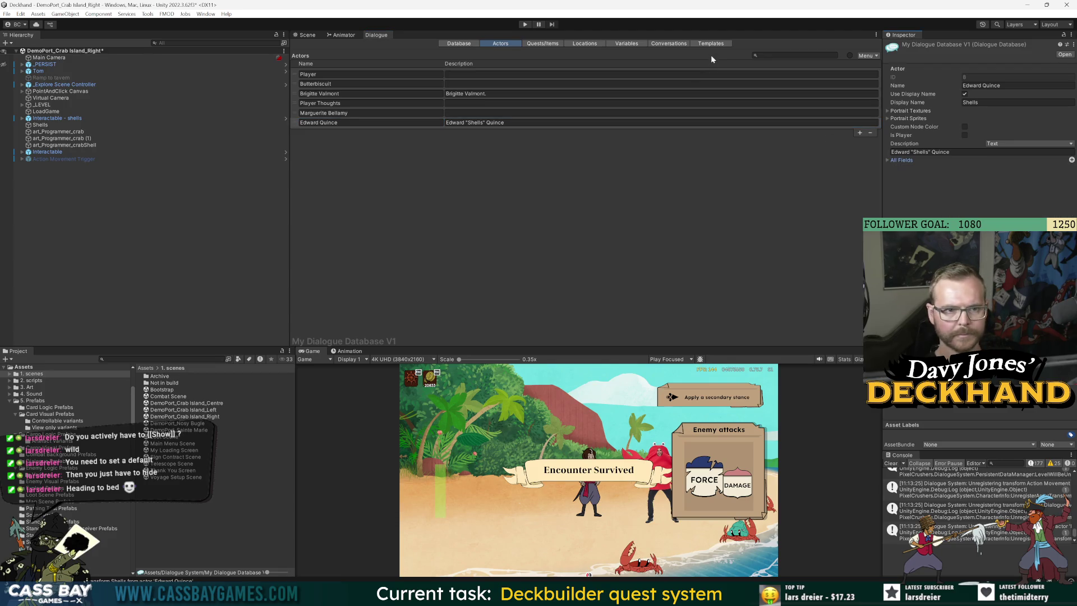
pyautogui.click(710, 44)
pyautogui.click(299, 64)
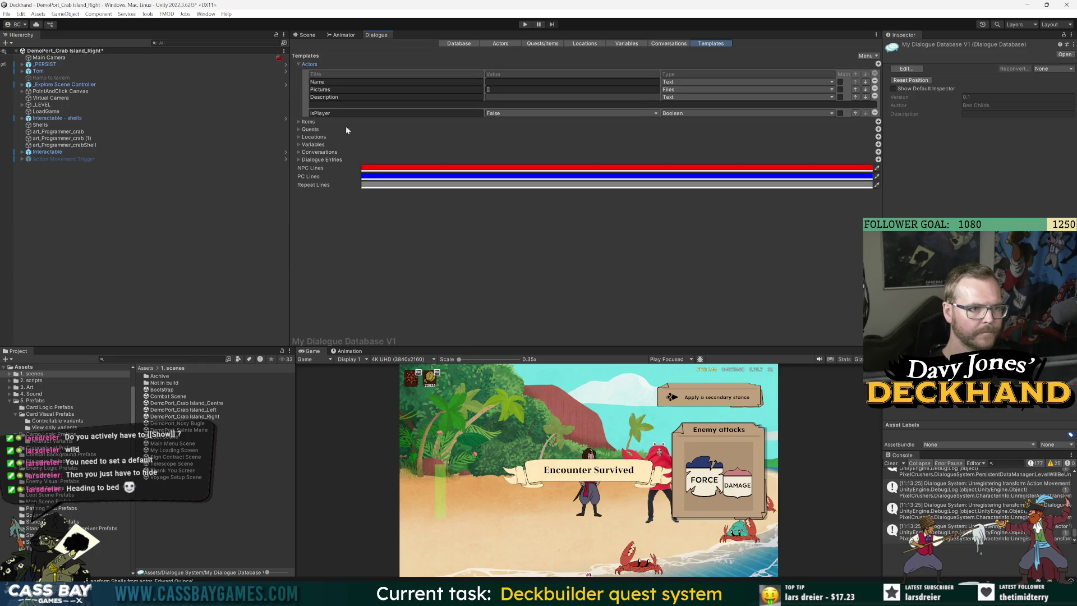
pyautogui.click(878, 65)
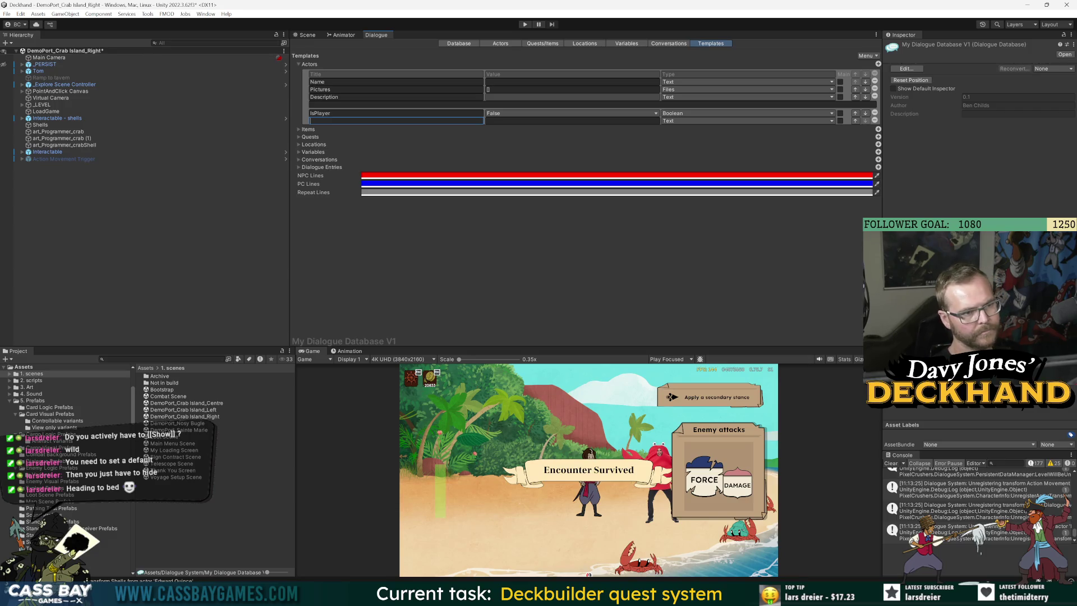
pyautogui.write('RealDisp')
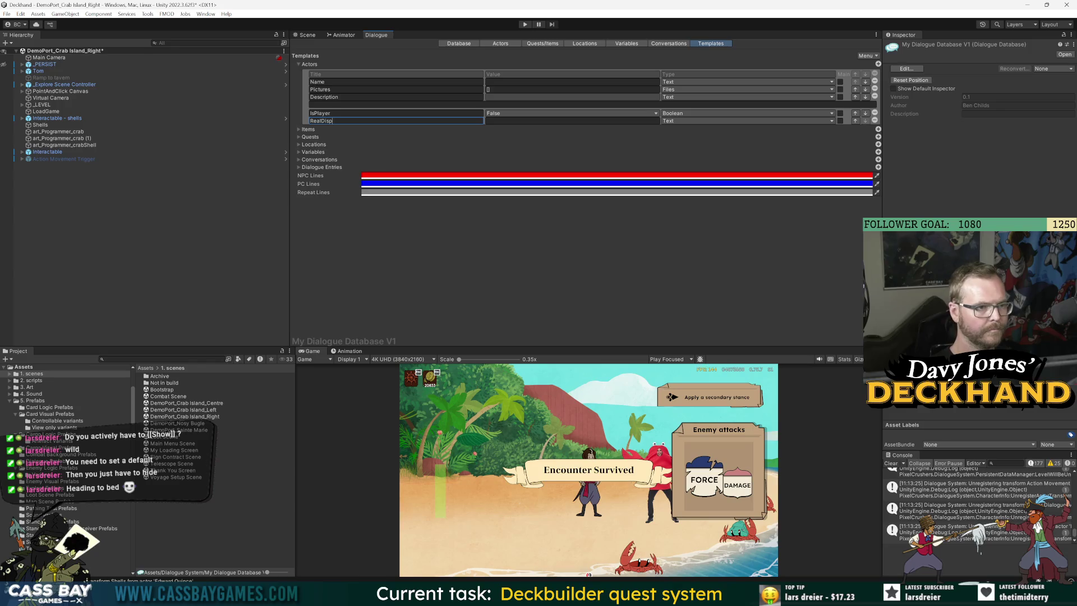
pyautogui.write('layName')
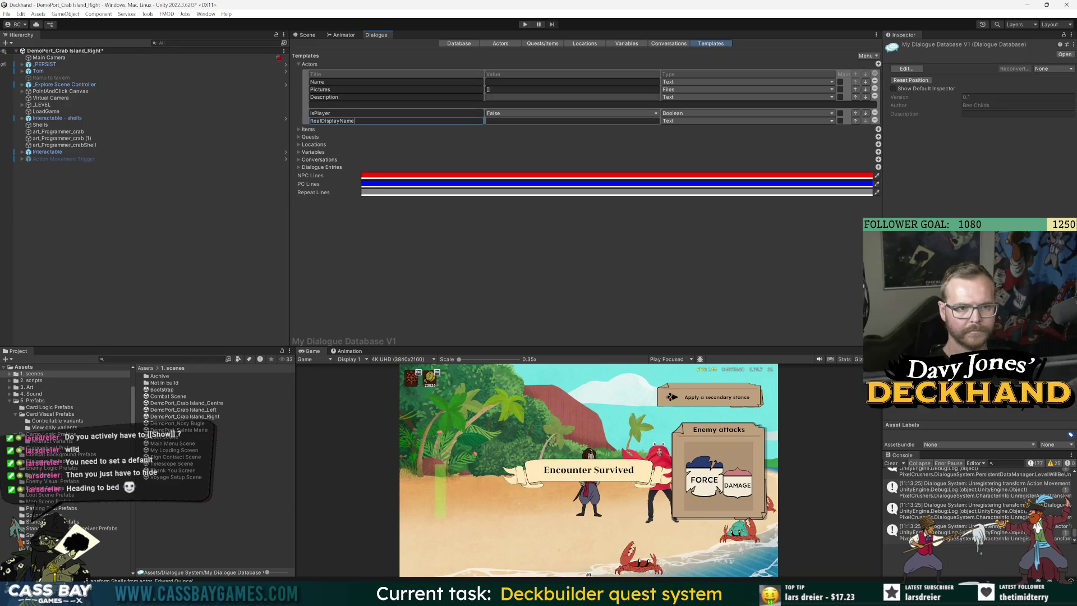
pyautogui.press('Tab')
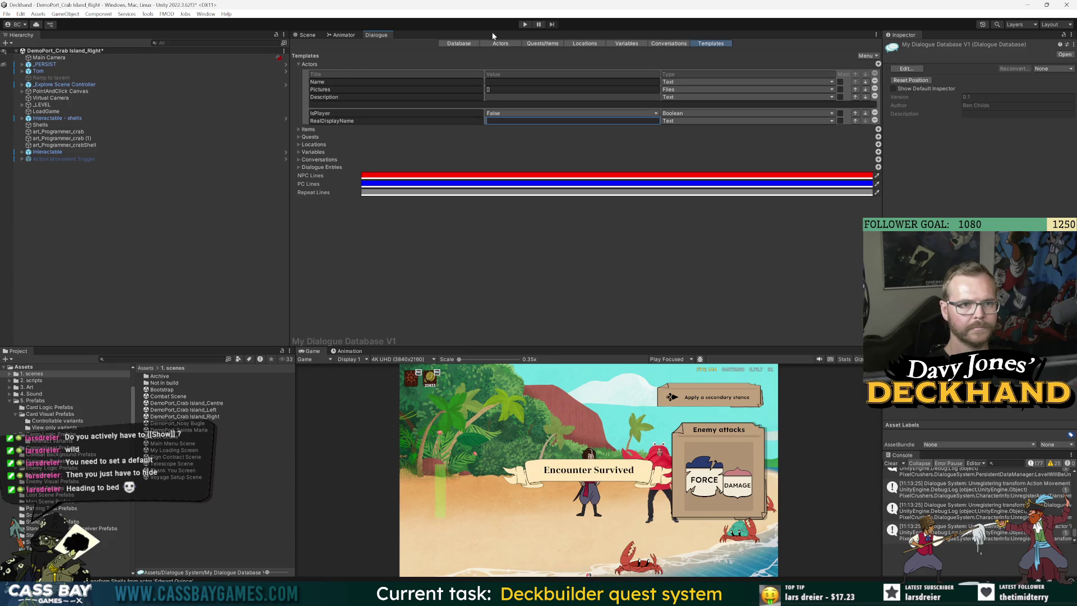
# Step: Change Edward Quince's Display Name from Shells to ??? and save the scene
pyautogui.click(501, 45)
pyautogui.click(298, 123)
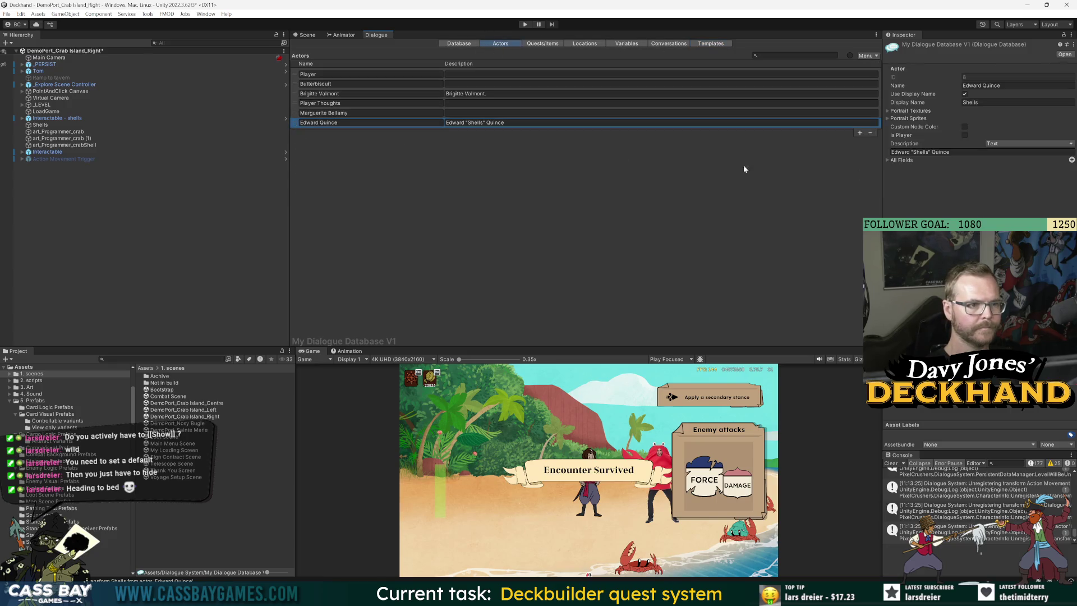
pyautogui.click(889, 161)
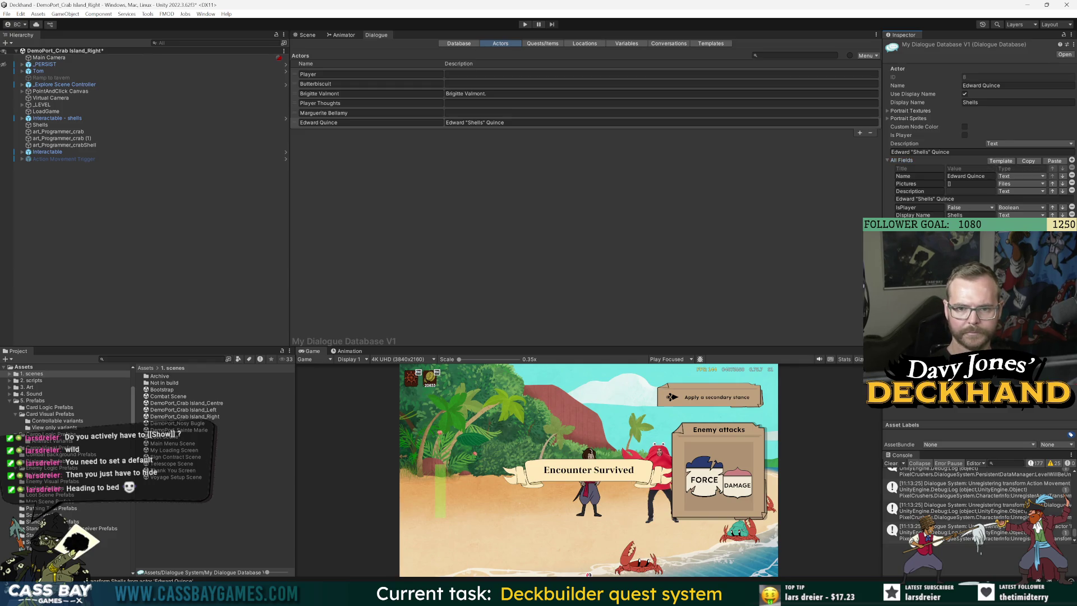
pyautogui.click(984, 214)
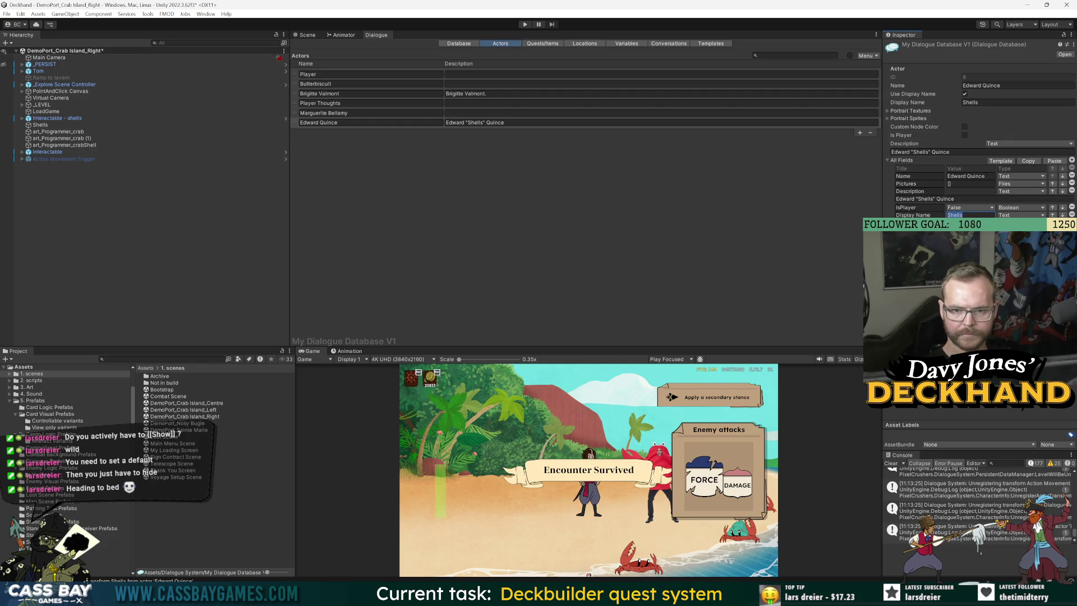
pyautogui.write('???')
pyautogui.press('Return')
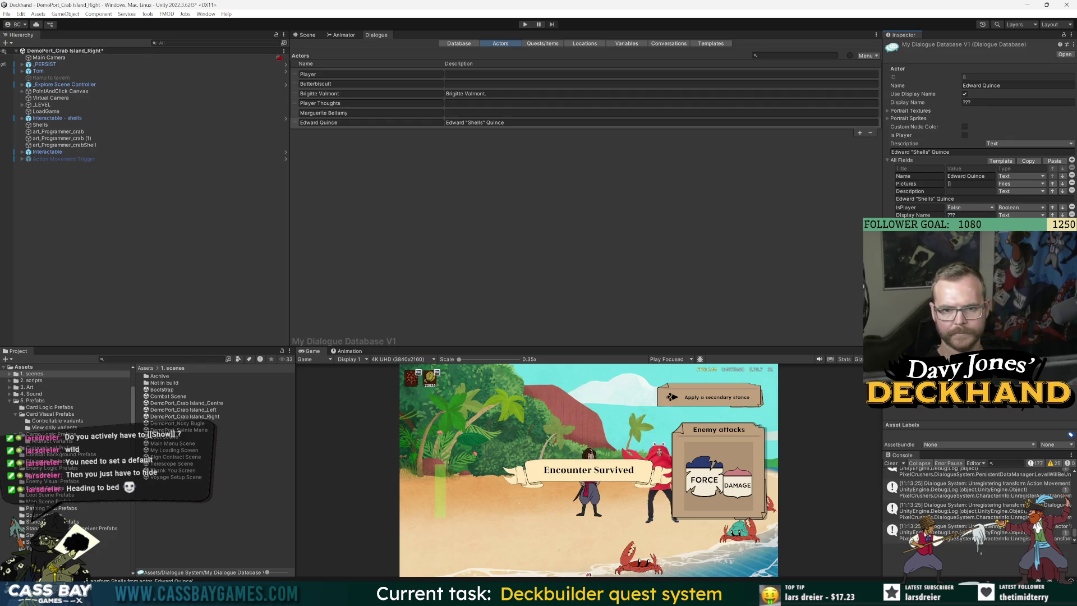
pyautogui.hotkey('ctrl', 's')
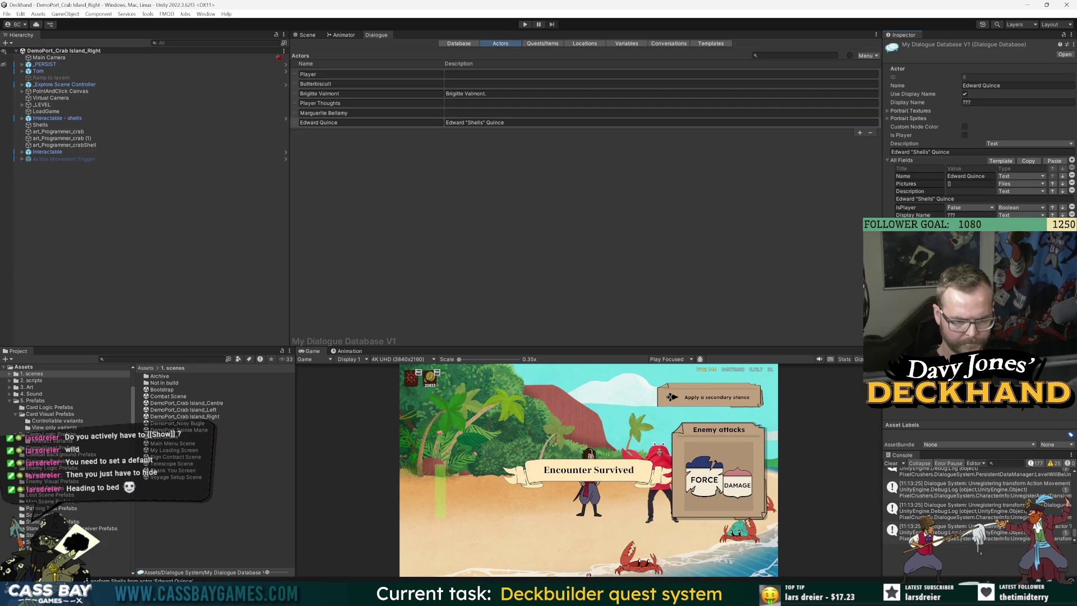
pyautogui.hotkey('alt', 'Tab')
pyautogui.hotkey('alt', 'Tab')
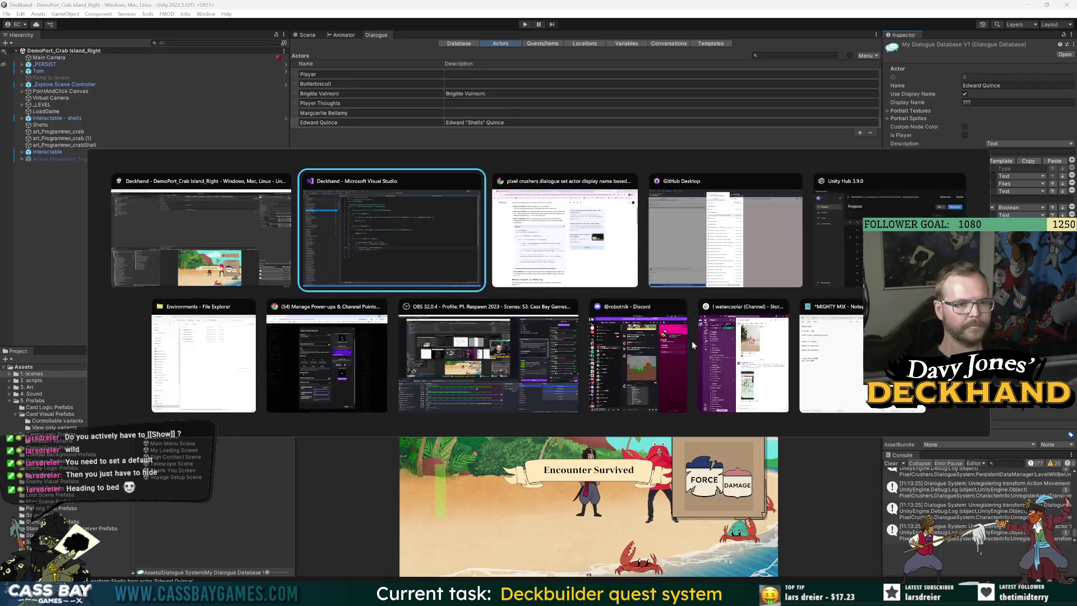
pyautogui.hotkey('alt', 'Tab')
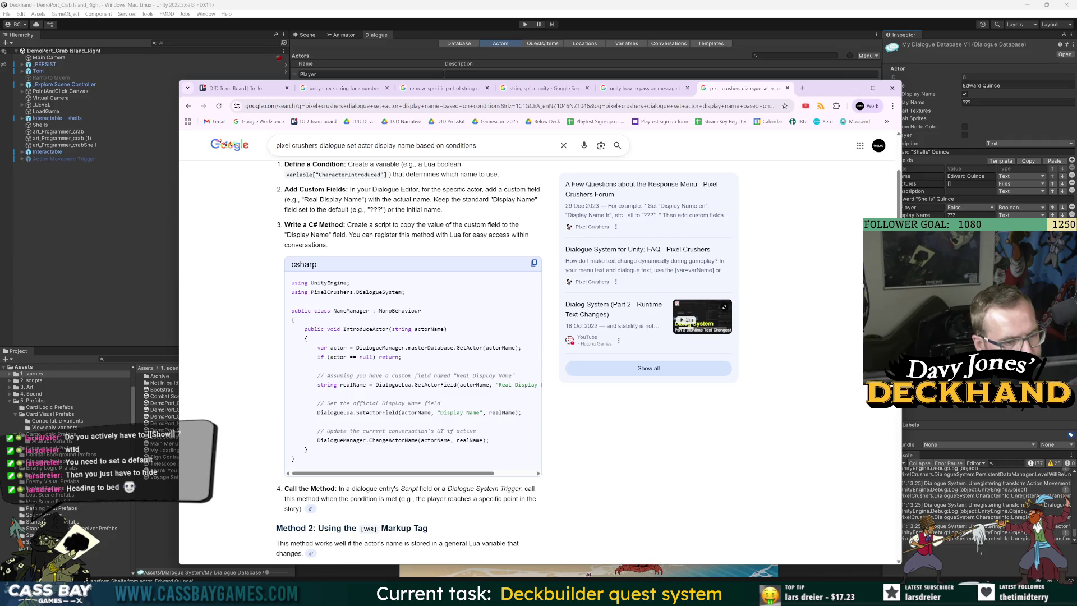
# Step: Attach a new NameManager script to the My Dialogue Manager prefab, exit prefab mode, and locate the script asset
pyautogui.click(10, 85)
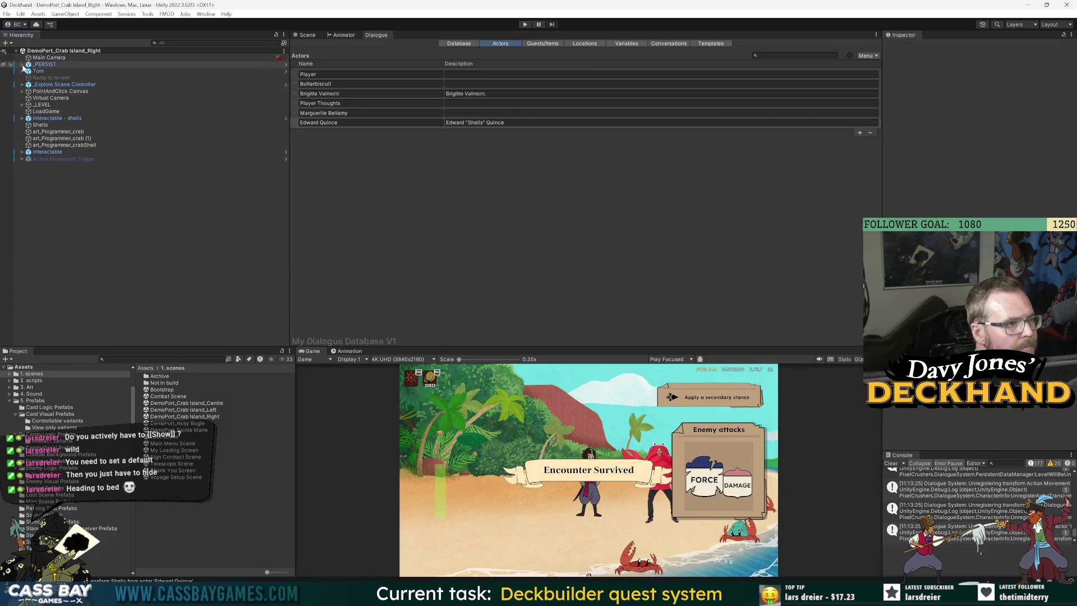
pyautogui.click(22, 65)
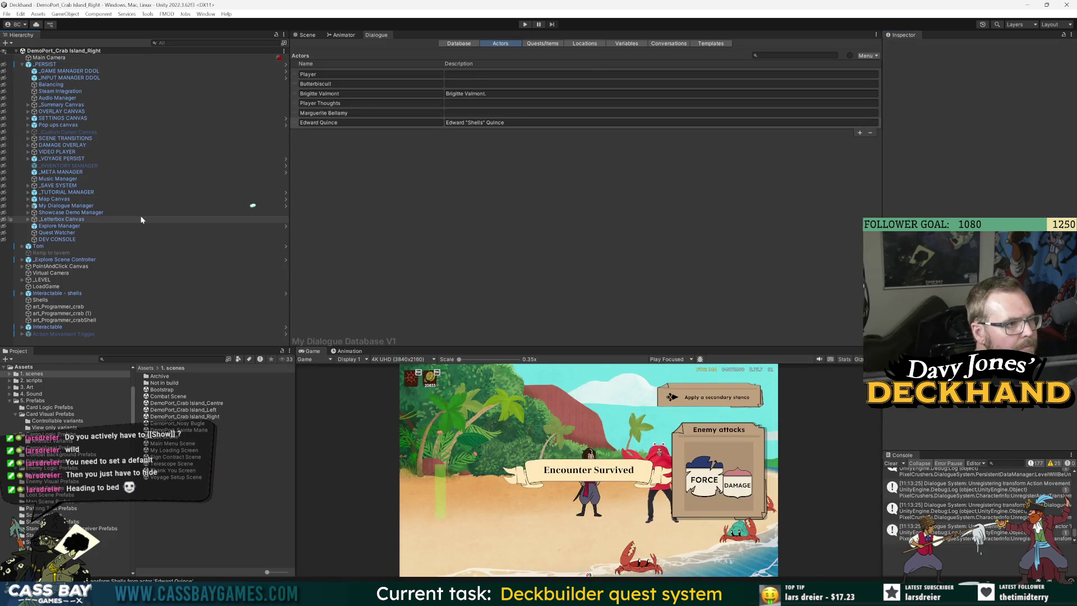
pyautogui.click(64, 205)
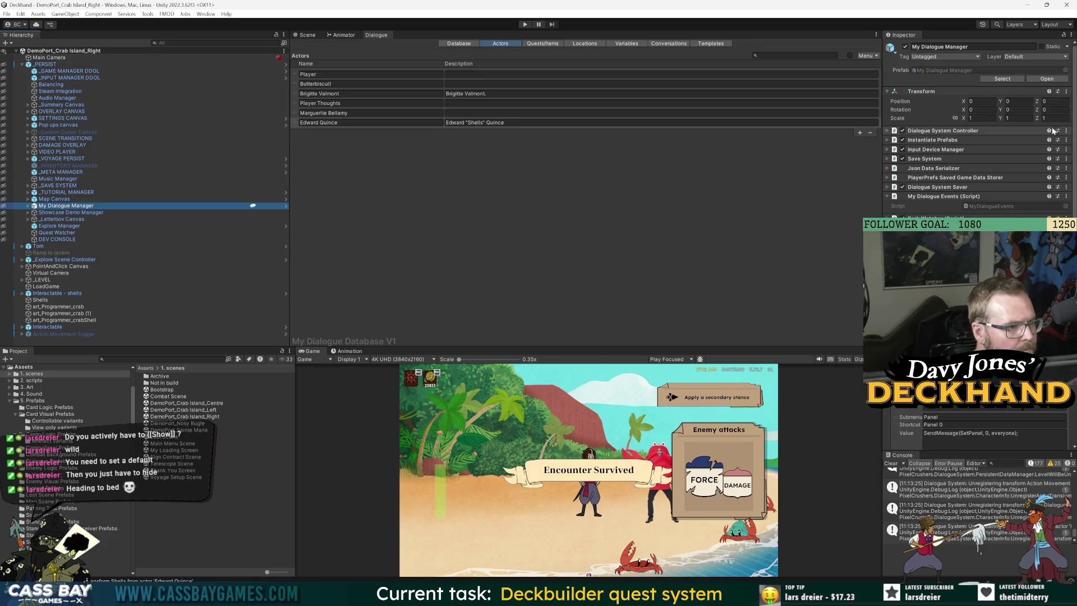
pyautogui.click(1059, 80)
pyautogui.moveTo(882, 268); pyautogui.dragTo(667, 268)
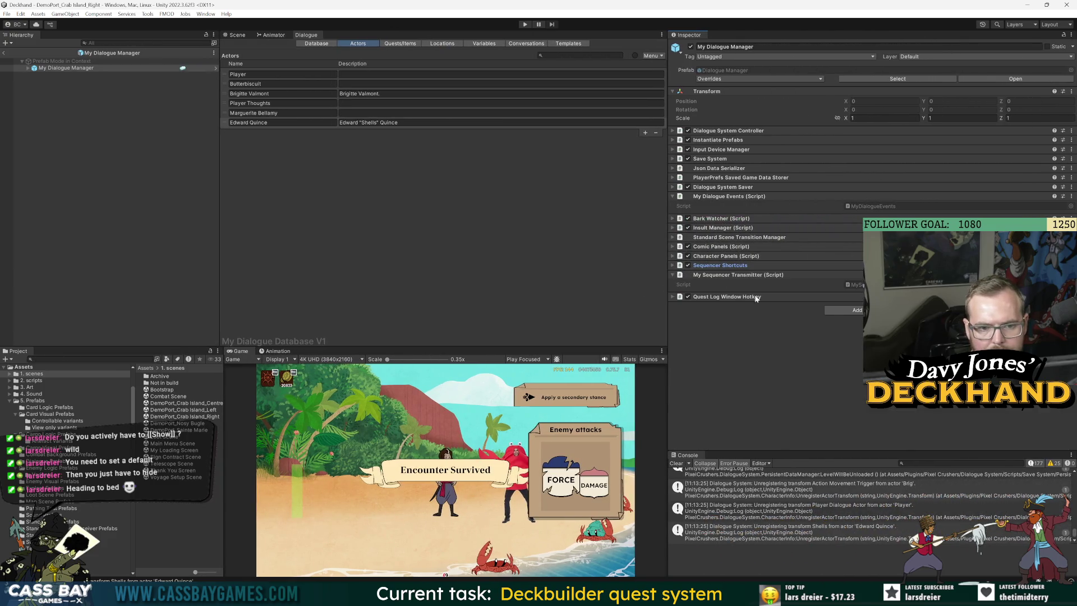
pyautogui.click(858, 310)
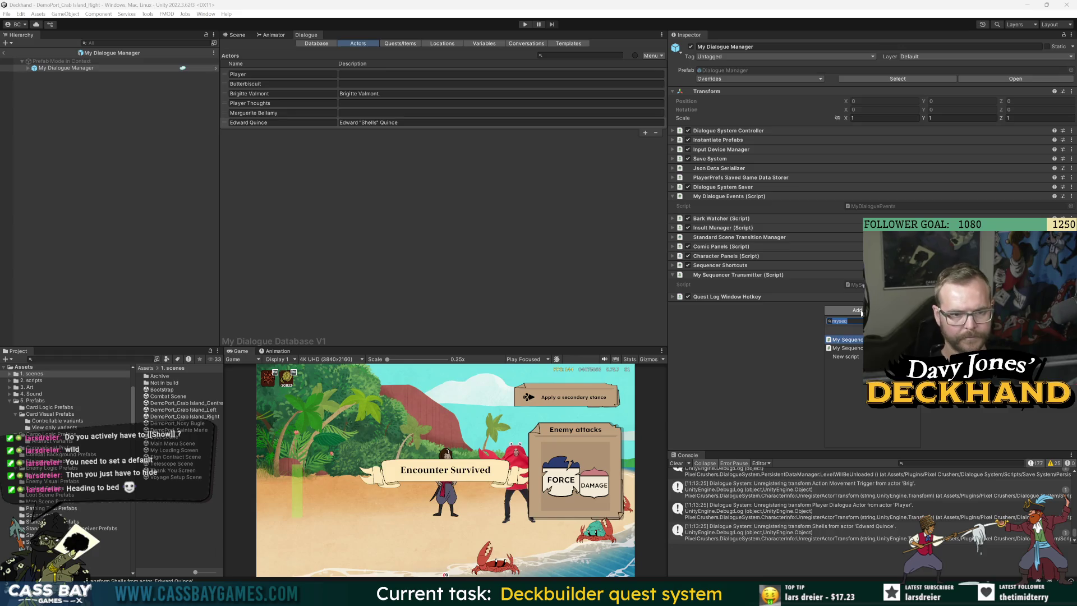
pyautogui.write('NameManager')
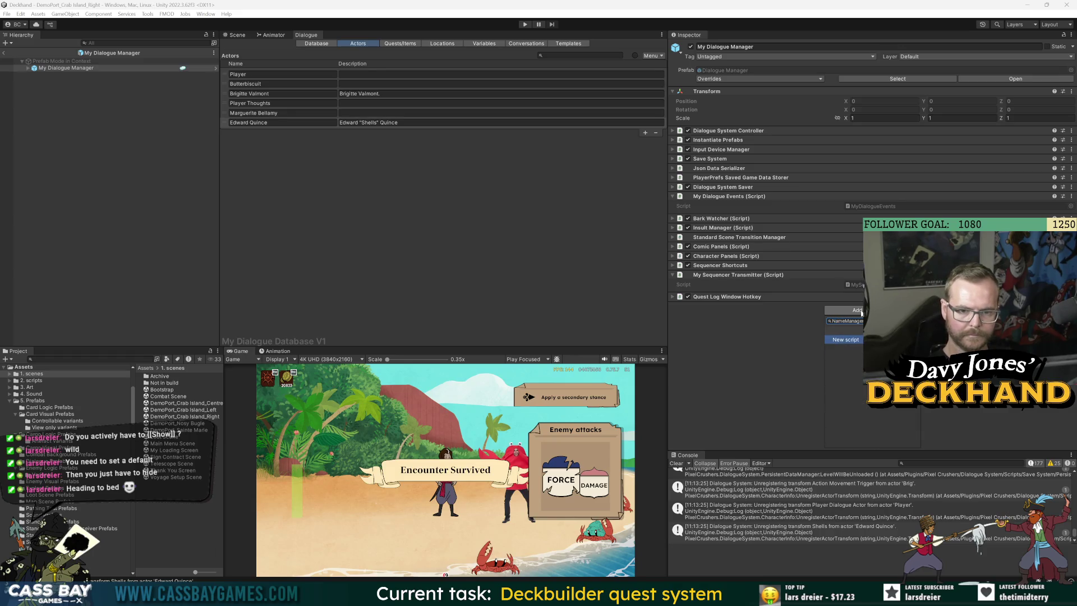
pyautogui.press('Return')
pyautogui.click(878, 439)
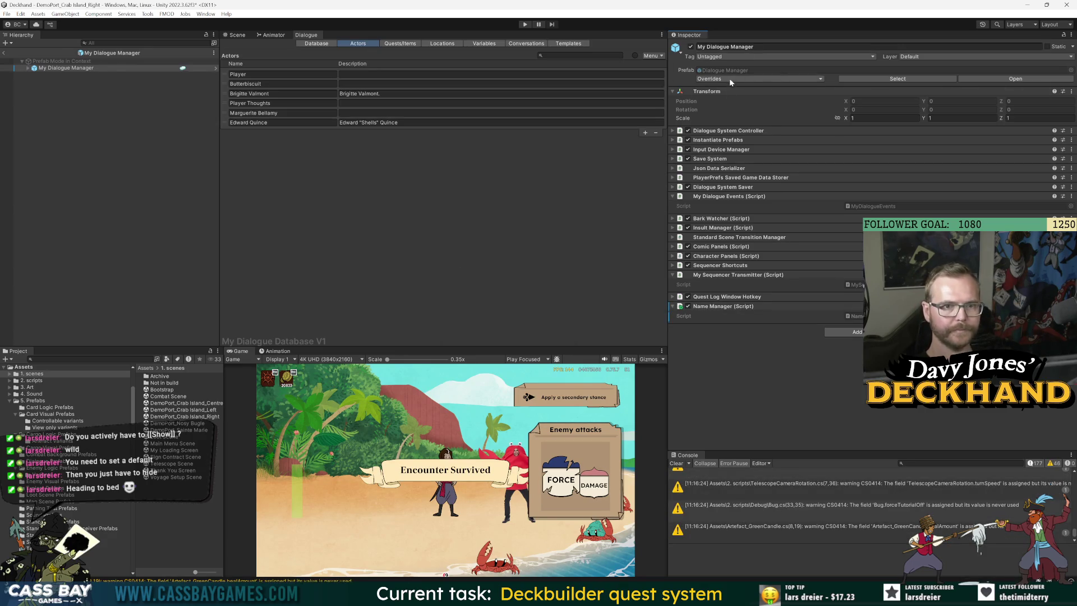
pyautogui.click(37, 67)
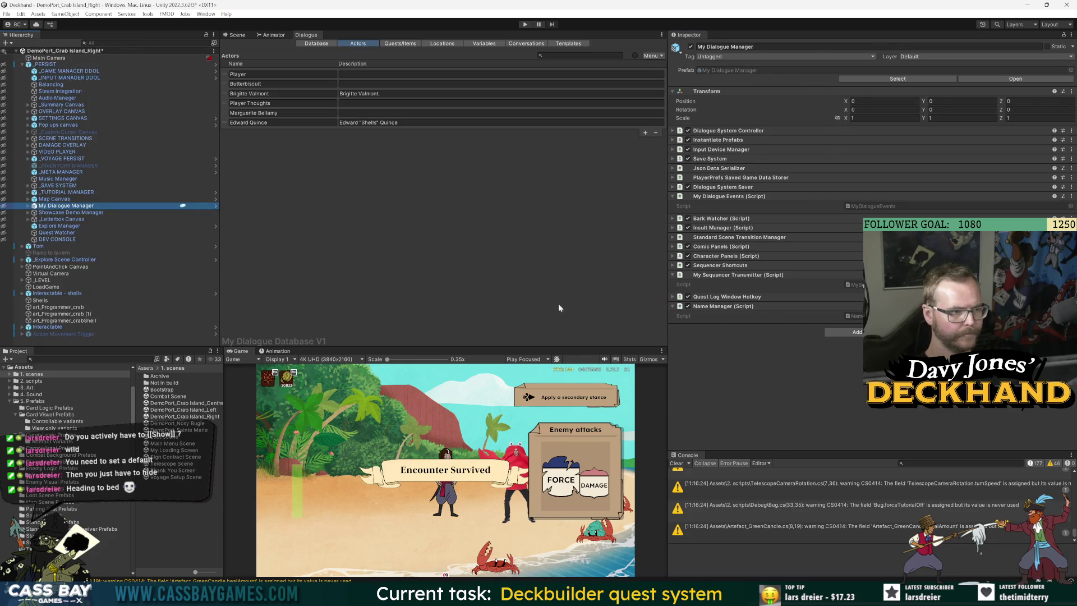
pyautogui.click(875, 316)
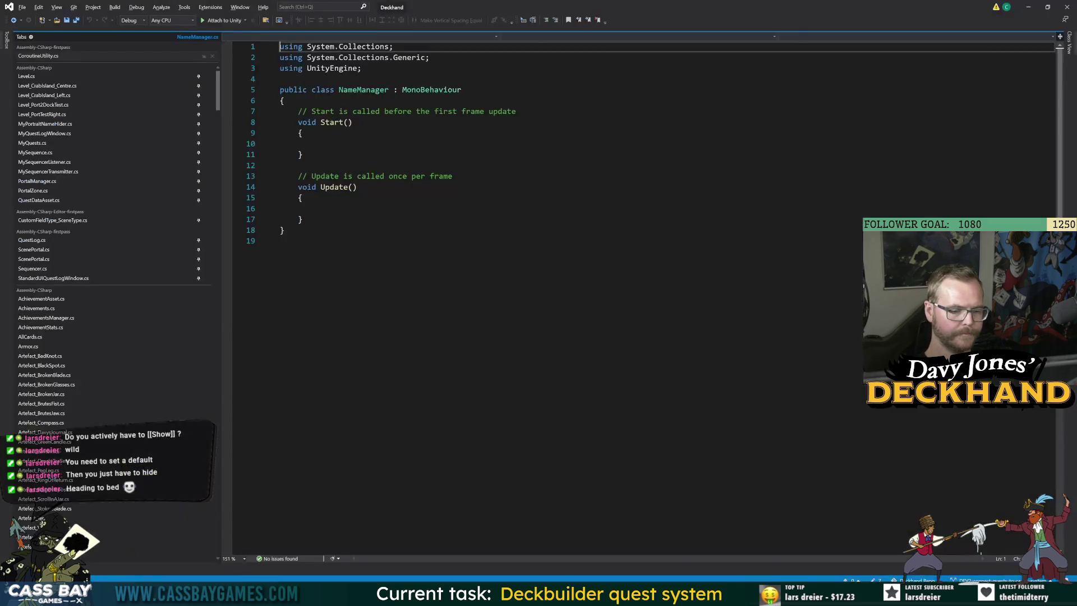
# Step: Replace the Start and Update stubs with an empty public void LearnName(string actor) method
pyautogui.moveTo(207, 245)
pyautogui.mouseDown()
pyautogui.moveTo(191, 343)
pyautogui.moveTo(200, 305)
pyautogui.mouseUp()
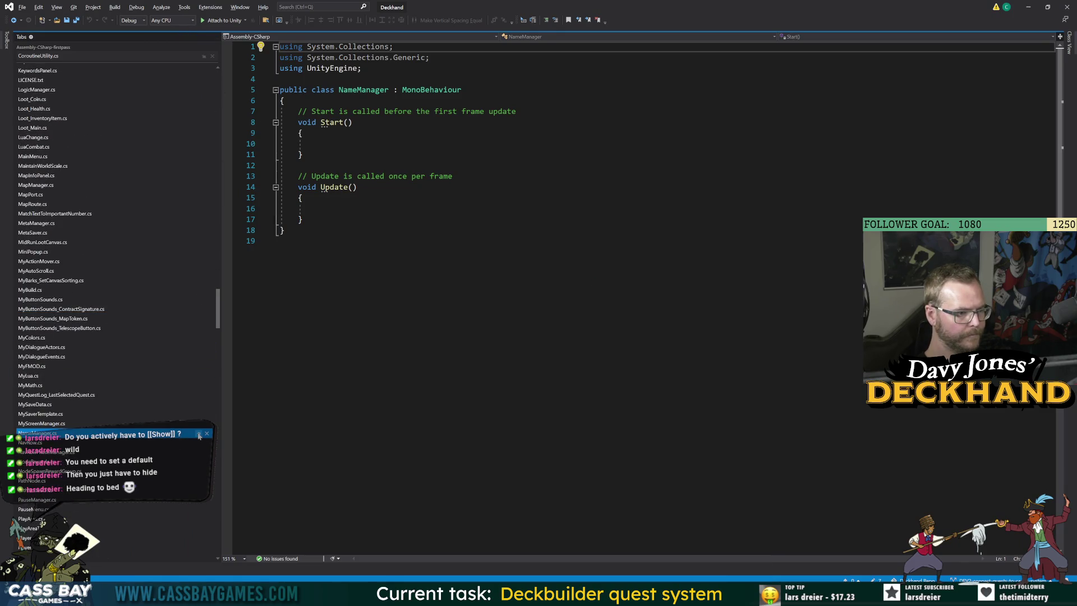
pyautogui.moveTo(221, 314); pyautogui.dragTo(216, 315)
pyautogui.scroll(1, 212, 318)
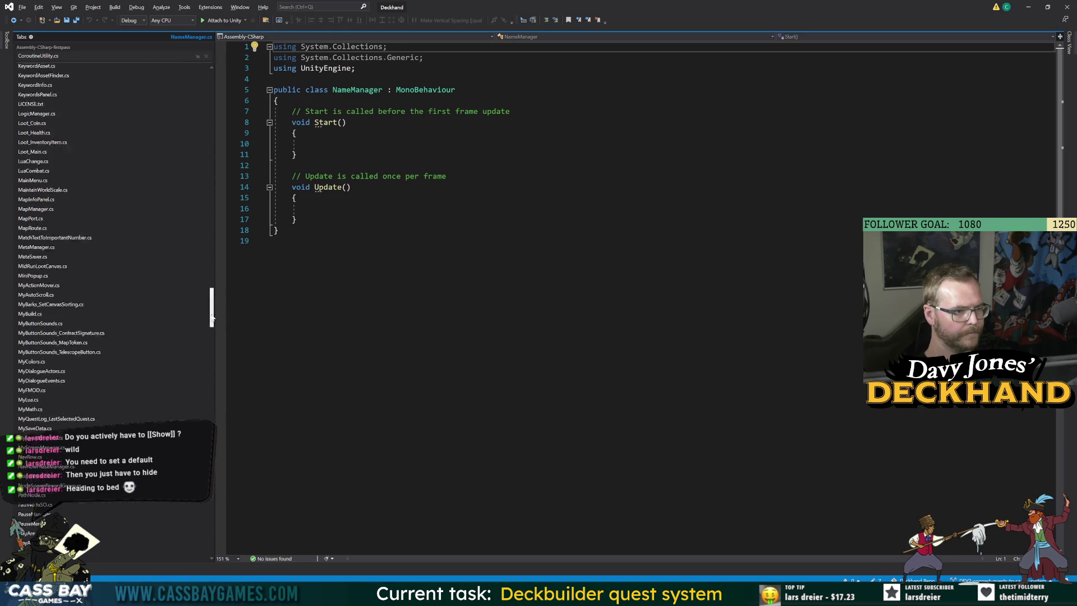
pyautogui.hotkey('ctrl', 'End')
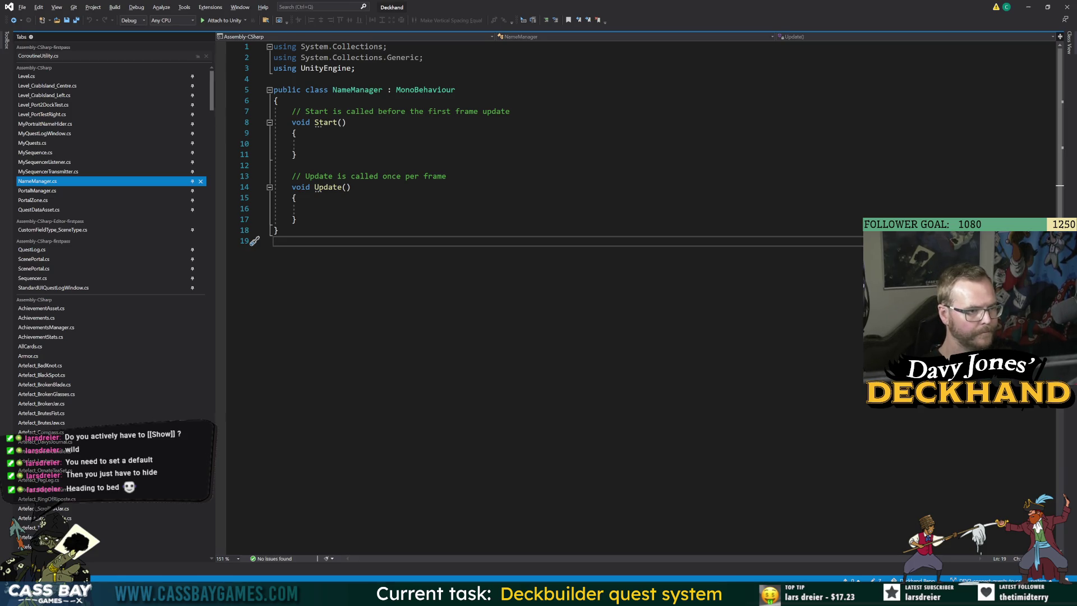
pyautogui.press('Up')
pyautogui.press('Up')
pyautogui.press('End')
pyautogui.hotkey('shift', 'Up')
pyautogui.hotkey('shift', 'Up')
pyautogui.hotkey('shift', 'Up')
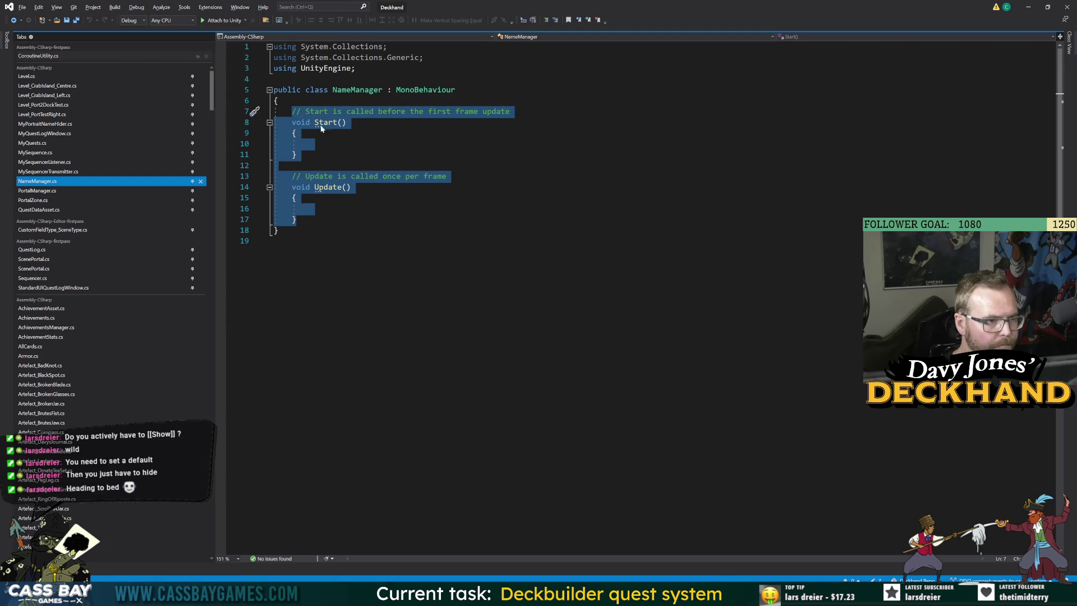
pyautogui.press('Delete')
pyautogui.write('public ')
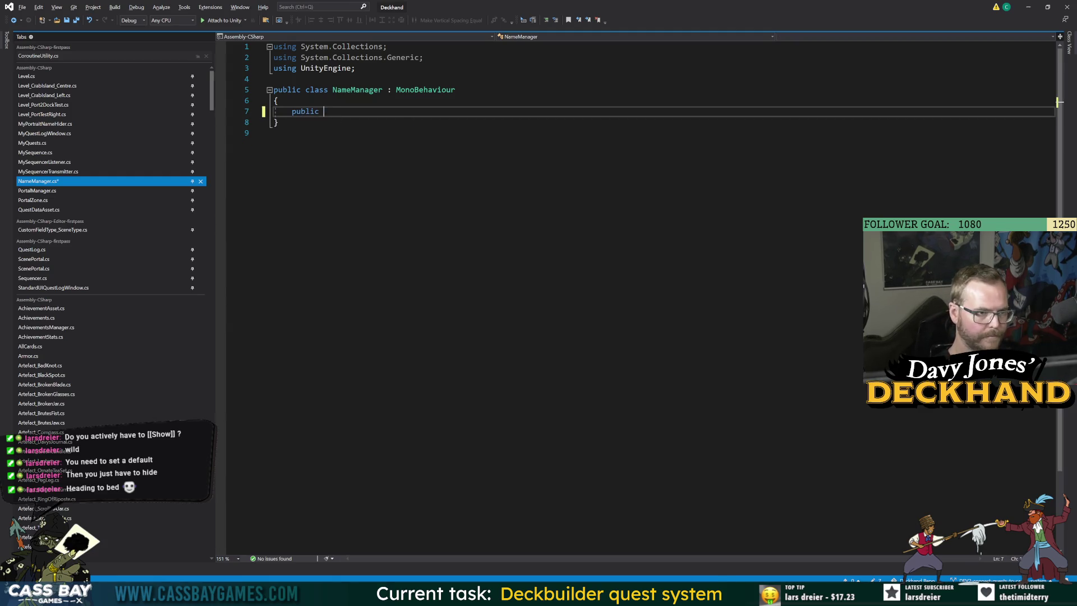
pyautogui.write('void Le')
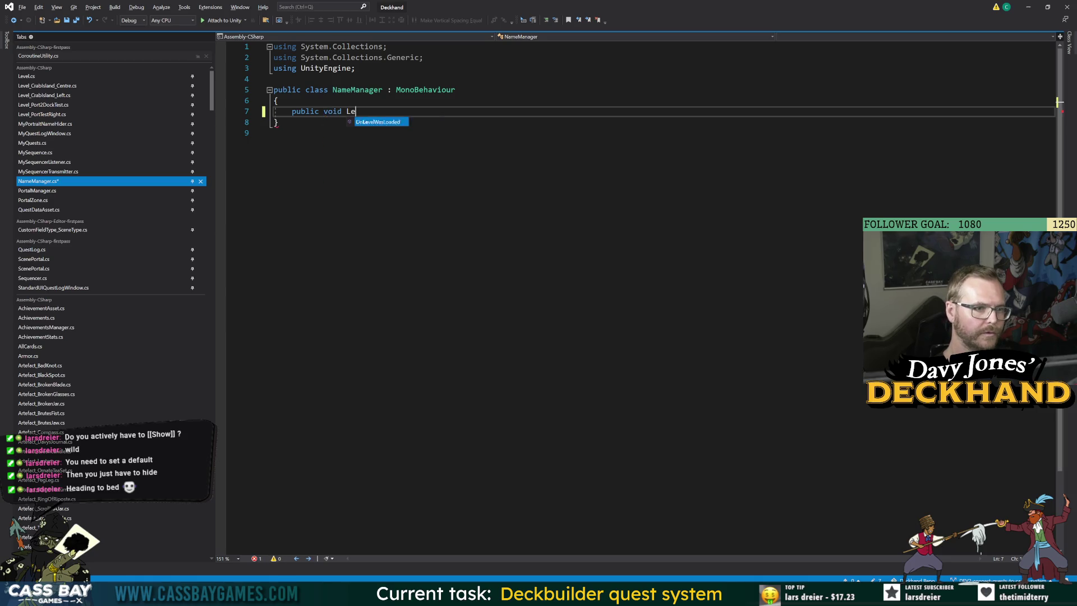
pyautogui.write('arnName(string ac')
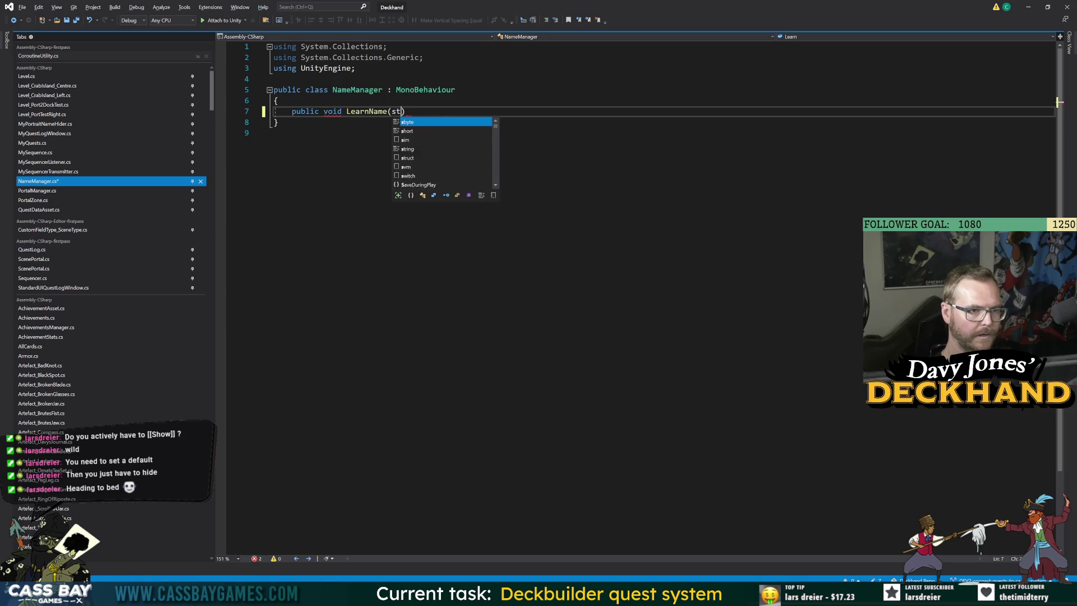
pyautogui.write('tor')
pyautogui.press('End')
pyautogui.write('{')
pyautogui.press('Return')
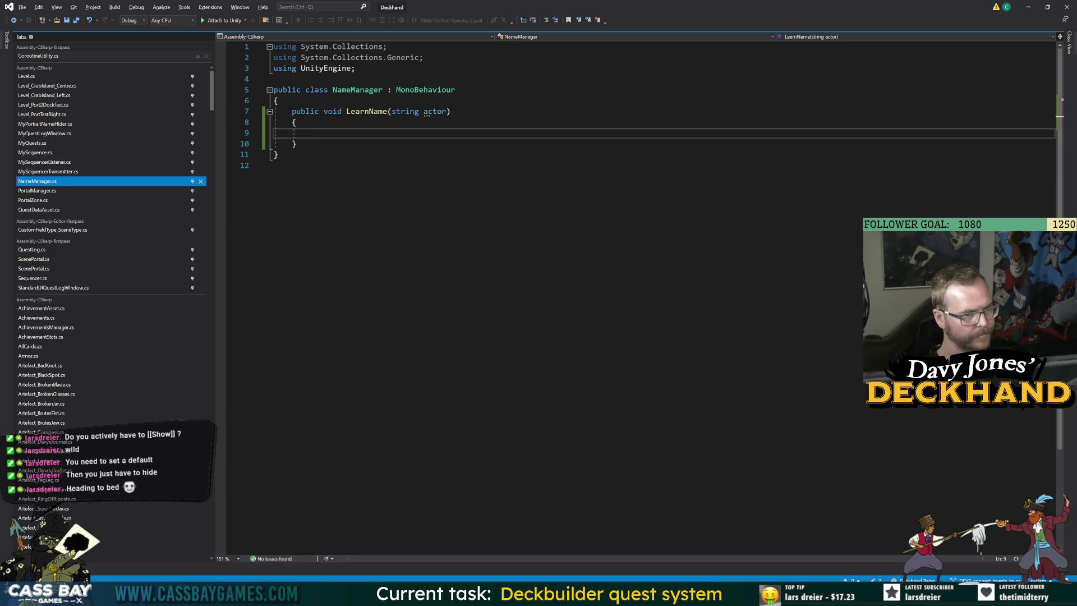
# Step: Copy the PixelCrushers.DialogueSystem using directive from the search example into the script
pyautogui.hotkey('alt', 'Tab')
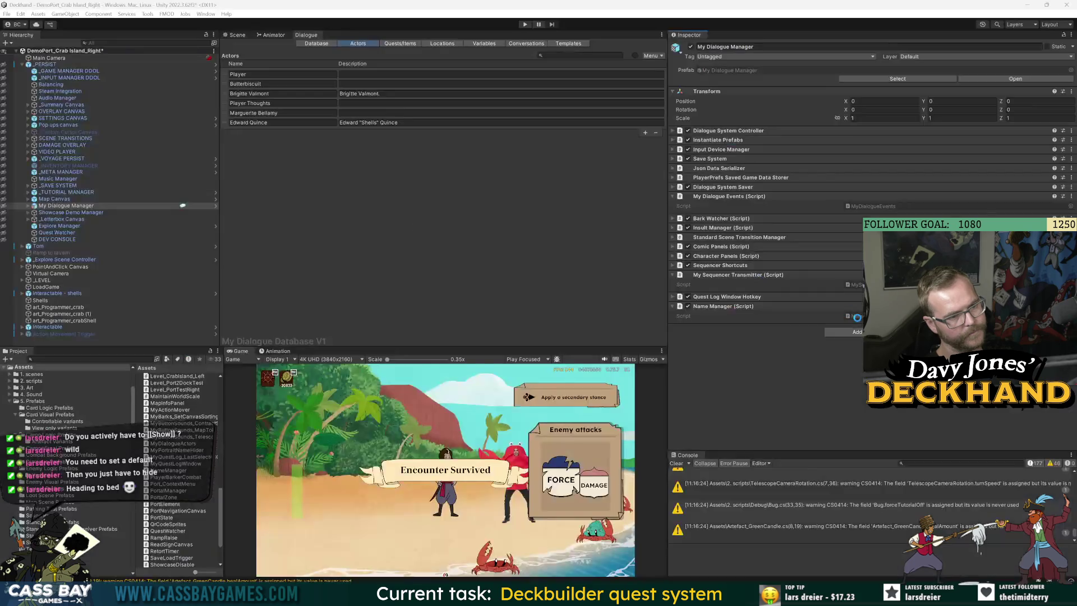
pyautogui.hotkey('alt', 'Tab')
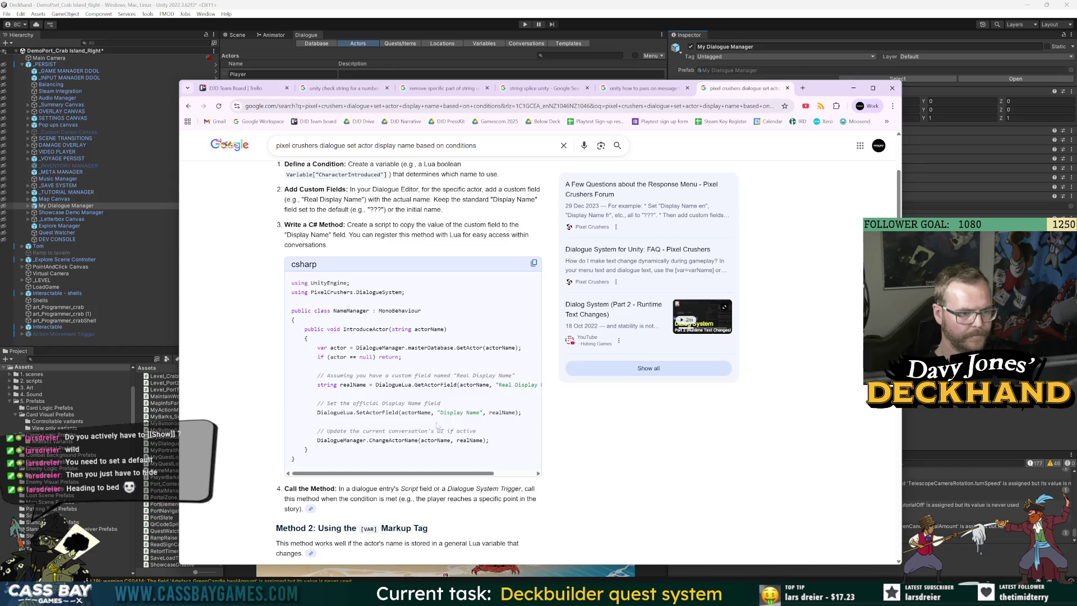
pyautogui.moveTo(406, 297); pyautogui.dragTo(291, 292)
pyautogui.hotkey('ctrl', 'c')
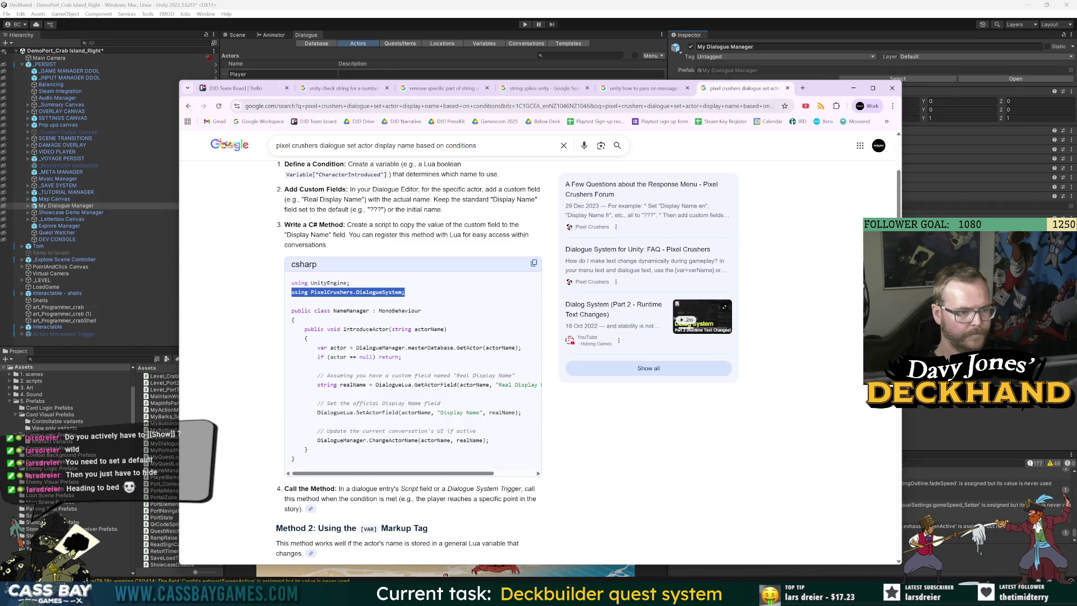
pyautogui.hotkey('alt', 'Tab')
pyautogui.click(355, 68)
pyautogui.press('Return')
pyautogui.hotkey('ctrl', 'v')
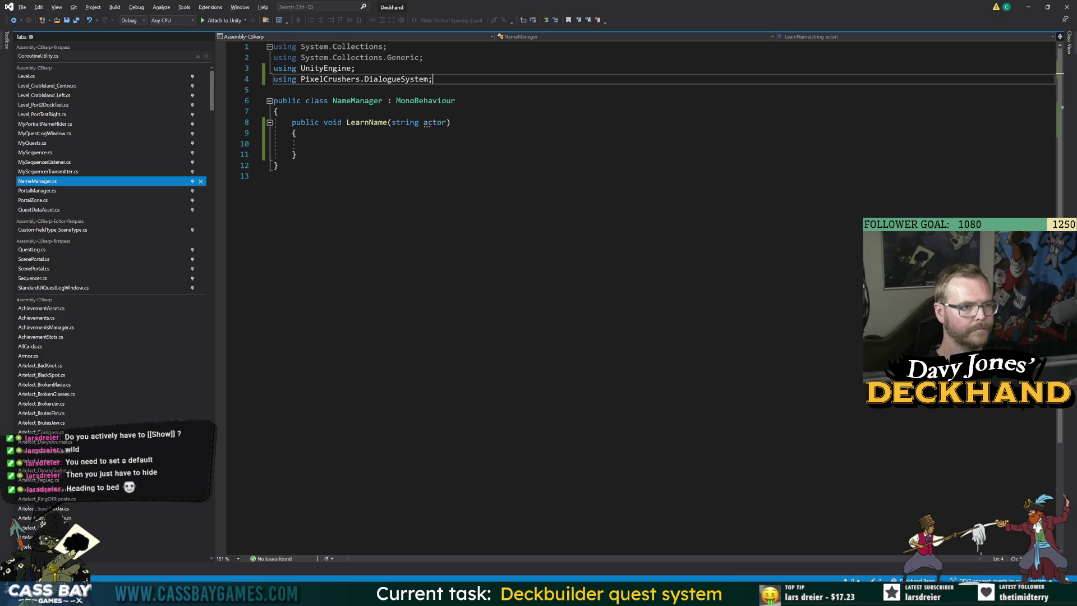
# Step: Start a DialogueManager call in LearnName and copy the GetActorField lookup from the example code
pyautogui.click(310, 144)
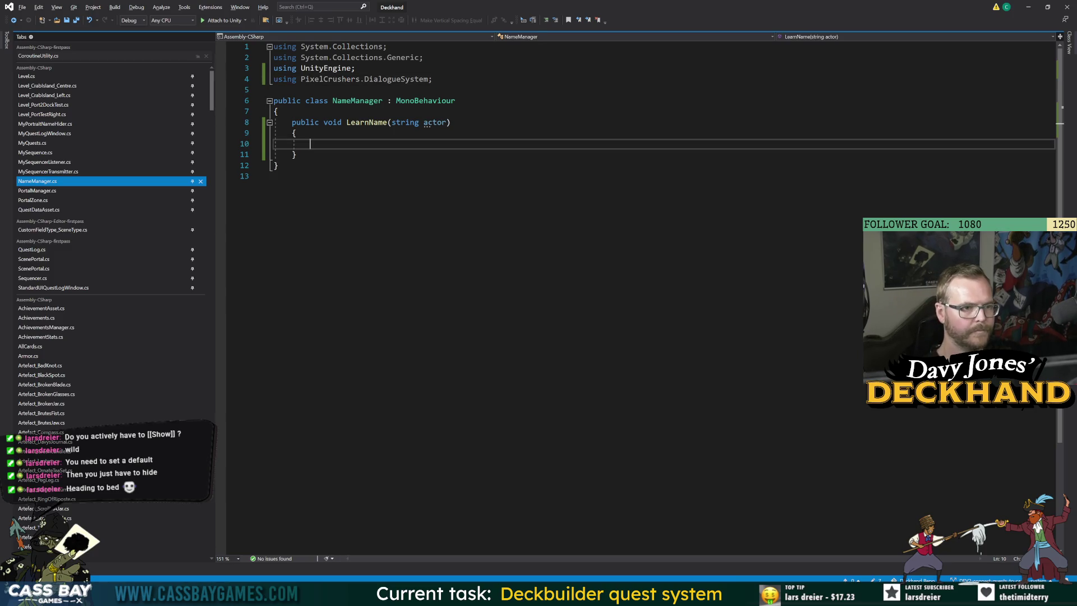
pyautogui.write('DialougE')
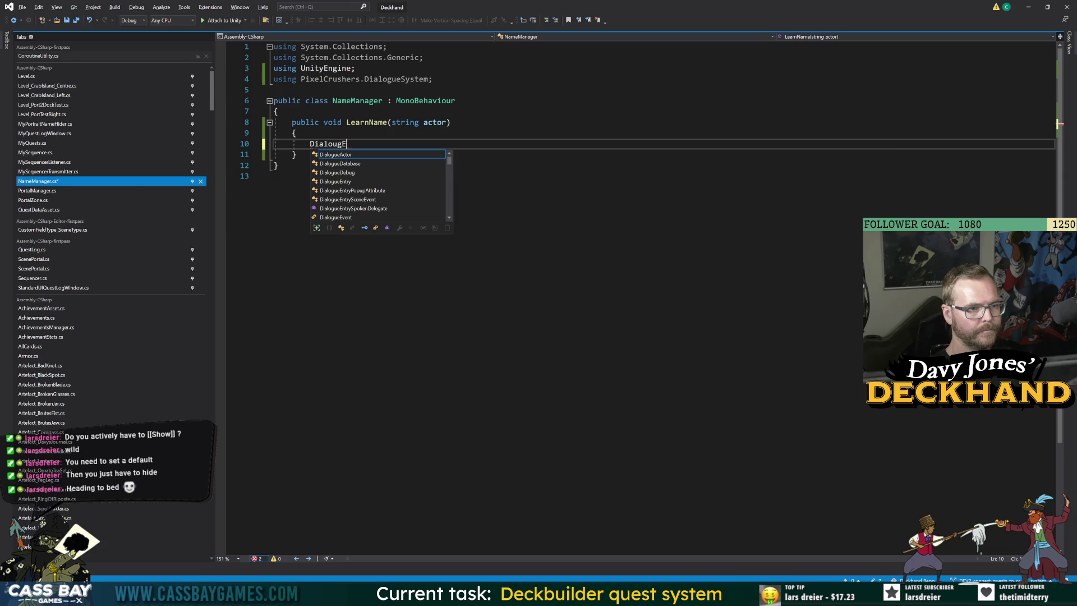
pyautogui.press('BackSpace')
pyautogui.press('BackSpace')
pyautogui.write('gueManager.set')
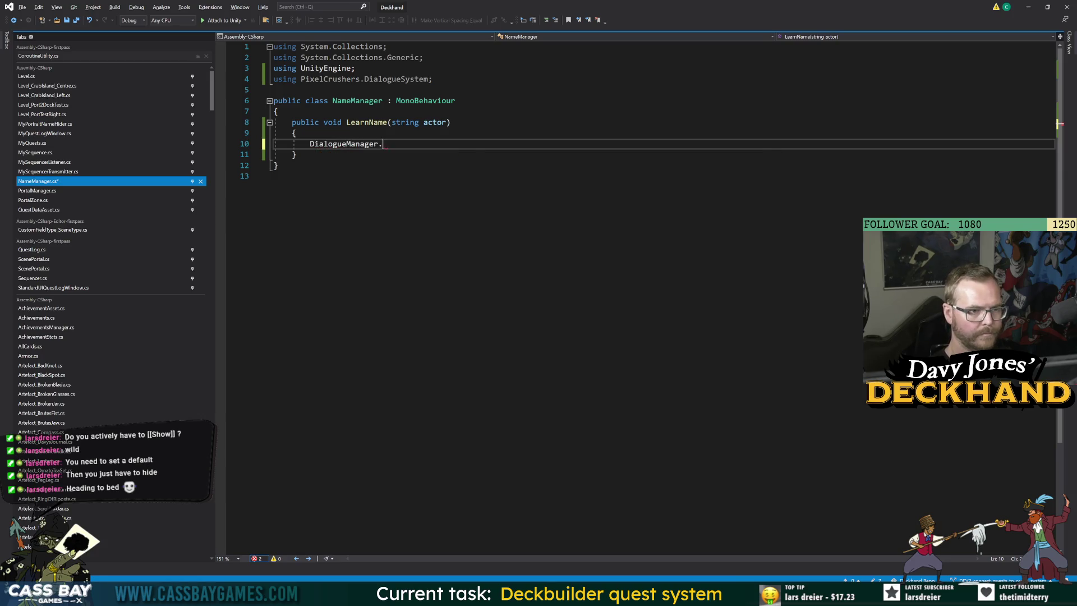
pyautogui.write('v')
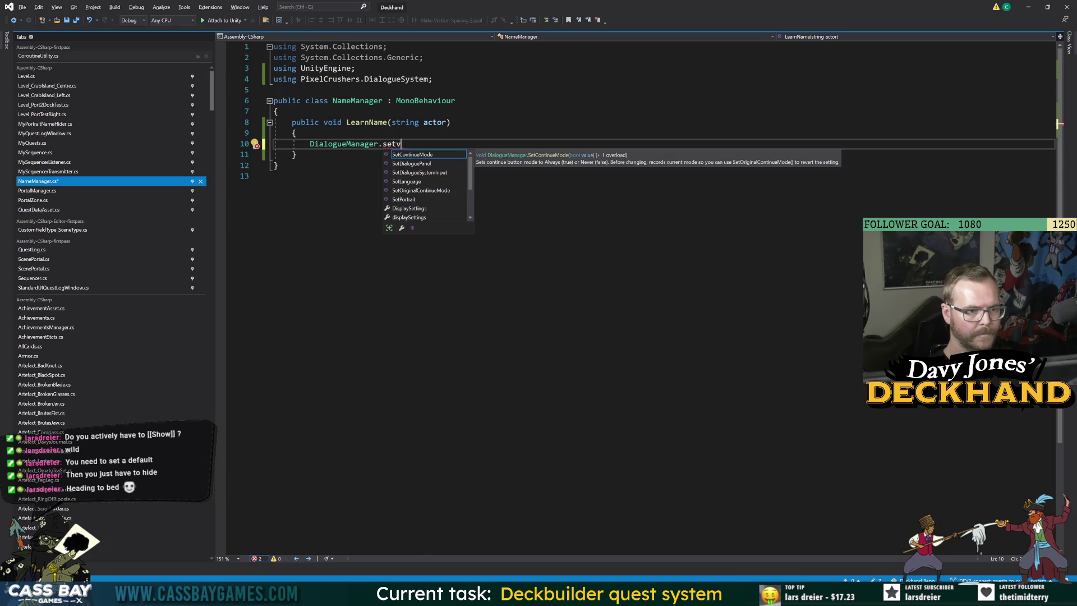
pyautogui.hotkey('alt', 'Tab')
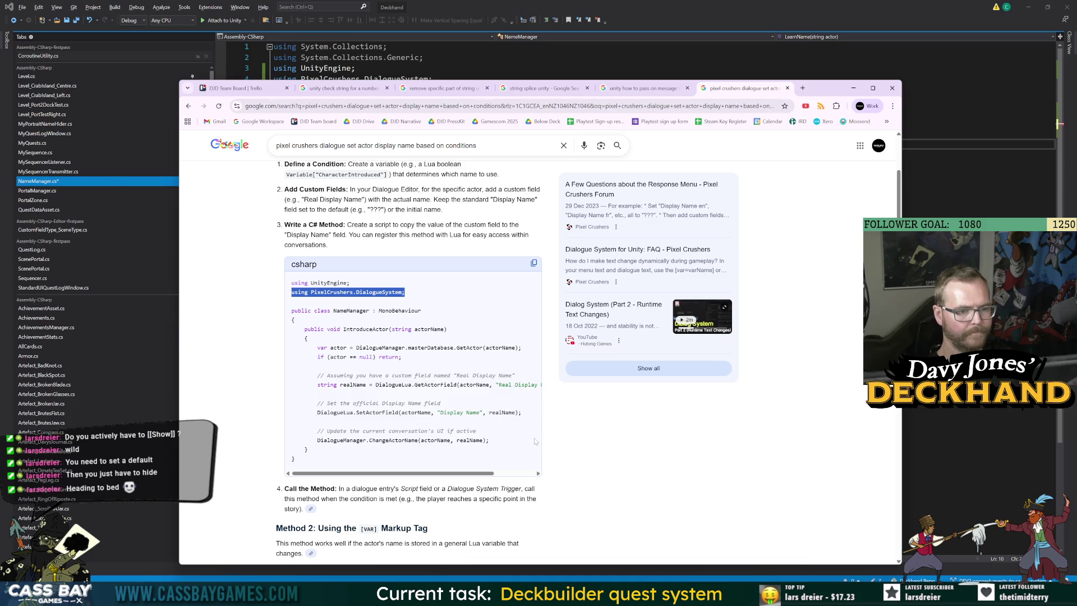
pyautogui.hotkey('alt', 'Tab')
pyautogui.hotkey('alt', 'Tab')
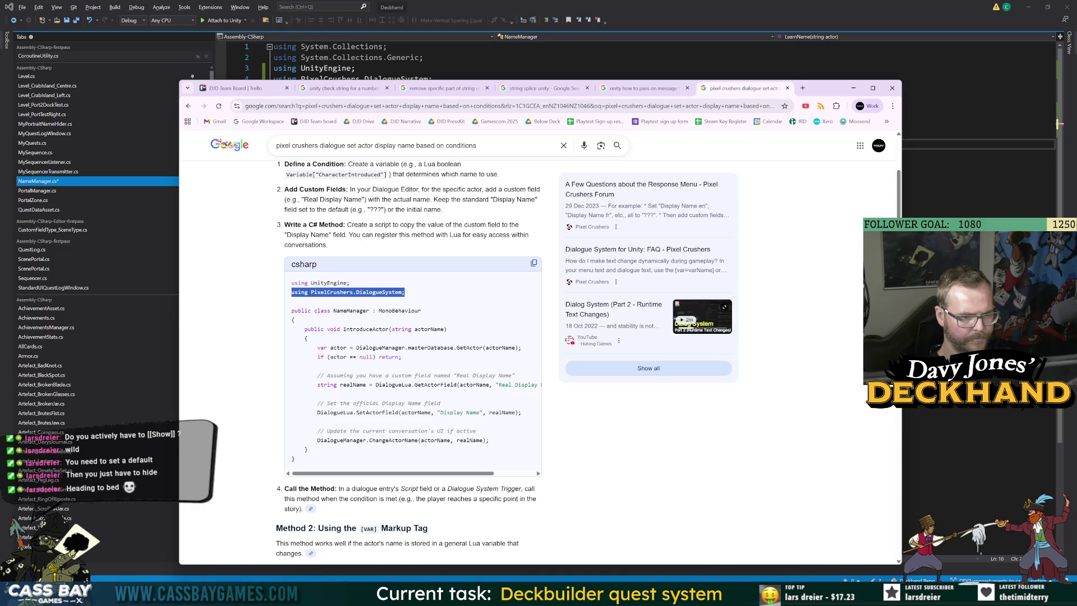
pyautogui.doubleClick(502, 412)
pyautogui.click(512, 402)
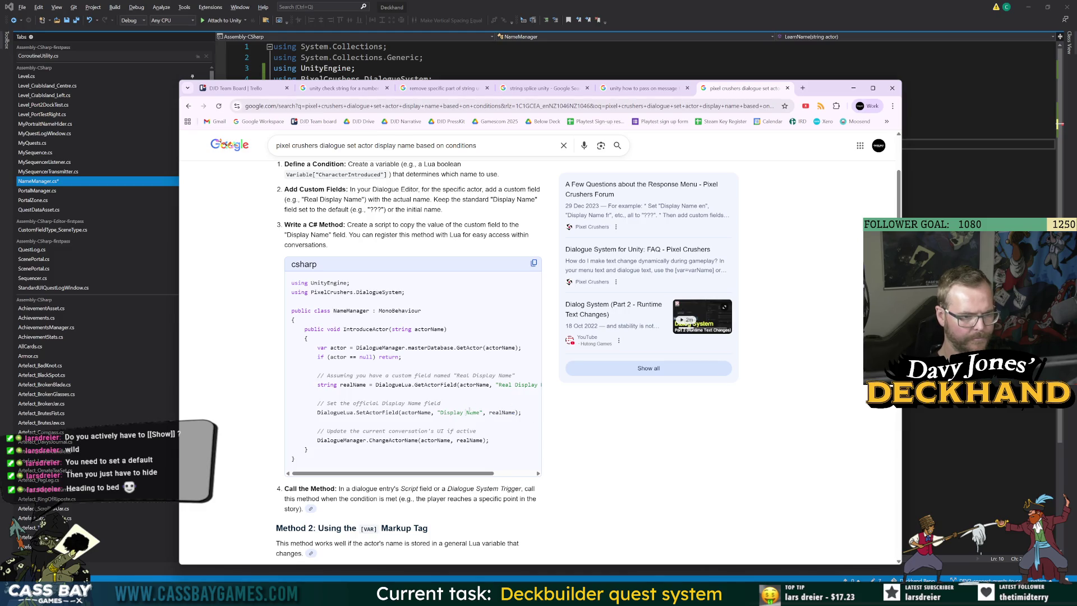
pyautogui.moveTo(448, 475)
pyautogui.mouseDown()
pyautogui.moveTo(483, 477)
pyautogui.moveTo(419, 479)
pyautogui.moveTo(455, 476)
pyautogui.mouseUp()
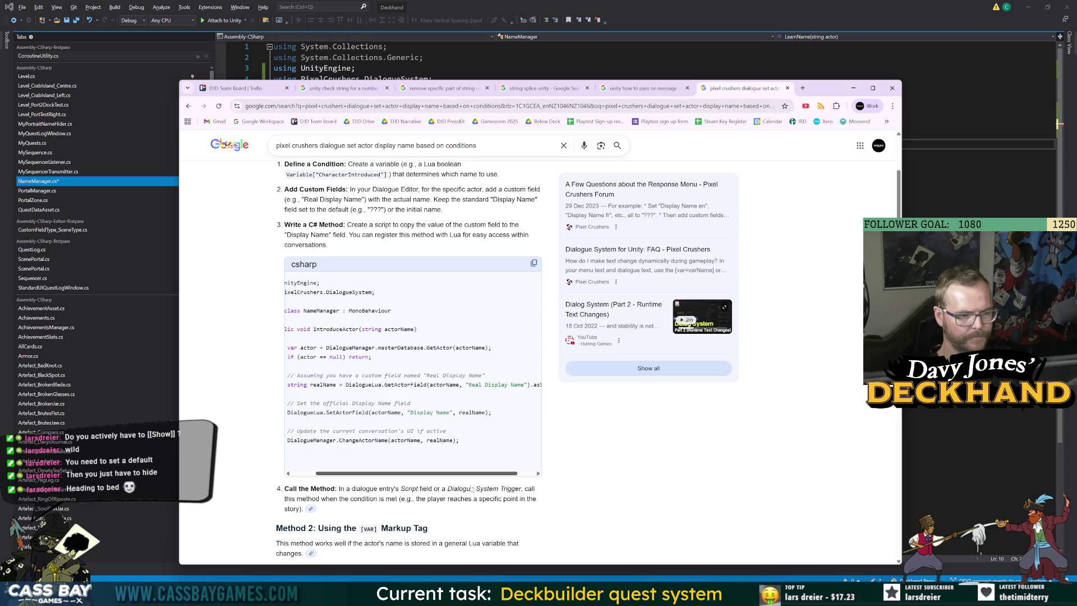
pyautogui.hotkey('alt', 'Tab')
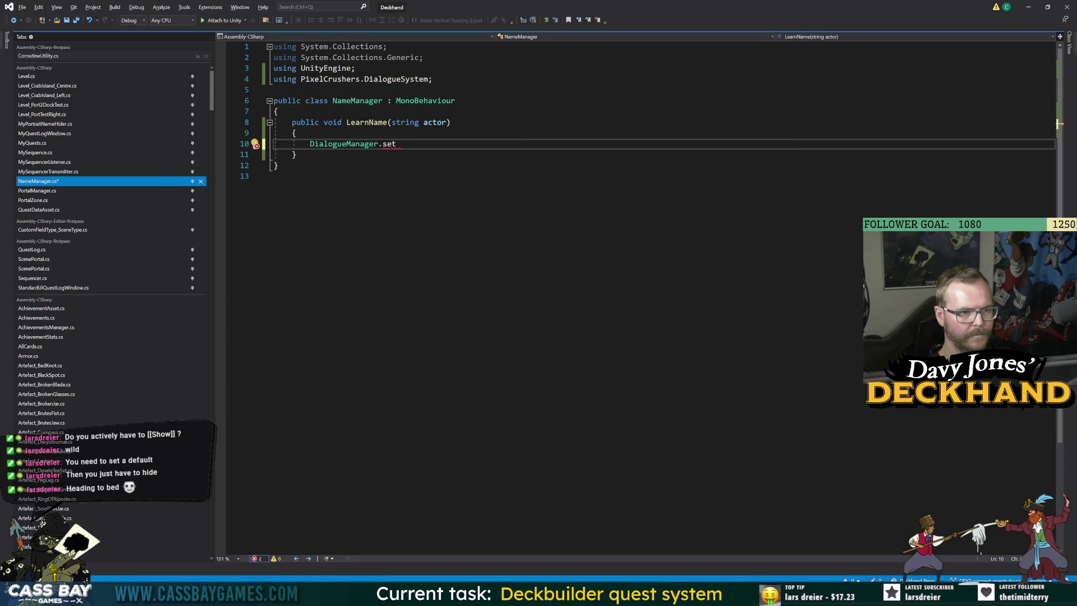
# Step: Write string realName = DialogueLua.GetActorField(actor, "RealDisplayName").asString; inside LearnName
pyautogui.press('BackSpace')
pyautogui.press('BackSpace')
pyautogui.press('BackSpace')
pyautogui.write('getac')
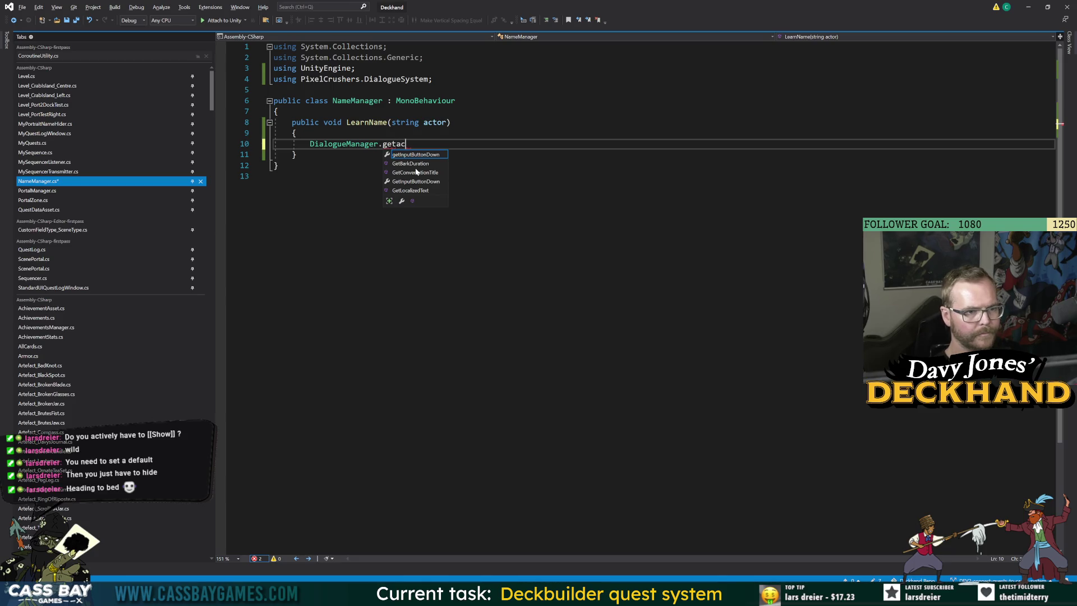
pyautogui.press('BackSpace')
pyautogui.press('BackSpace')
pyautogui.press('BackSpace')
pyautogui.hotkey('shift', 'Home')
pyautogui.write('DialogueLua.GetActorField(actor, "RealDisplayName");')
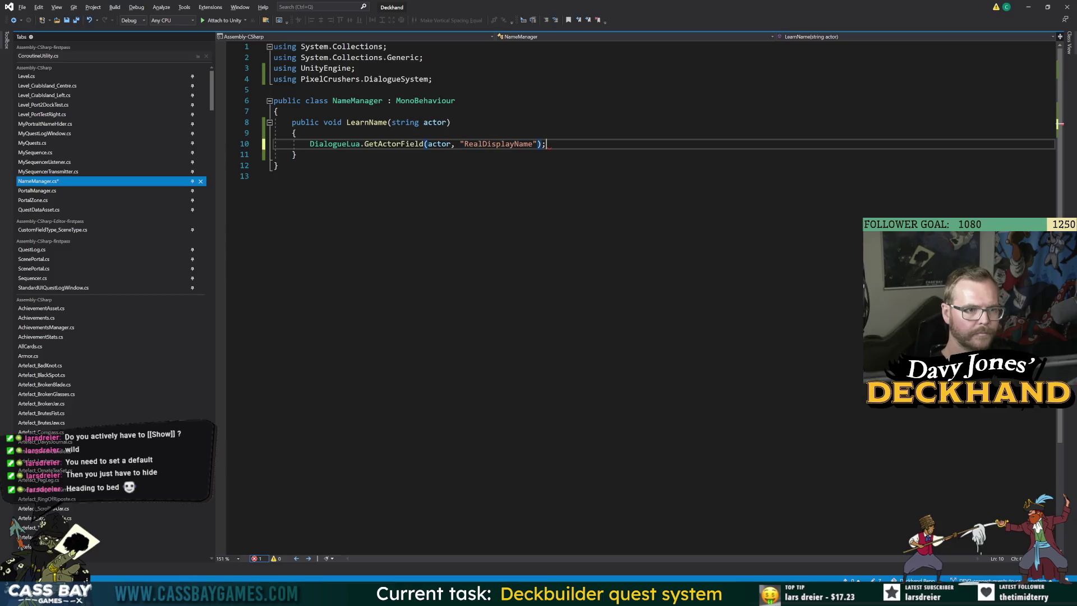
pyautogui.press('Home')
pyautogui.write('string')
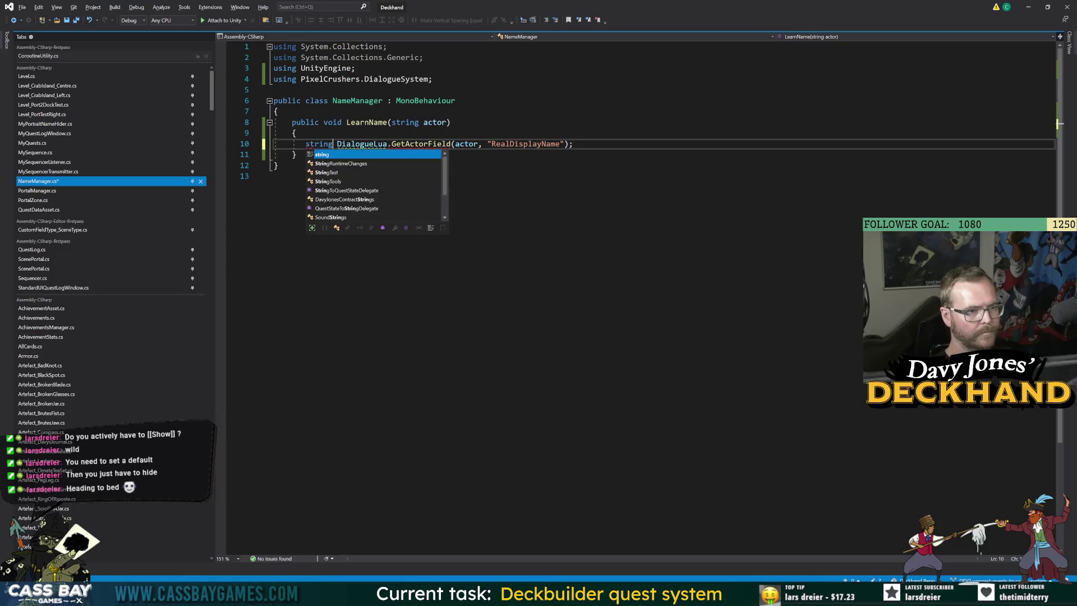
pyautogui.write(' realName =')
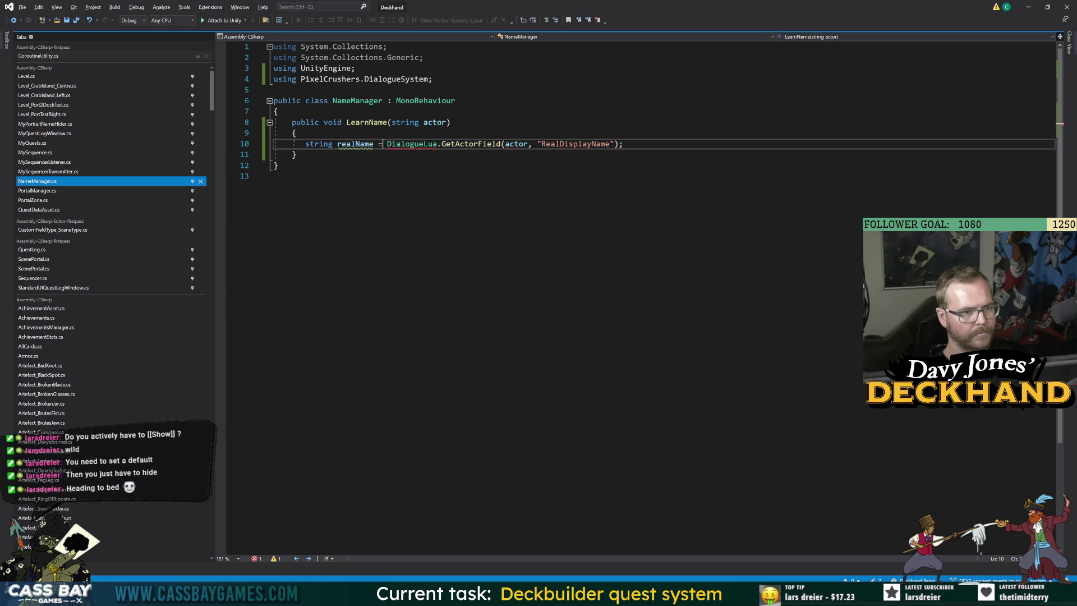
pyautogui.press('End')
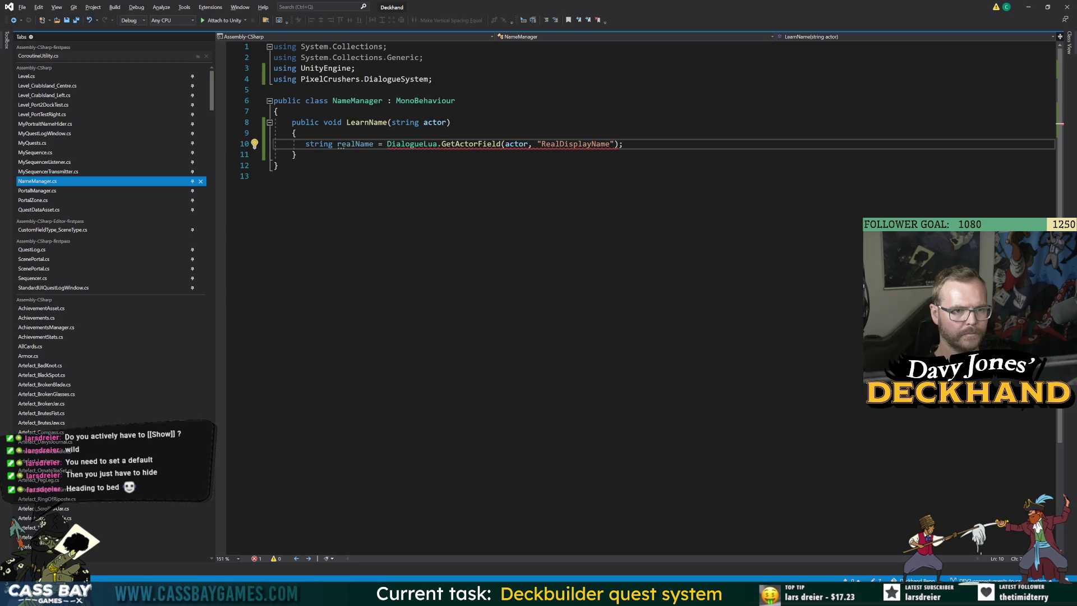
pyautogui.press('Left')
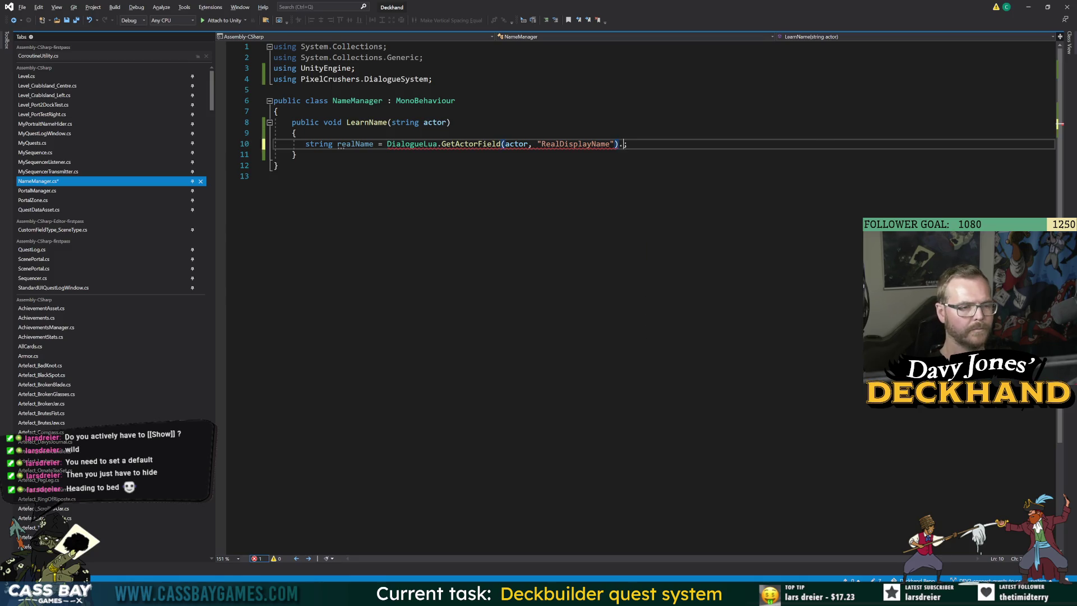
pyautogui.write('.as')
pyautogui.press('Tab')
pyautogui.hotkey('alt', 'Tab')
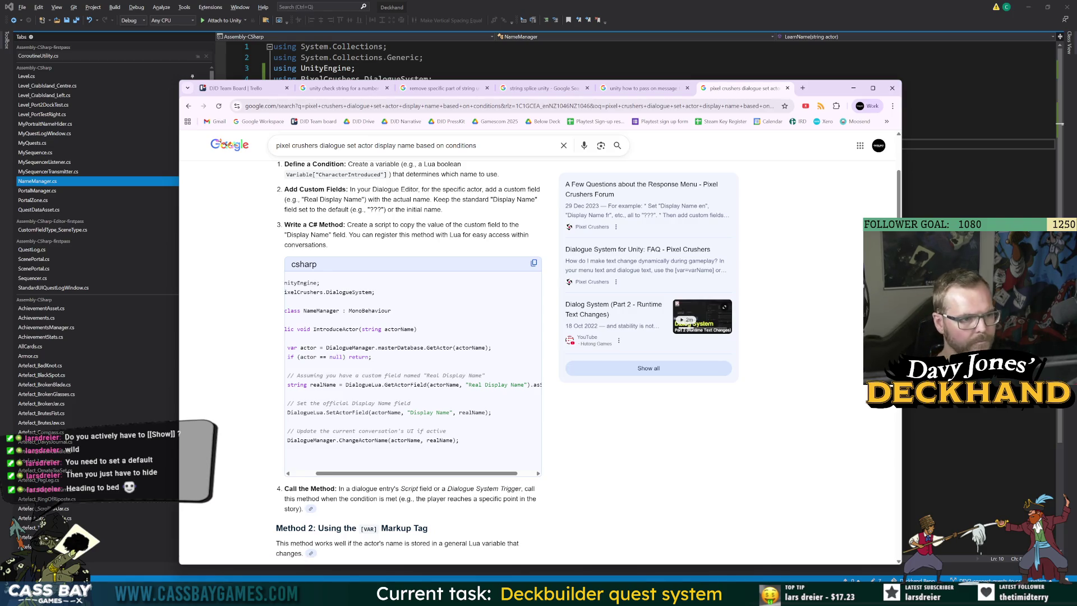
pyautogui.hotkey('alt', 'Tab')
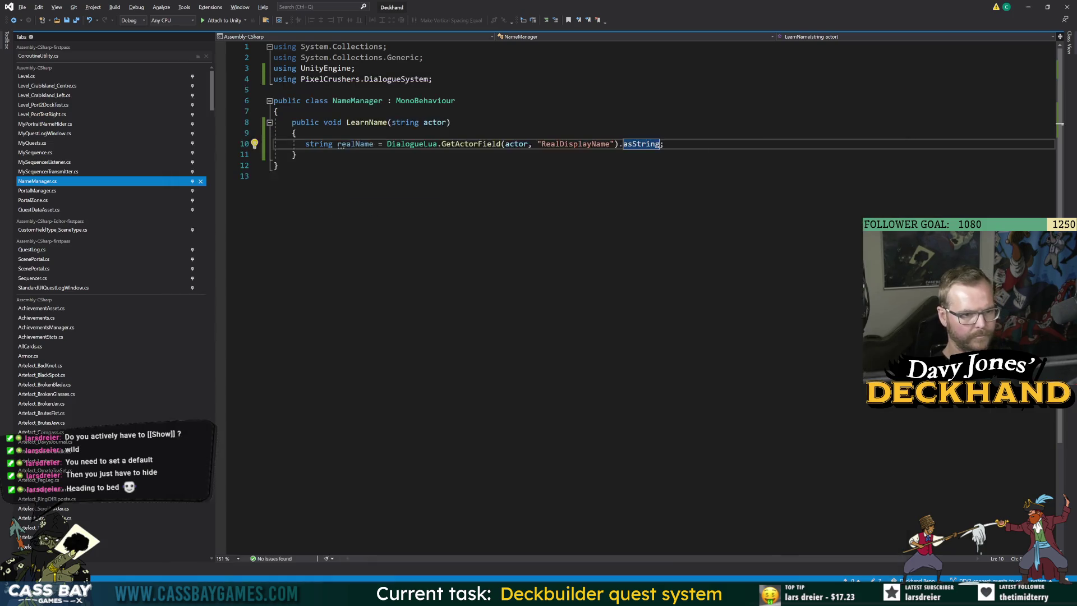
pyautogui.click(297, 133)
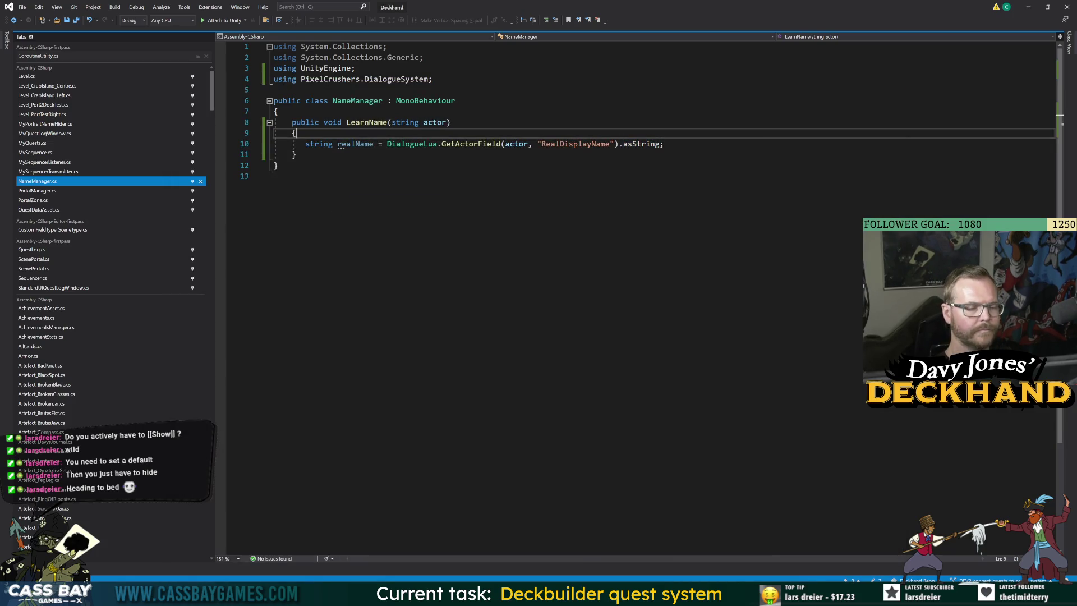
# Step: Insert Actor actor = DialogueManager.masterDatabase.GetActor(actor); as the first line of LearnName
pyautogui.press('Return')
pyautogui.write('Actor')
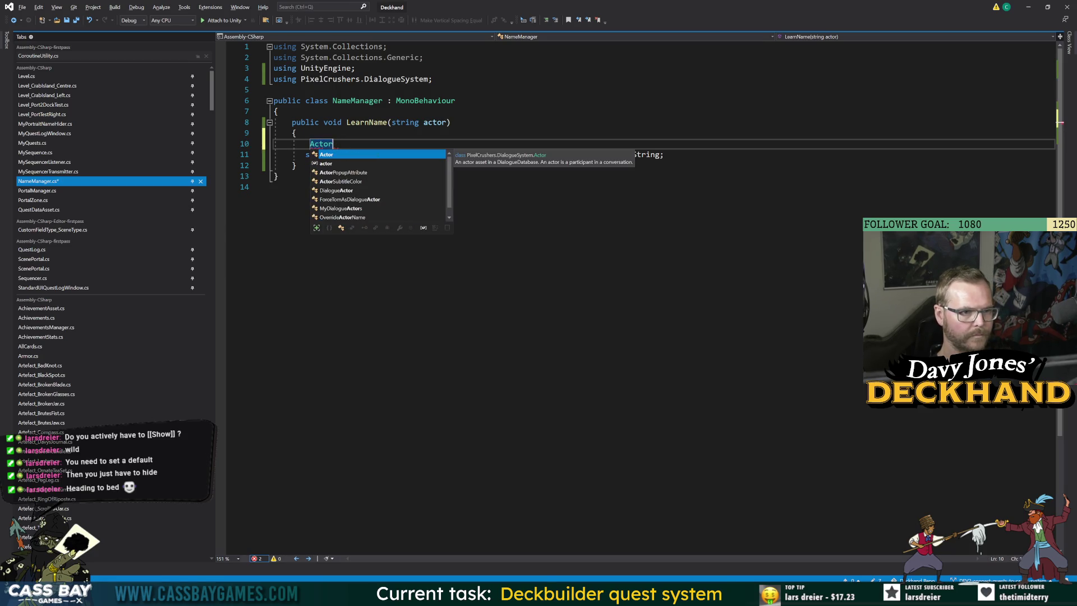
pyautogui.write(' actor =')
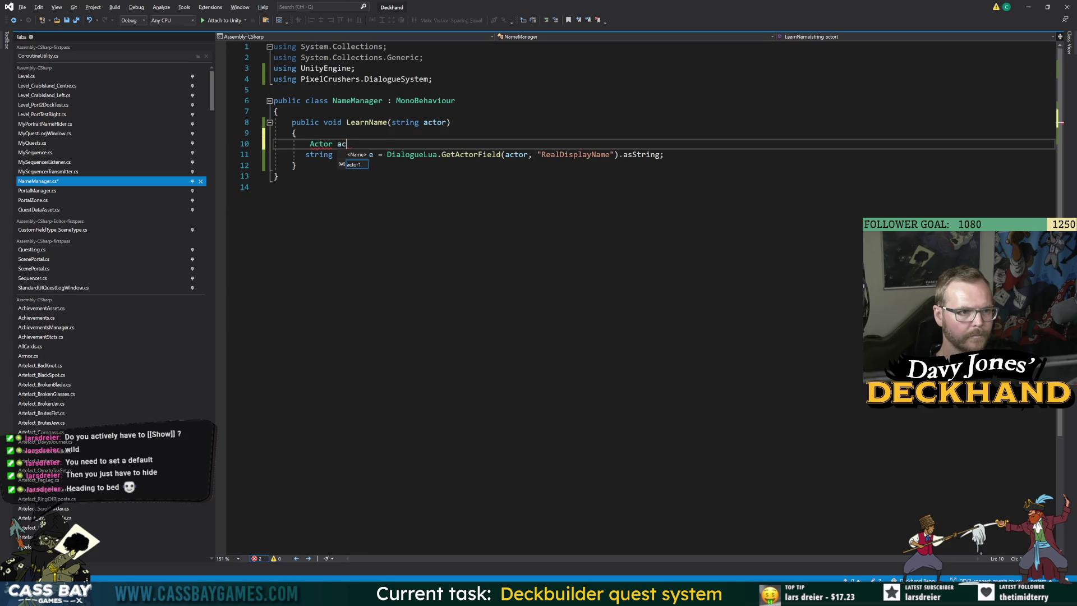
pyautogui.write(' DialogueManager')
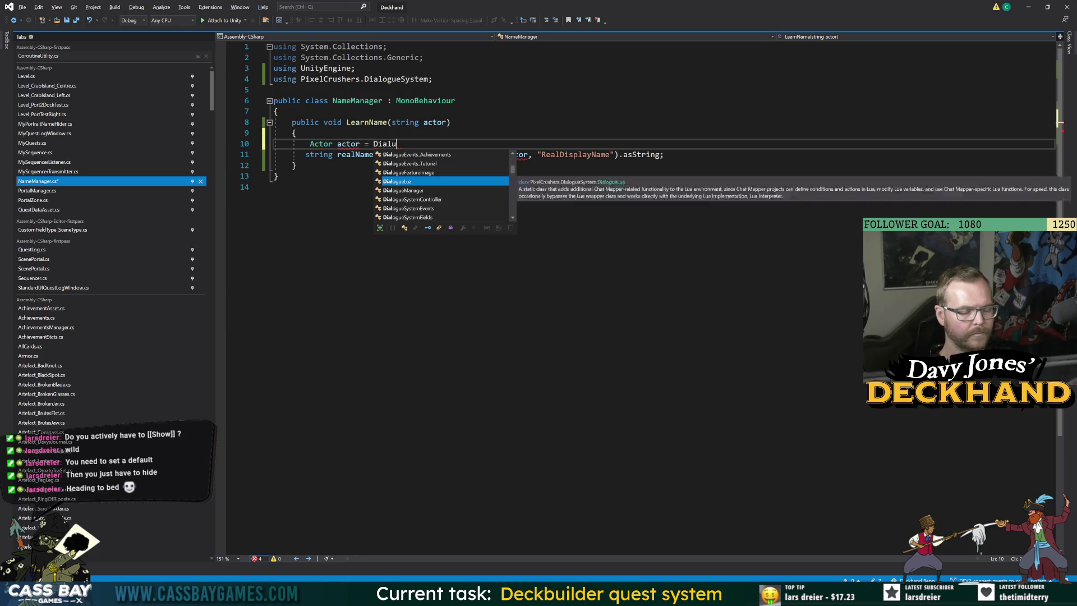
pyautogui.write('.geta')
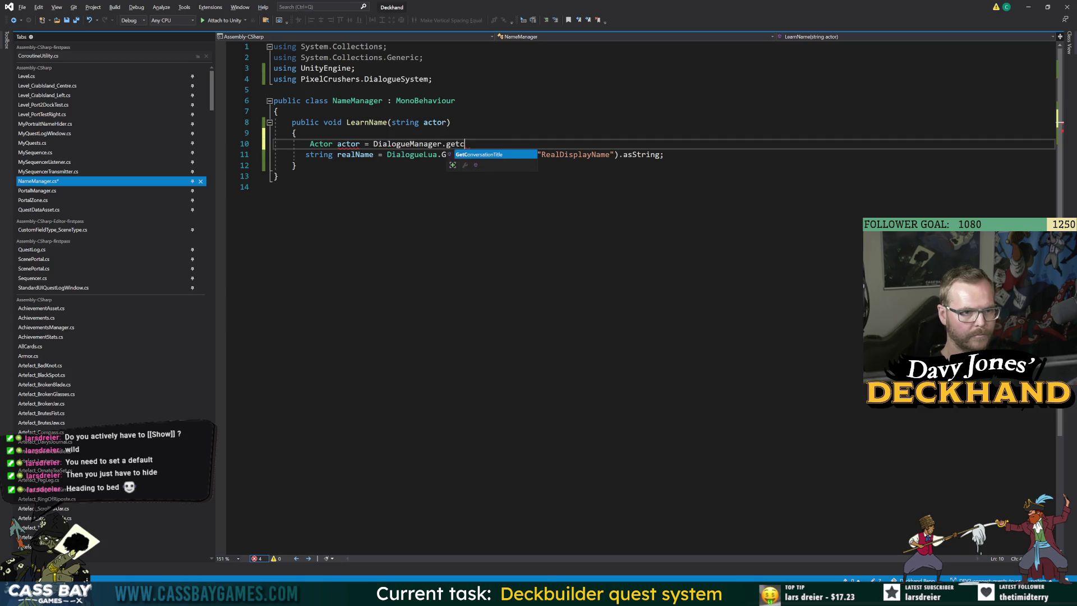
pyautogui.press('BackSpace')
pyautogui.press('BackSpace')
pyautogui.press('BackSpace')
pyautogui.write('ac')
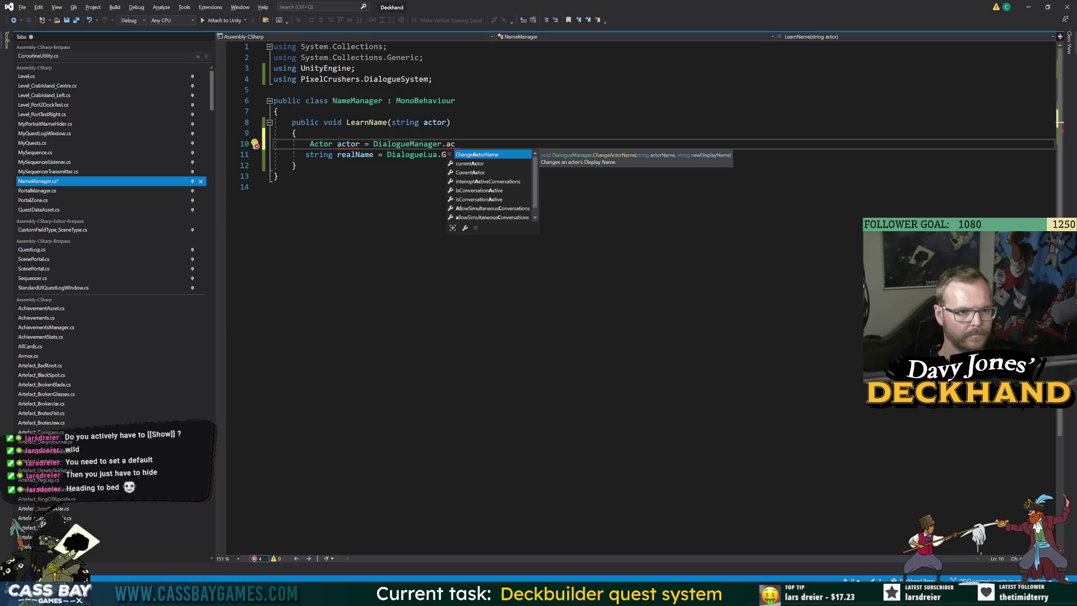
pyautogui.hotkey('alt', 'Tab')
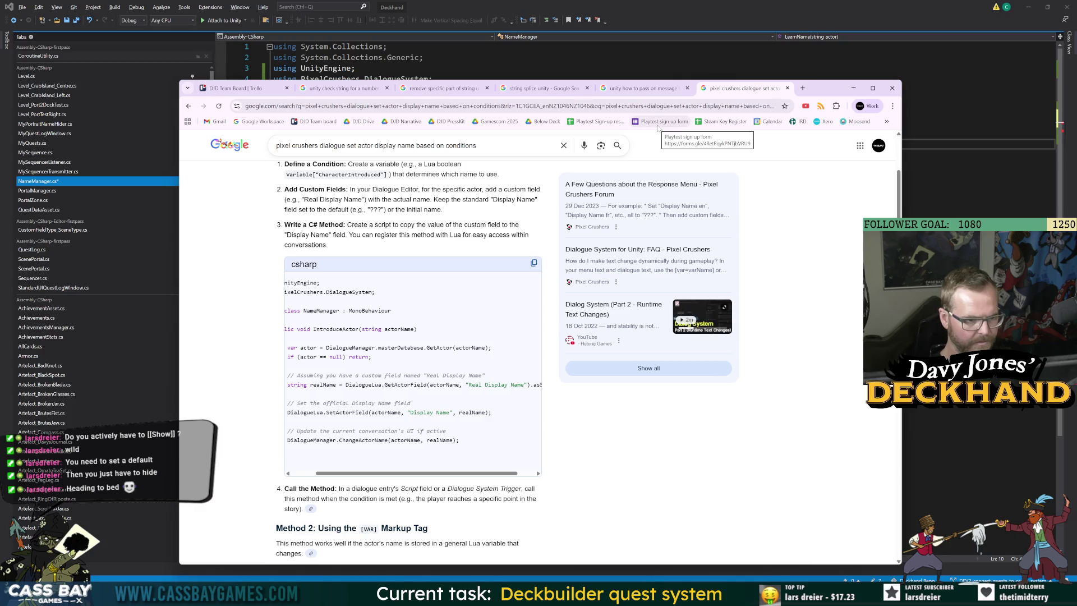
pyautogui.hotkey('alt', 'Tab')
pyautogui.press('BackSpace')
pyautogui.press('BackSpace')
pyautogui.write('mast')
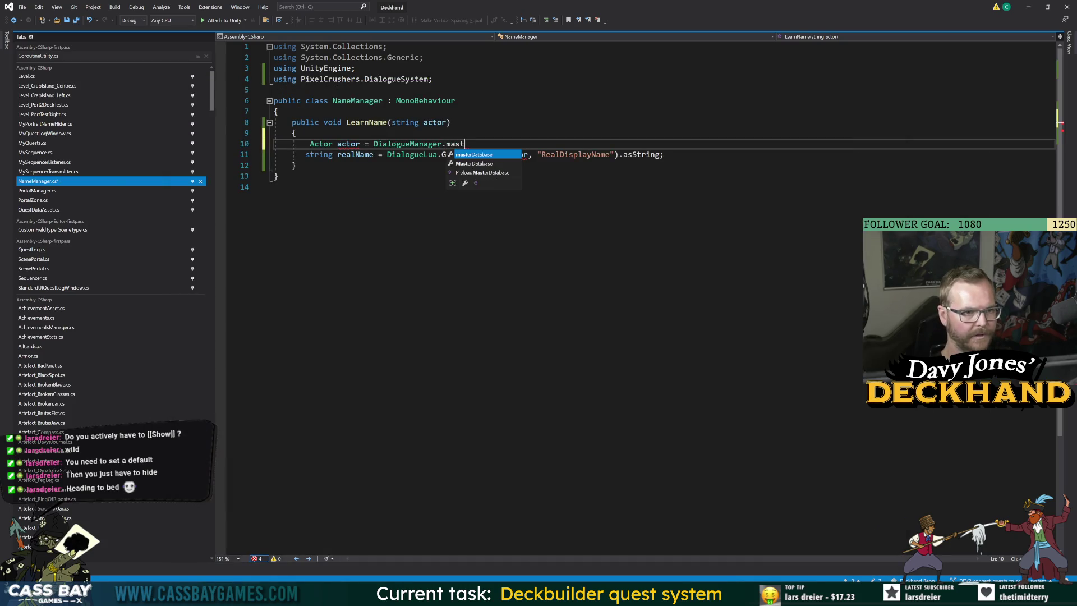
pyautogui.write('erDatabase.GetActor(acto')
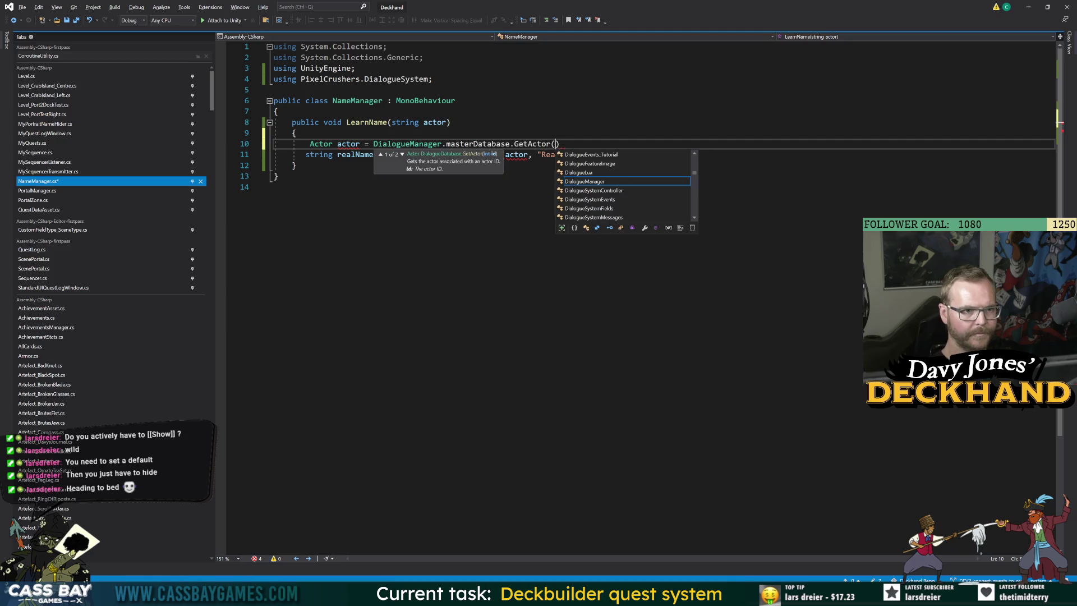
pyautogui.write('r);')
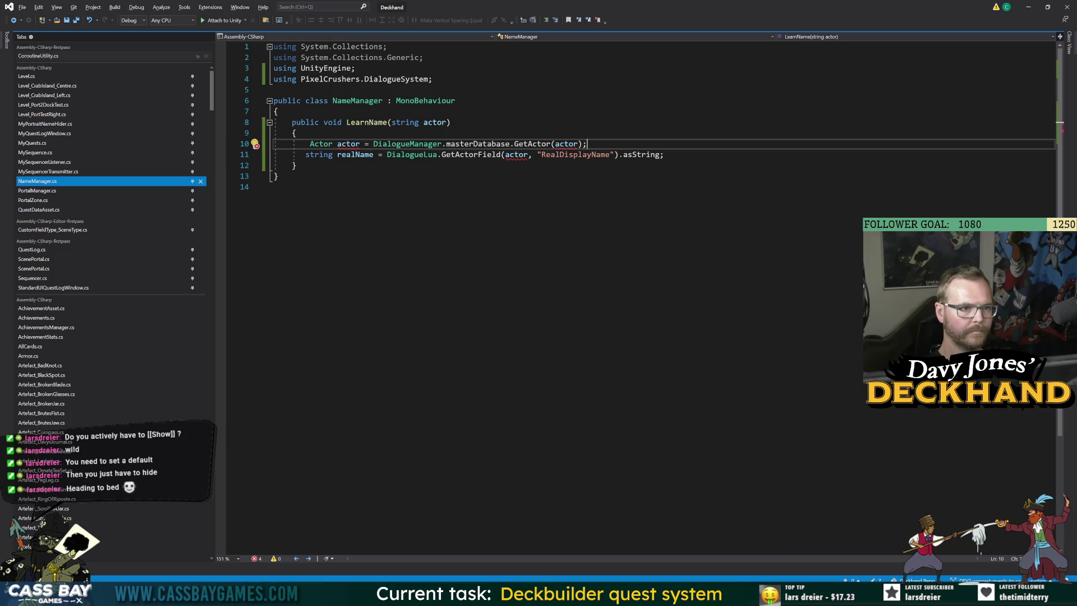
pyautogui.doubleClick(349, 144)
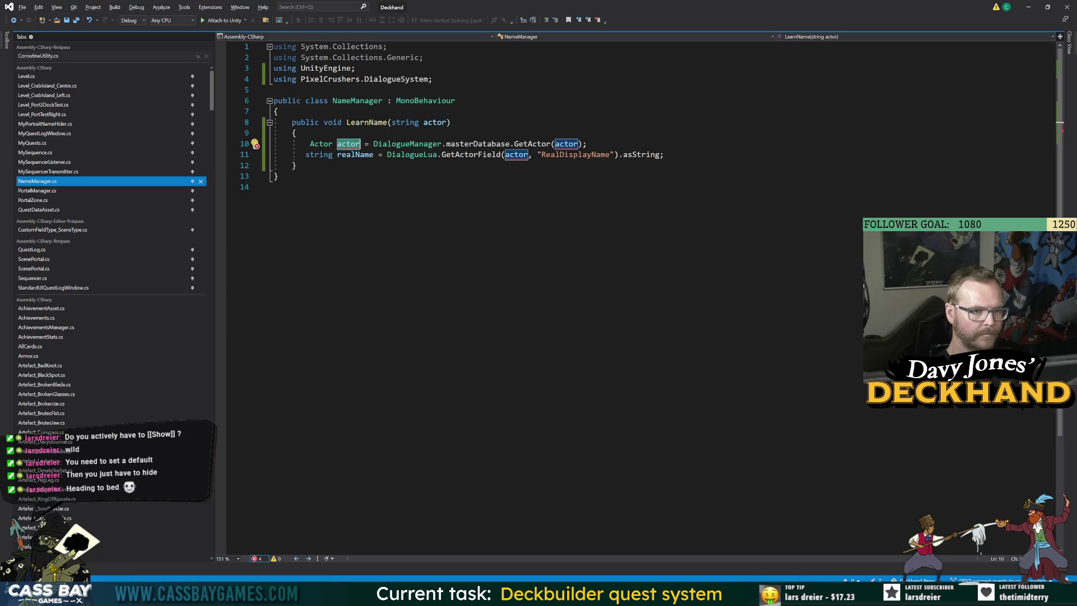
# Step: Rename the LearnName parameter from actor to actorName, updating the GetActor call
pyautogui.doubleClick(435, 122)
pyautogui.hotkey('ctrl', 'r')
pyautogui.hotkey('ctrl', 'r')
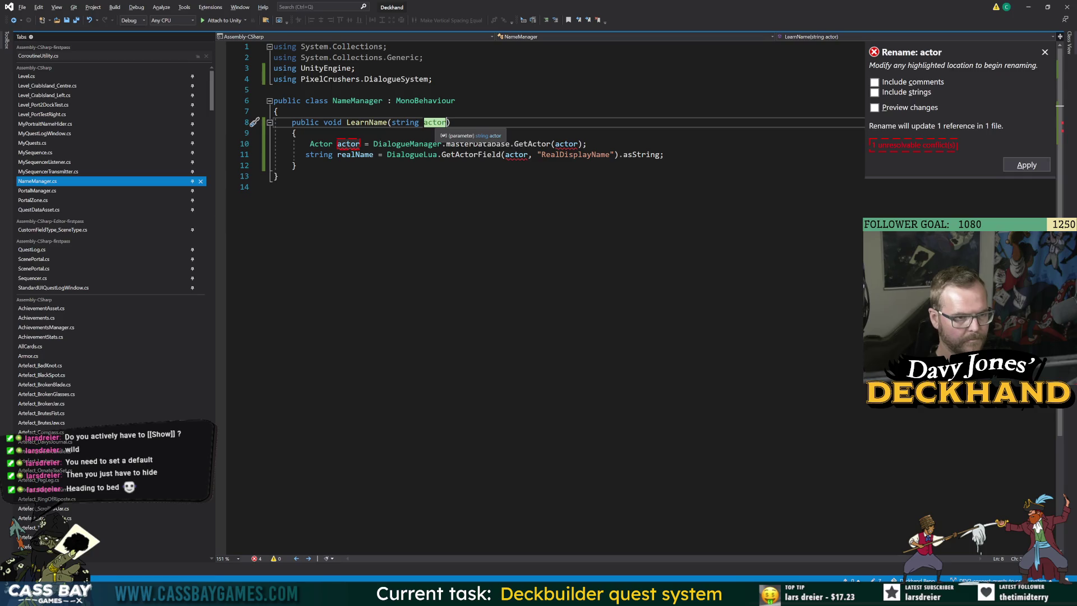
pyautogui.write('Name')
pyautogui.press('Return')
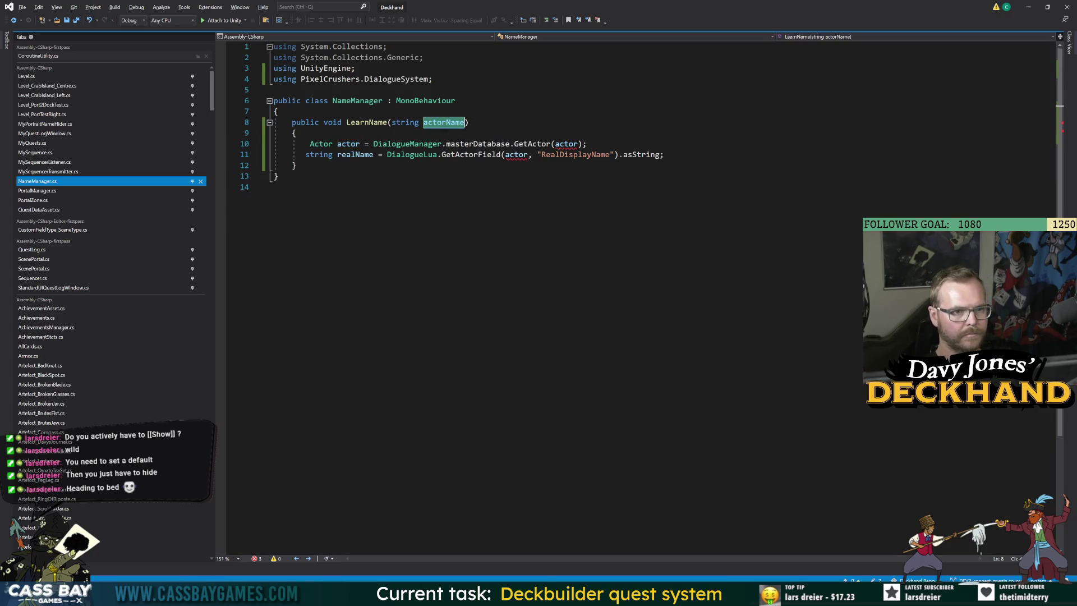
pyautogui.click(597, 143)
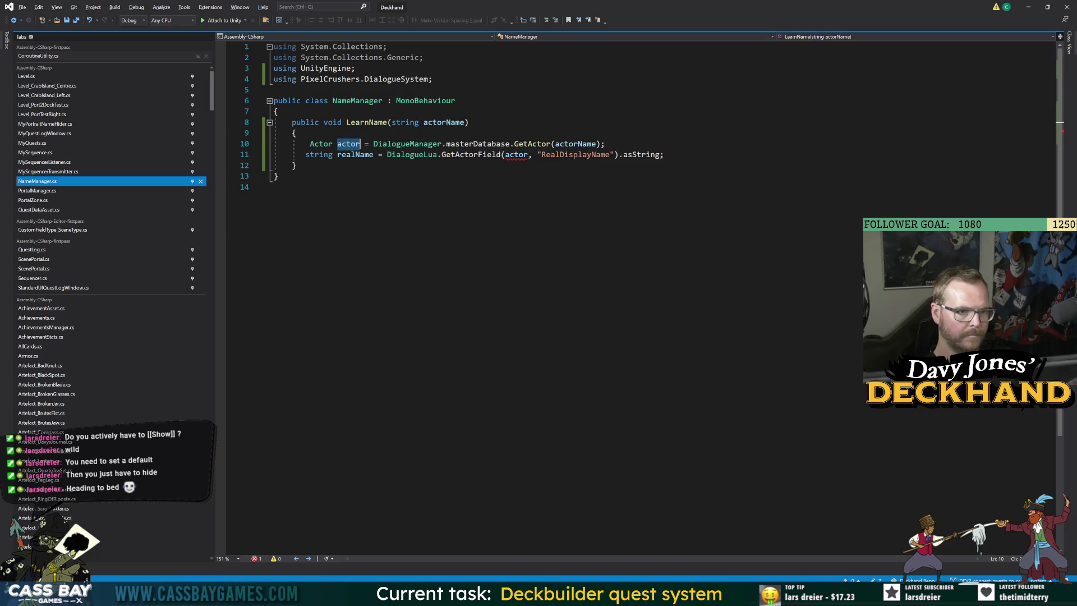
pyautogui.doubleClick(349, 143)
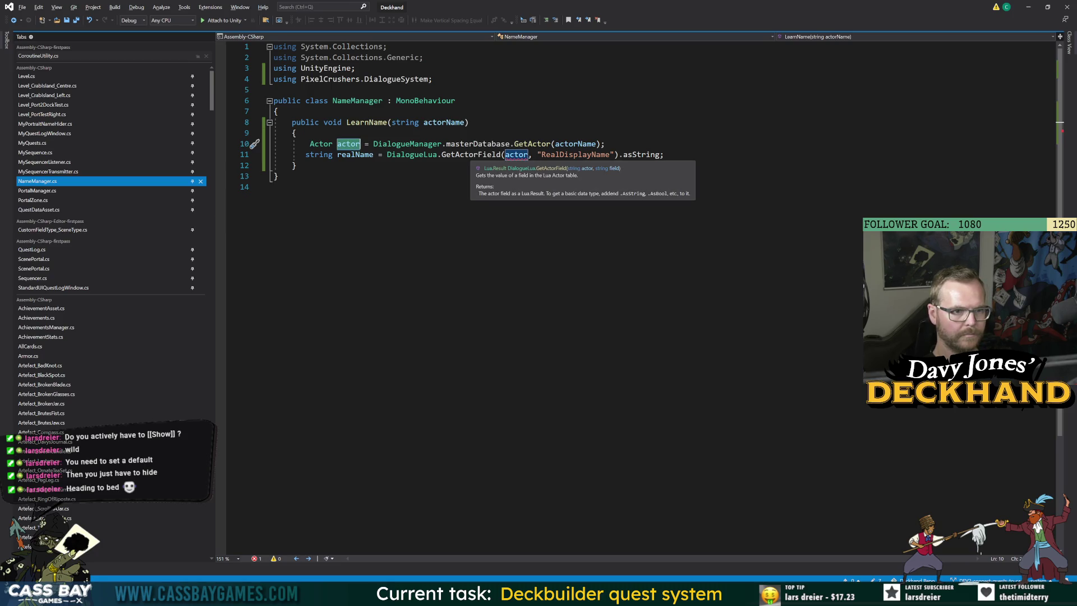
pyautogui.click(488, 187)
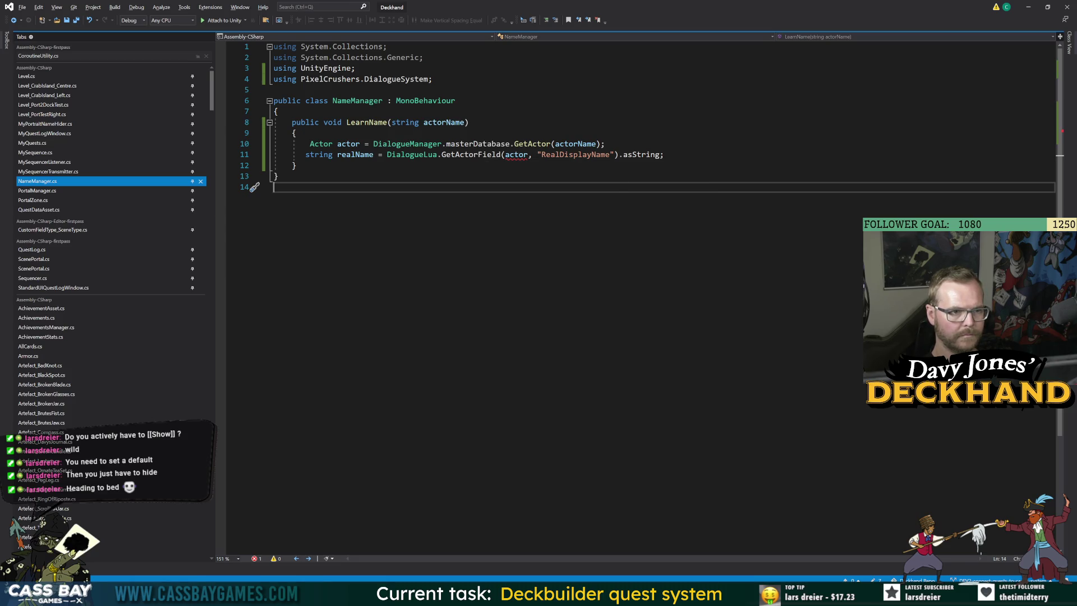
# Step: Pass actorName instead of actor to GetActorField and compare against the example
pyautogui.doubleClick(443, 122)
pyautogui.doubleClick(516, 154)
pyautogui.hotkey('ctrl', 'v')
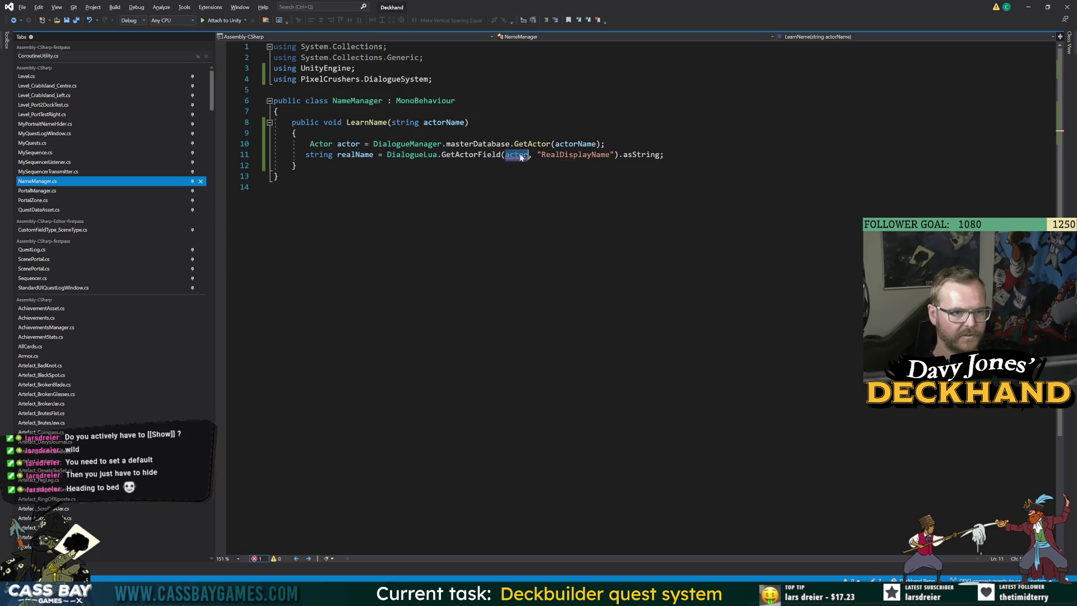
pyautogui.click(336, 187)
pyautogui.hotkey('alt', 'Tab')
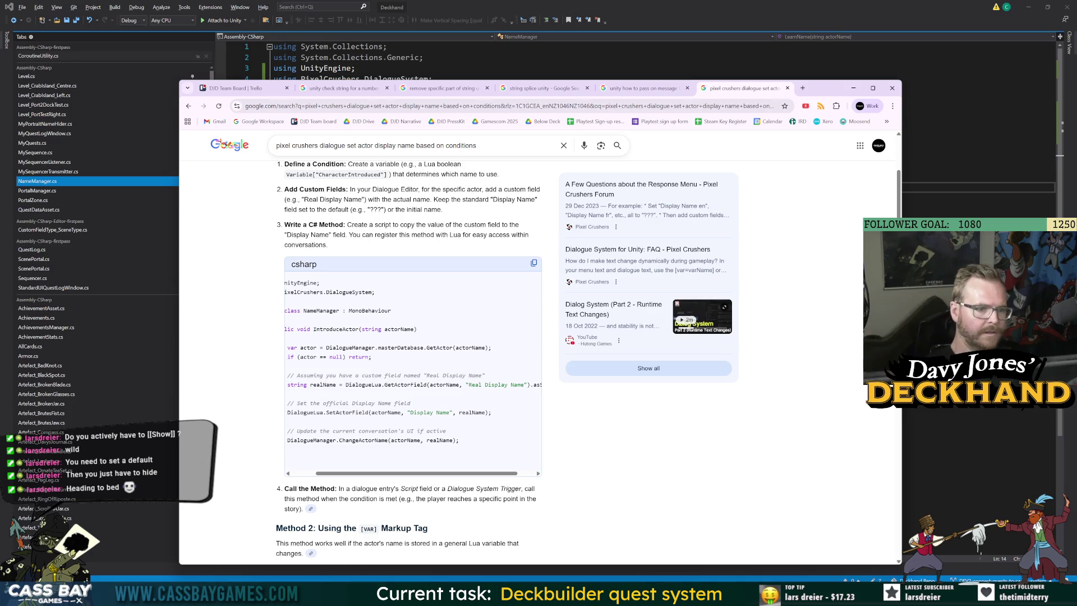
pyautogui.hotkey('alt', 'Tab')
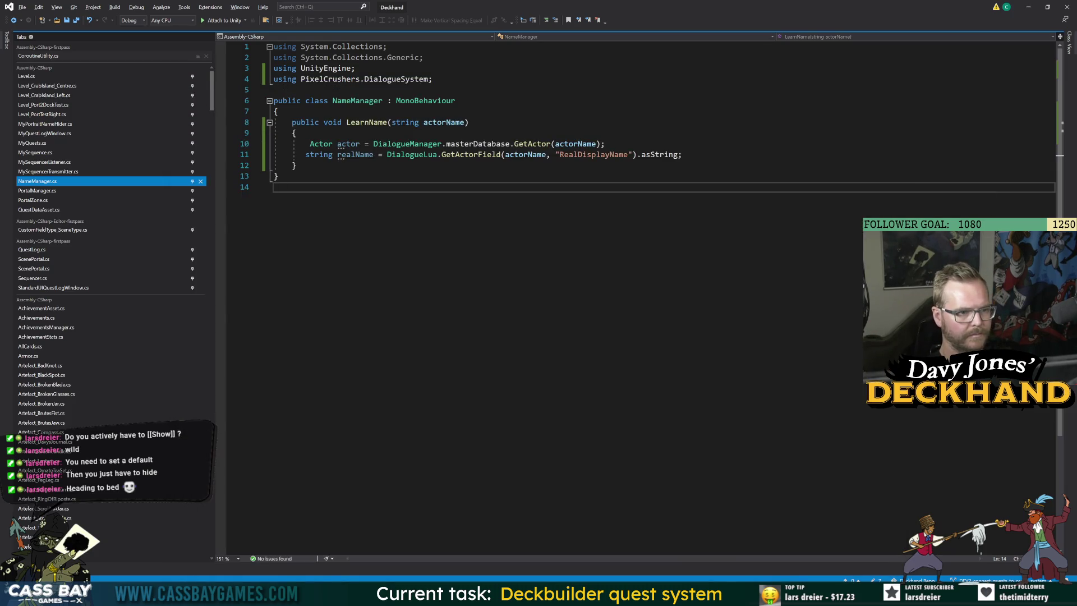
# Step: Add an if (actor == null) block that logs a Bug.Warning about failing to find the actor
pyautogui.click(606, 144)
pyautogui.press('Return')
pyautogui.write('if (ac')
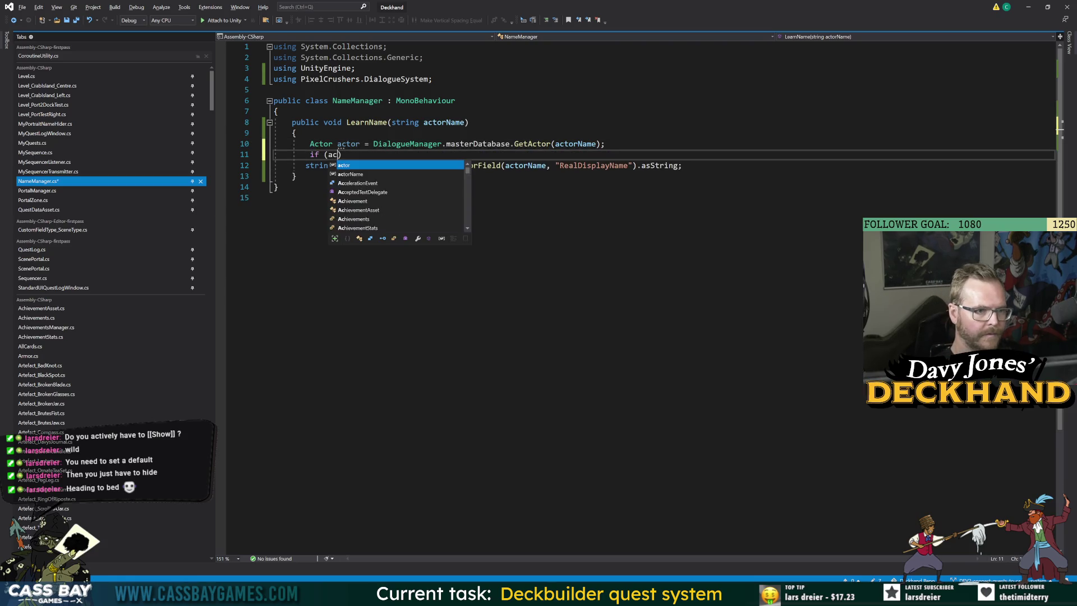
pyautogui.write('tor == null')
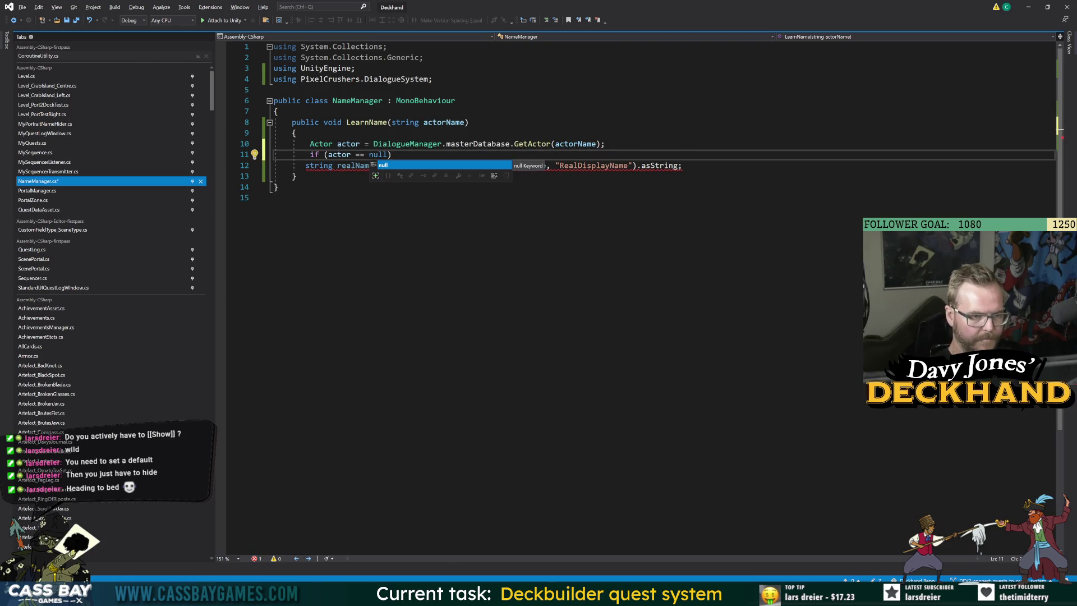
pyautogui.write('{')
pyautogui.press('Return')
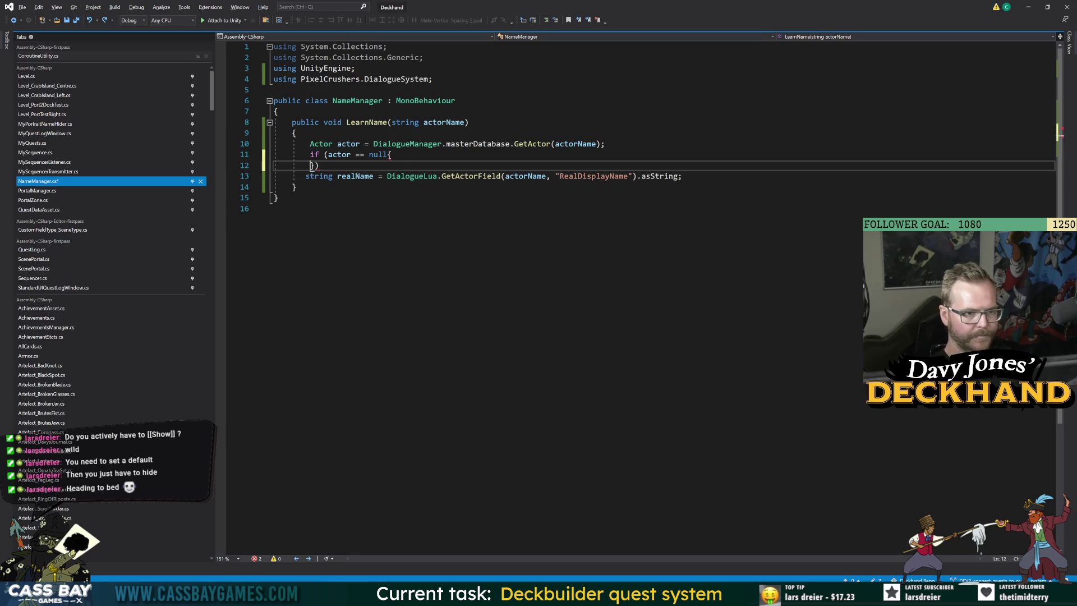
pyautogui.hotkey('ctrl', 'z')
pyautogui.press('BackSpace')
pyautogui.press('BackSpace')
pyautogui.press('Delete')
pyautogui.press('End')
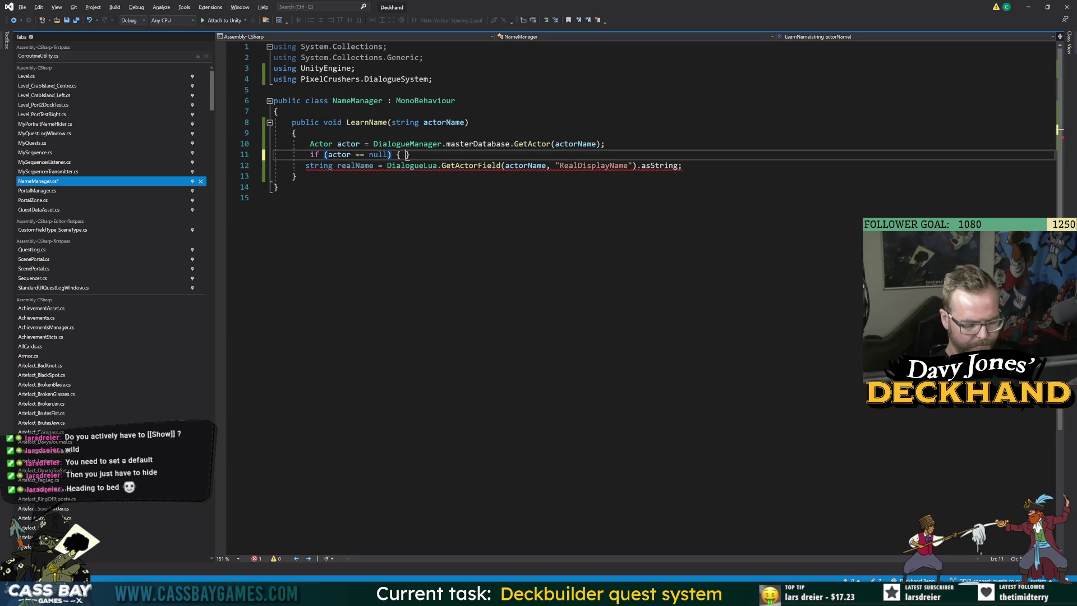
pyautogui.press('Return')
pyautogui.write('{')
pyautogui.press('Return')
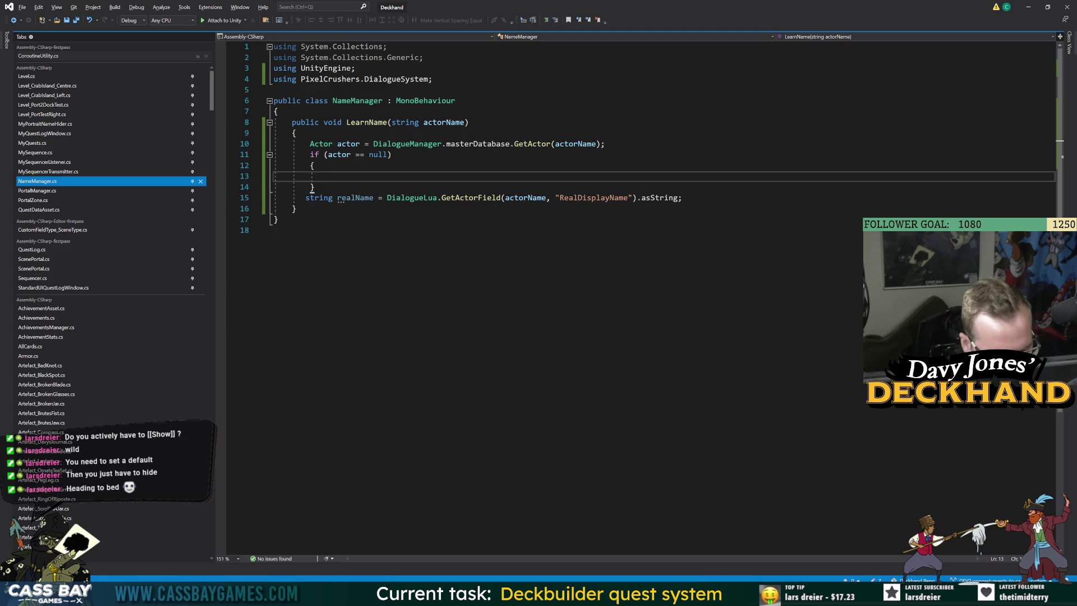
pyautogui.write('i')
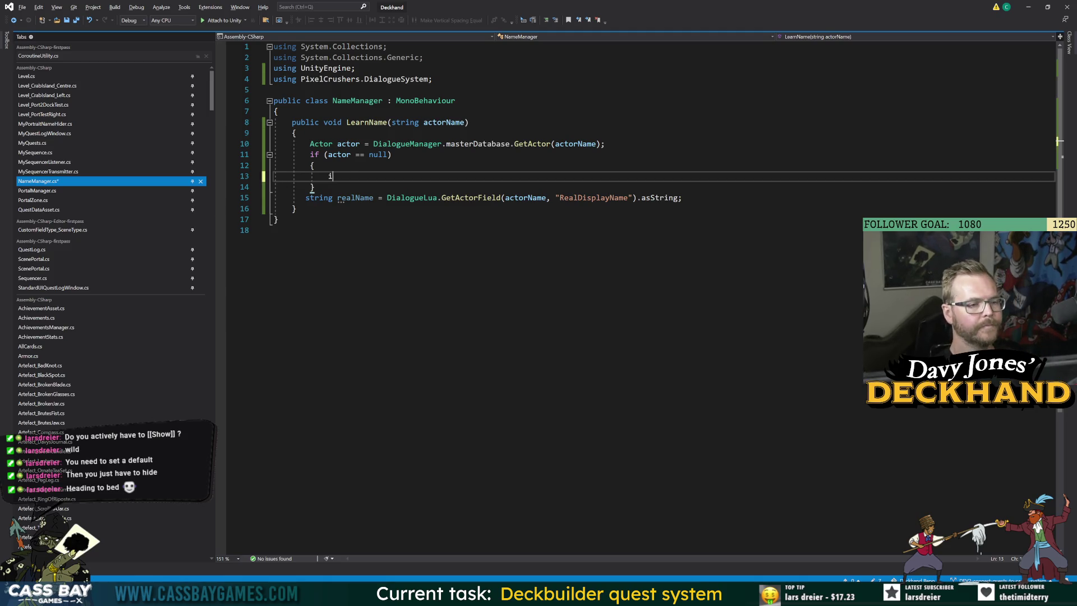
pyautogui.write('f (Bug.on) { Bug.Warning')
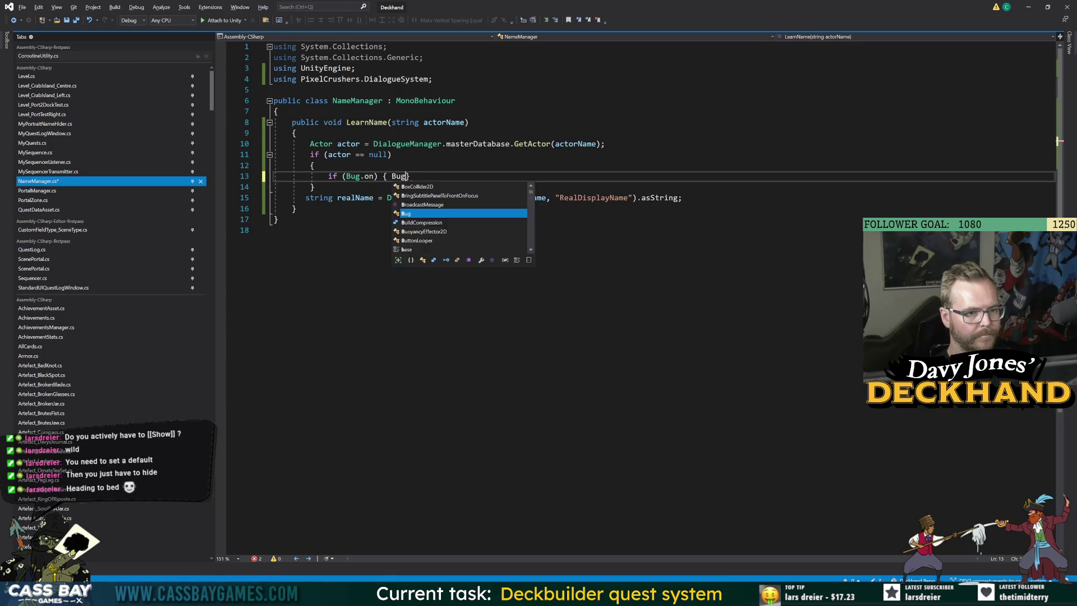
pyautogui.write('($"')
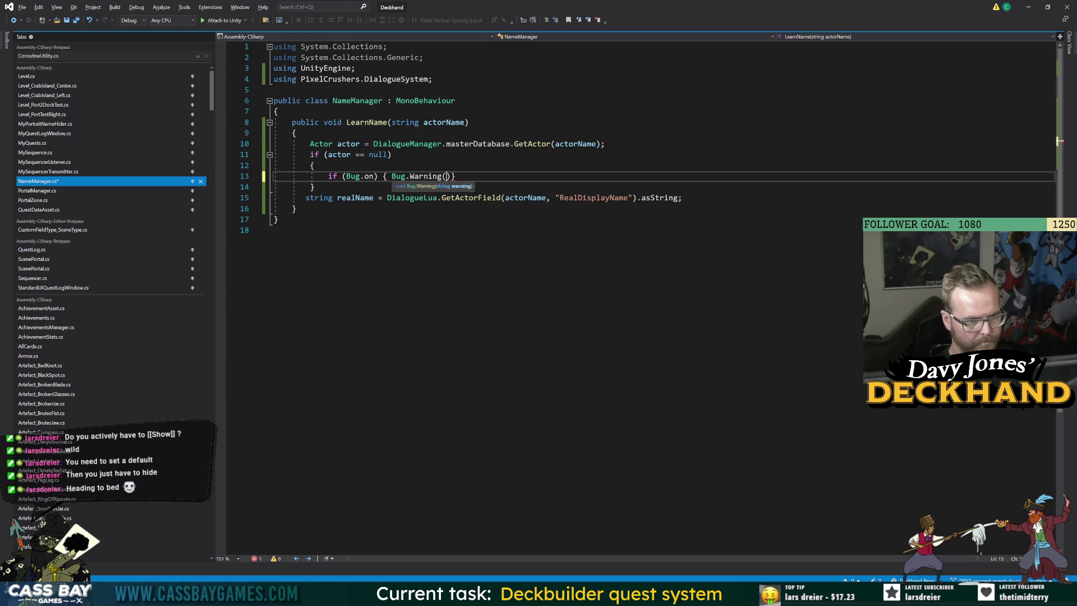
pyautogui.write('{nameof')
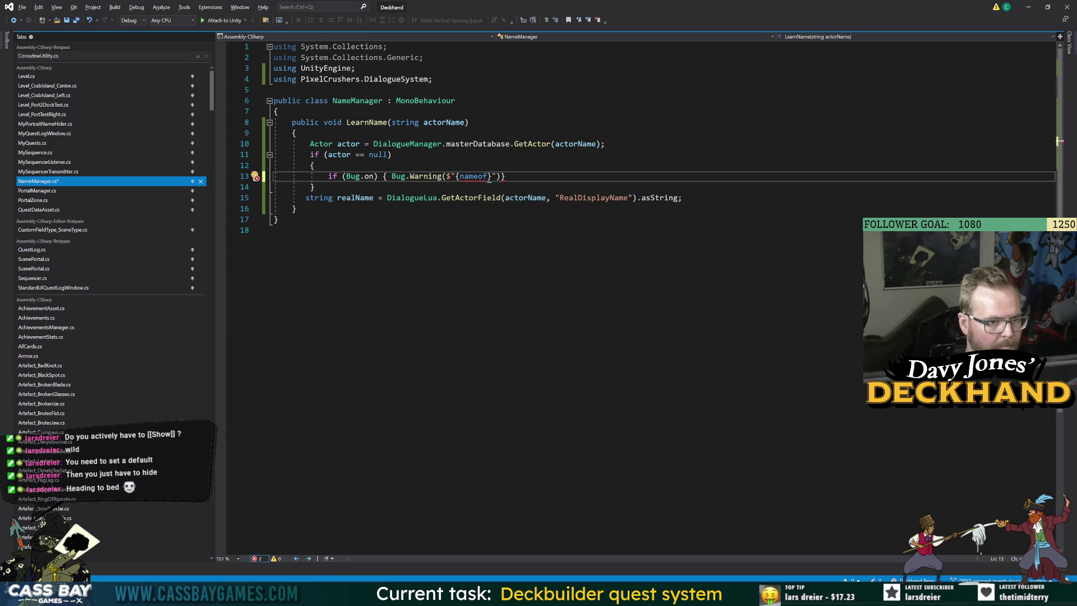
pyautogui.write('(NameManager')
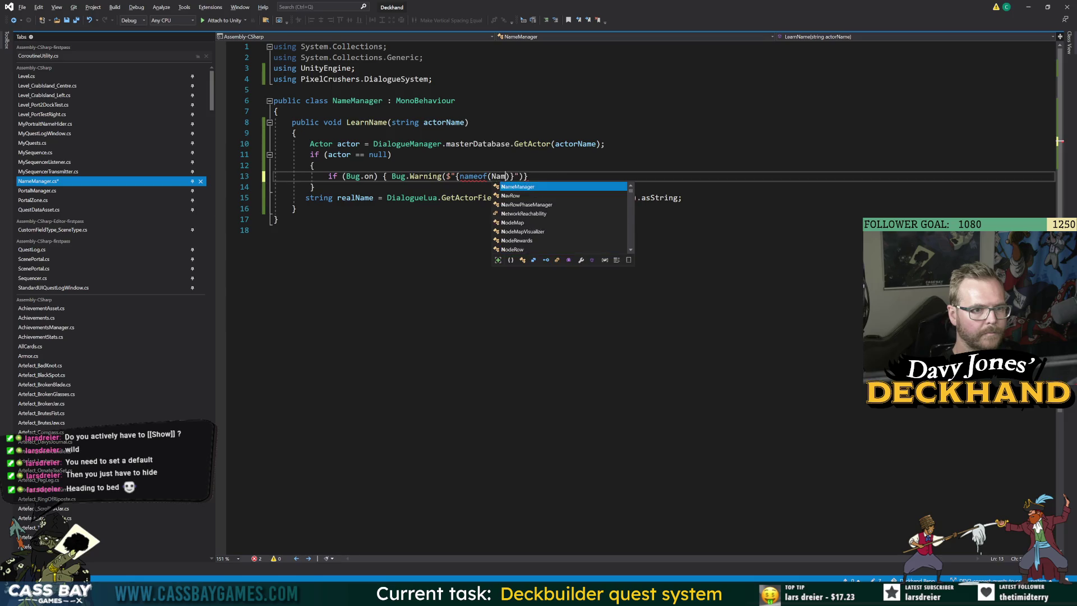
pyautogui.write(')} {')
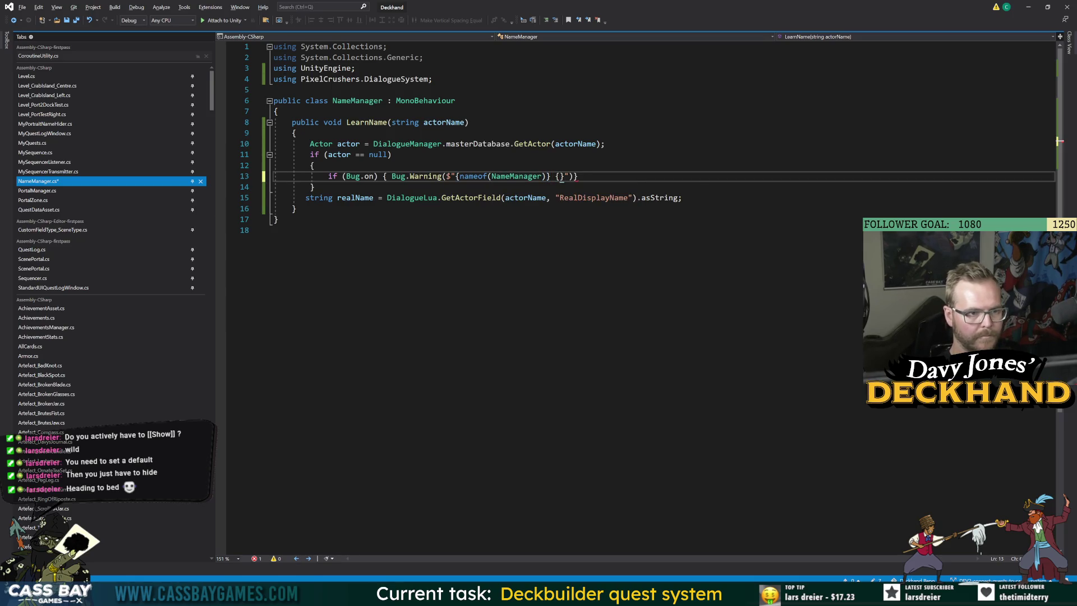
pyautogui.write('nameof(LearnName')
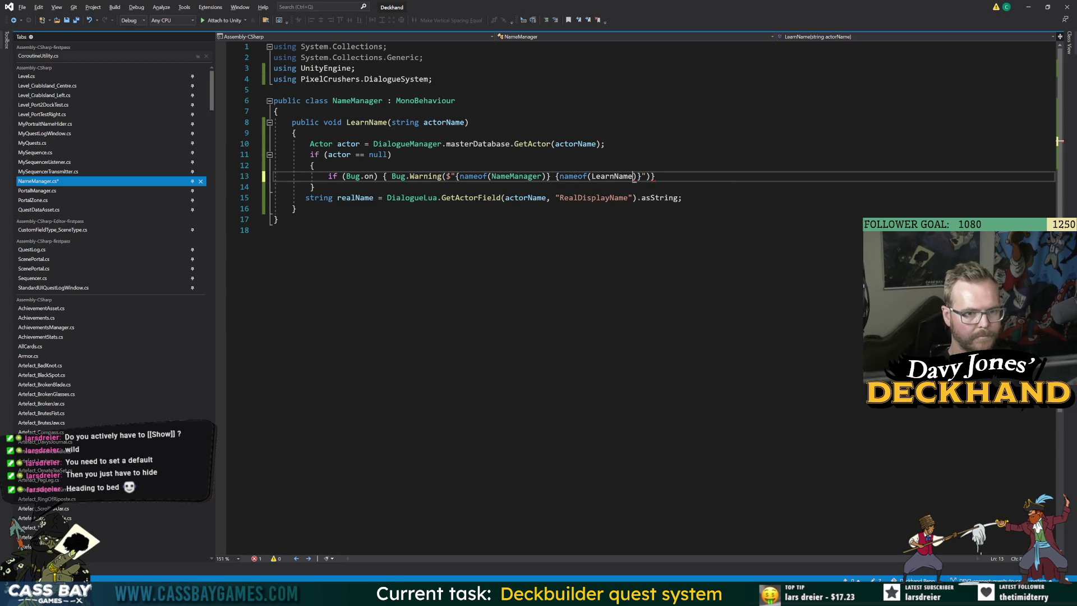
pyautogui.write(')} failed to f')
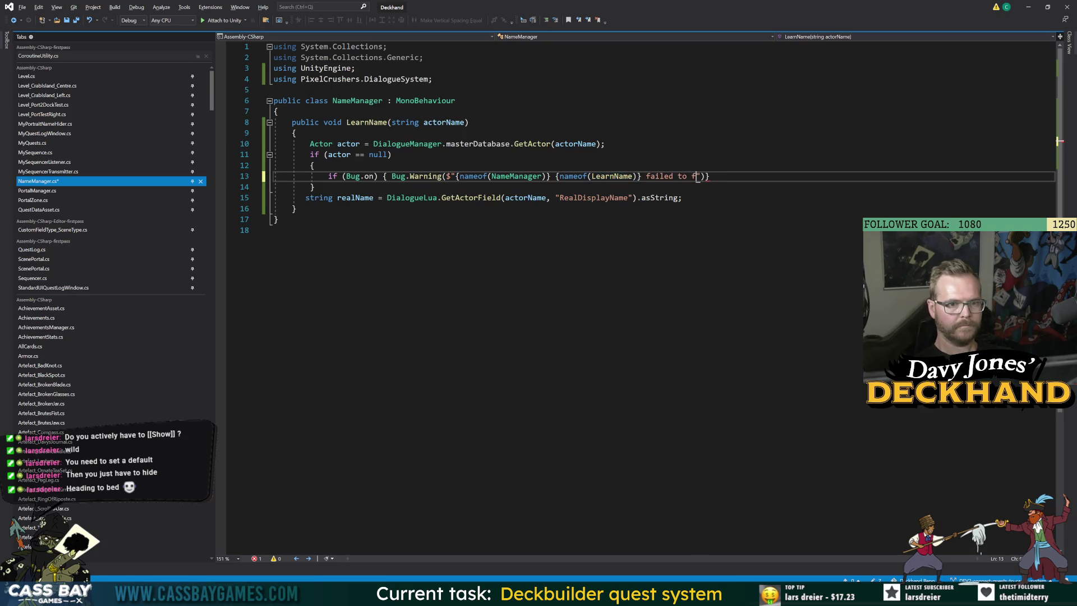
pyautogui.write('ind actor for ')
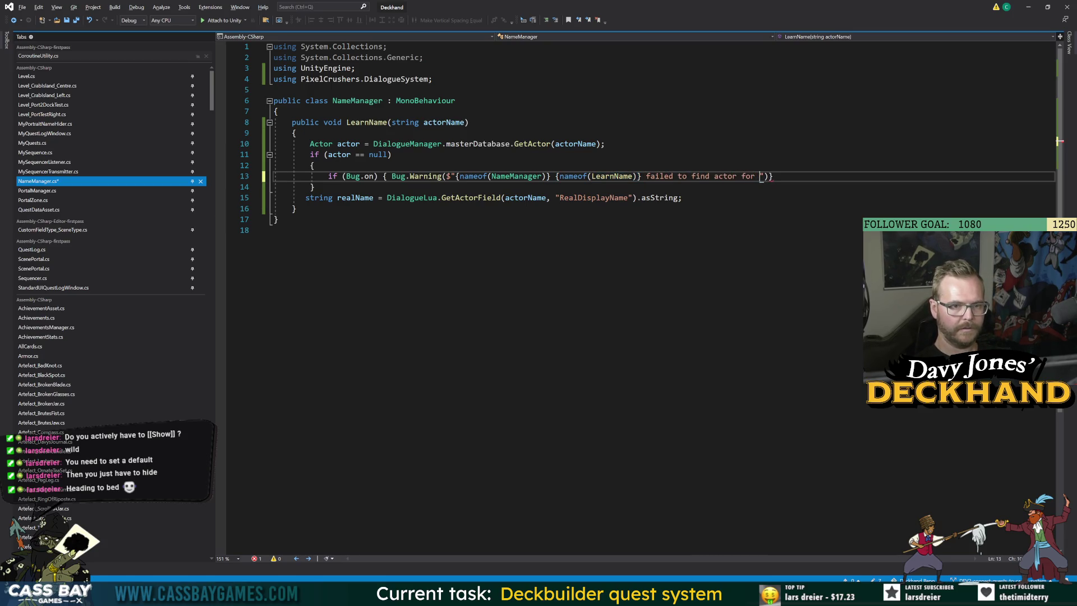
pyautogui.write('{actorName}')
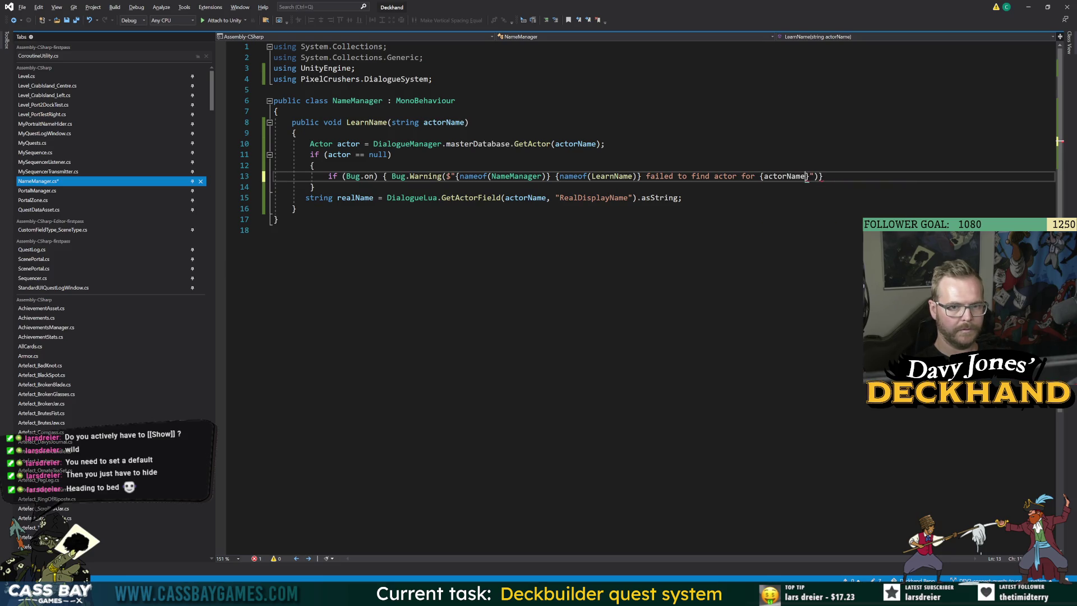
pyautogui.write('"); }')
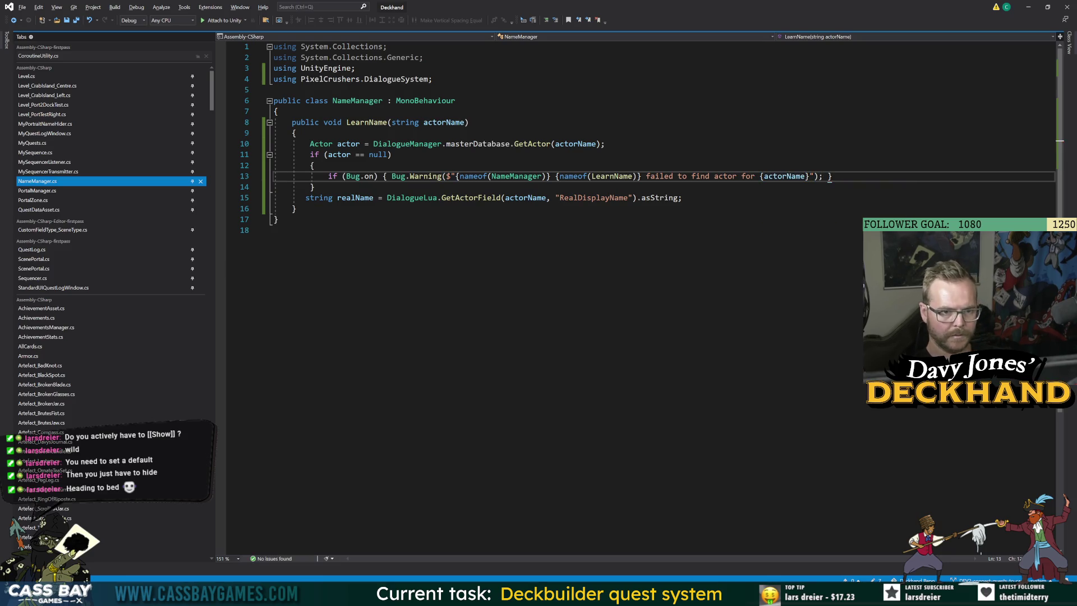
# Step: Reword the warning to "FAILED to find actor: {actorName}", save, and add an early return;
pyautogui.doubleClick(662, 177)
pyautogui.write('FAILED')
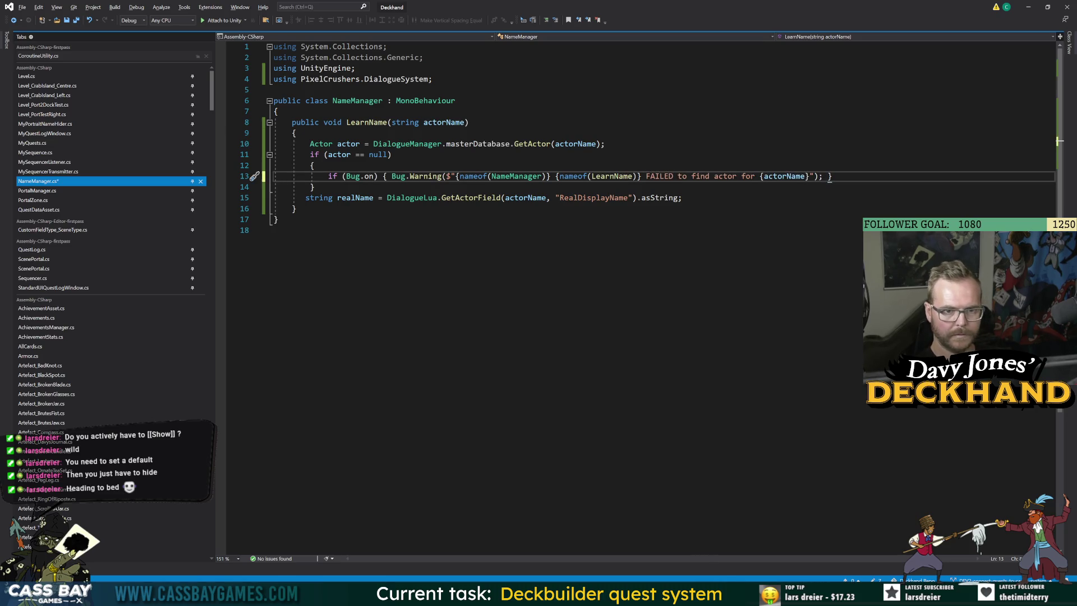
pyautogui.press('BackSpace')
pyautogui.press('BackSpace')
pyautogui.write(':')
pyautogui.hotkey('ctrl', 'End')
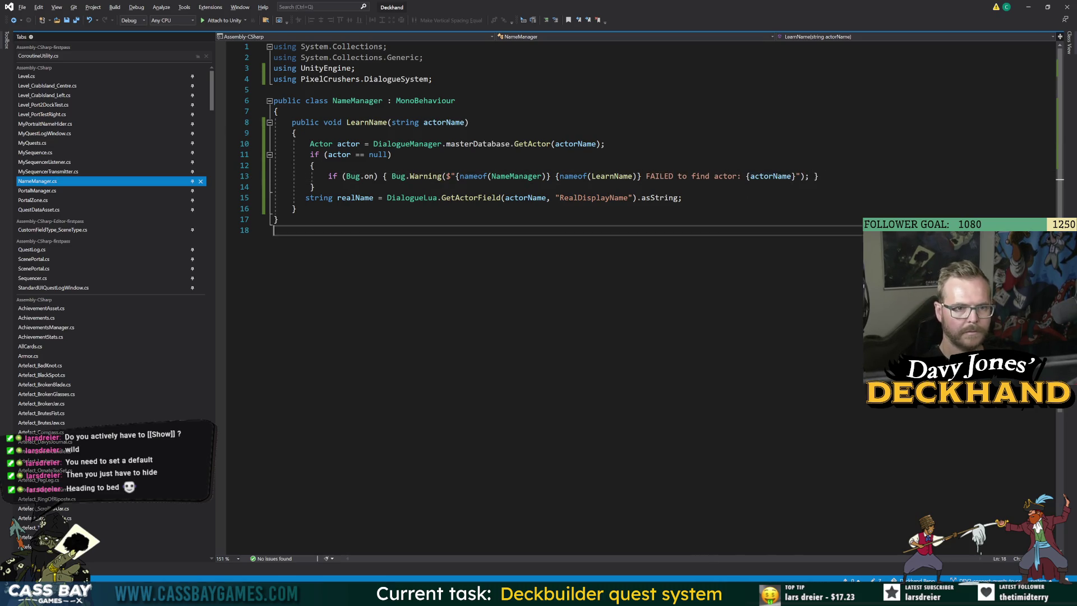
pyautogui.hotkey('ctrl', 's')
pyautogui.click(819, 177)
pyautogui.press('Return')
pyautogui.write('return;')
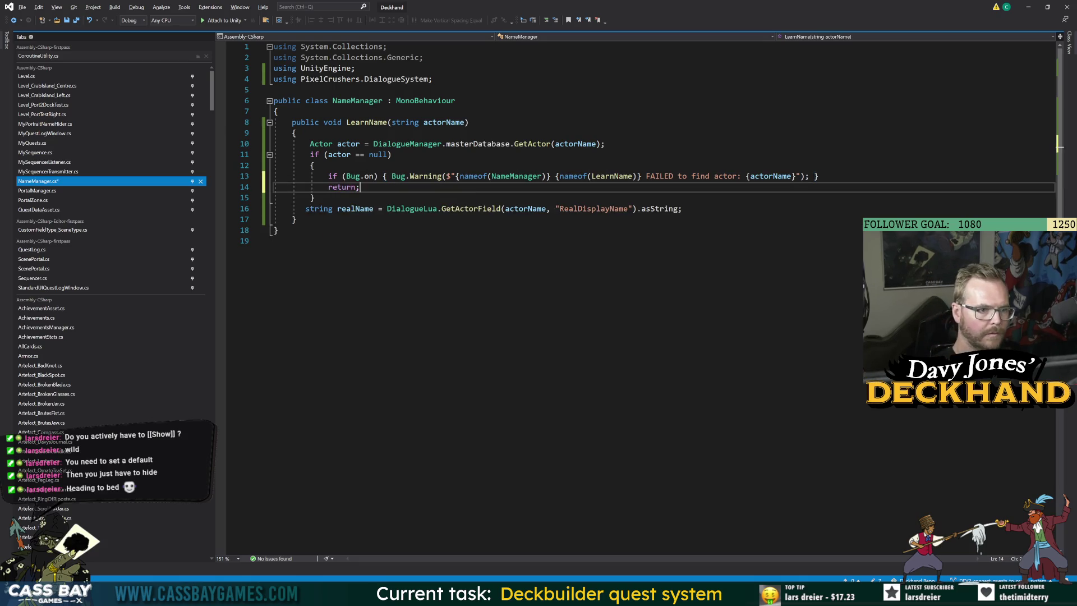
pyautogui.hotkey('ctrl', 'End')
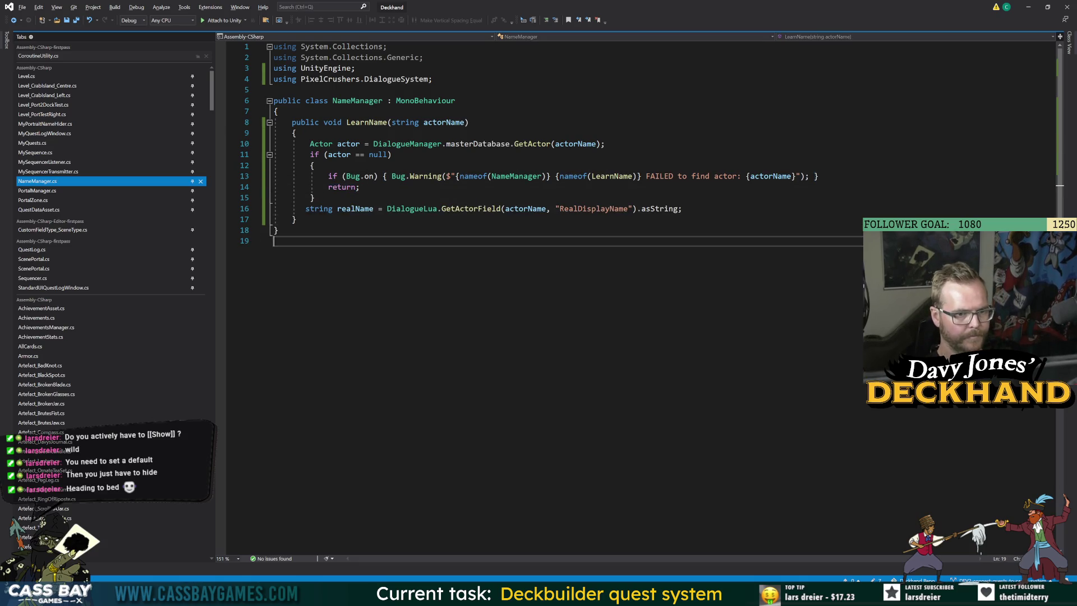
# Step: Add DialogueLua.SetActorField(actorName, "Display Name", realName); below the realName line, following the Google example
pyautogui.press('Up')
pyautogui.press('Up')
pyautogui.press('Up')
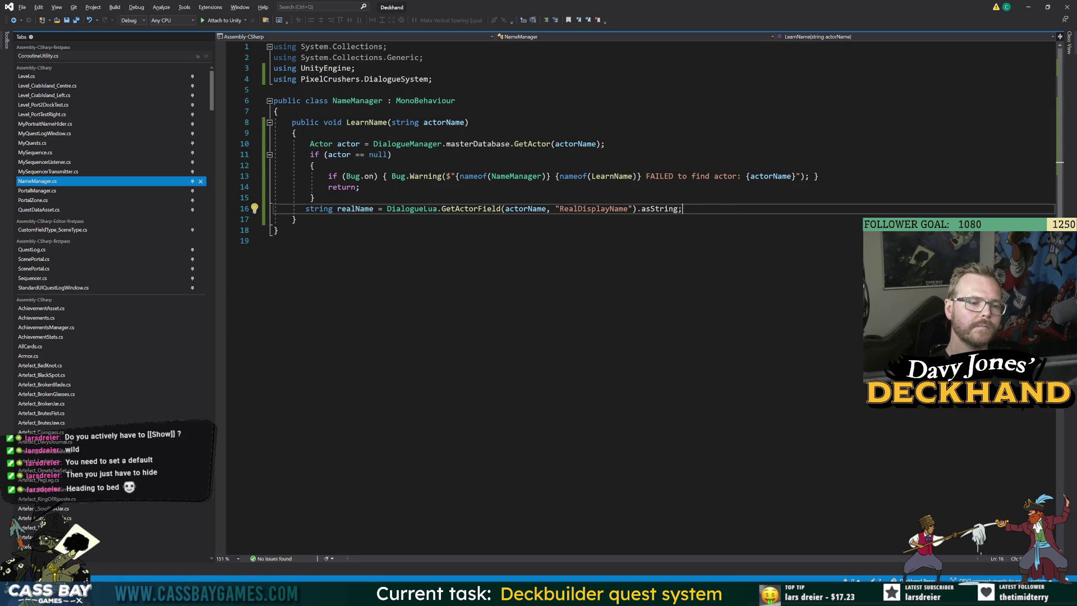
pyautogui.press('Return')
pyautogui.hotkey('alt', 'Tab')
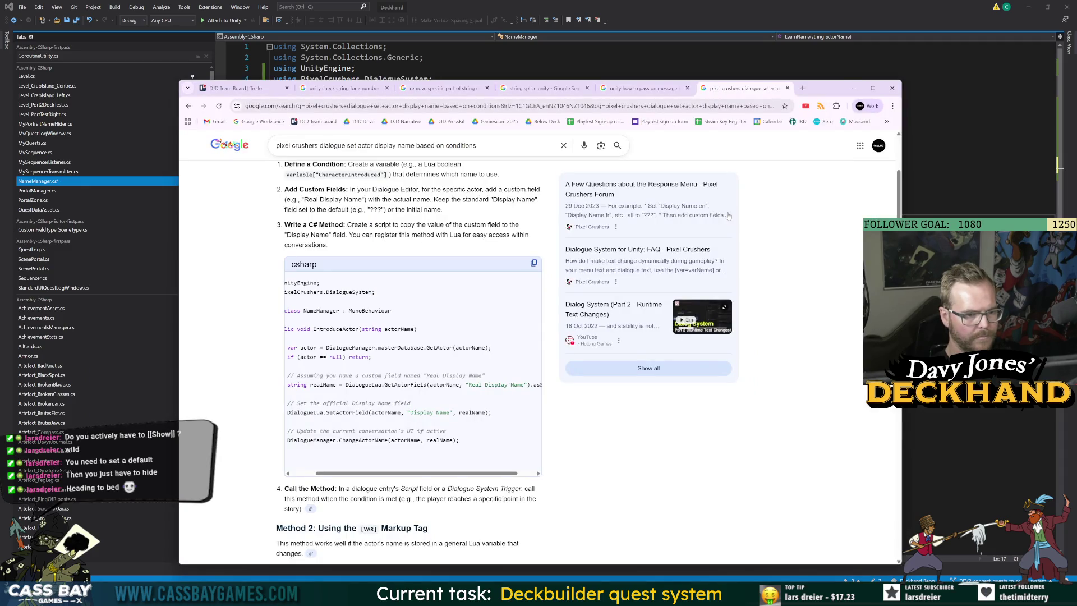
pyautogui.hotkey('alt', 'Tab')
pyautogui.hotkey('alt', 'Tab')
pyautogui.hotkey('alt', 'Tab')
pyautogui.write('Dia')
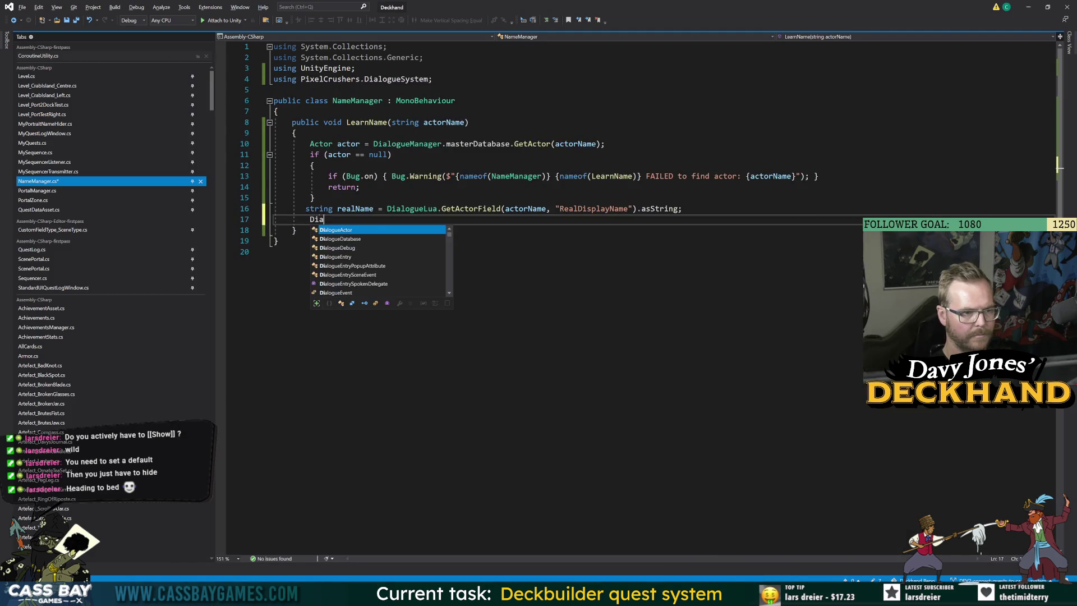
pyautogui.write('logueLua.SetActorField')
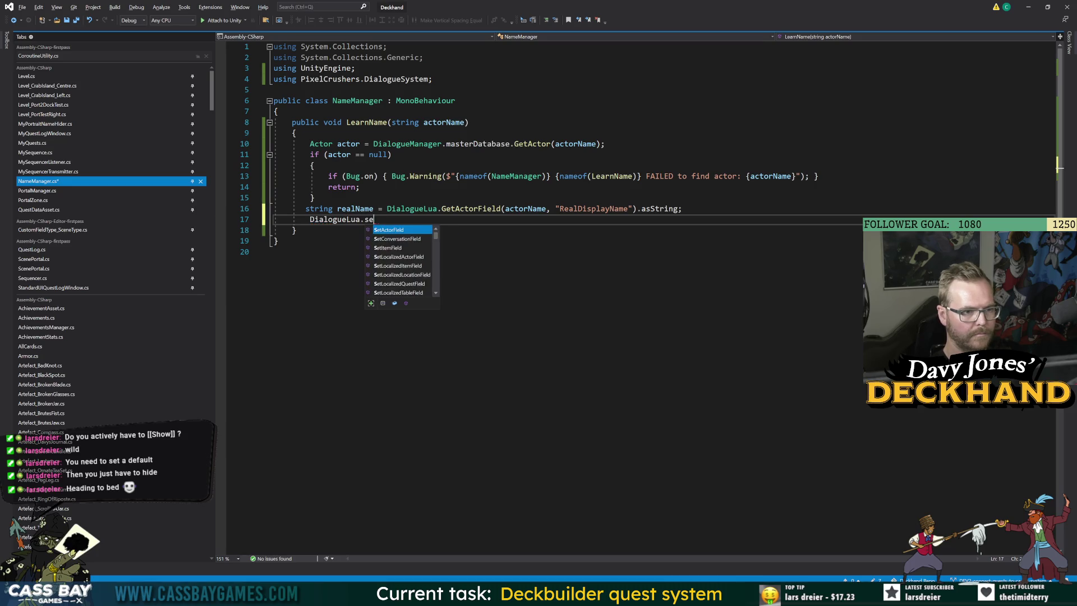
pyautogui.write('(')
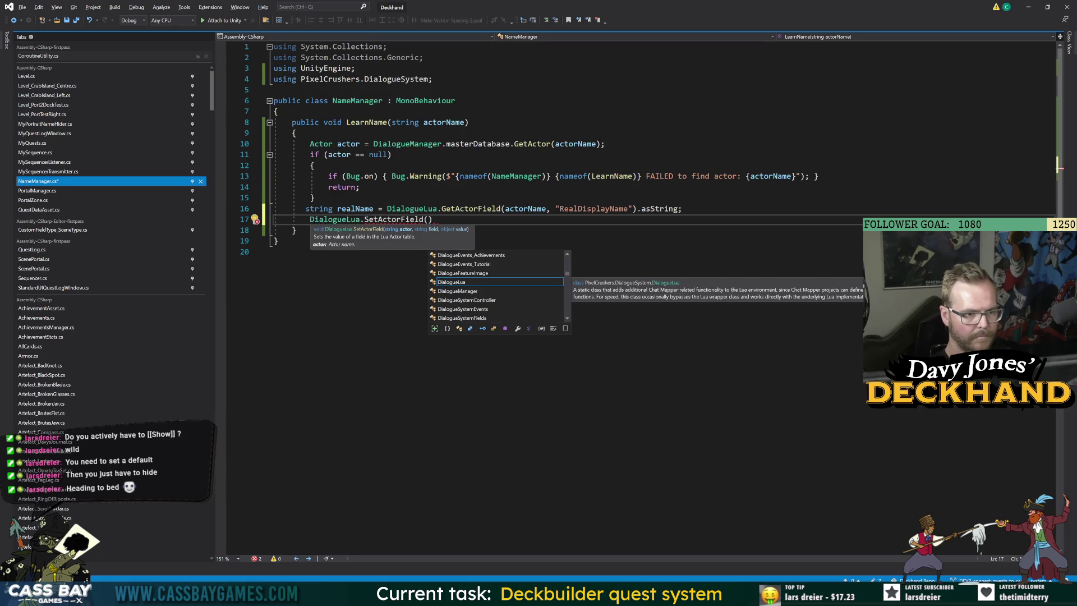
pyautogui.hotkey('alt', 'Tab')
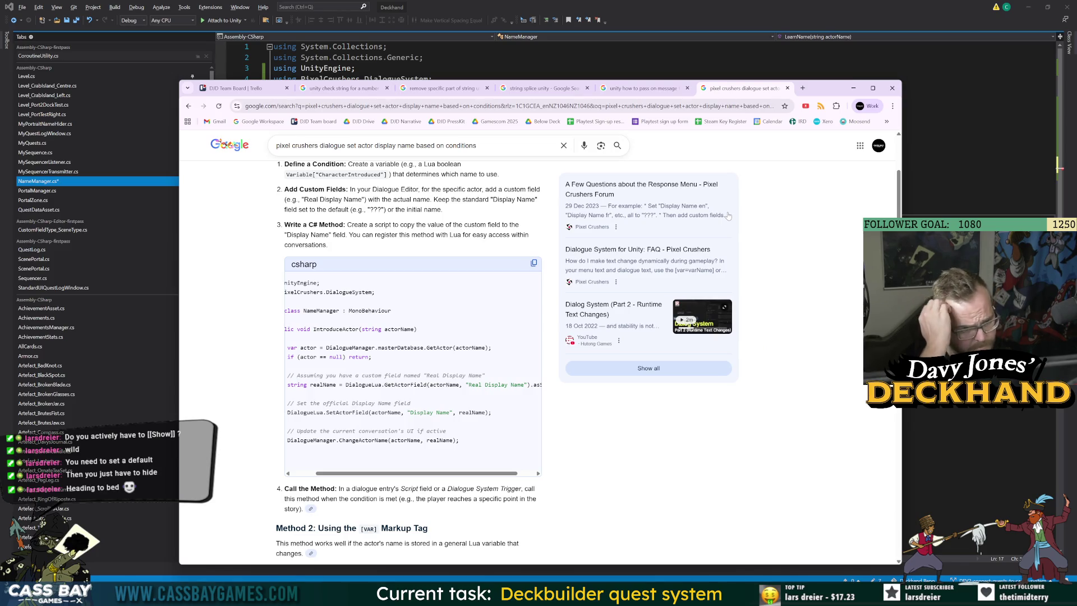
pyautogui.hotkey('alt', 'Tab')
pyautogui.write('actorName, "')
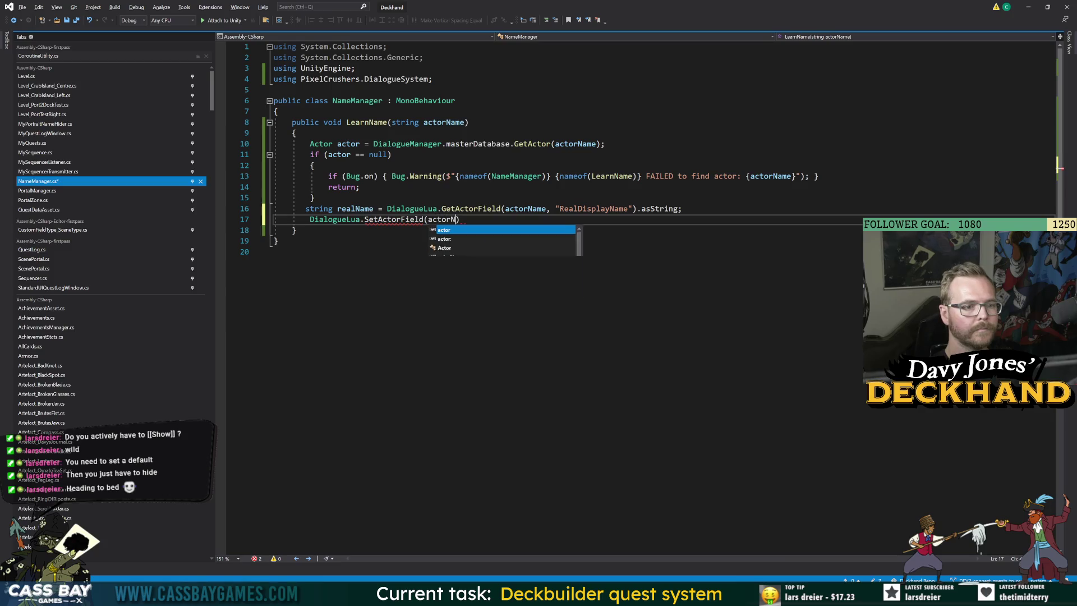
pyautogui.write('Display')
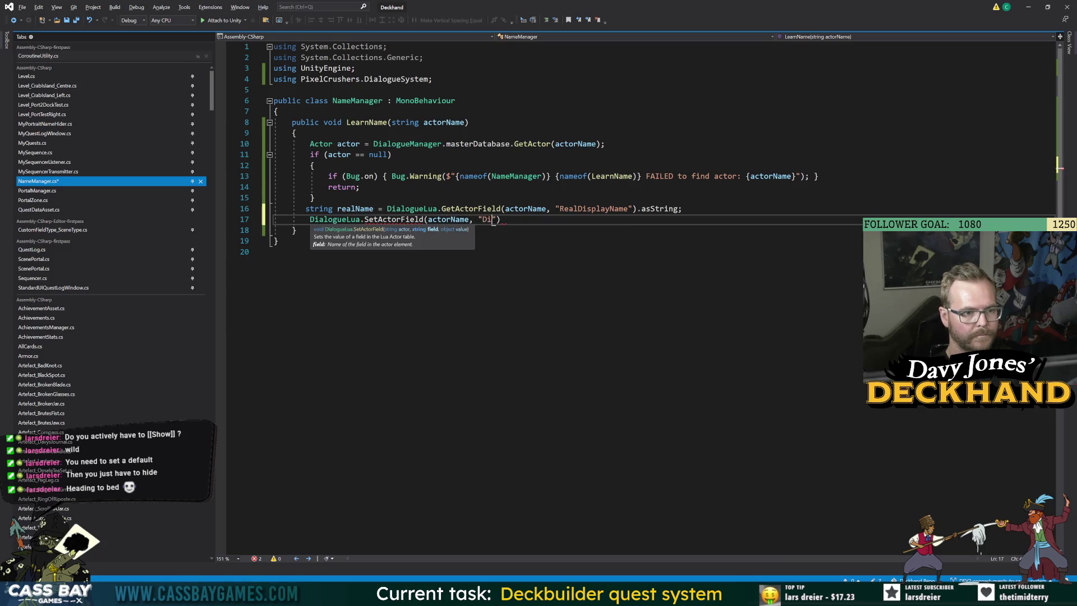
pyautogui.hotkey('alt', 'Tab')
pyautogui.hotkey('alt', 'Tab')
pyautogui.write('Name", ')
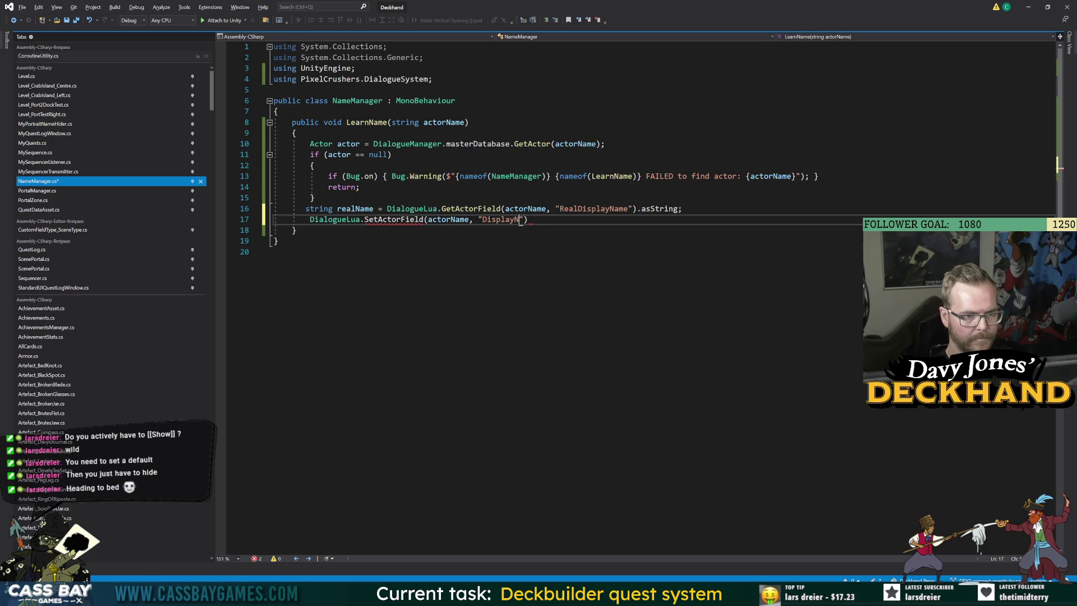
pyautogui.write('realName)')
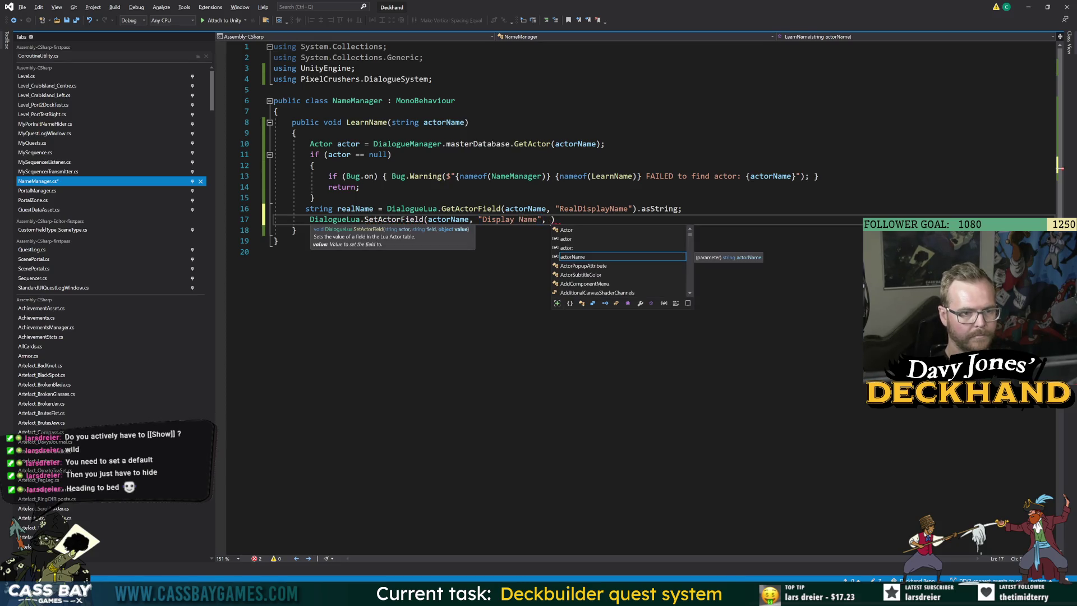
pyautogui.write(';')
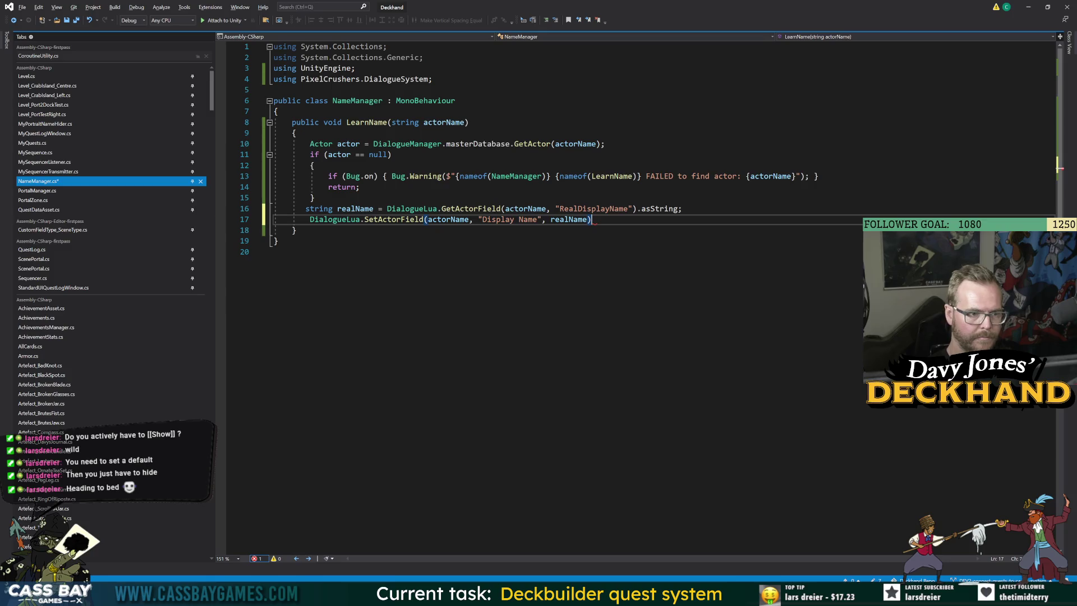
pyautogui.click(515, 331)
pyautogui.hotkey('alt', 'Tab')
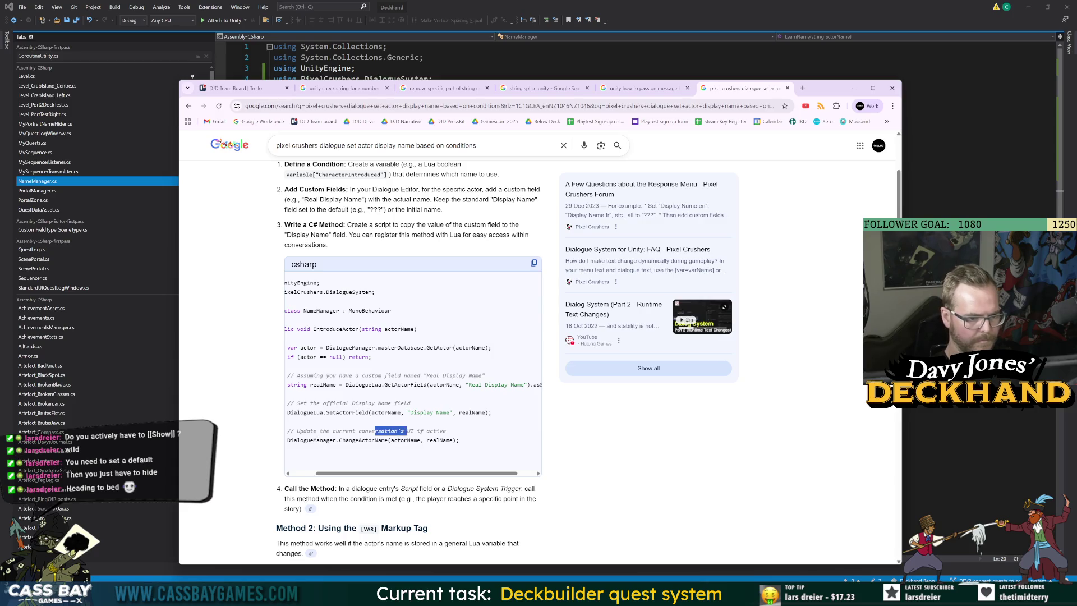
# Step: Paste the example's DialogueManager.ChangeActorName(actorName, realName) line below SetActorField and save
pyautogui.moveTo(432, 473); pyautogui.dragTo(402, 474)
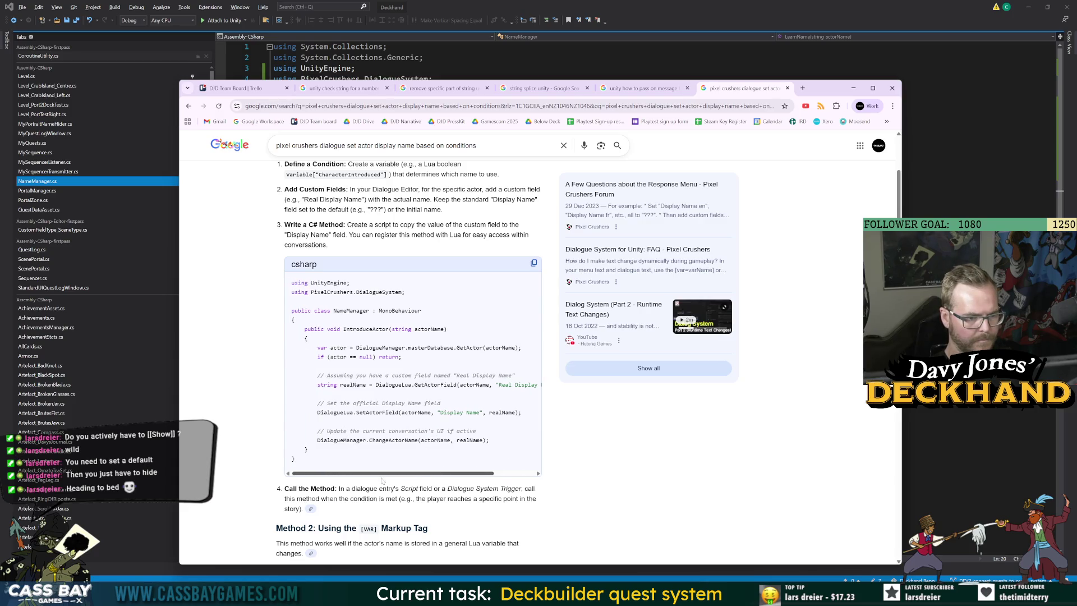
pyautogui.moveTo(489, 439); pyautogui.dragTo(316, 439)
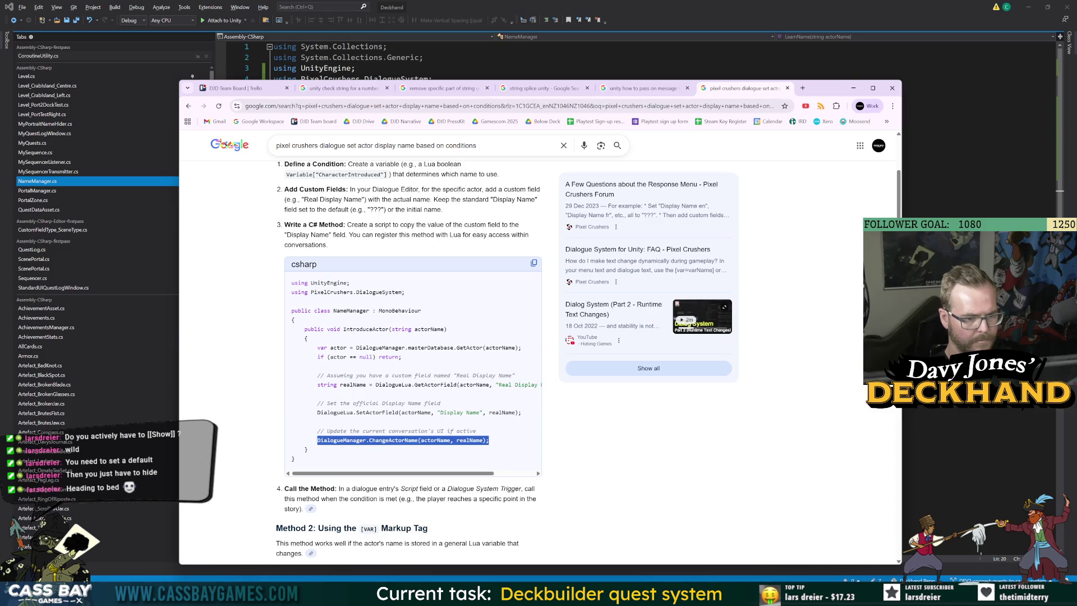
pyautogui.hotkey('ctrl', 'c')
pyautogui.hotkey('alt', 'Tab')
pyautogui.press('Return')
pyautogui.hotkey('ctrl', 'v')
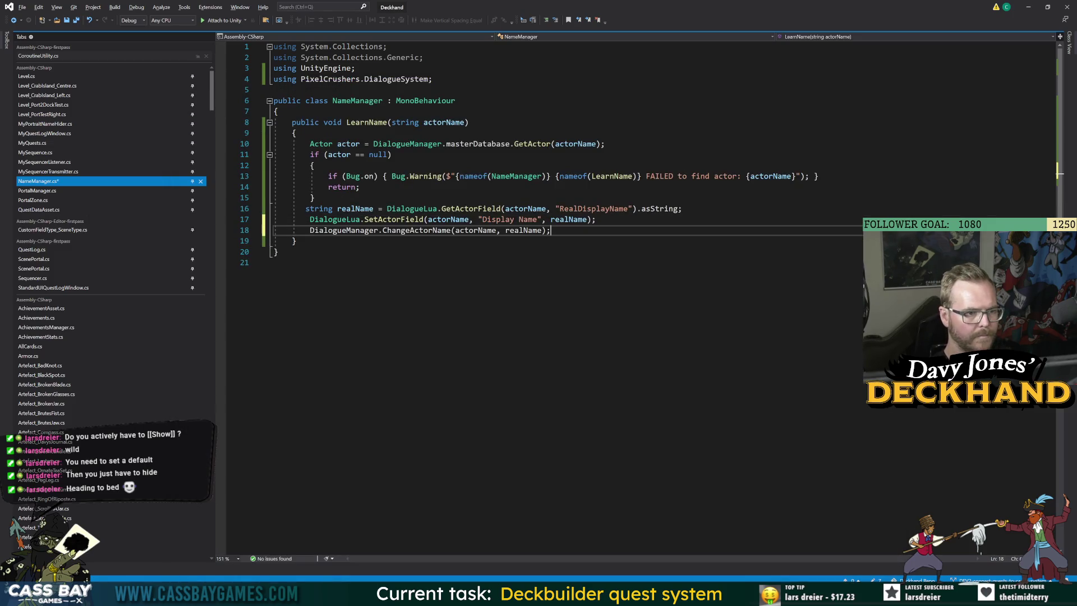
pyautogui.hotkey('ctrl', 'End')
pyautogui.hotkey('ctrl', 's')
# Step: Insert the example's update-UI comment above the ChangeActorName call
pyautogui.hotkey('alt', 'Tab')
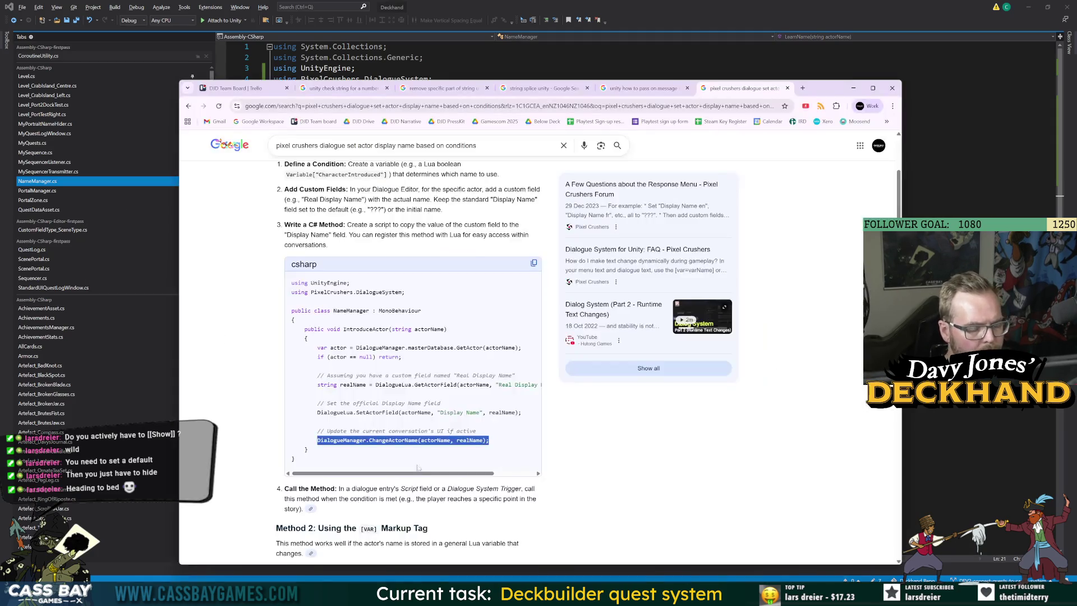
pyautogui.moveTo(476, 430); pyautogui.dragTo(315, 431)
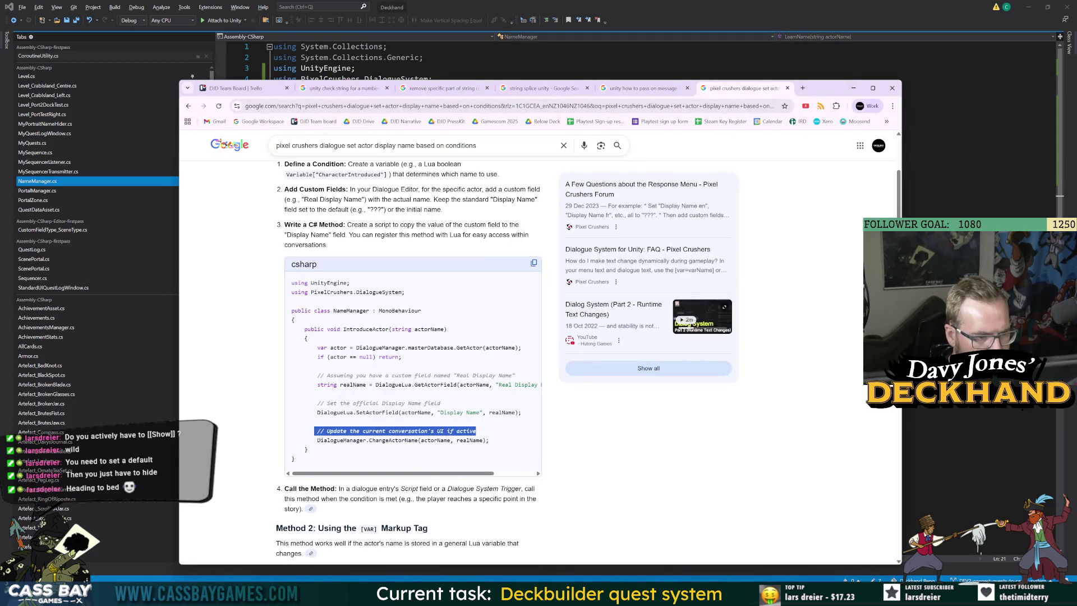
pyautogui.hotkey('alt', 'Tab')
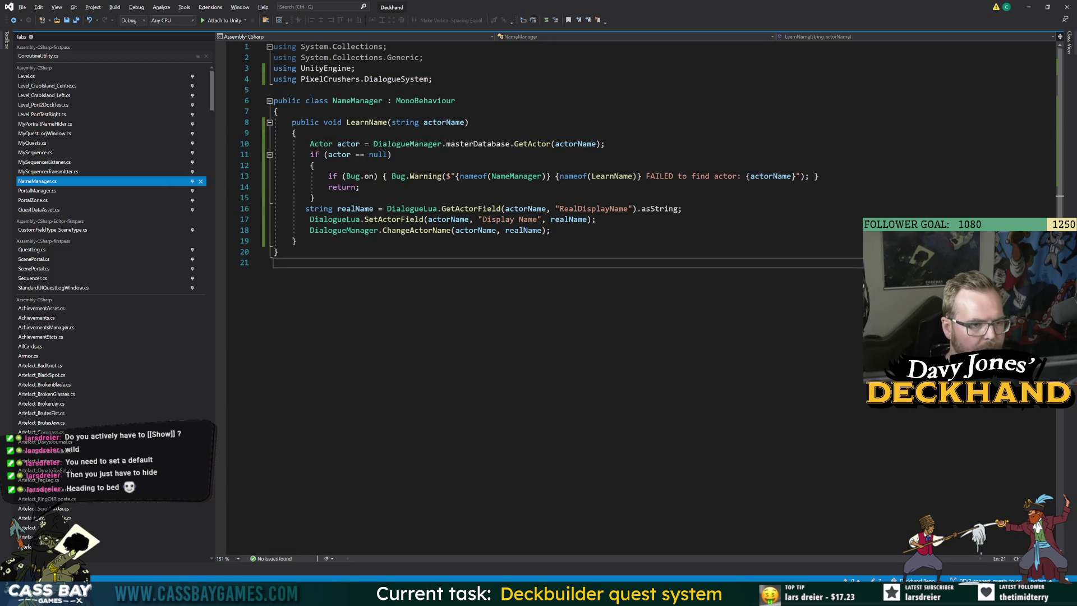
pyautogui.click(596, 219)
pyautogui.press('Return')
pyautogui.press('Return')
pyautogui.hotkey('ctrl', 'v')
# Step: Copy the example's 'Set the official Display Name field' comment
pyautogui.hotkey('alt', 'Tab')
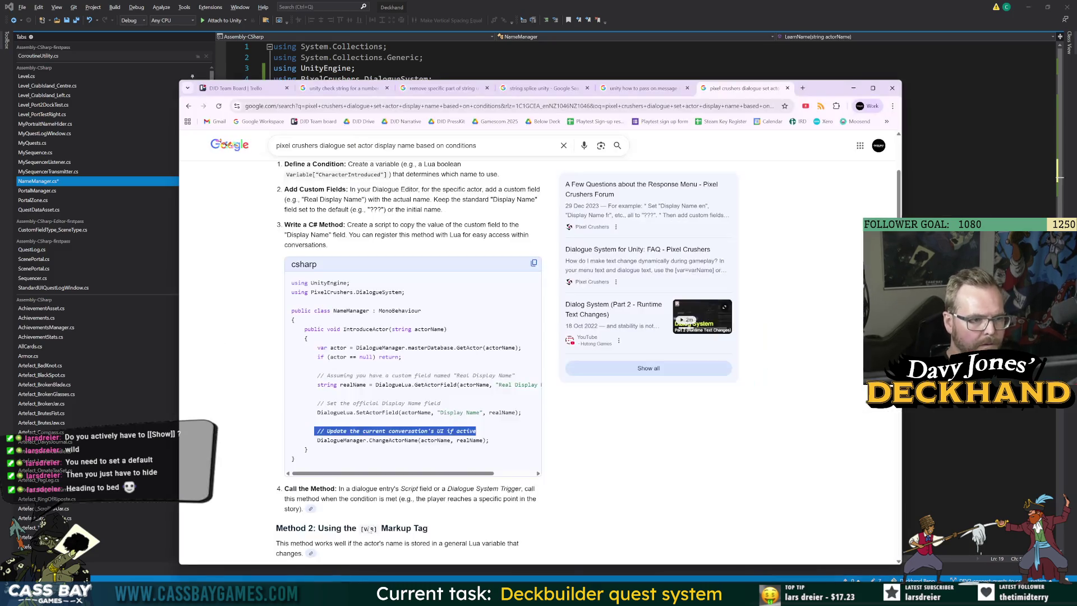
pyautogui.moveTo(441, 402); pyautogui.dragTo(314, 402)
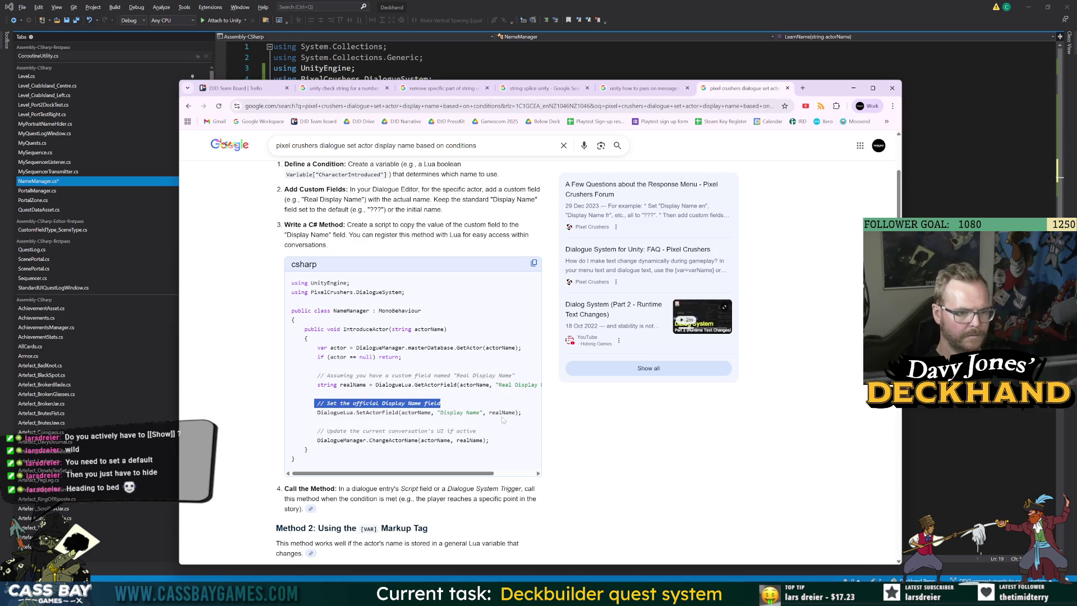
pyautogui.hotkey('ctrl', 'c')
pyautogui.hotkey('alt', 'Tab')
# Step: Put the Display Name comment above SetActorField, then reformat and save the script
pyautogui.click(681, 208)
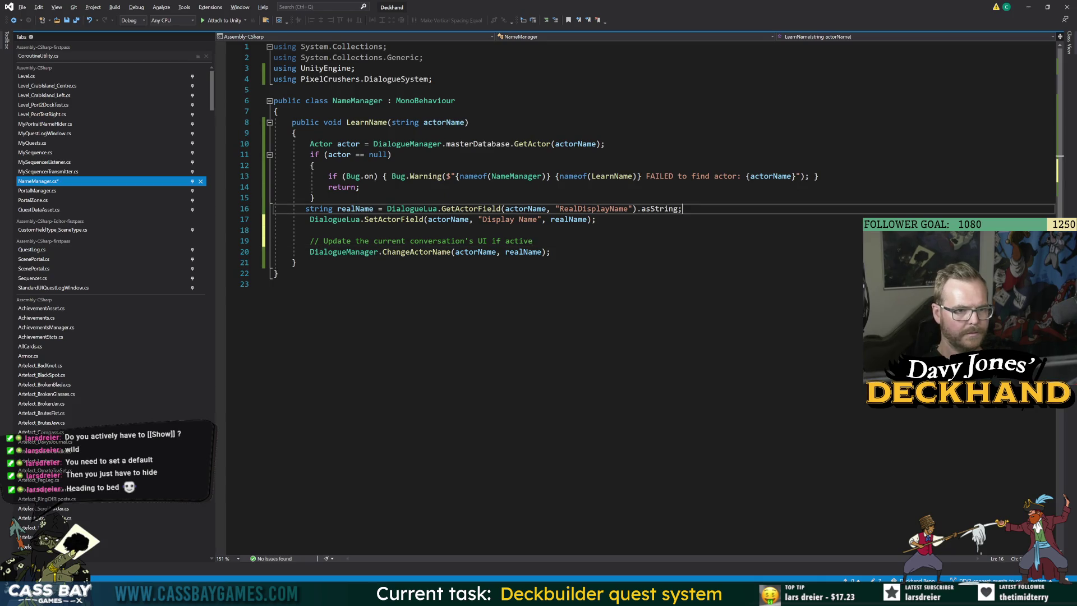
pyautogui.press('Return')
pyautogui.press('Return')
pyautogui.hotkey('ctrl', 'v')
pyautogui.hotkey('ctrl', 'a')
pyautogui.hotkey('ctrl', 'k')
pyautogui.hotkey('ctrl', 'f')
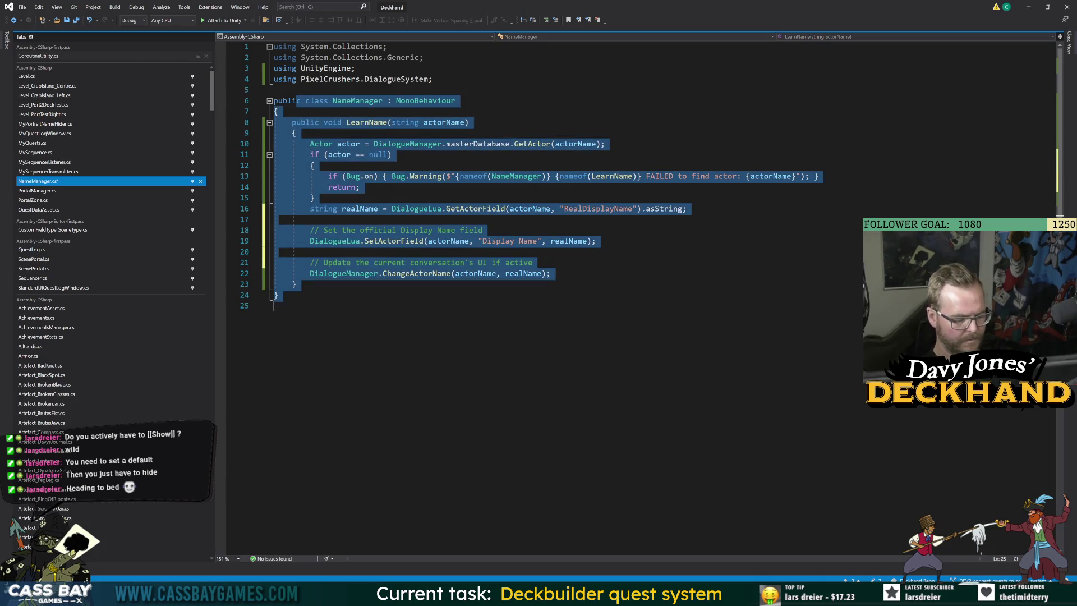
pyautogui.press('Right')
pyautogui.hotkey('ctrl', 's')
# Step: Add a blank line after the null-check block, reformat and save again
pyautogui.click(314, 197)
pyautogui.press('Return')
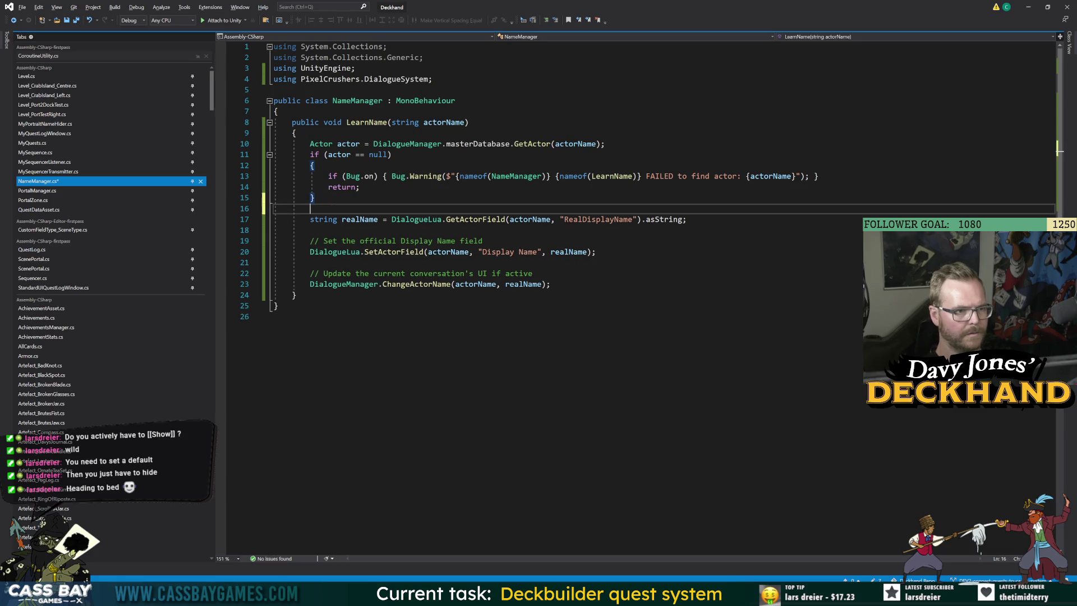
pyautogui.hotkey('ctrl', 'a')
pyautogui.hotkey('ctrl', 'k')
pyautogui.hotkey('ctrl', 'f')
pyautogui.press('Right')
pyautogui.hotkey('ctrl', 's')
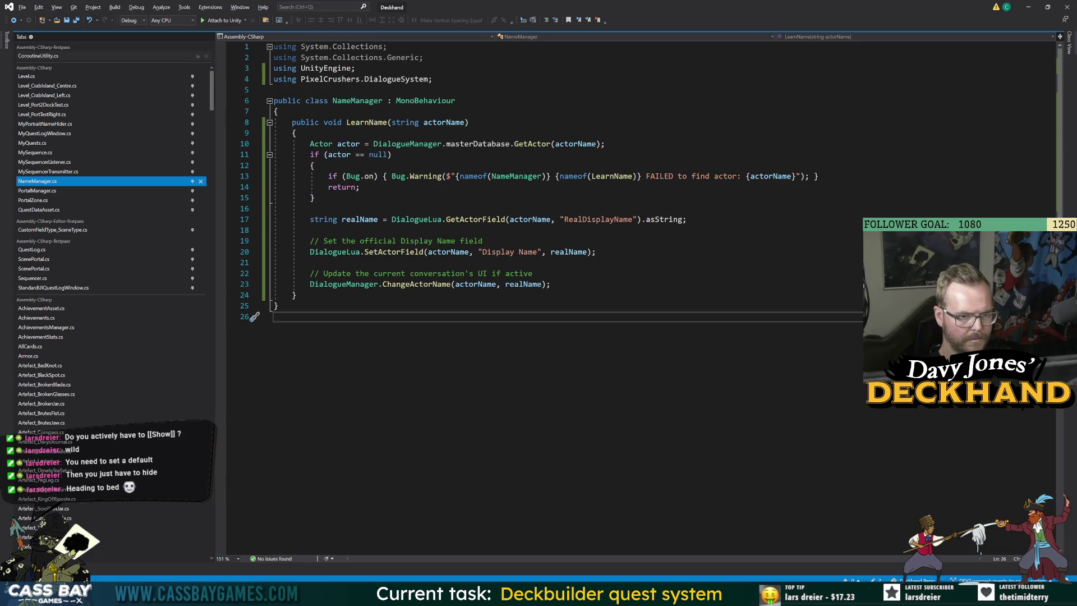
# Step: Review the code against the Google search results, ending on empty line 21
pyautogui.click(631, 219)
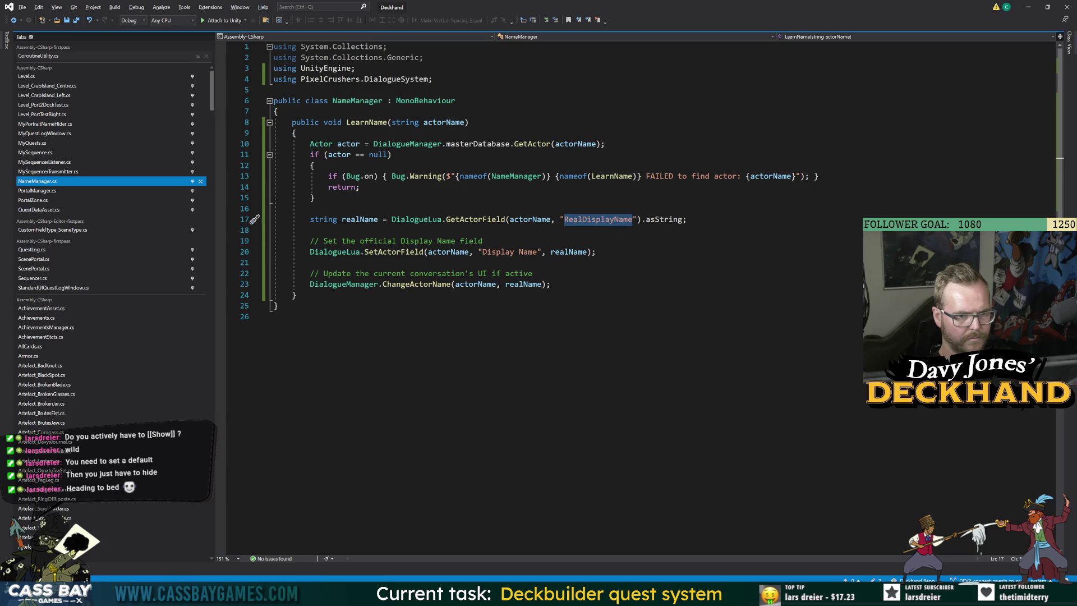
pyautogui.hotkey('ctrl', 'End')
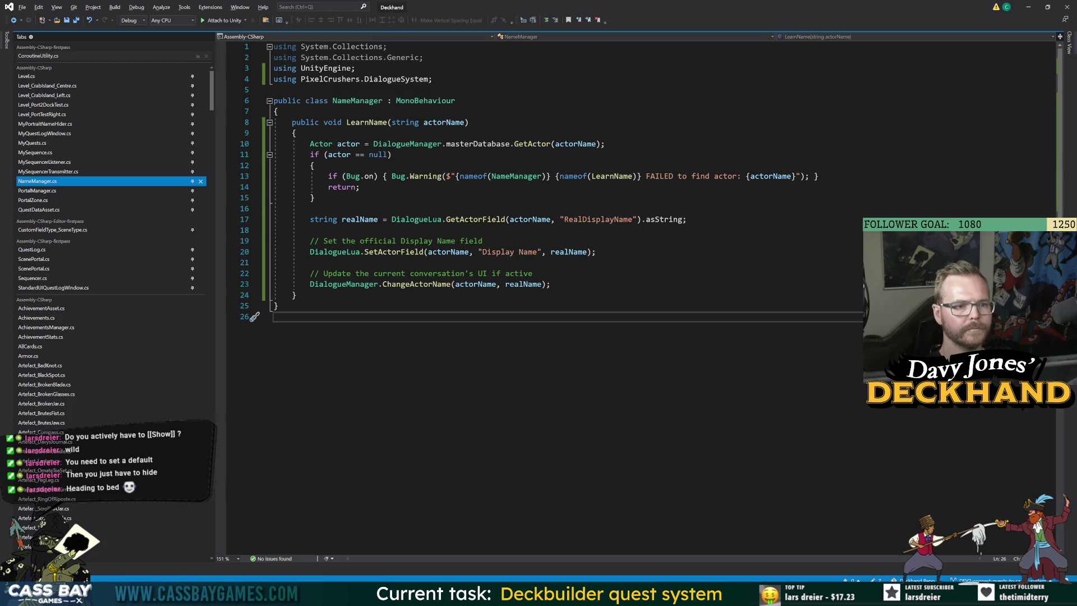
pyautogui.hotkey('alt', 'Tab')
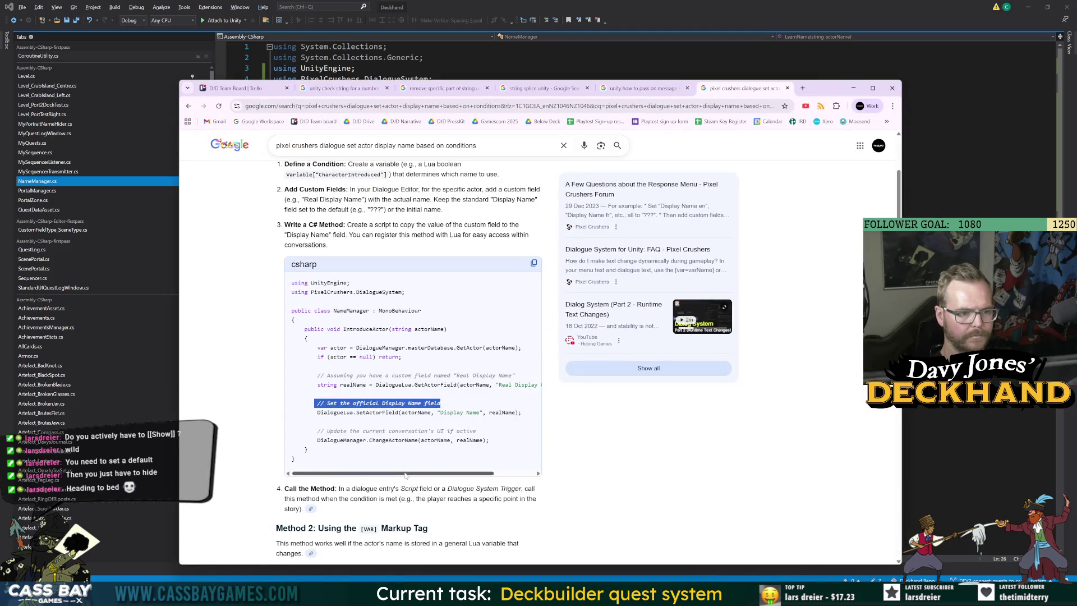
pyautogui.hscroll(2, 469, 474)
pyautogui.hscroll(-2, 474, 474)
pyautogui.hotkey('alt', 'Tab')
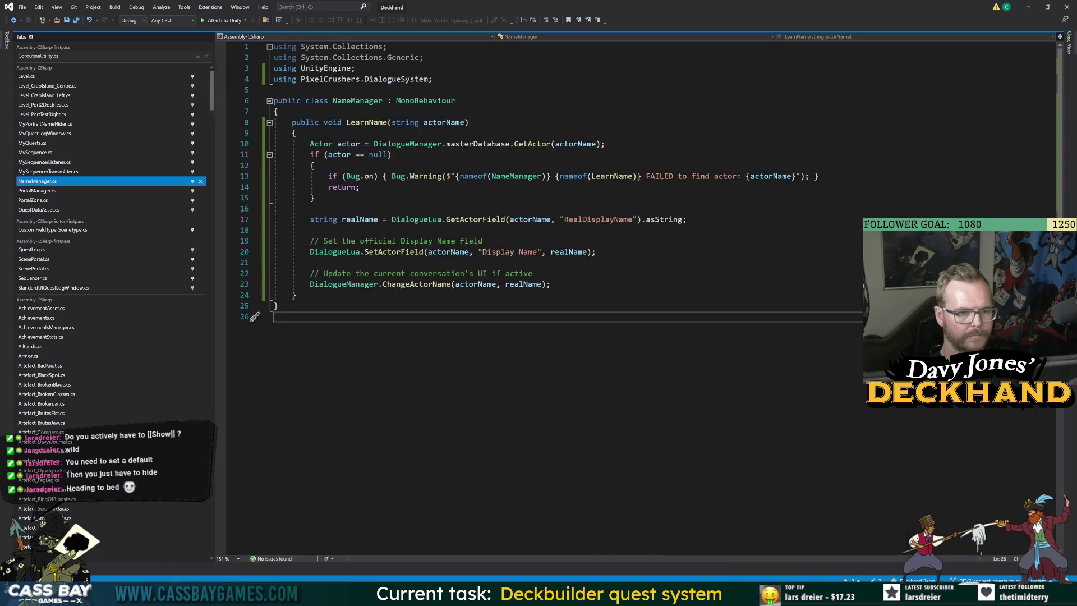
pyautogui.click(310, 263)
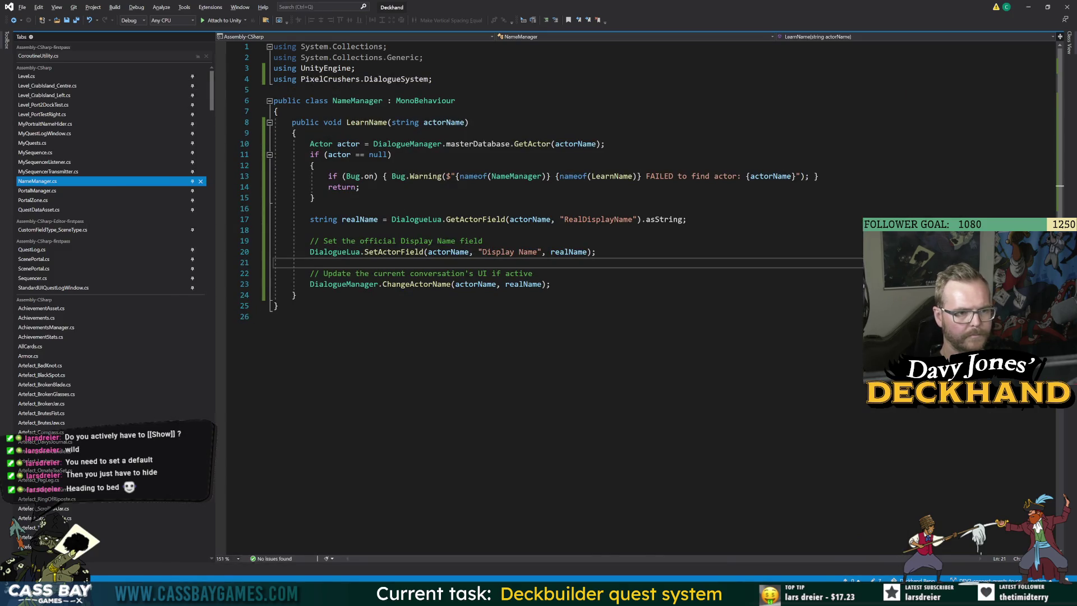
# Step: Comment the LearnName(string actorName) declaration with '// sequencer message', save, and return to Unity
pyautogui.moveTo(724, 594)
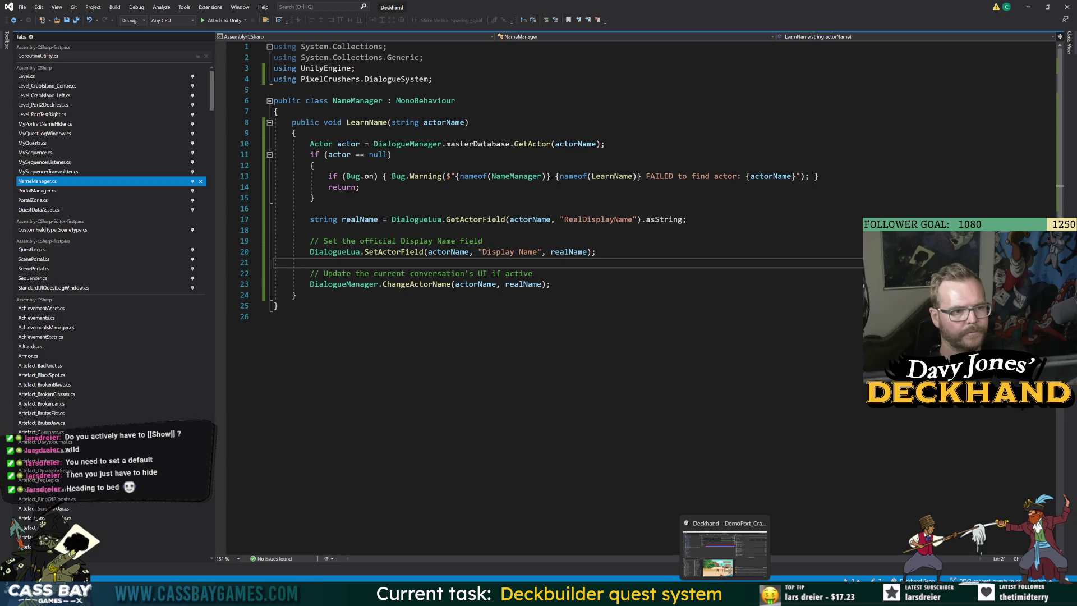
pyautogui.click(469, 122)
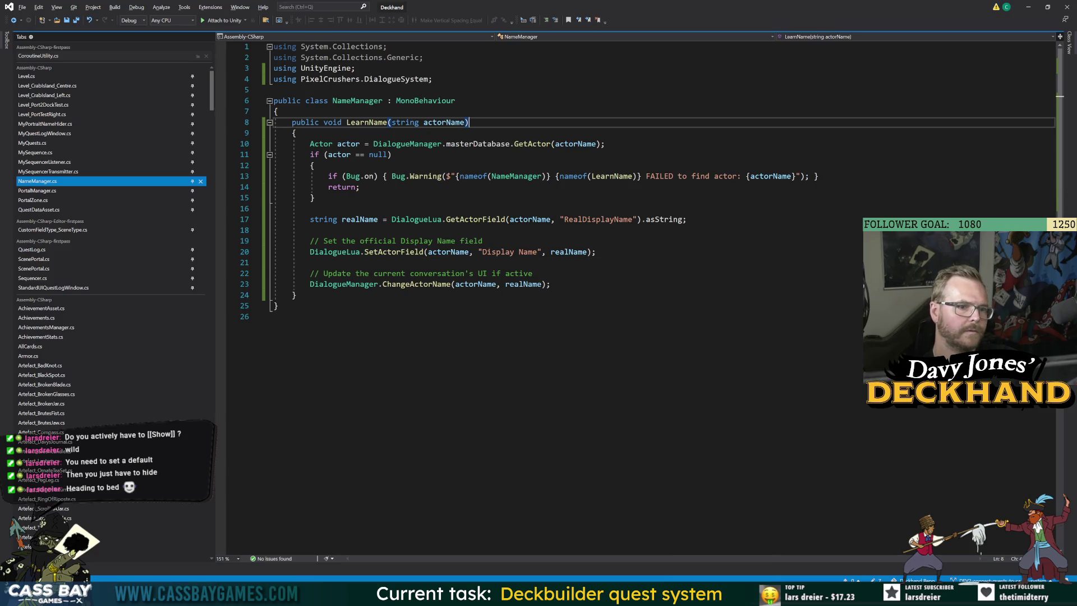
pyautogui.write('// from ')
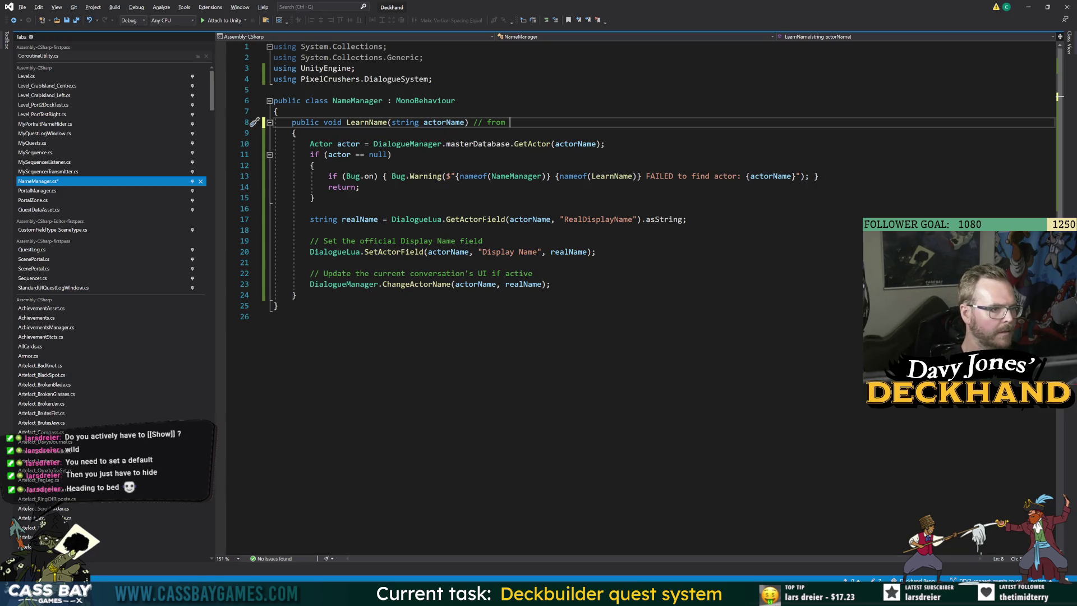
pyautogui.write('MySeque')
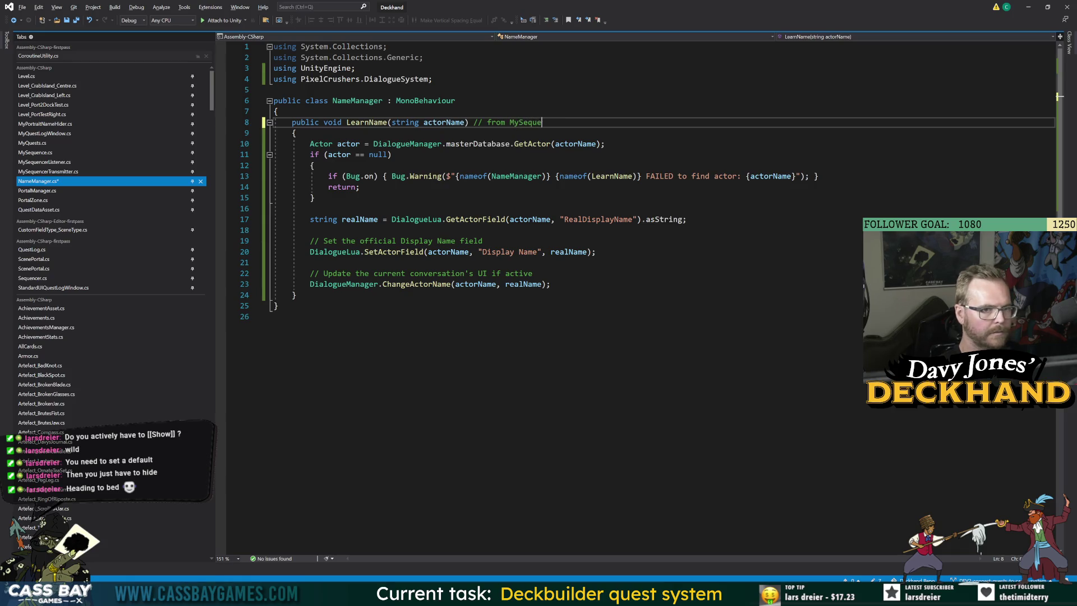
pyautogui.write('nceListener')
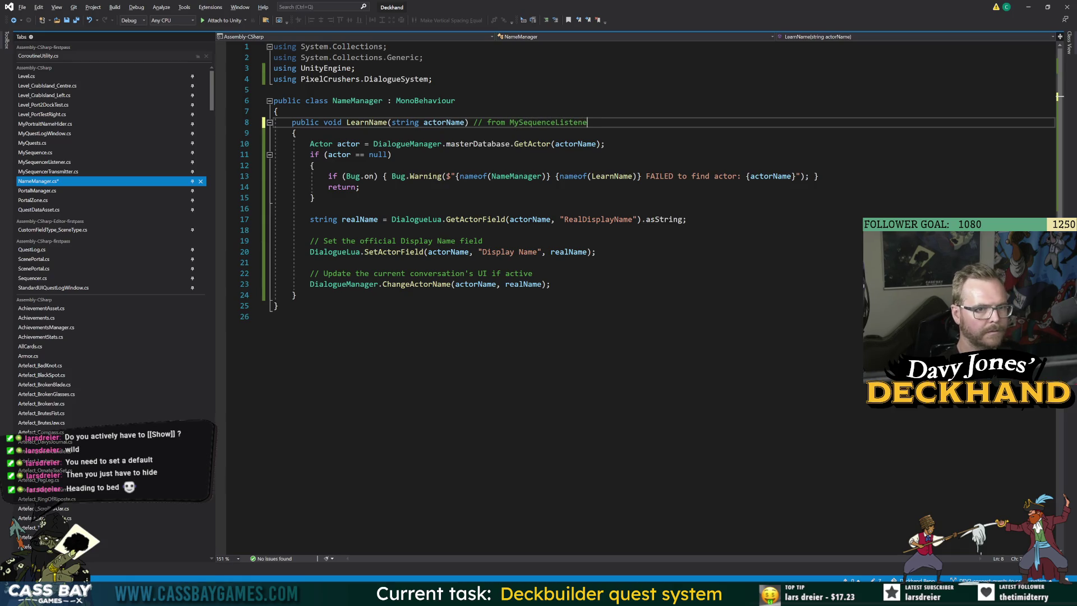
pyautogui.press('BackSpace')
pyautogui.press('BackSpace')
pyautogui.press('BackSpace')
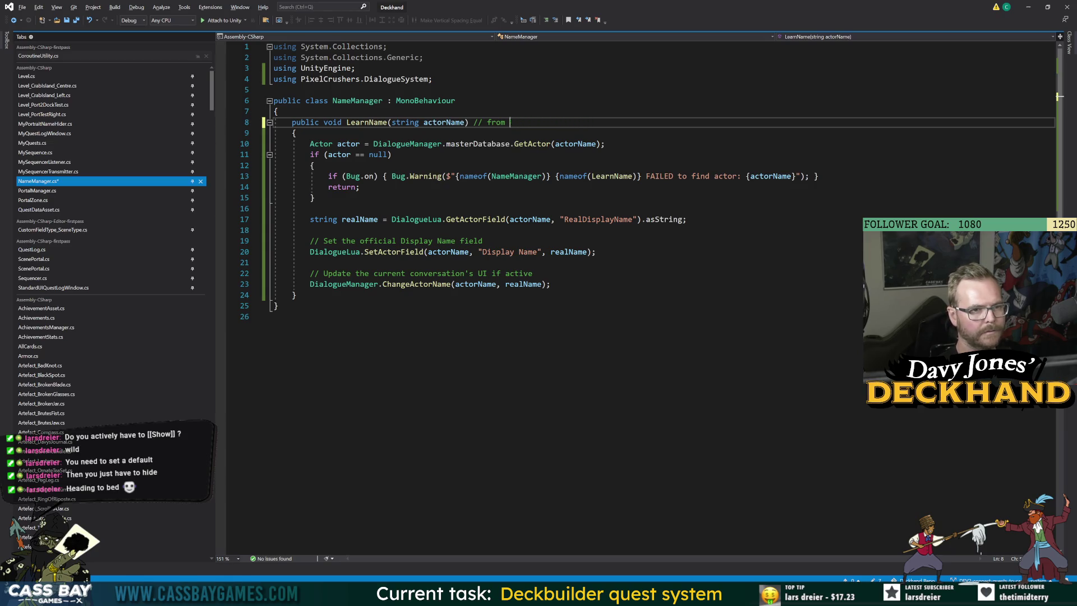
pyautogui.write('sequencer m')
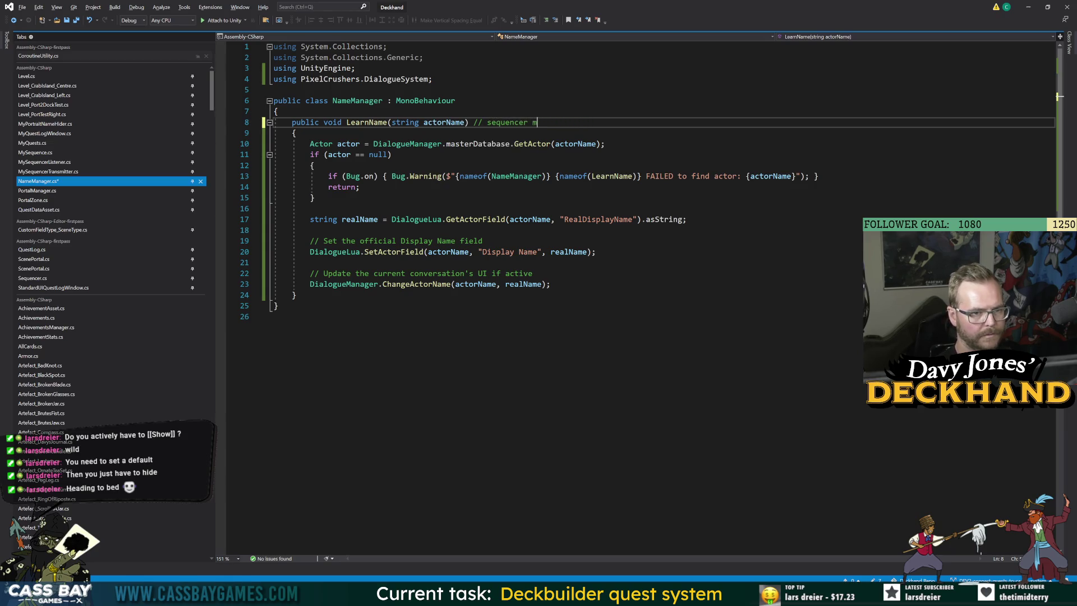
pyautogui.write('essage')
pyautogui.hotkey('ctrl', 's')
pyautogui.click(712, 314)
pyautogui.hotkey('alt', 'Tab')
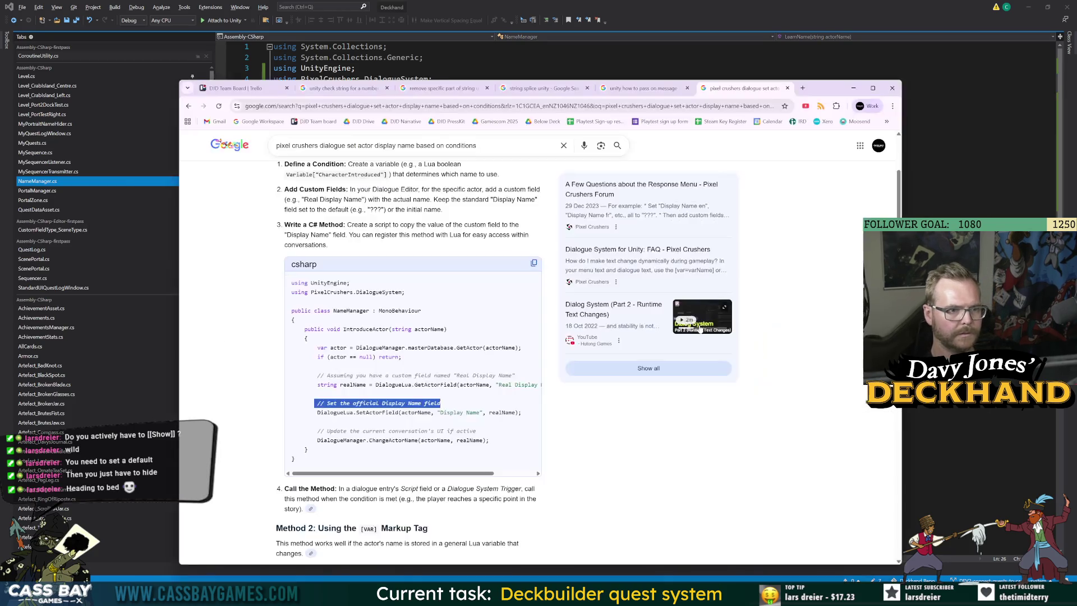
pyautogui.hotkey('alt', 'Tab')
pyautogui.press('Tab')
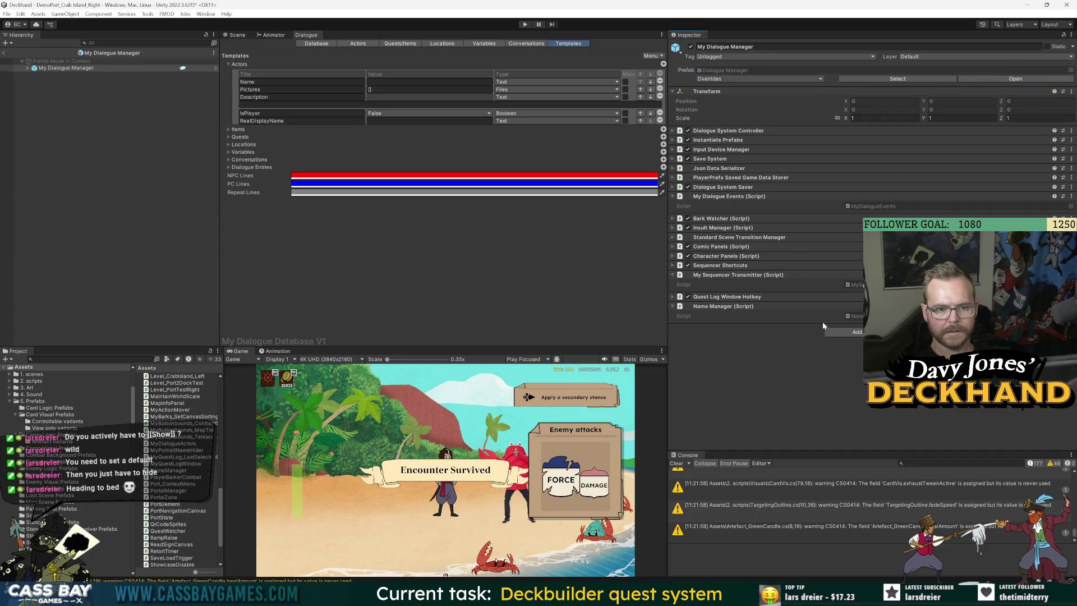
# Step: Add a new My Dialogue Manager sequencer shortcut with submenu Names and shortcut LearnName
pyautogui.click(63, 70)
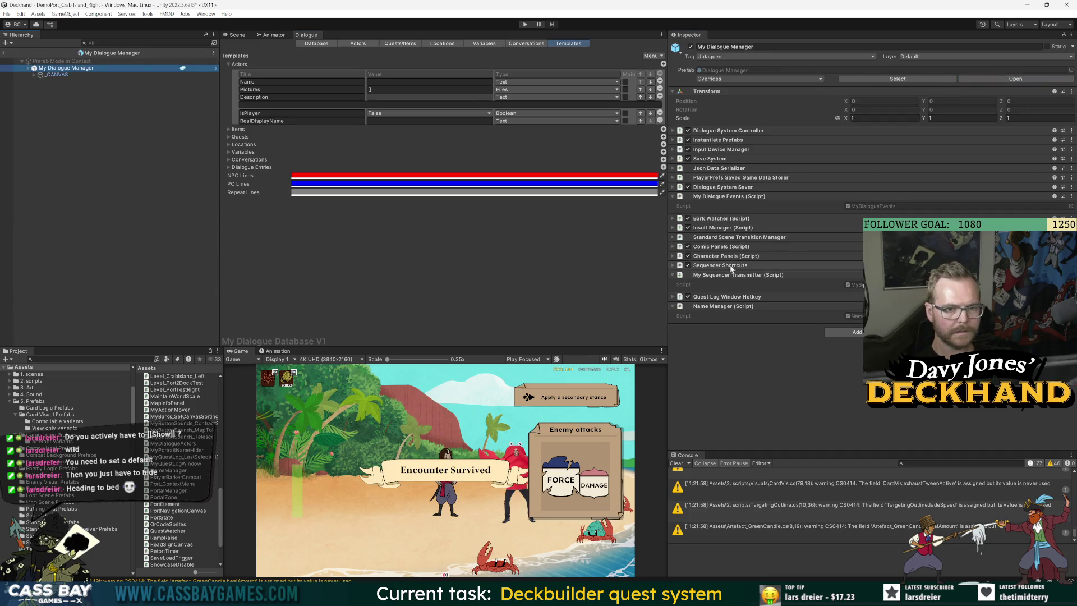
pyautogui.click(710, 268)
pyautogui.scroll(-10, 705, 337)
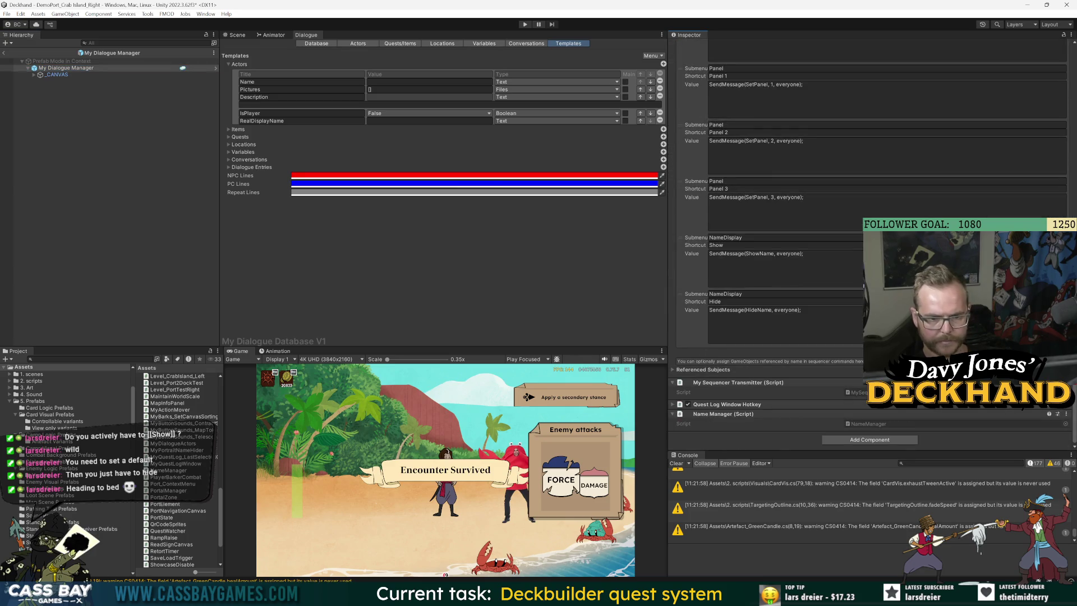
pyautogui.click(1048, 352)
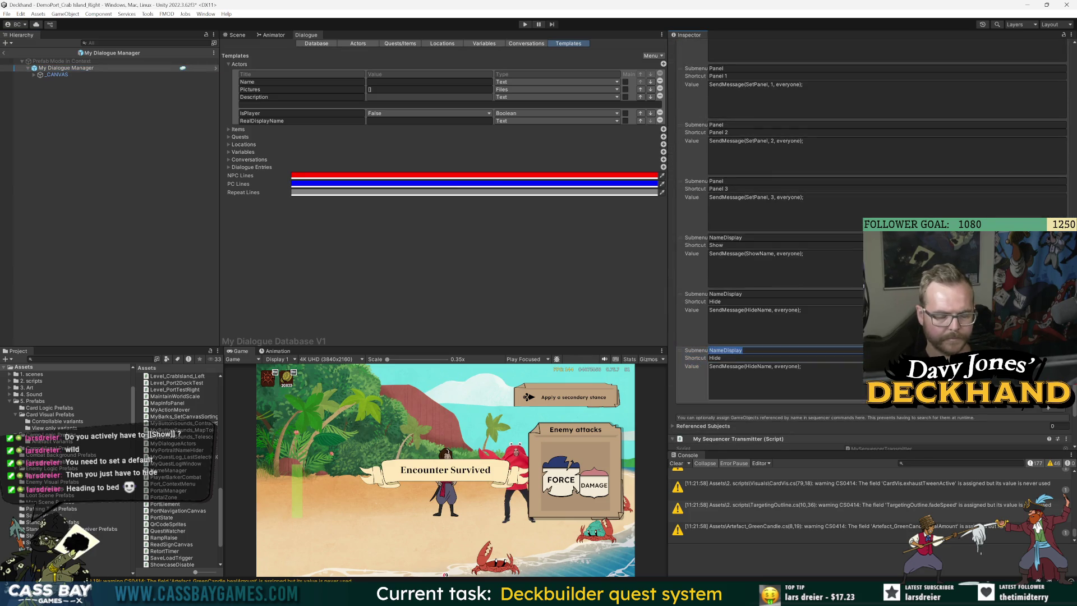
pyautogui.write('LearnName')
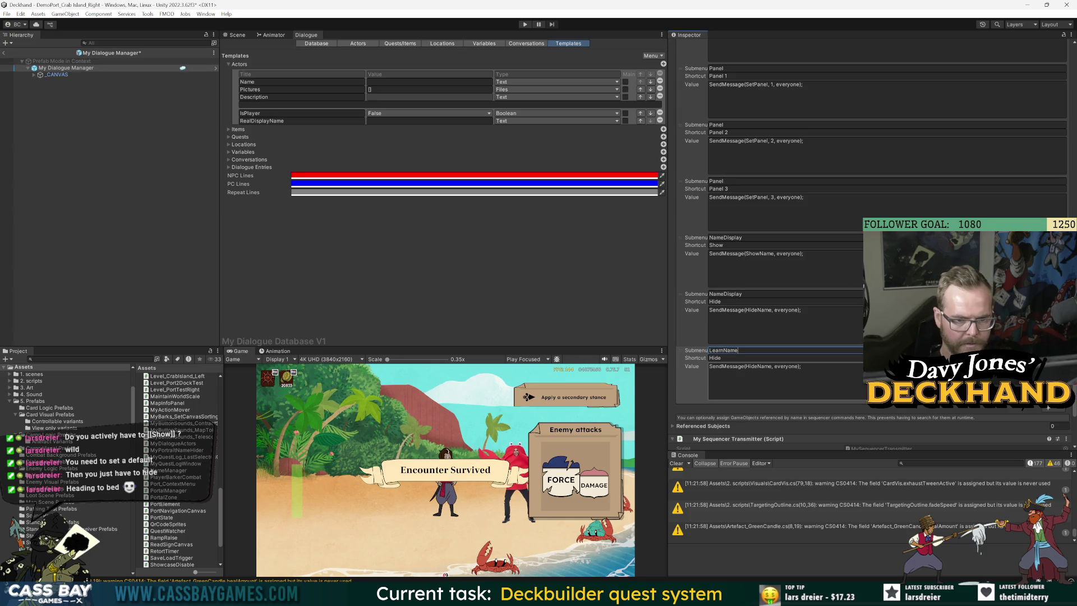
pyautogui.click(715, 358)
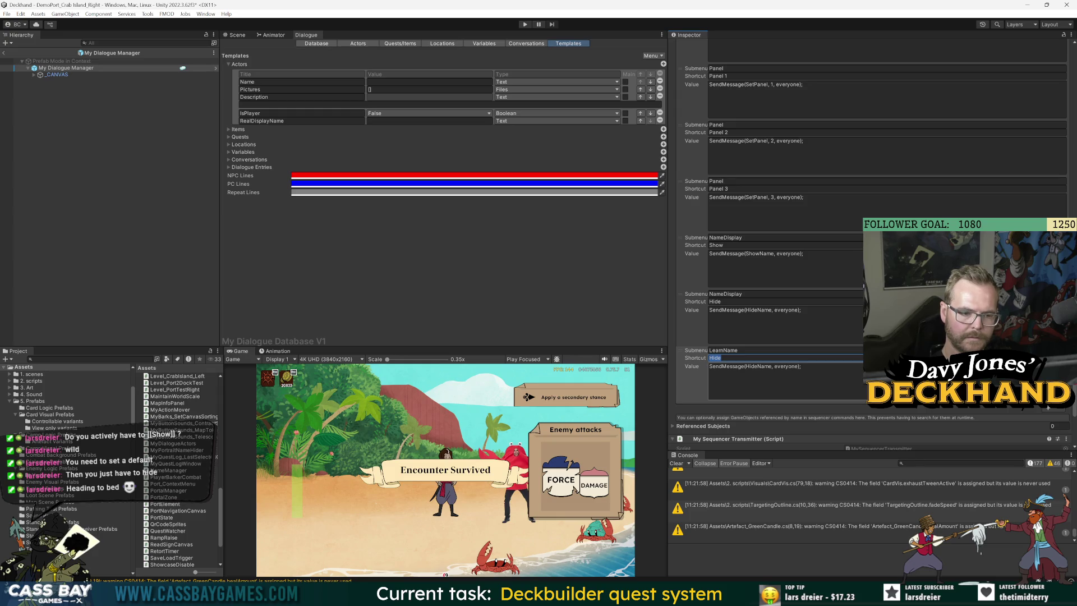
pyautogui.write('LearnName')
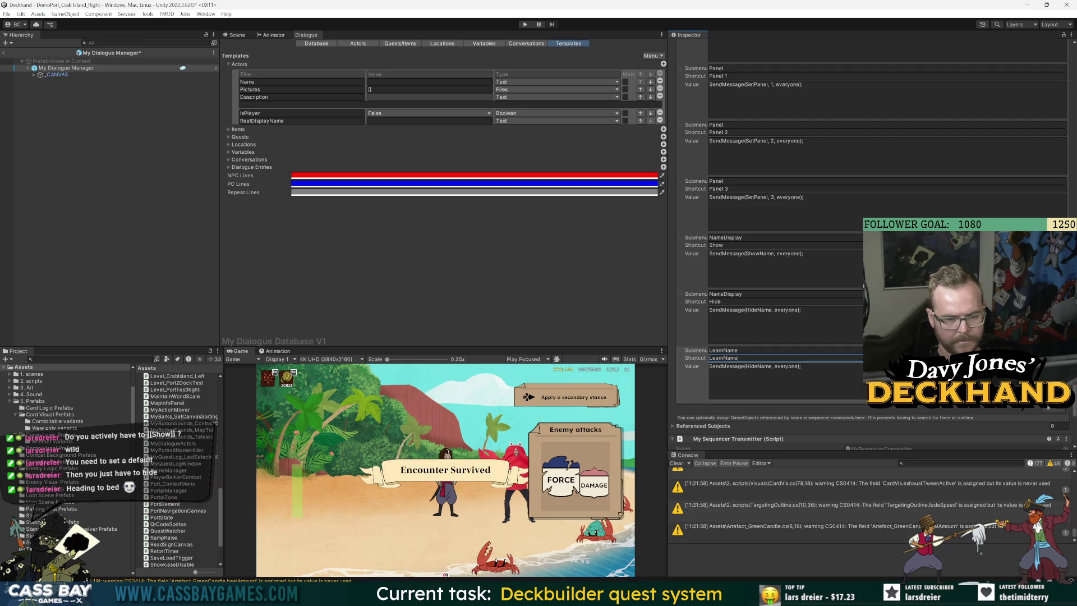
pyautogui.click(723, 350)
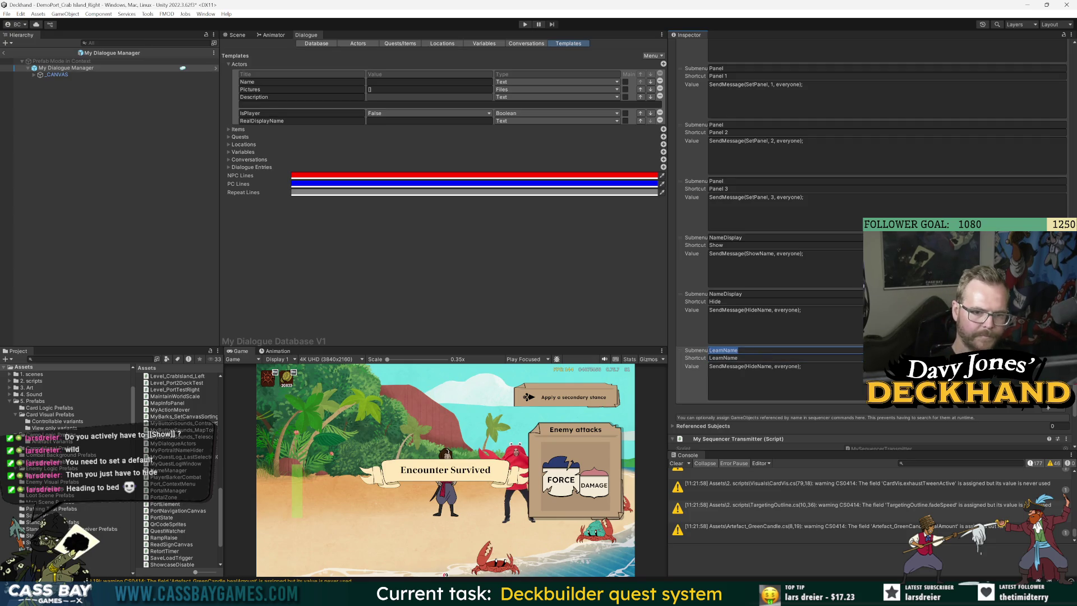
pyautogui.write('Name')
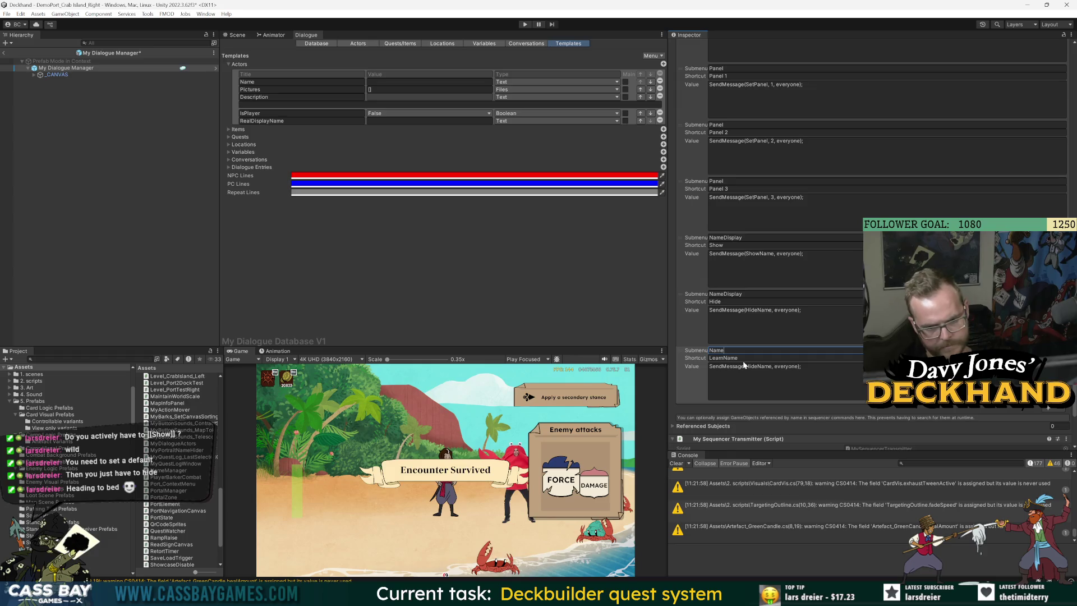
pyautogui.click(744, 365)
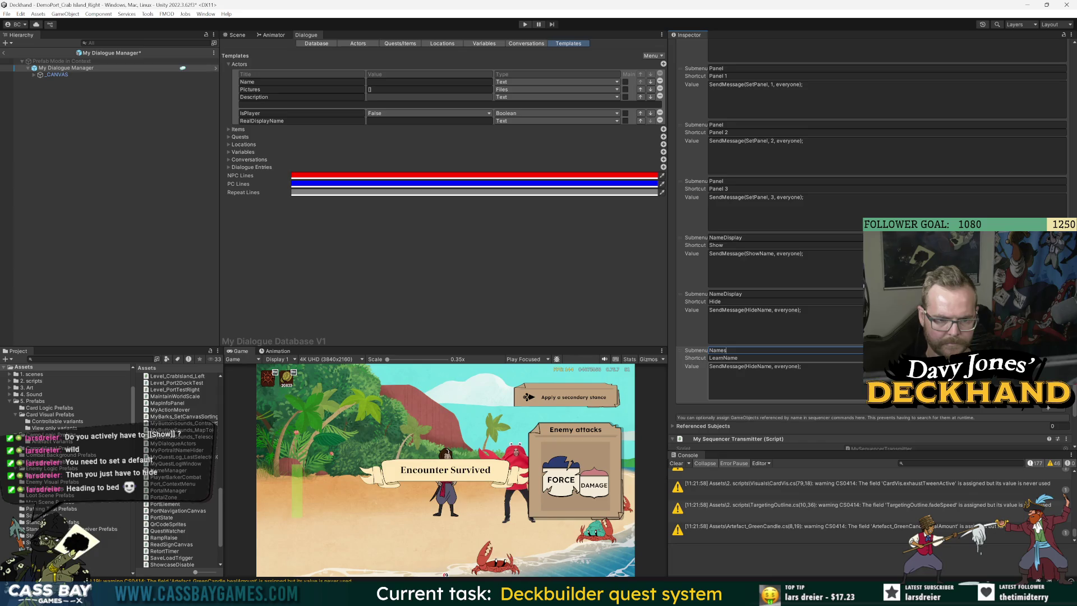
pyautogui.click(754, 370)
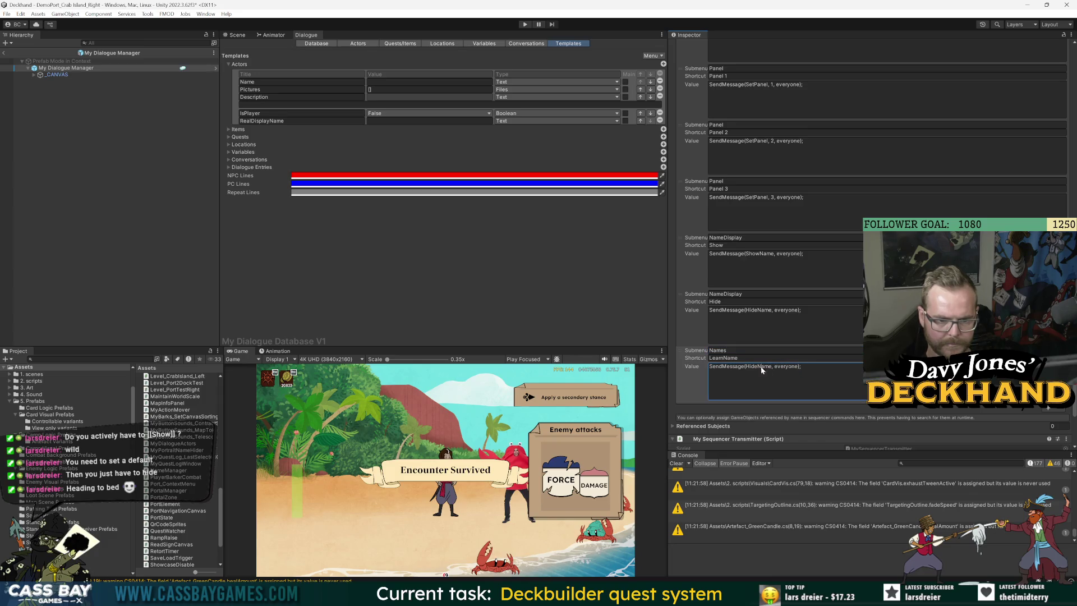
# Step: Change the LearnName shortcut value to SendMessage(LearnName, {actor}, everyone);
pyautogui.doubleClick(762, 367)
pyautogui.write('LearnName,')
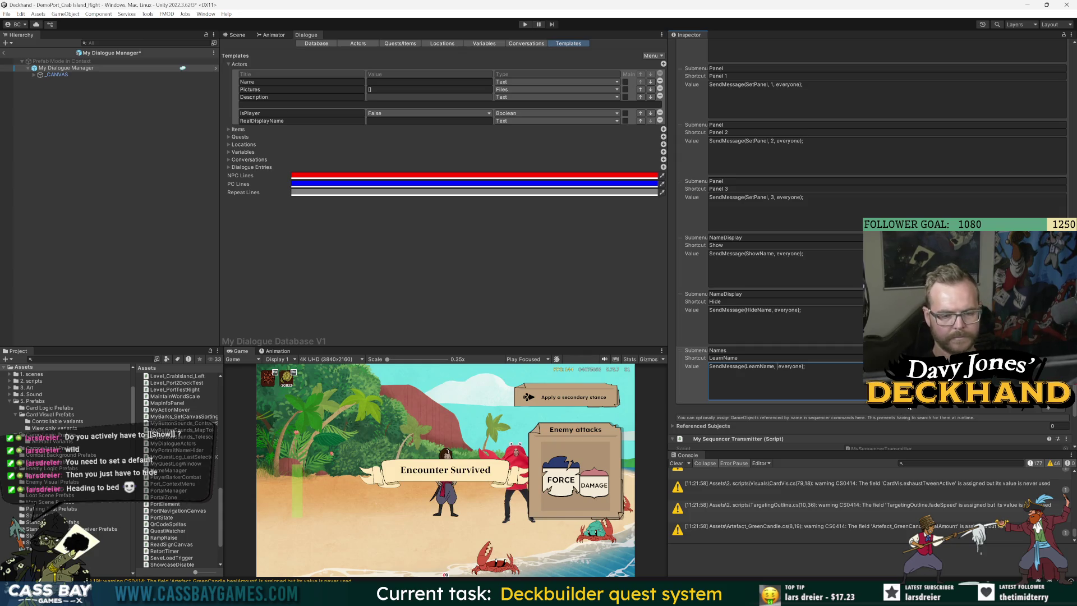
pyautogui.write(' {')
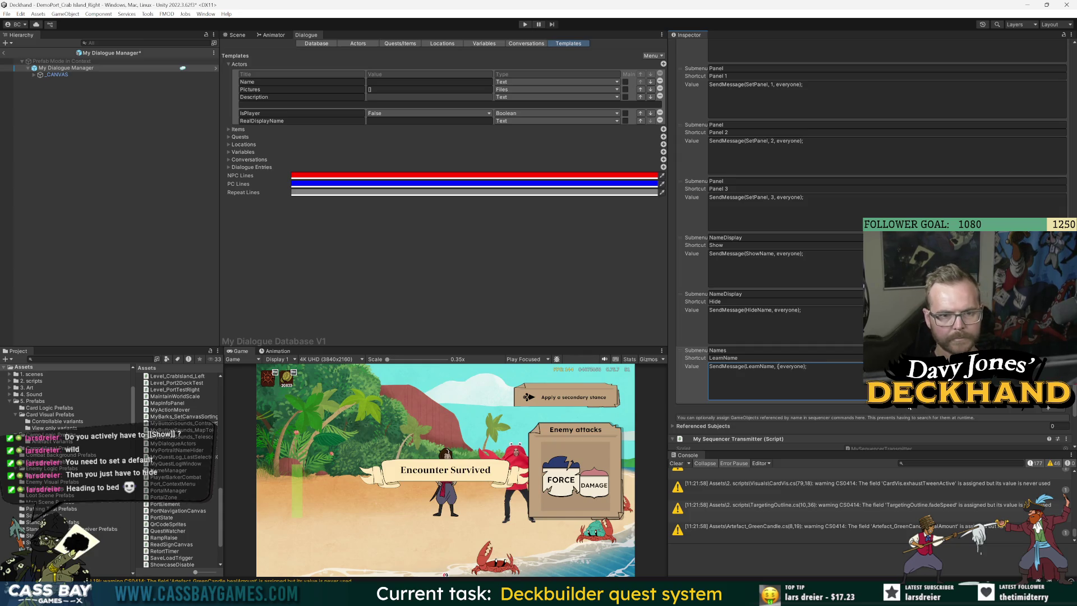
pyautogui.write('actor')
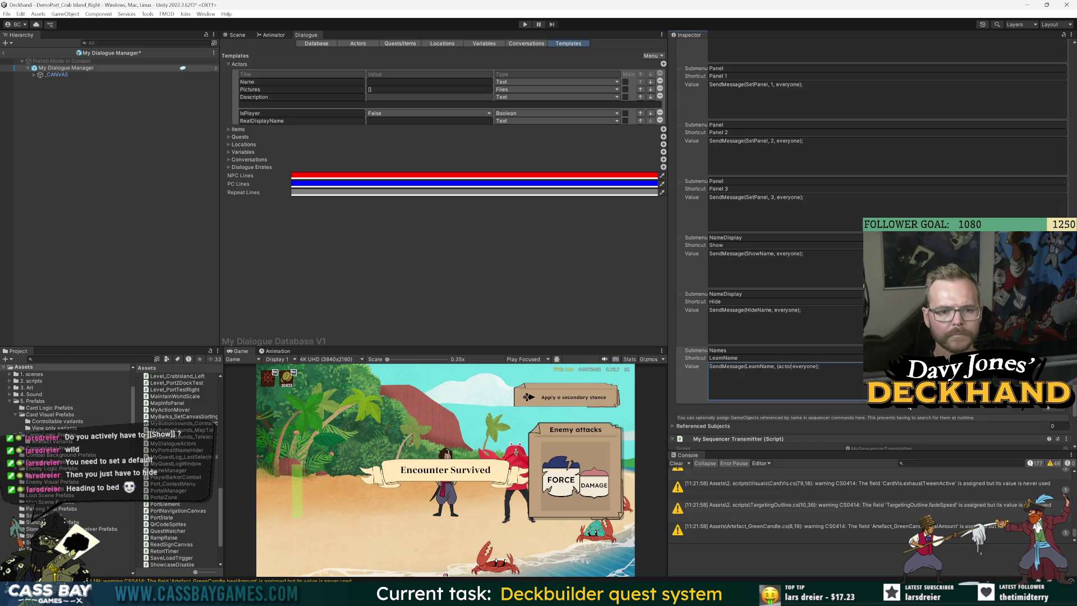
pyautogui.write('}')
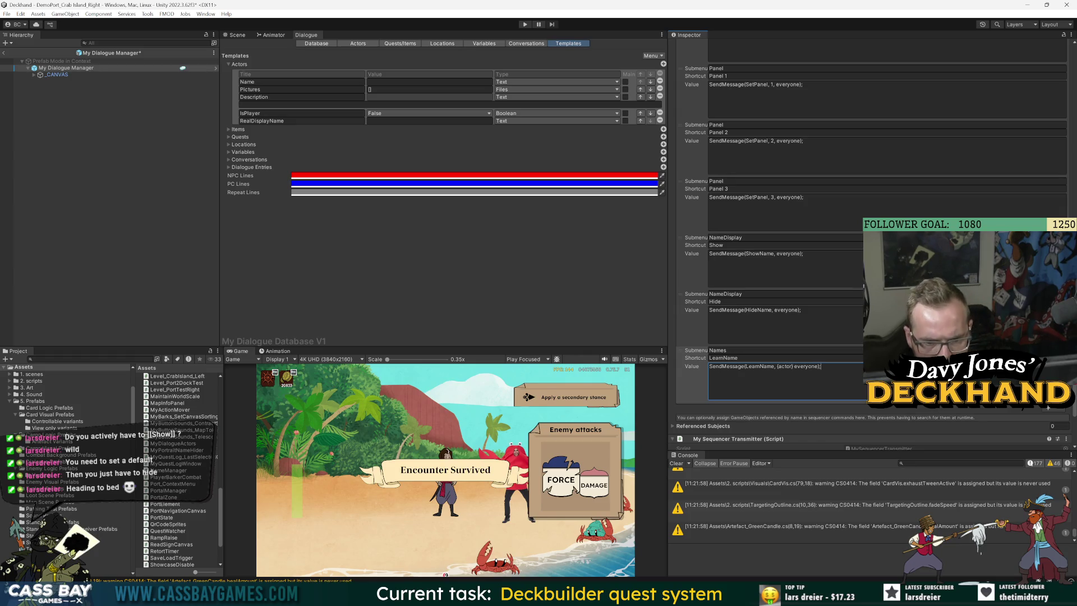
pyautogui.scroll(3, 785, 252)
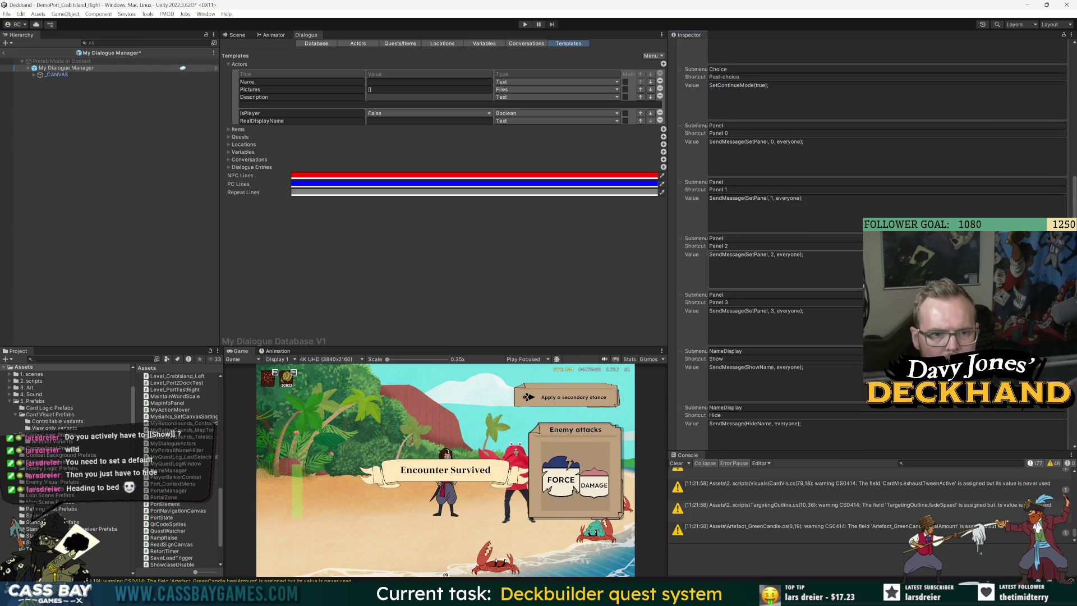
pyautogui.scroll(4, 788, 276)
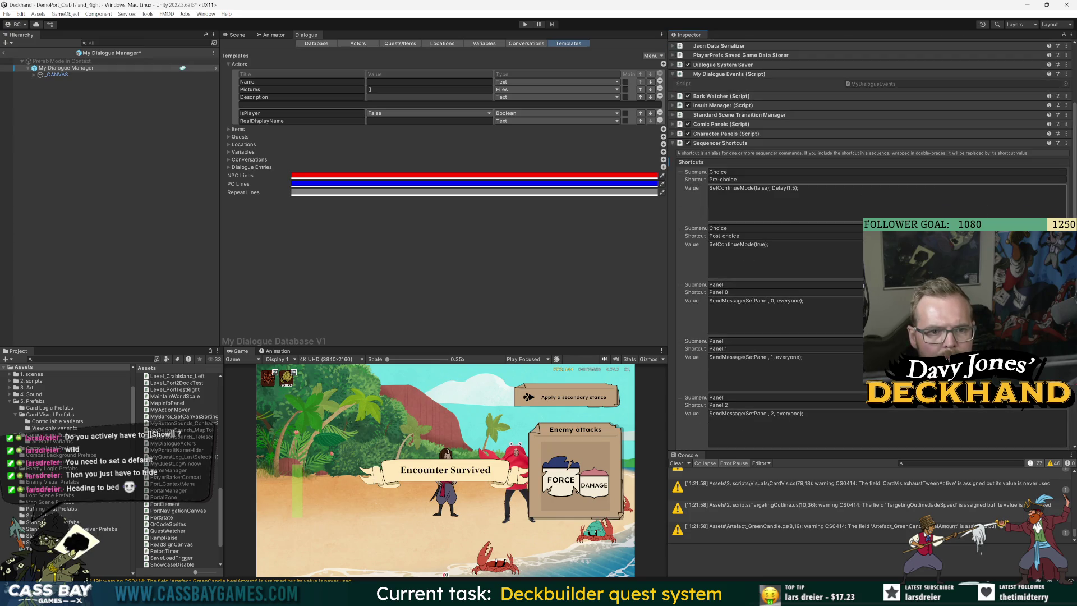
pyautogui.scroll(-8, 802, 336)
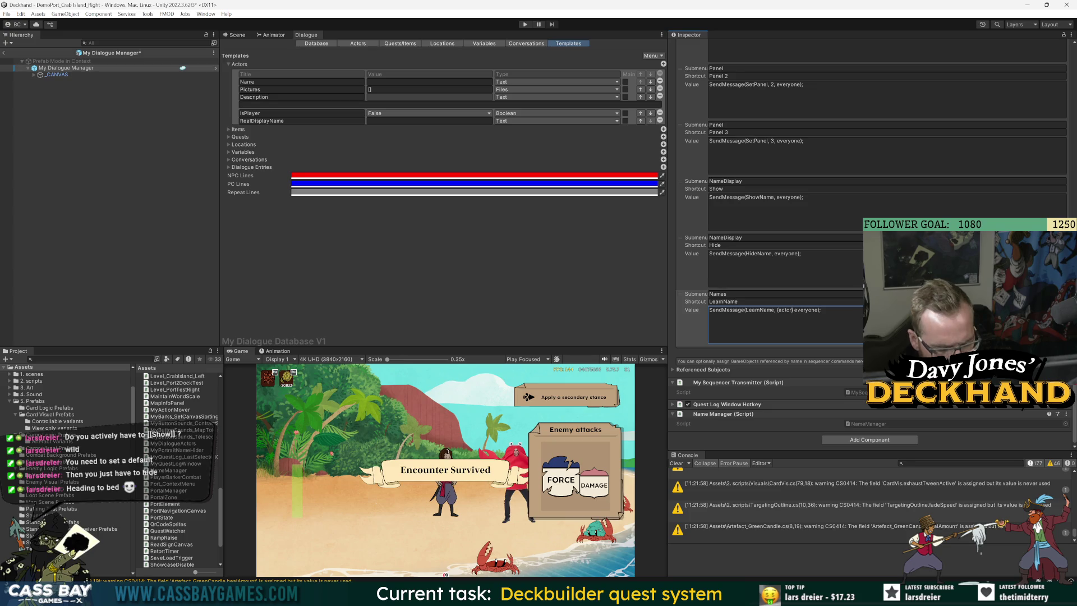
pyautogui.write(',')
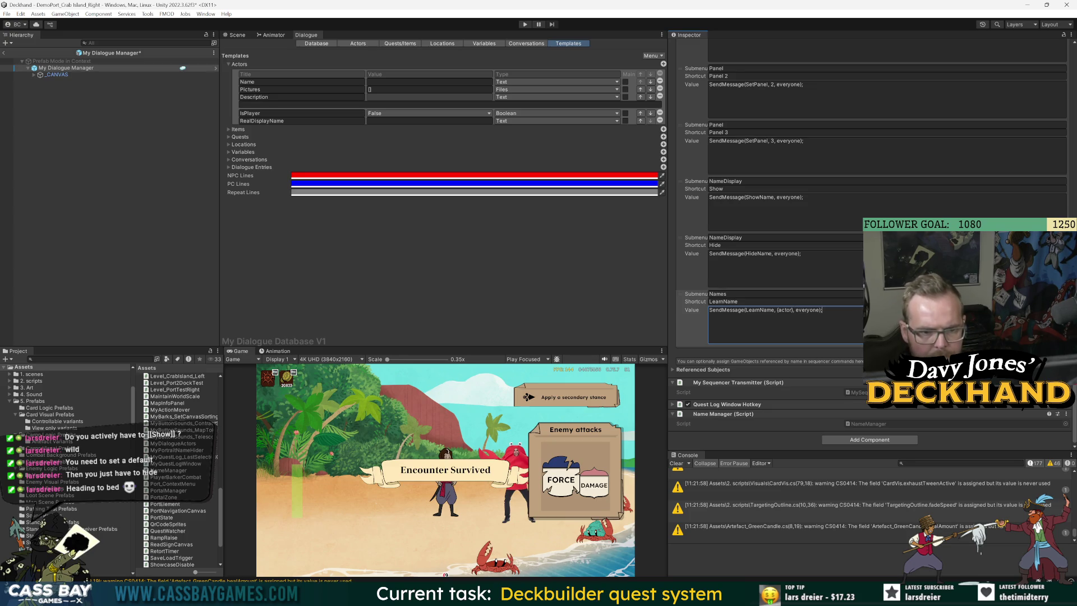
pyautogui.click(723, 301)
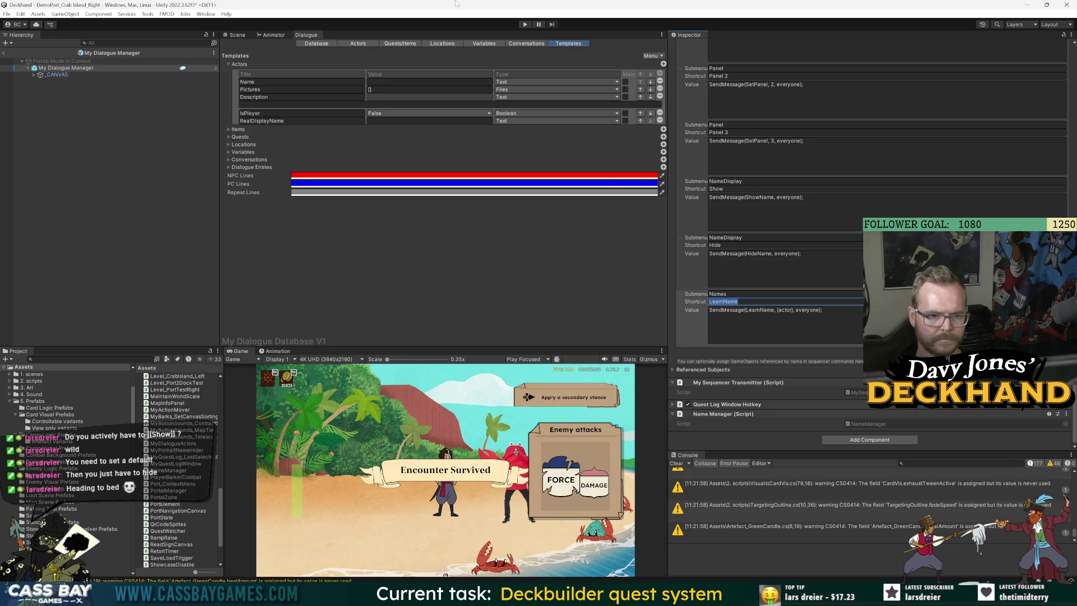
pyautogui.click(357, 44)
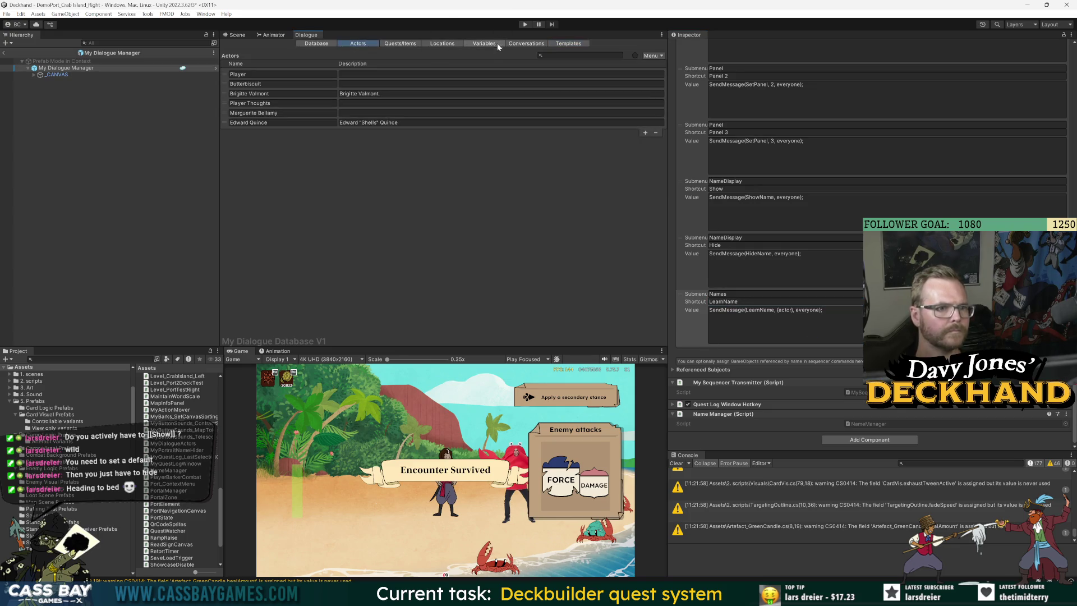
pyautogui.hotkey('alt', 'Tab')
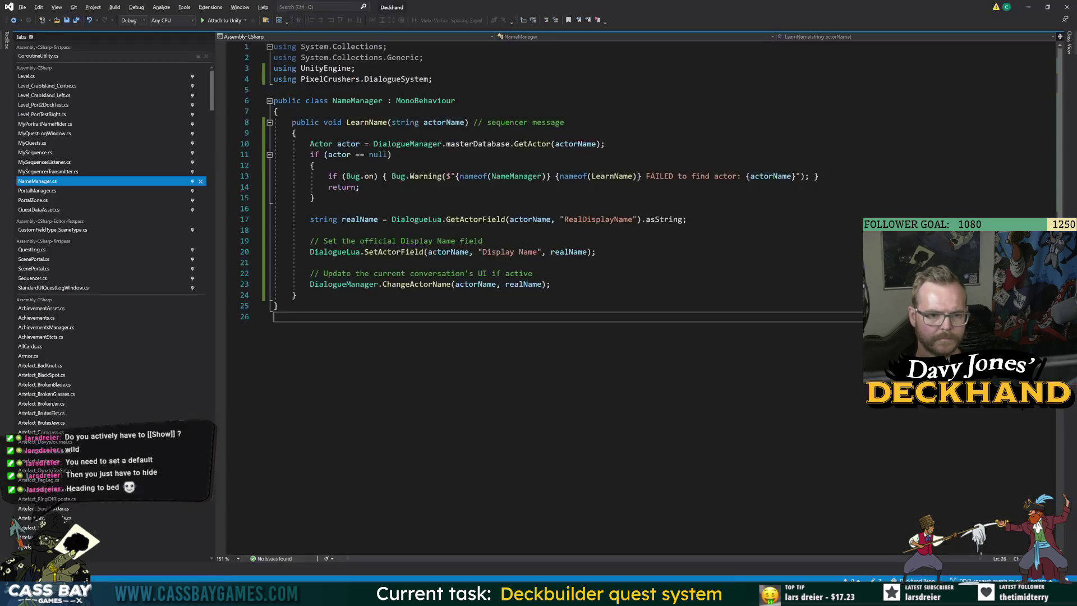
# Step: In MySequencerTransmitter.cs, declare a new public void LearnName(string actorName) method
pyautogui.click(63, 164)
pyautogui.click(48, 172)
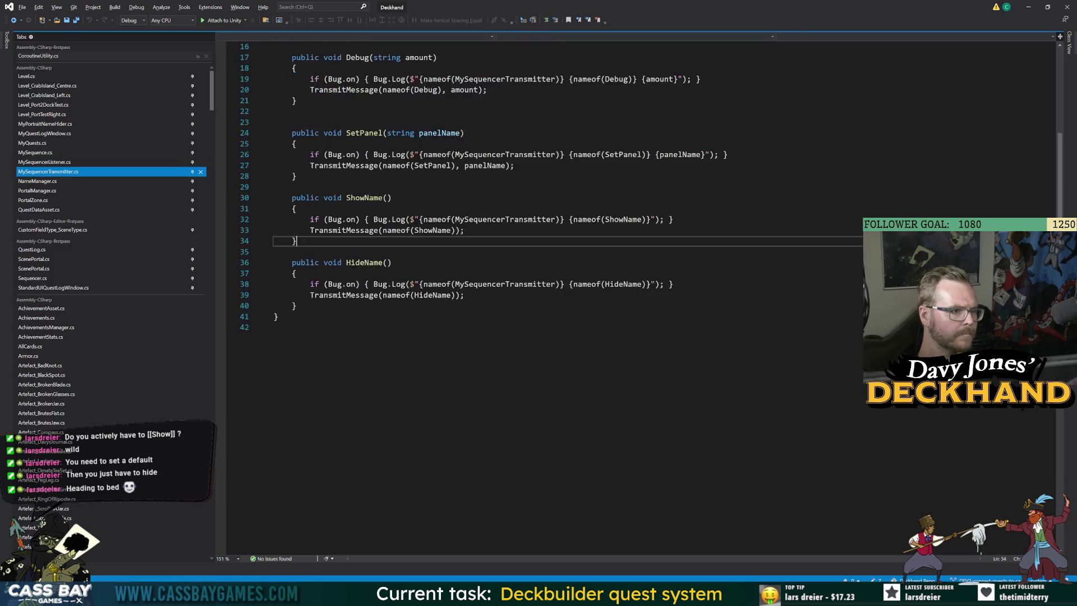
pyautogui.click(296, 306)
pyautogui.press('Return')
pyautogui.press('Return')
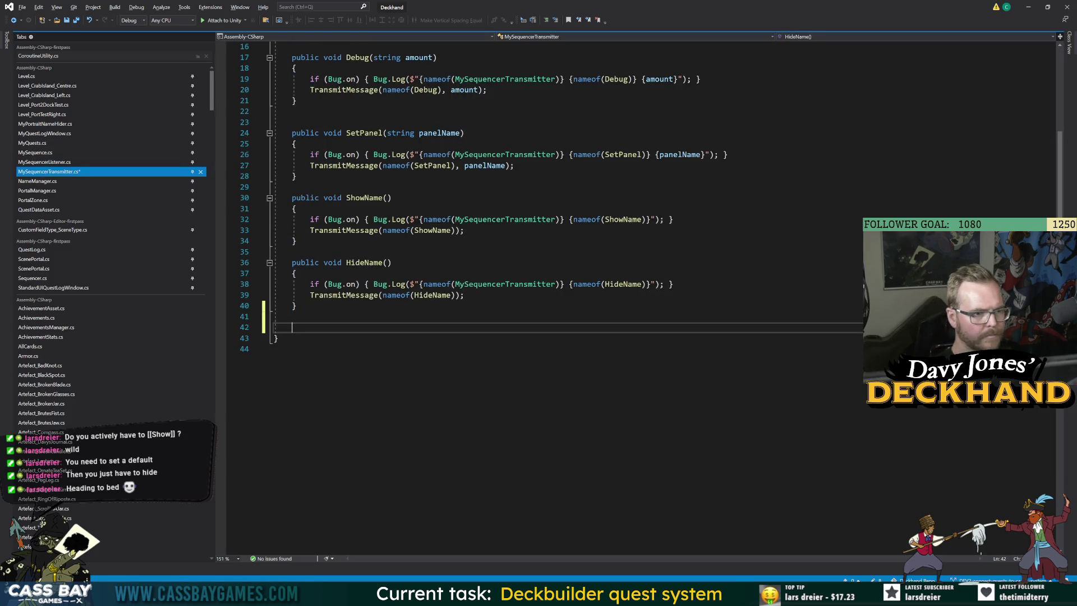
pyautogui.write('public void LearnName(string')
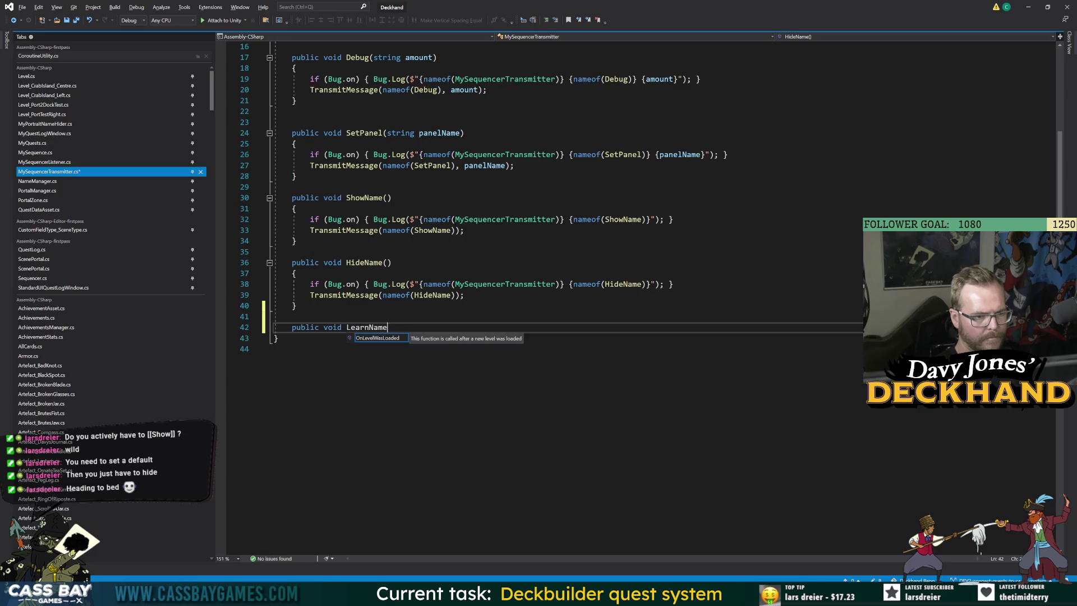
pyautogui.write(' actorName)')
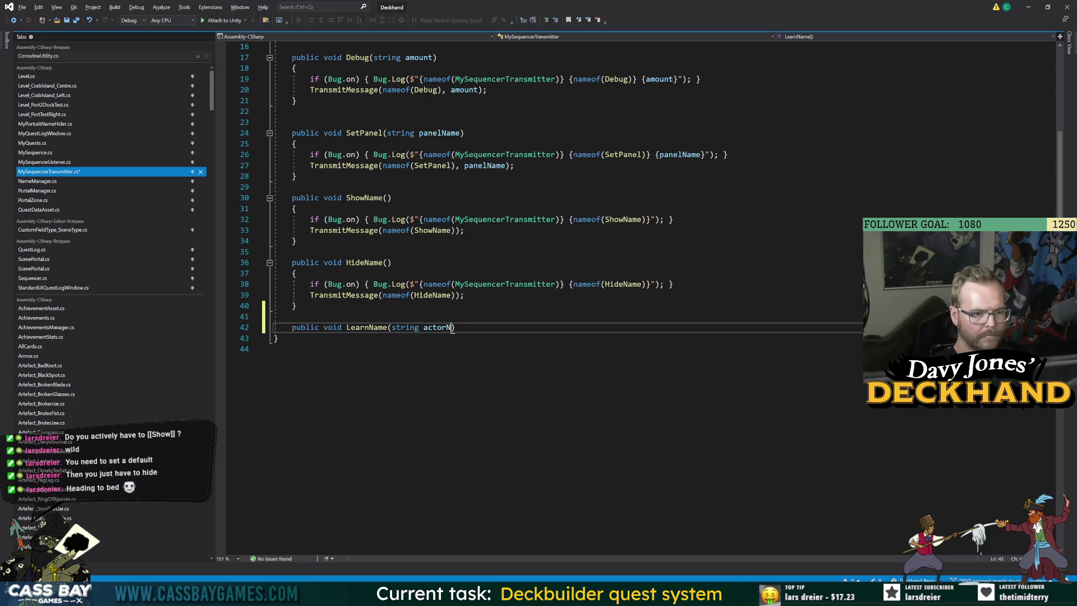
pyautogui.press('Return')
pyautogui.write('{')
pyautogui.press('Return')
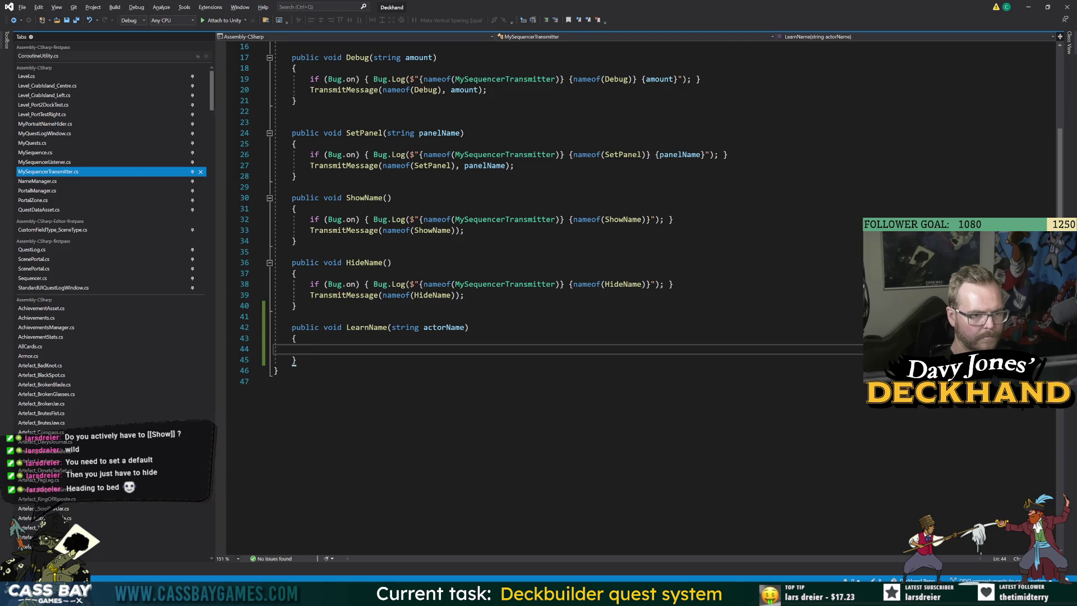
# Step: Copy HideName's body into LearnName, transmitting LearnName with an actorName argument
pyautogui.moveTo(465, 295); pyautogui.dragTo(310, 284)
pyautogui.hotkey('ctrl', 'c')
pyautogui.click(311, 349)
pyautogui.hotkey('ctrl', 'v')
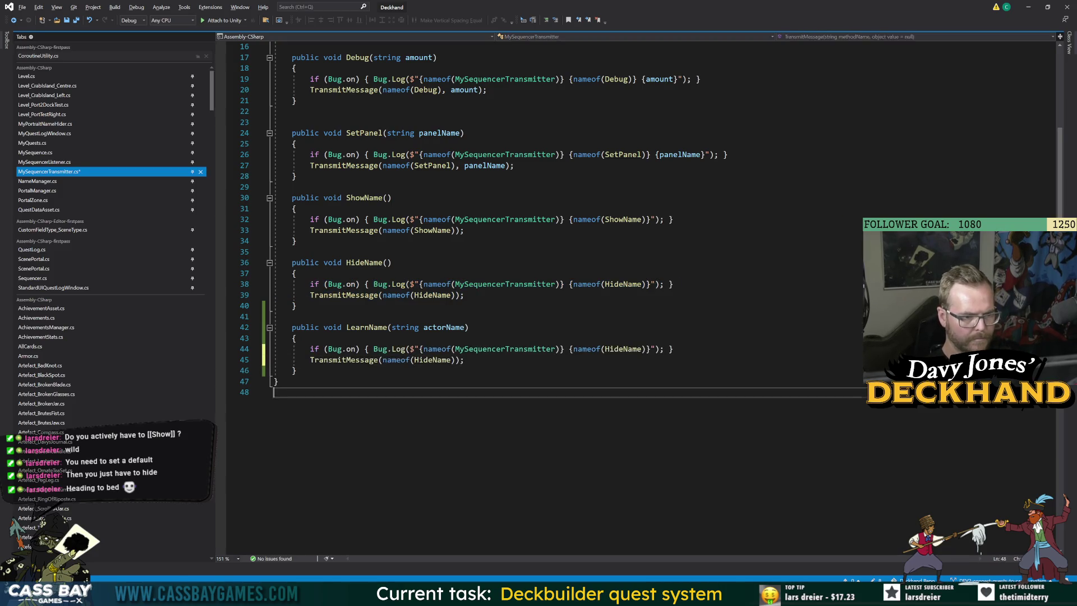
pyautogui.doubleClick(367, 327)
pyautogui.hotkey('ctrl', 'c')
pyautogui.doubleClick(432, 360)
pyautogui.hotkey('ctrl', 'v')
pyautogui.click(465, 360)
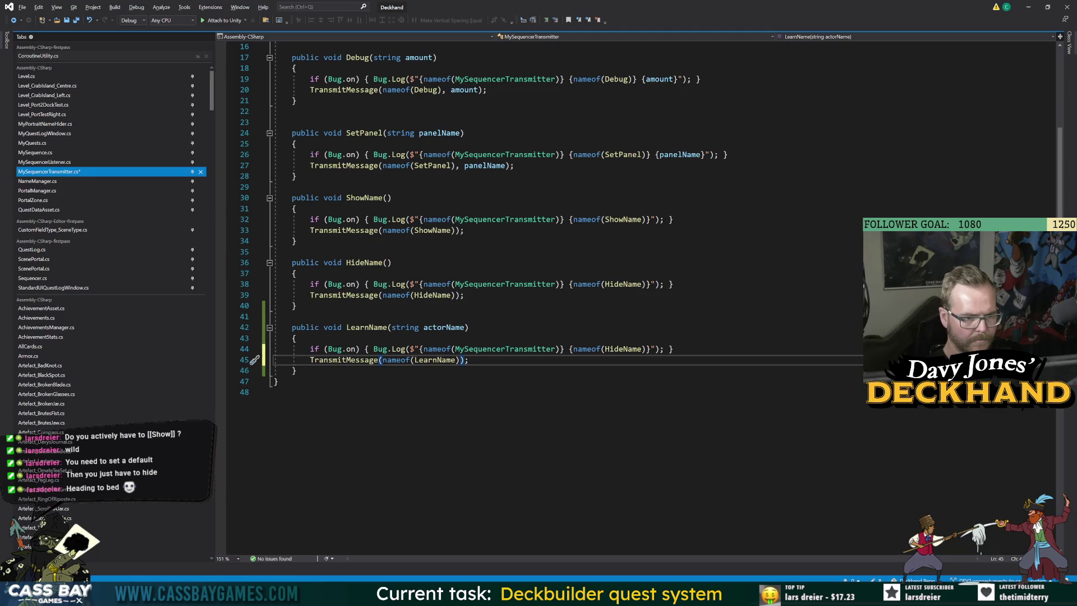
pyautogui.write(', actorName')
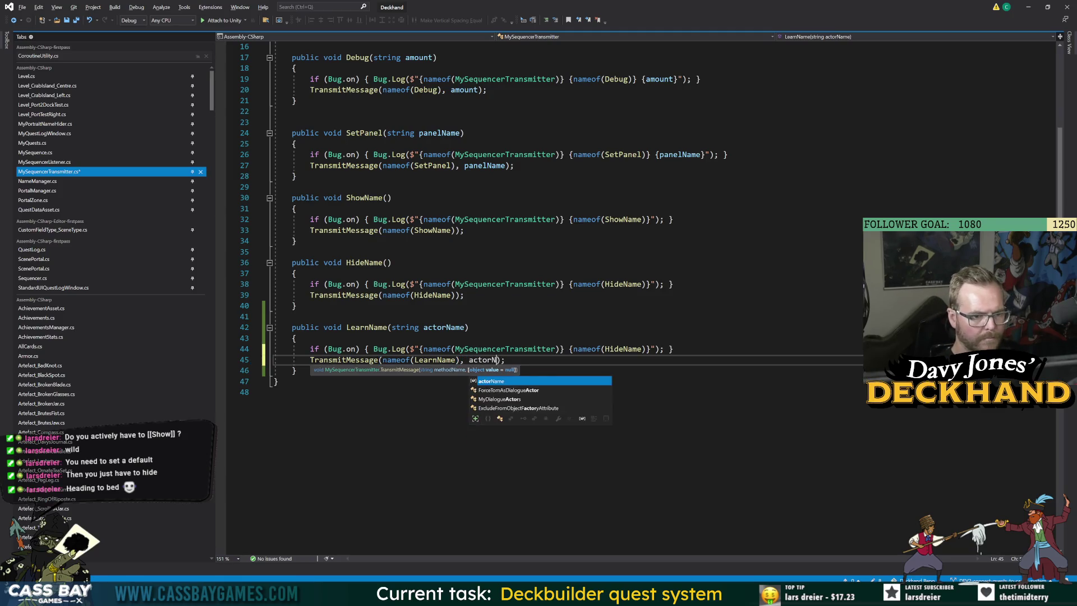
# Step: Rename HideName to LearnName in the copied log line
pyautogui.doubleClick(367, 327)
pyautogui.hotkey('ctrl', 'c')
pyautogui.doubleClick(640, 348)
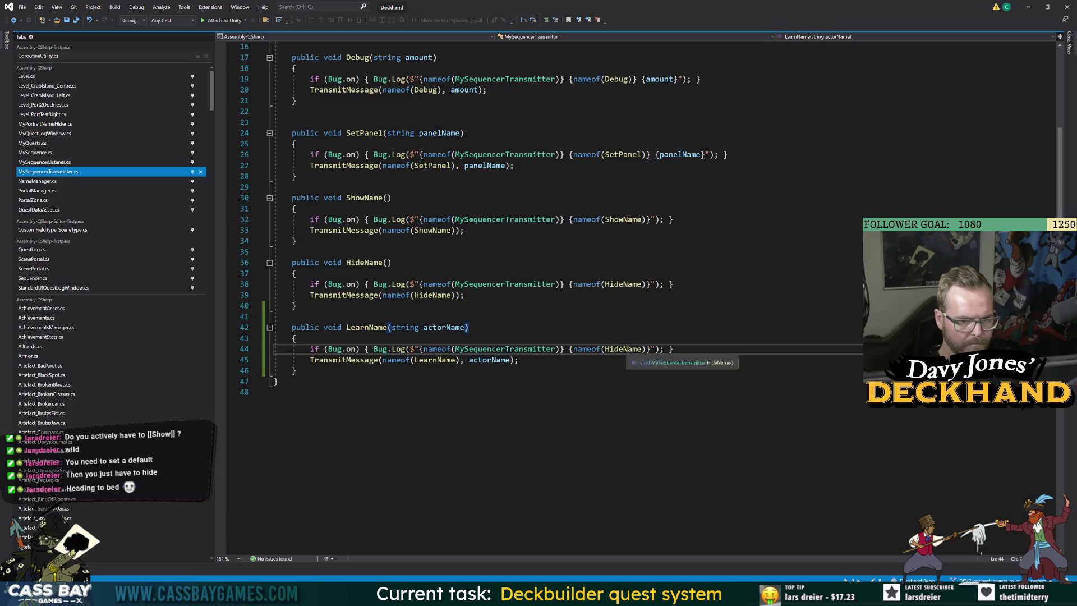
pyautogui.hotkey('ctrl', 'v')
pyautogui.click(336, 392)
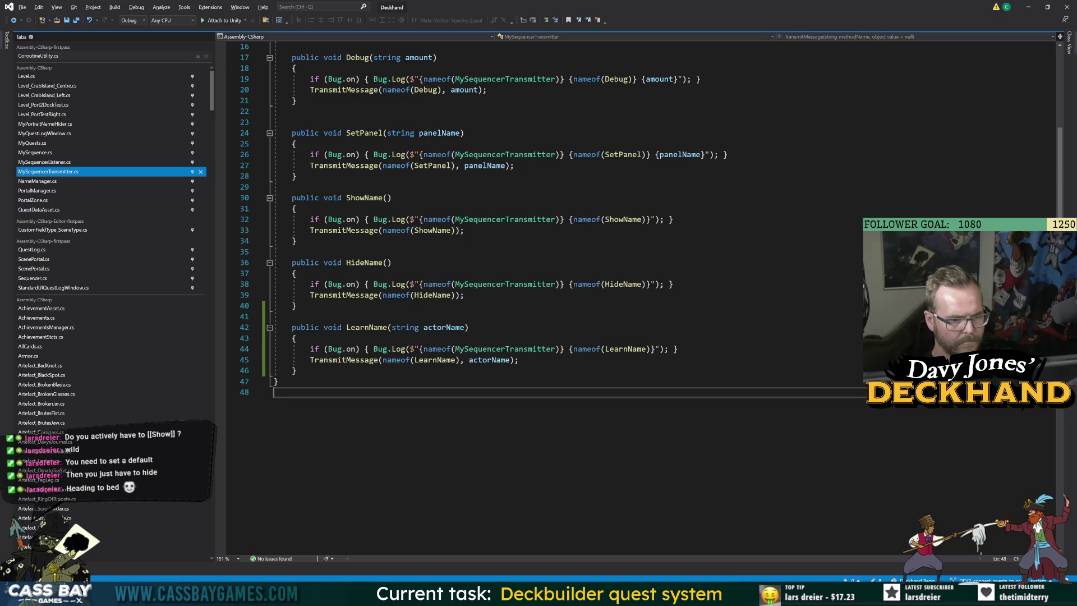
# Step: Append 'of {actorName}' to the log message, save, and let Unity recompile
pyautogui.hotkey('alt', 'Tab')
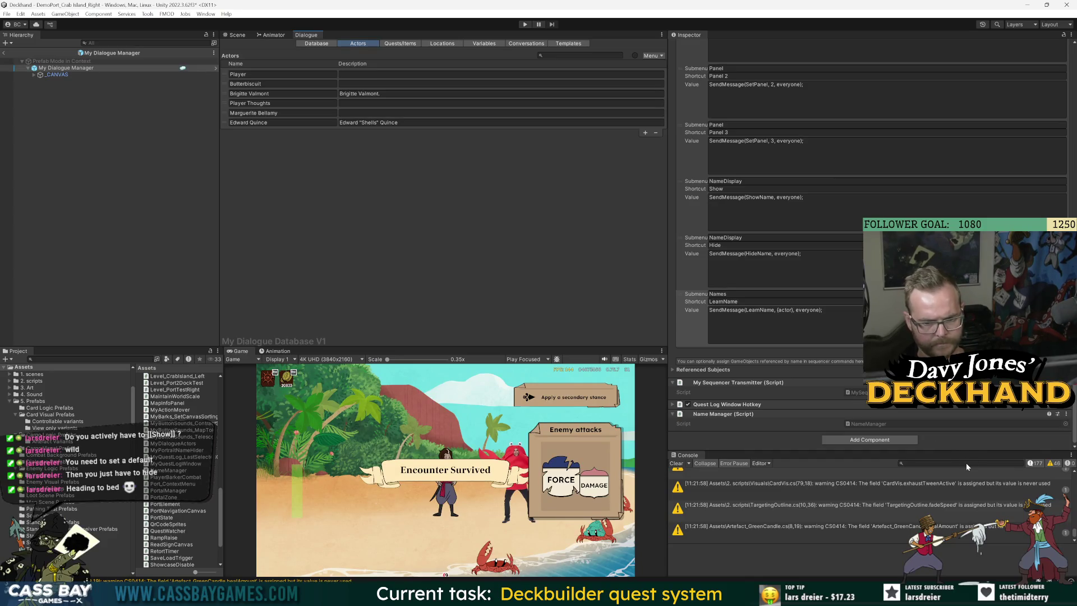
pyautogui.hotkey('alt', 'Tab')
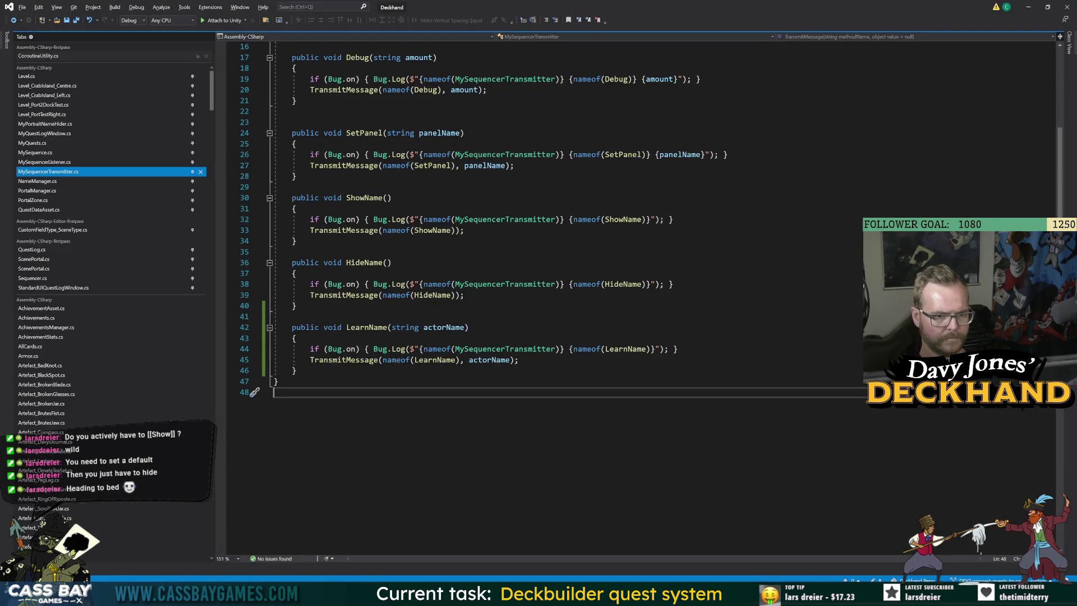
pyautogui.click(653, 349)
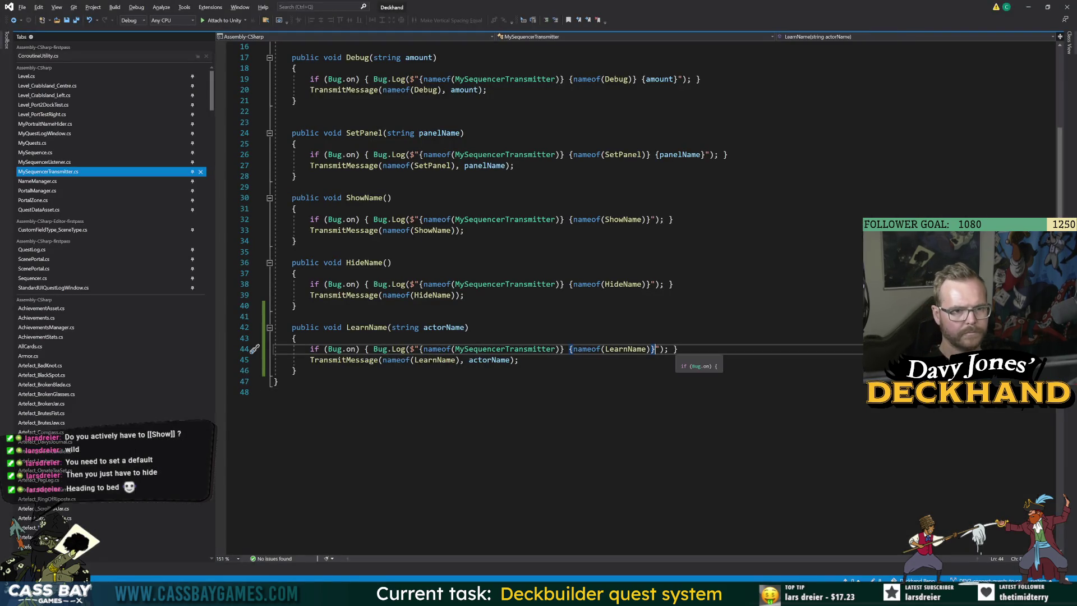
pyautogui.write('of {acto')
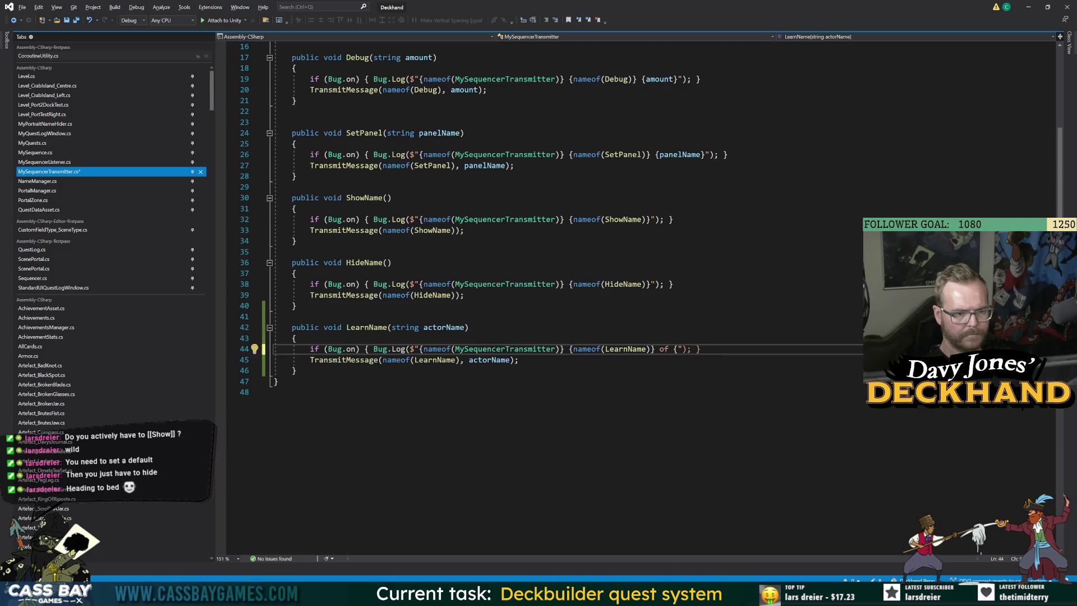
pyautogui.press('Tab')
pyautogui.write('}')
pyautogui.hotkey('ctrl', 's')
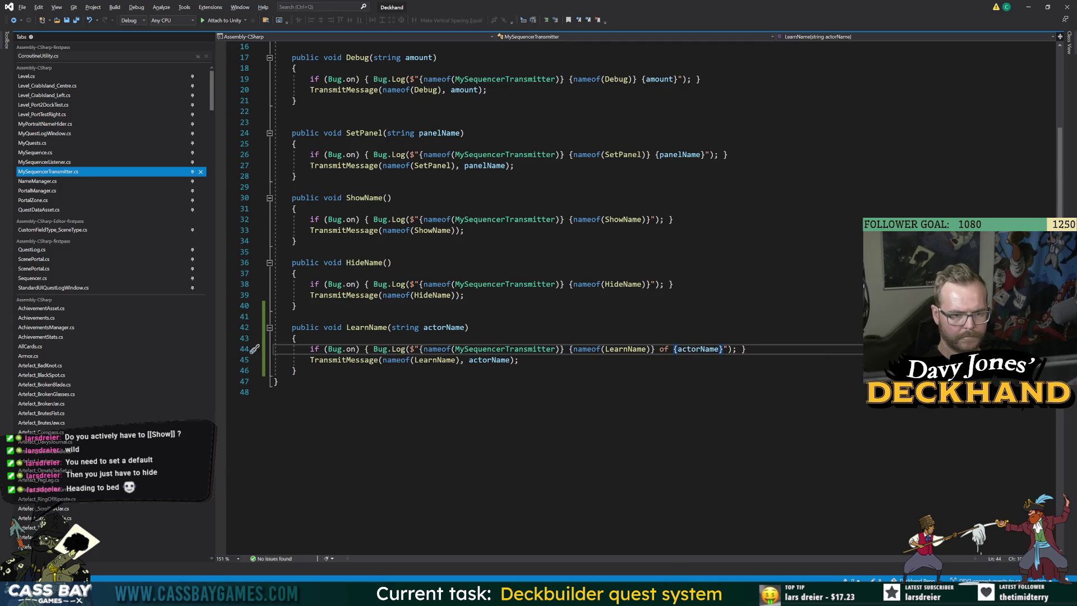
pyautogui.click(274, 392)
pyautogui.hotkey('alt', 'Tab')
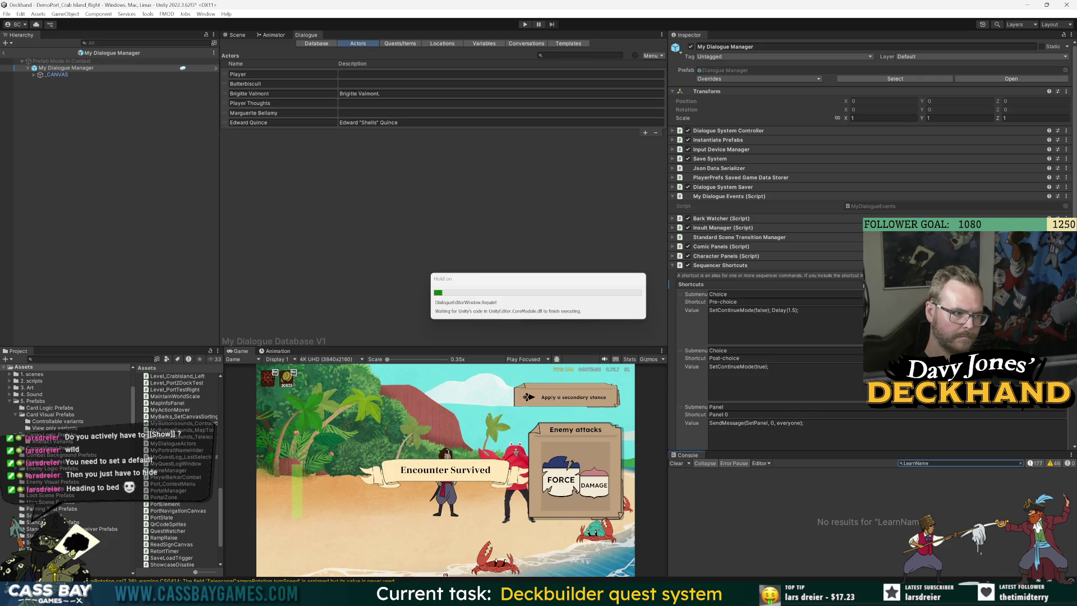
# Step: Add the LearnName shortcut to the 'four years of cultivation' entry's sequence
pyautogui.click(227, 123)
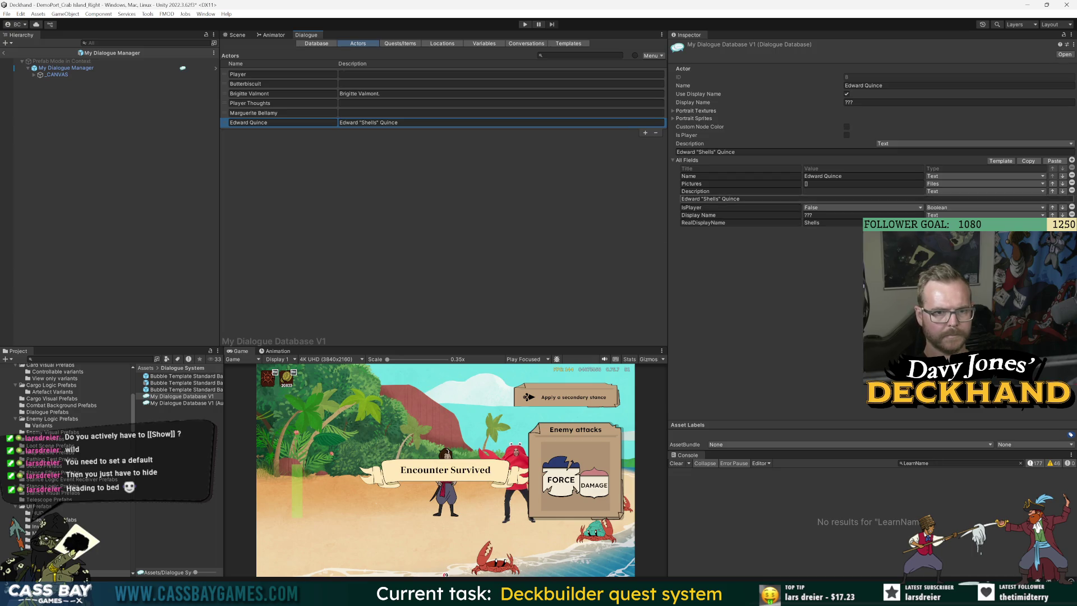
pyautogui.click(525, 44)
pyautogui.click(452, 131)
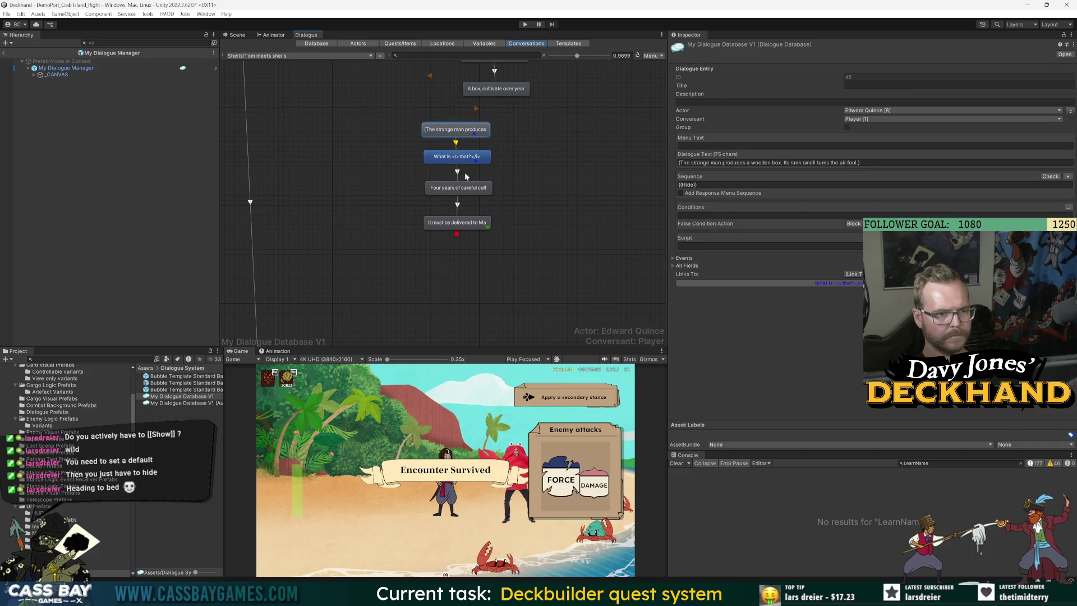
pyautogui.click(460, 189)
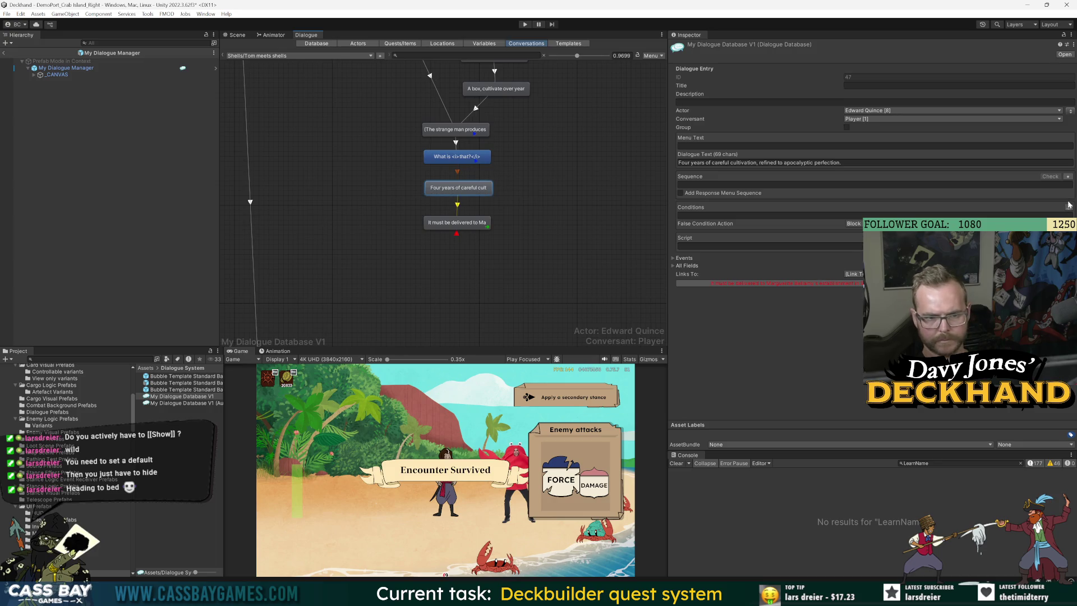
pyautogui.click(1068, 177)
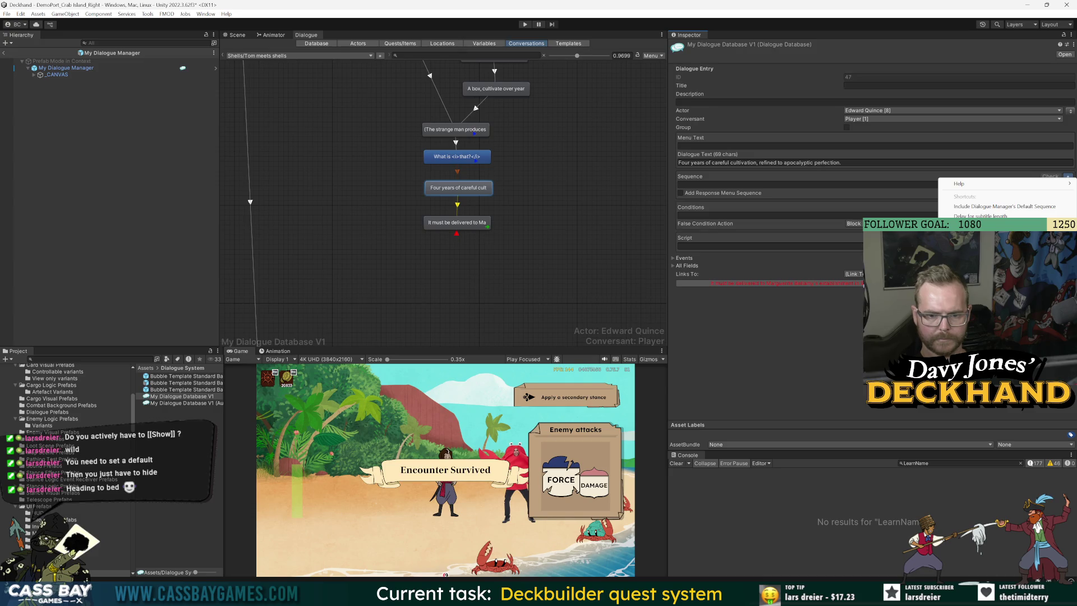
pyautogui.click(987, 226)
# Step: Add LearnName to the opening Providence entry's sequence too, then start play mode
pyautogui.moveTo(530, 146); pyautogui.dragTo(496, 253)
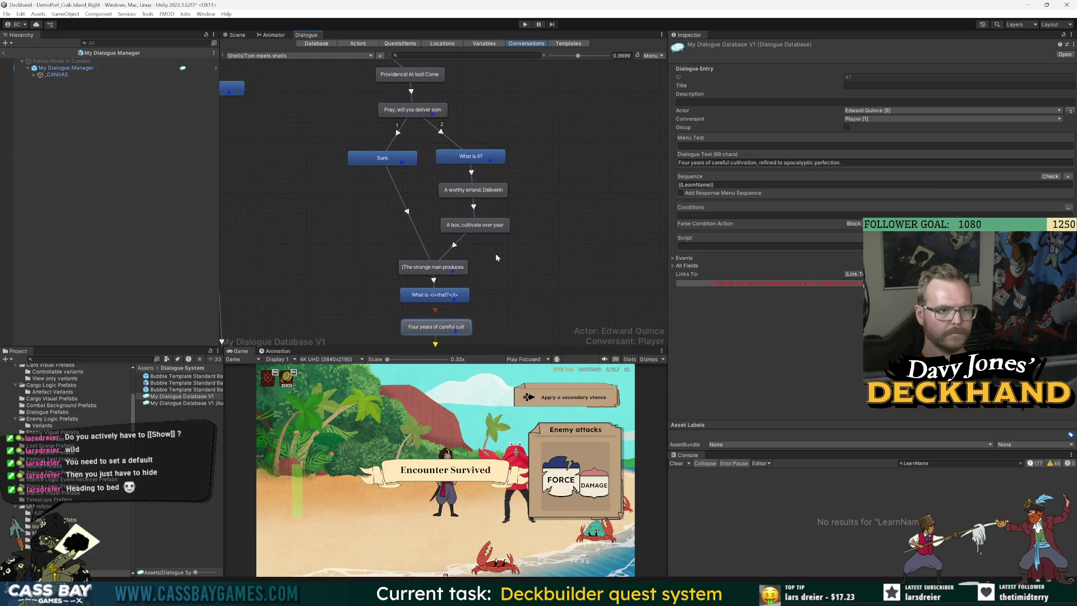
pyautogui.click(427, 110)
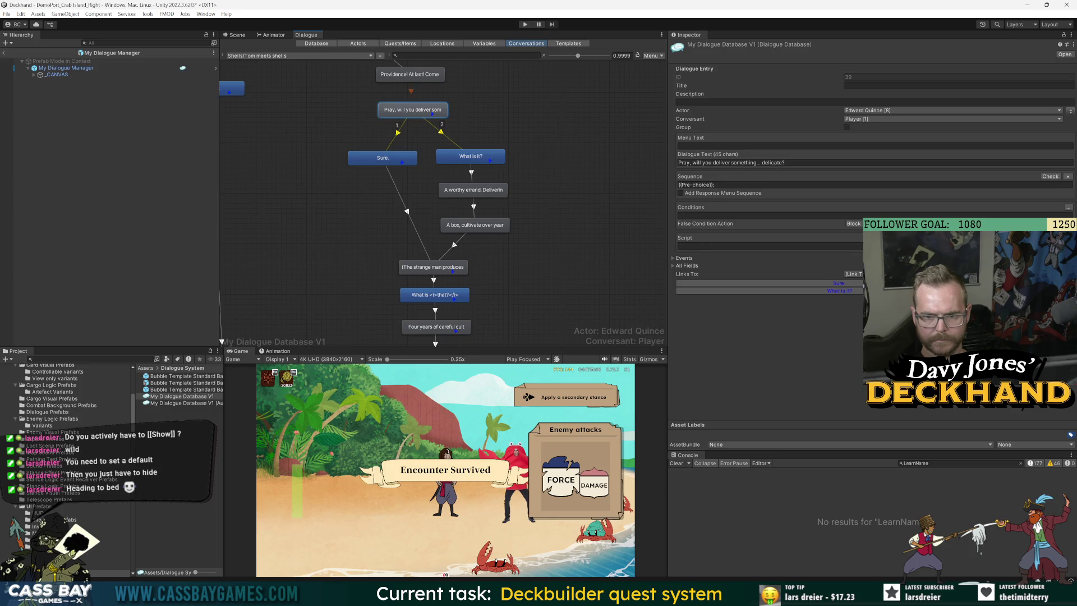
pyautogui.moveTo(450, 63); pyautogui.dragTo(452, 110)
pyautogui.click(440, 123)
pyautogui.click(1067, 176)
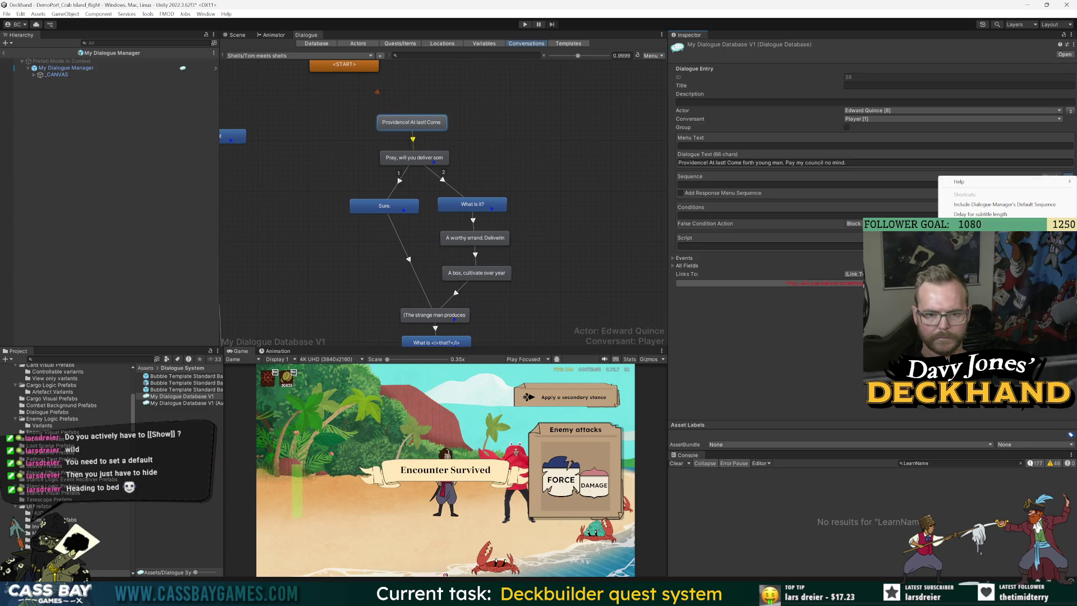
pyautogui.click(987, 242)
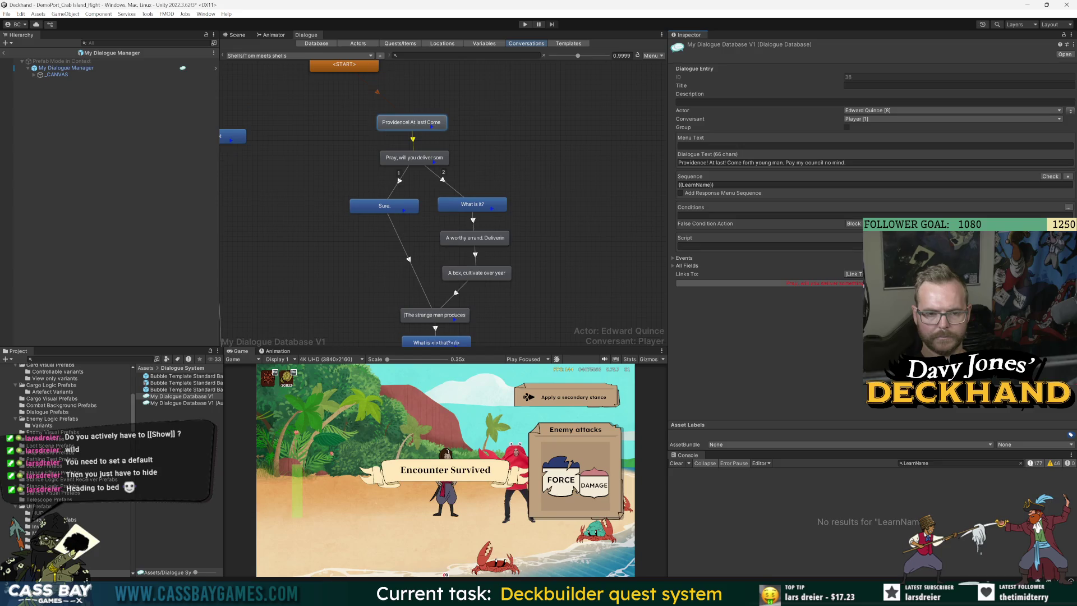
pyautogui.click(485, 129)
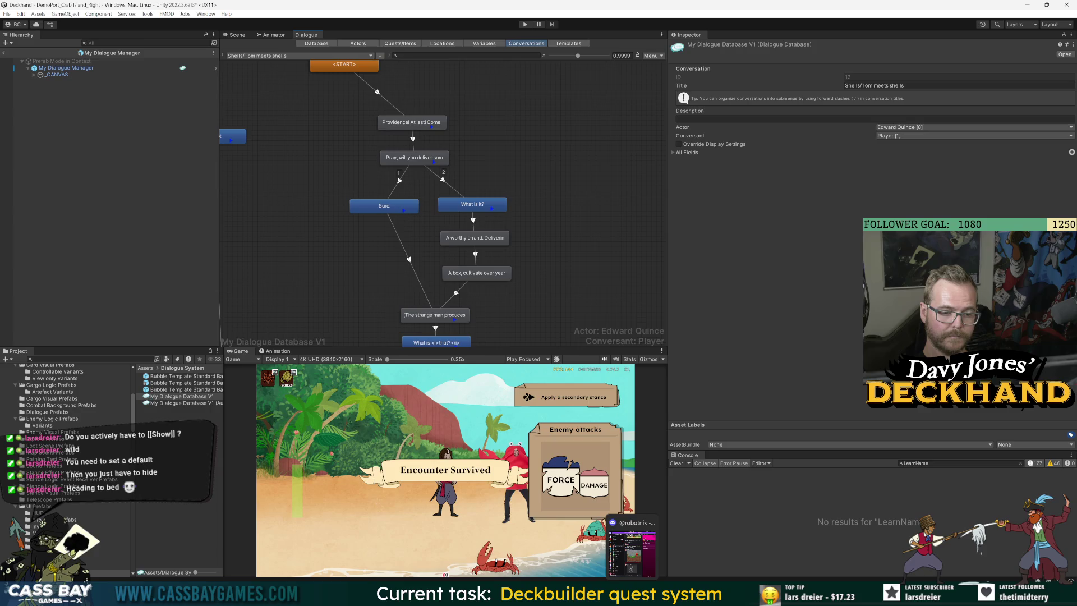
pyautogui.moveTo(650, 593)
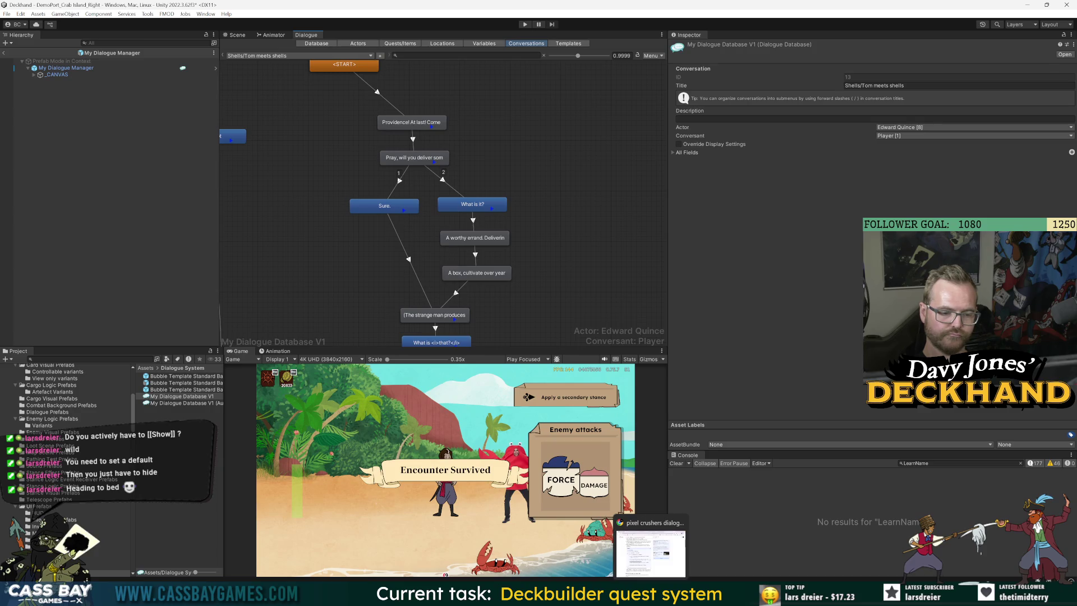
pyautogui.click(525, 24)
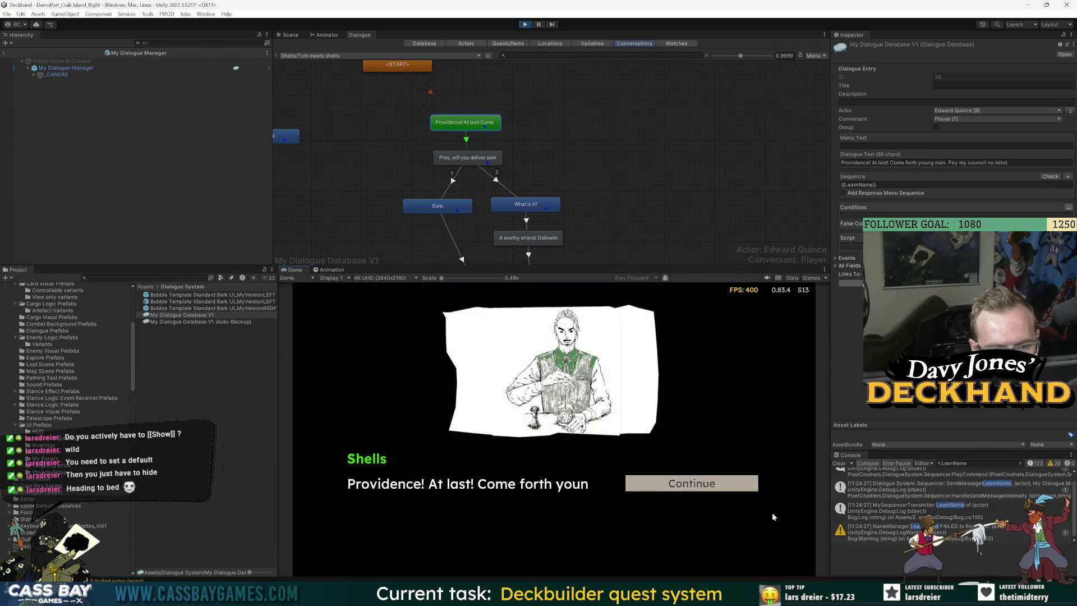
# Step: Inspect the NameManager warning and the LearnName log's stack trace, then stop play mode
pyautogui.click(1002, 530)
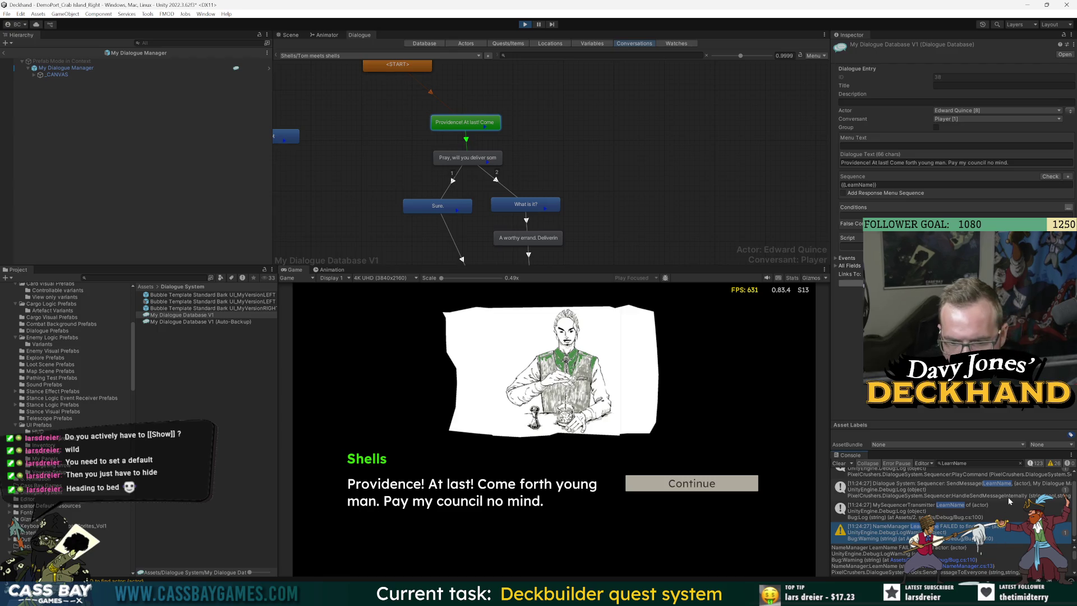
pyautogui.click(963, 504)
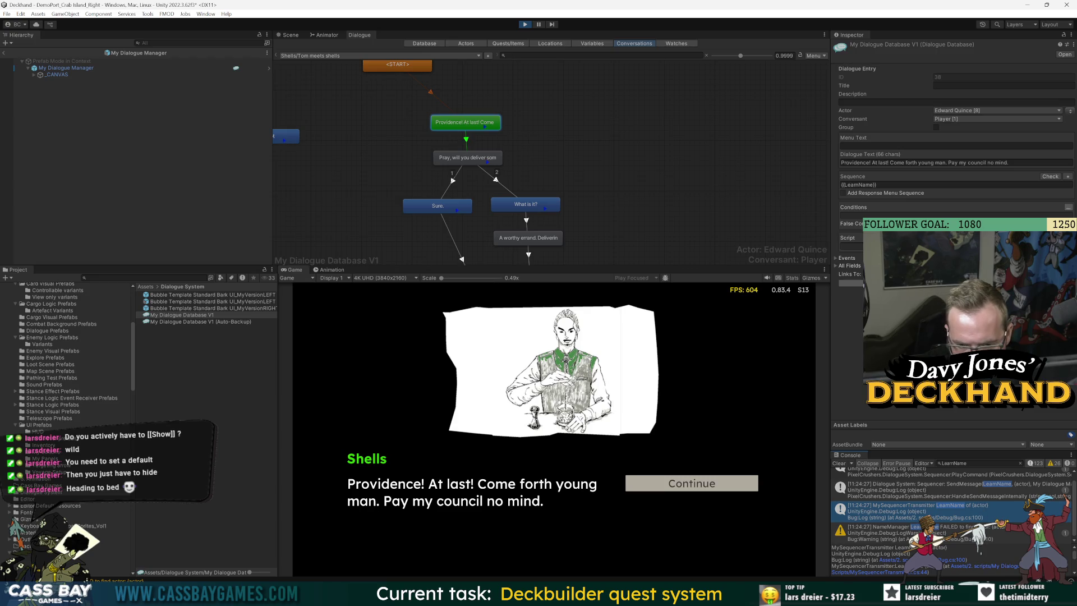
pyautogui.click(1004, 567)
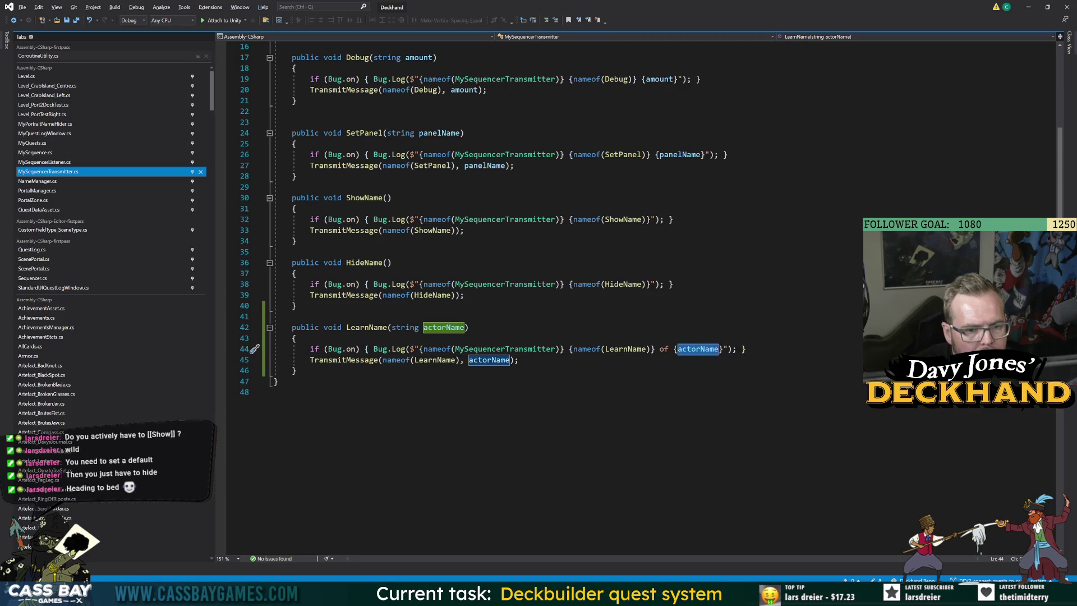
pyautogui.hotkey('alt', 'Tab')
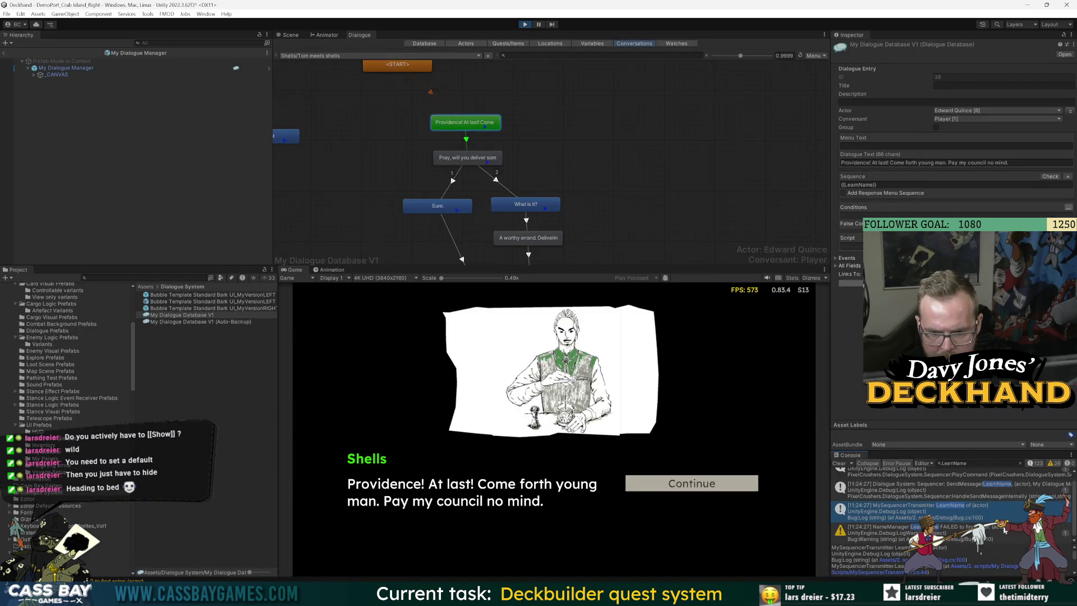
pyautogui.click(524, 25)
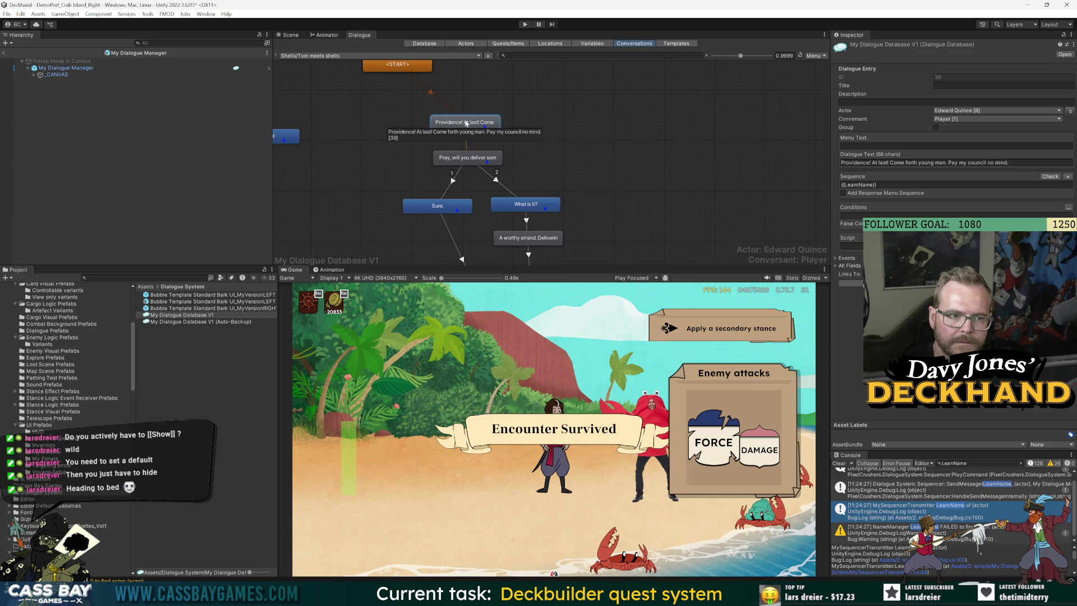
# Step: Select My Dialogue Manager and step through the Providence, 39, What is it? and A worthy errand entries
pyautogui.click(66, 68)
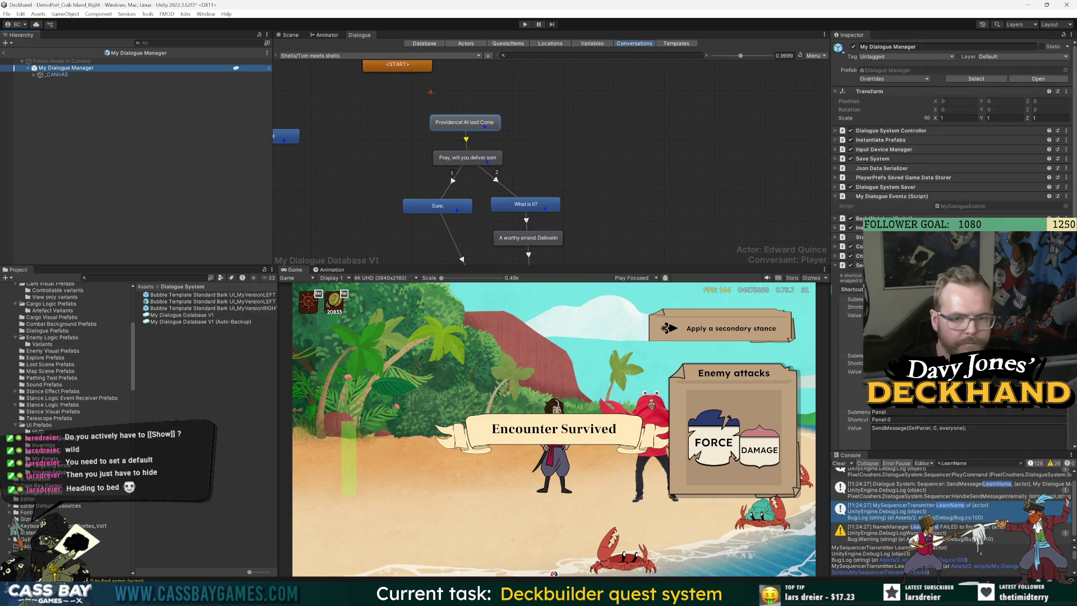
pyautogui.click(851, 297)
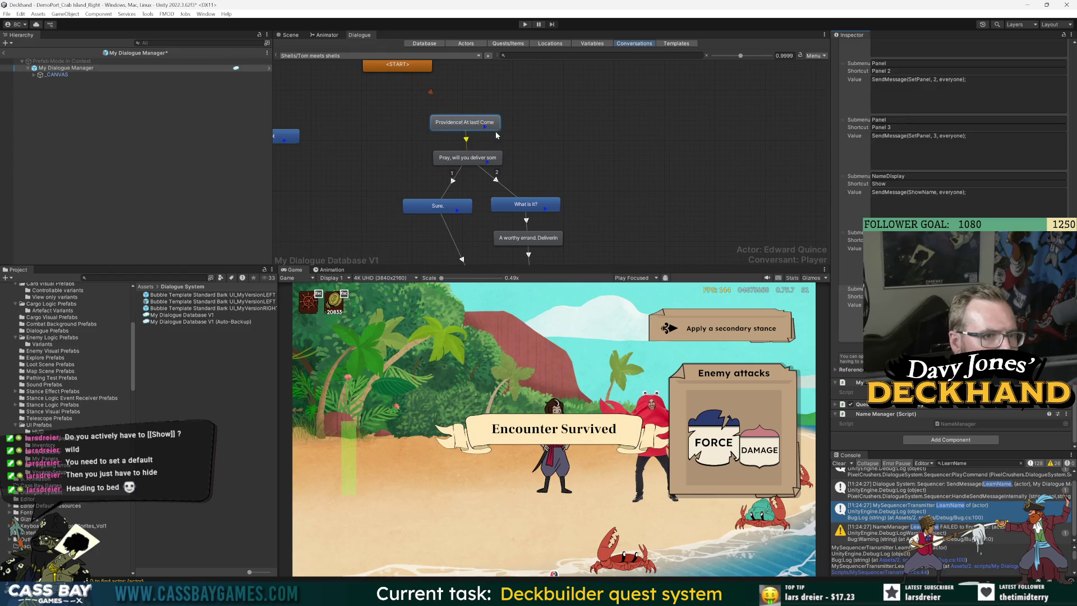
pyautogui.click(464, 120)
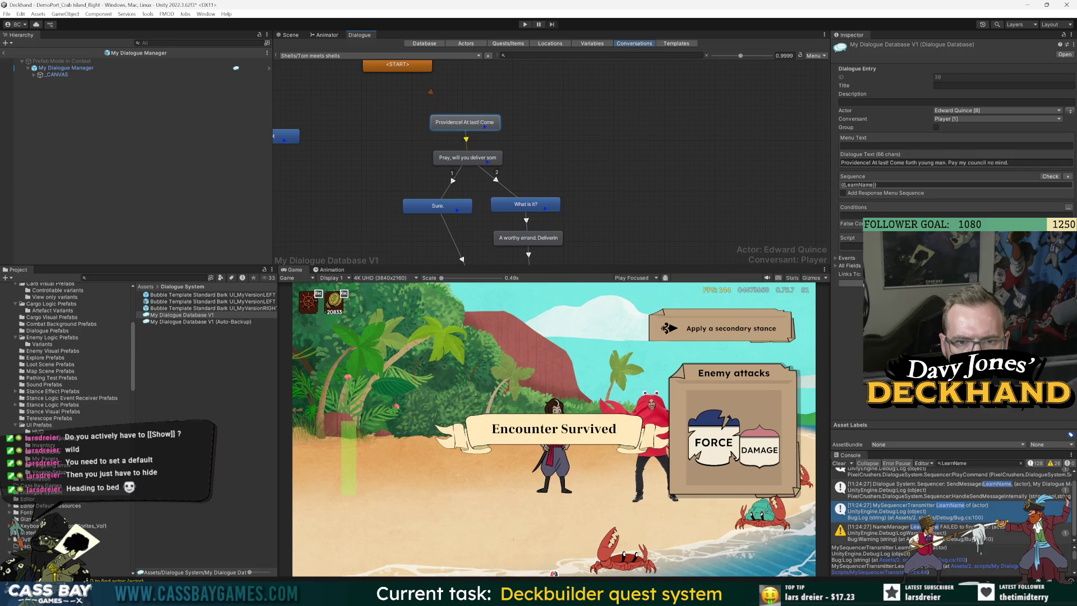
pyautogui.click(467, 157)
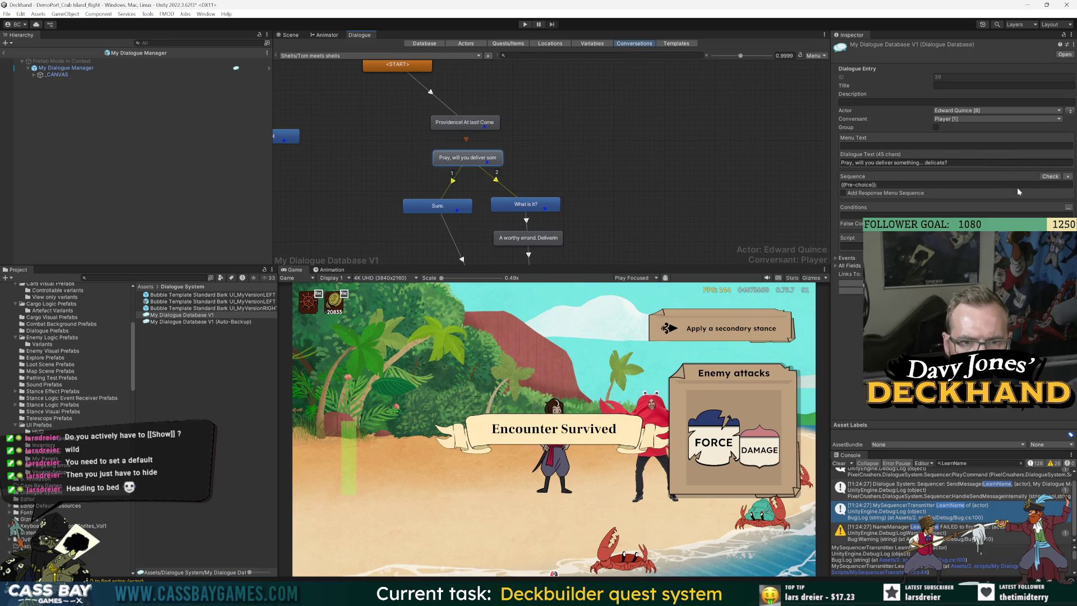
pyautogui.click(538, 207)
pyautogui.click(557, 242)
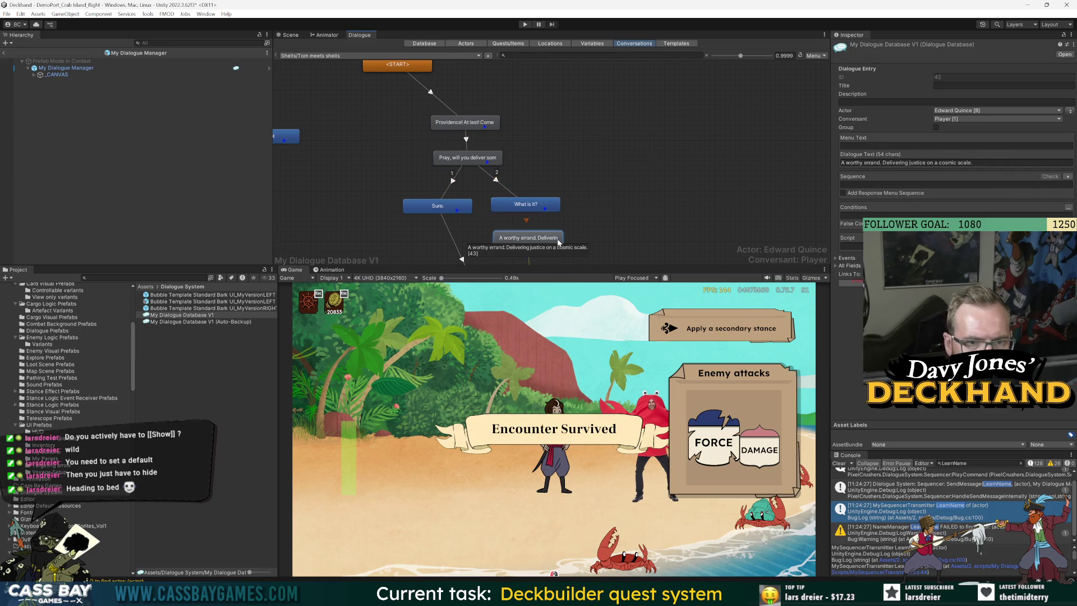
# Step: Add 'Delay for subtitle length' to the A worthy errand Sequence, clear it, and restart play mode
pyautogui.click(1068, 177)
pyautogui.moveTo(981, 242)
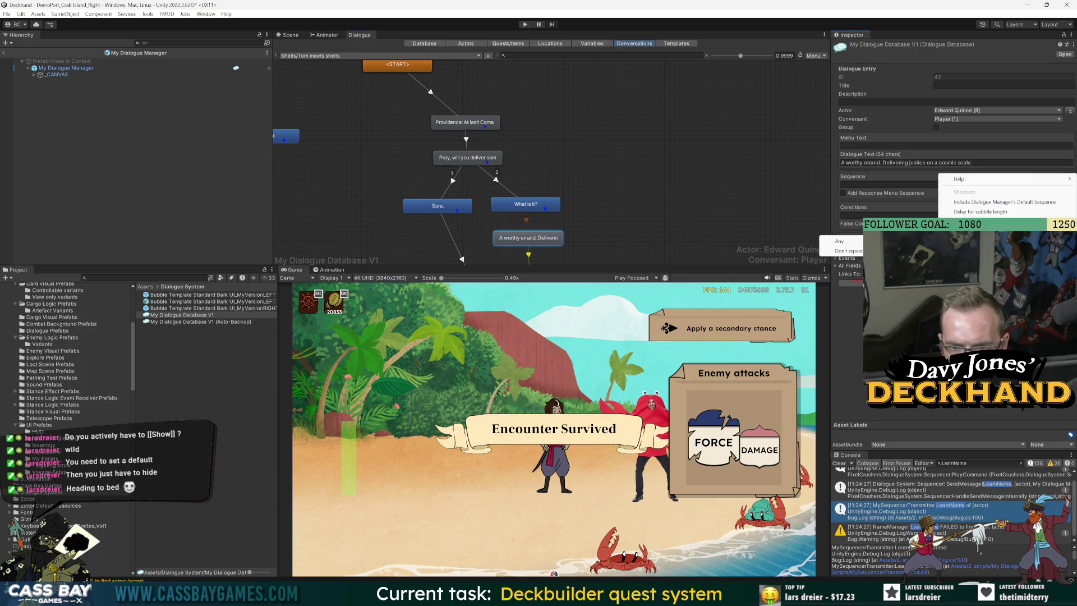
pyautogui.click(992, 212)
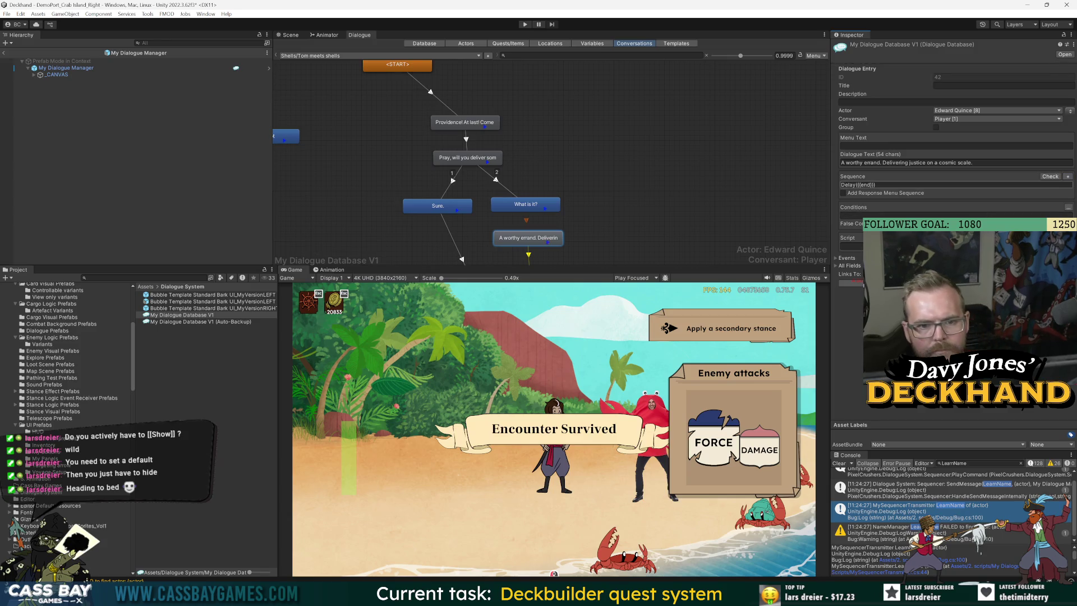
pyautogui.hotkey('ctrl', 'a')
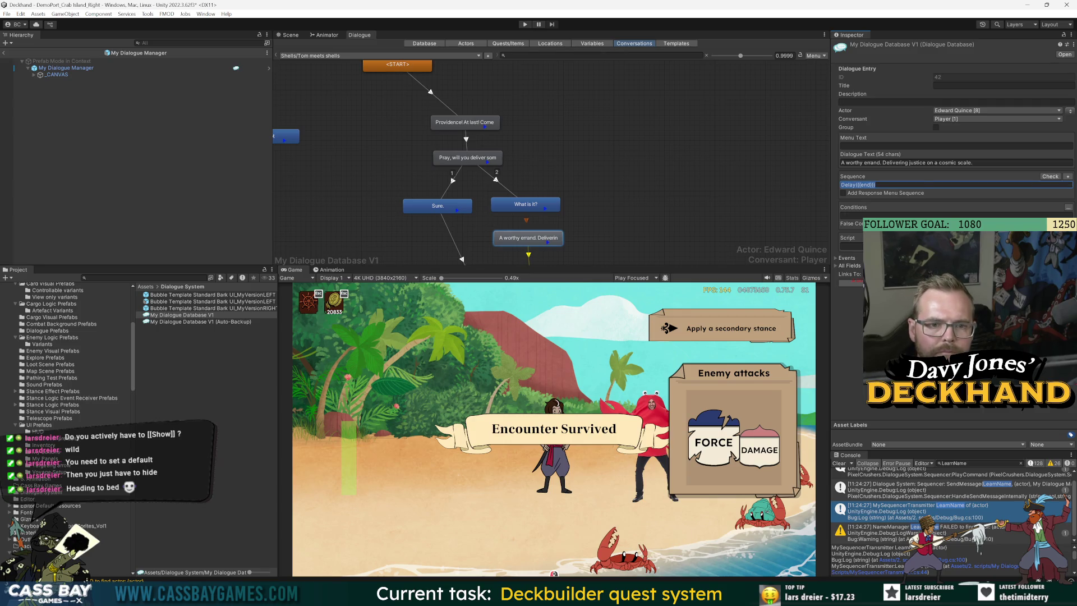
pyautogui.press('BackSpace')
pyautogui.hotkey('ctrl', 'p')
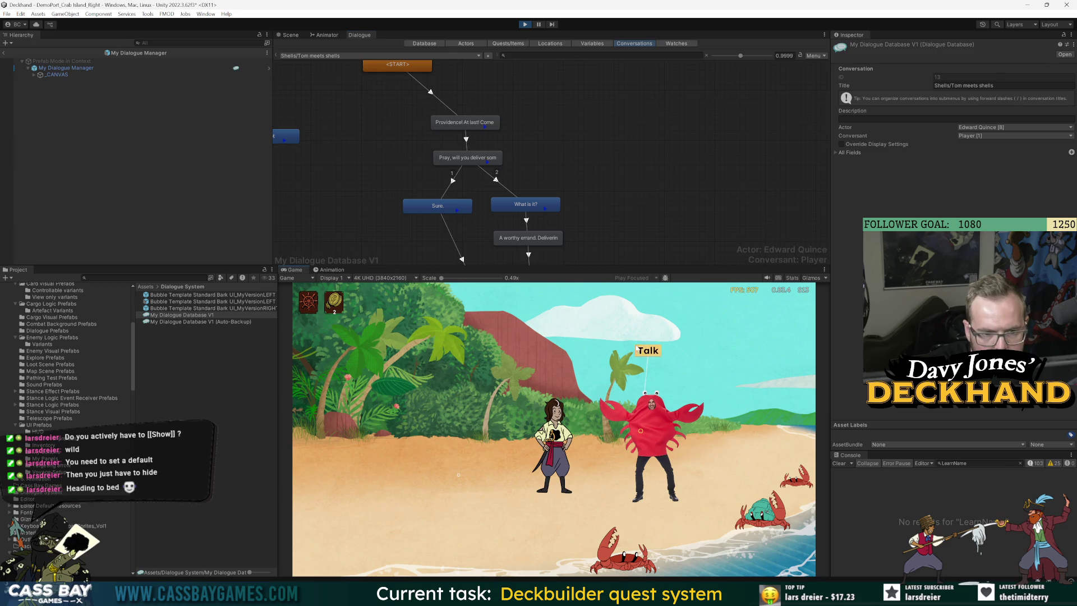
# Step: Replay the crab's Shells conversation, stop play mode, and bring Chrome to the front
pyautogui.click(642, 352)
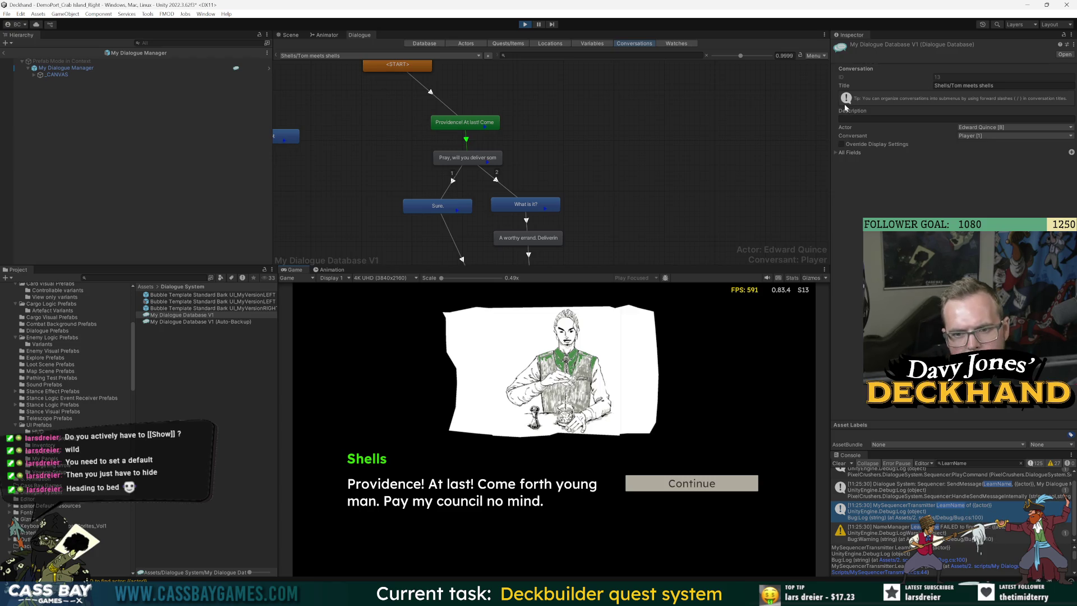
pyautogui.click(525, 24)
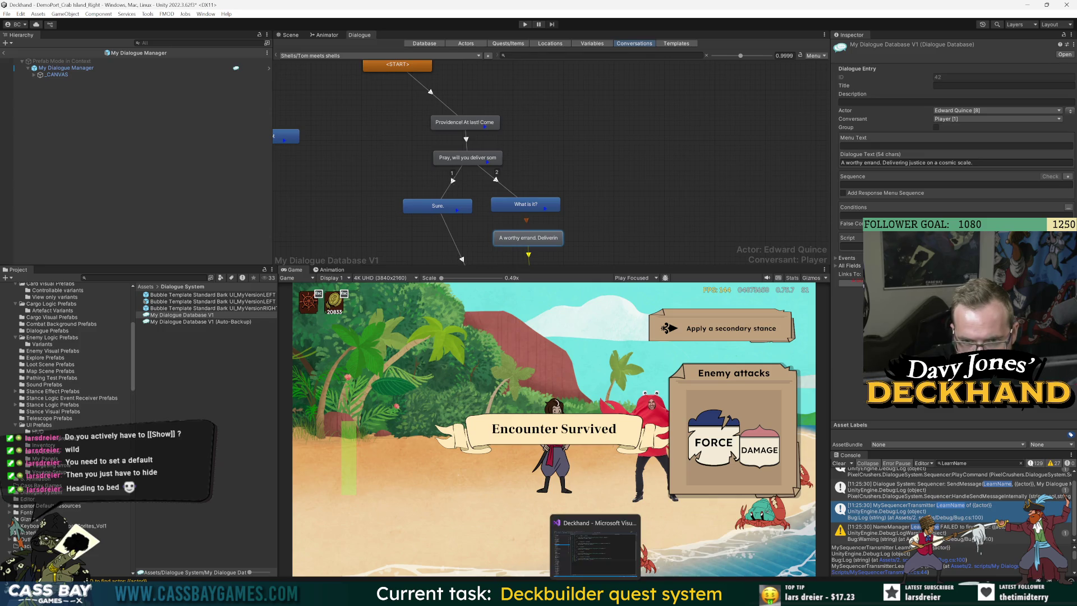
pyautogui.click(566, 598)
# Step: Search Google for 'pixel crushers sequence send message with actor name'
pyautogui.click(387, 106)
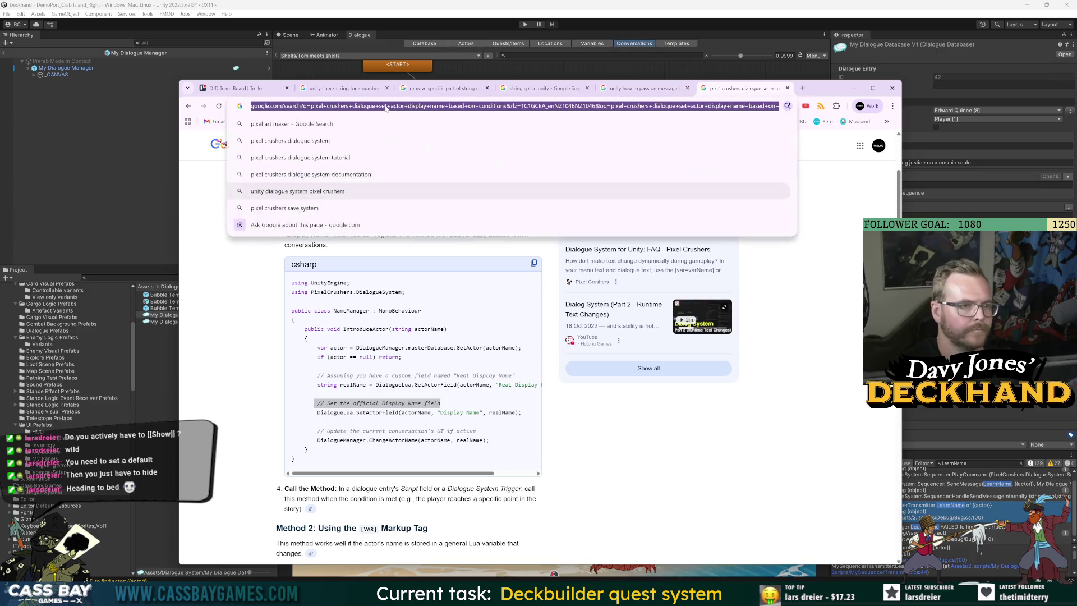
pyautogui.click(671, 88)
pyautogui.click(631, 105)
pyautogui.write('pixe')
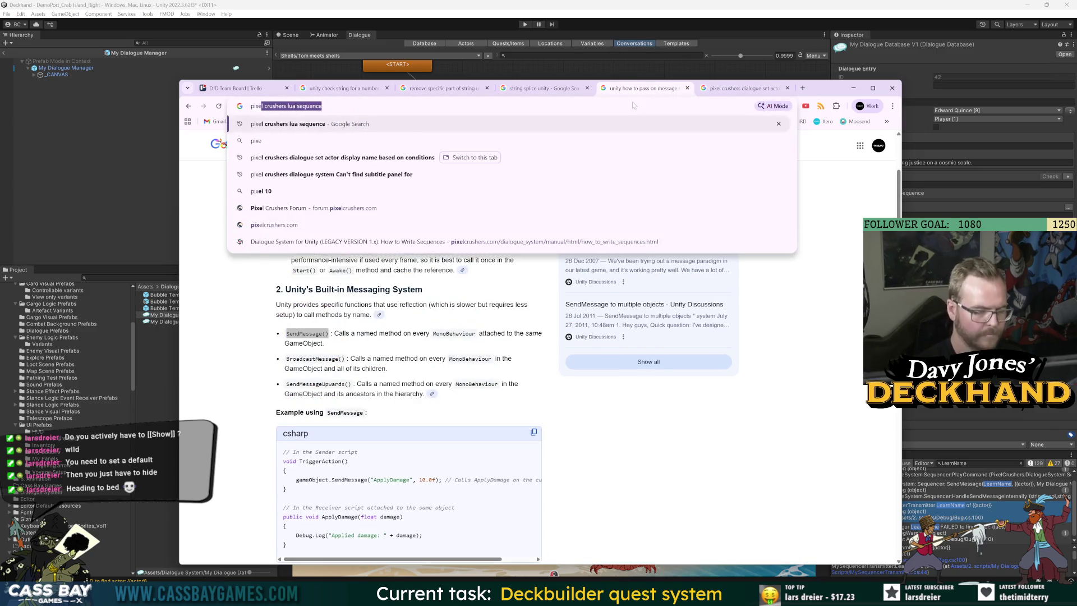
pyautogui.write('l crushers ')
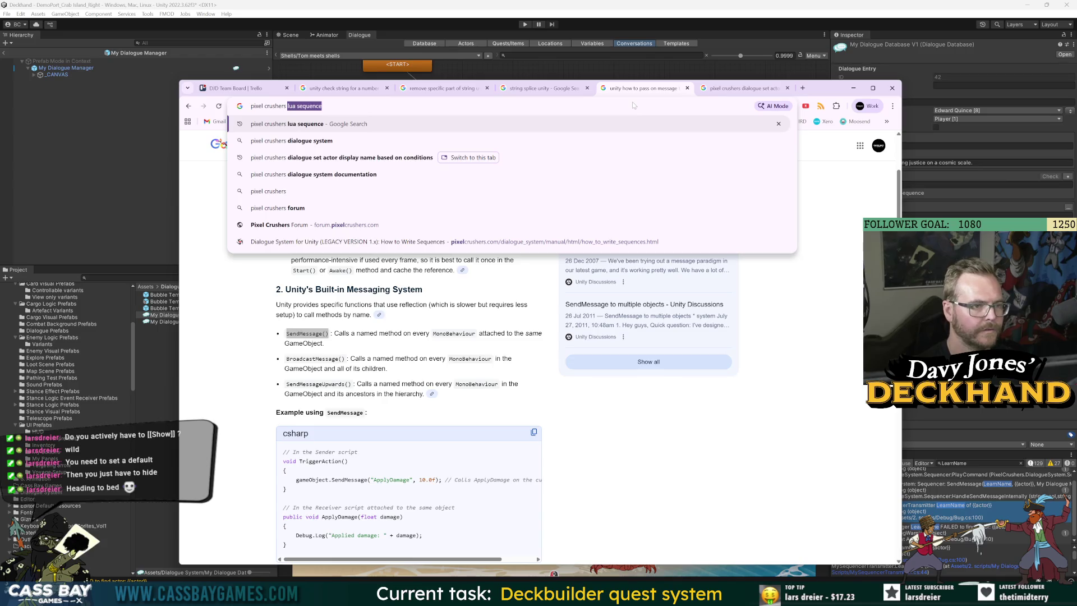
pyautogui.write('sequen')
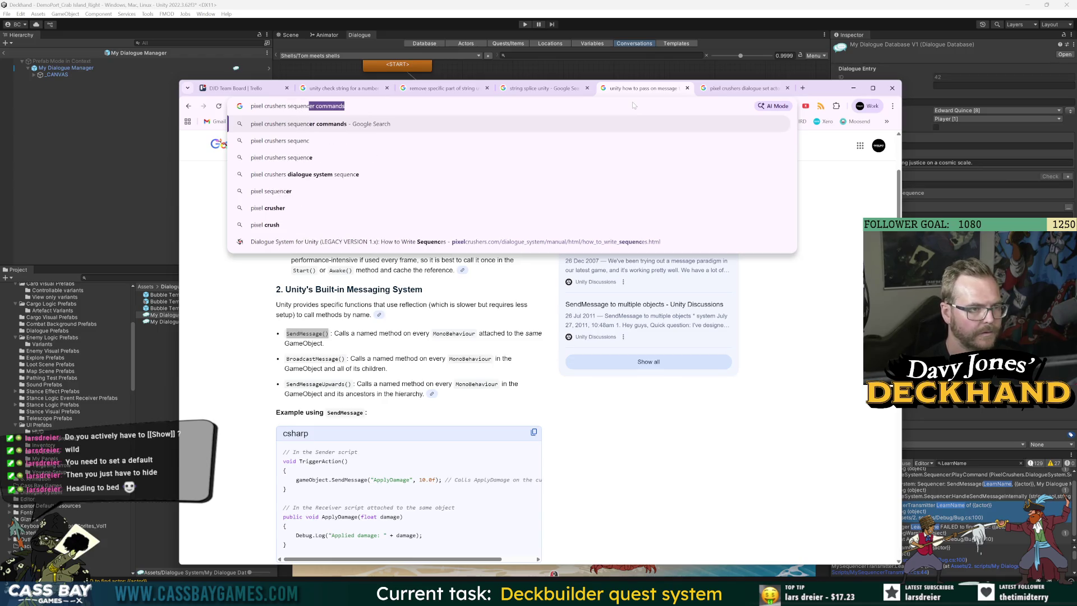
pyautogui.write('ce ')
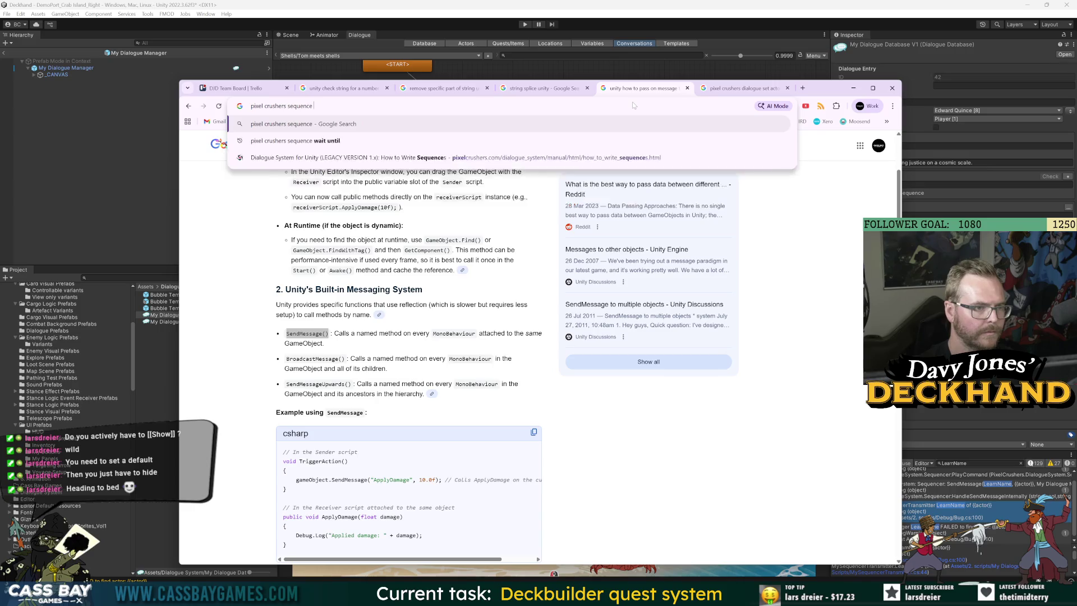
pyautogui.write('send message w')
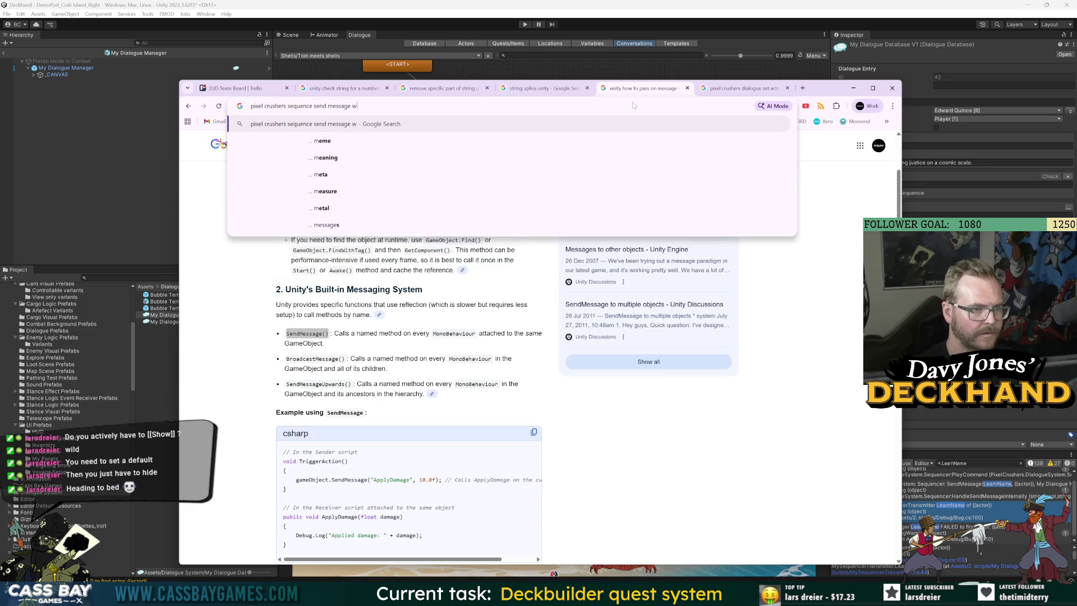
pyautogui.write('ith actor name')
pyautogui.press('Return')
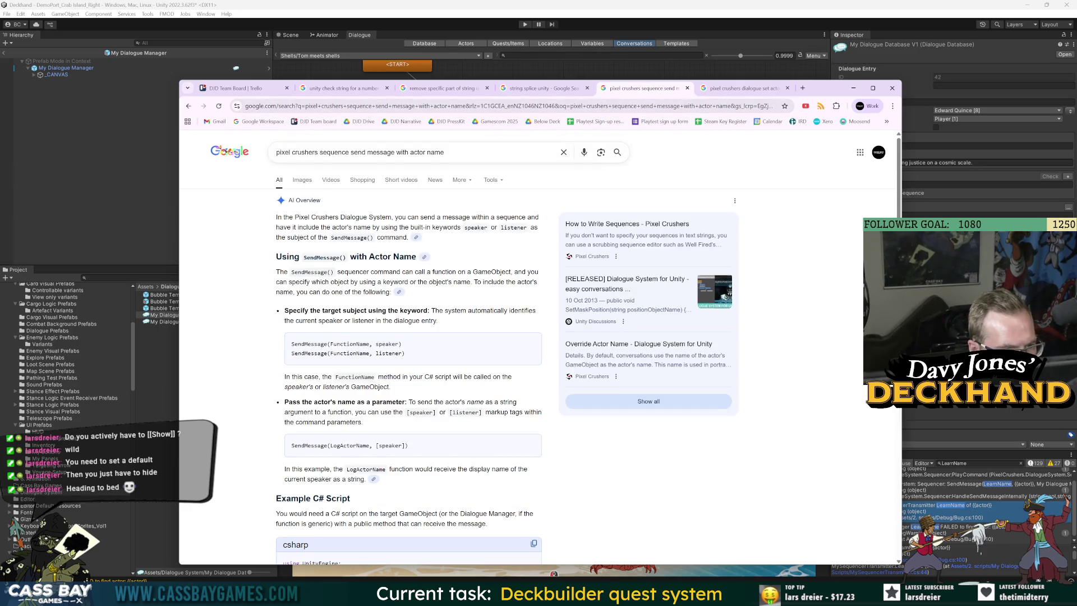
# Step: Study FunctionName and speaker in the SendMessage example code, then return to Unity
pyautogui.doubleClick(349, 344)
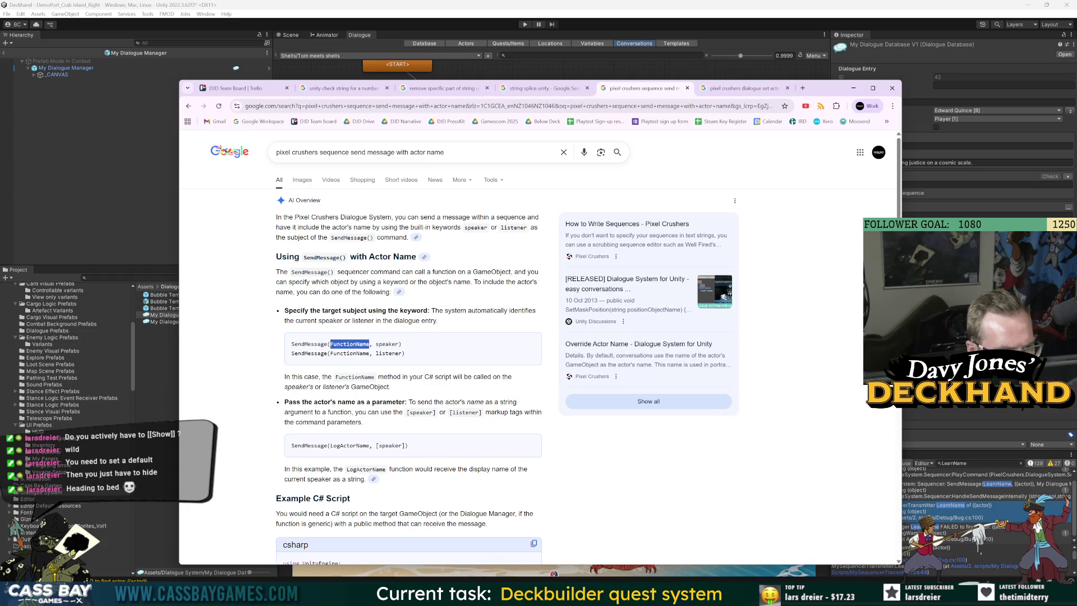
pyautogui.doubleClick(387, 344)
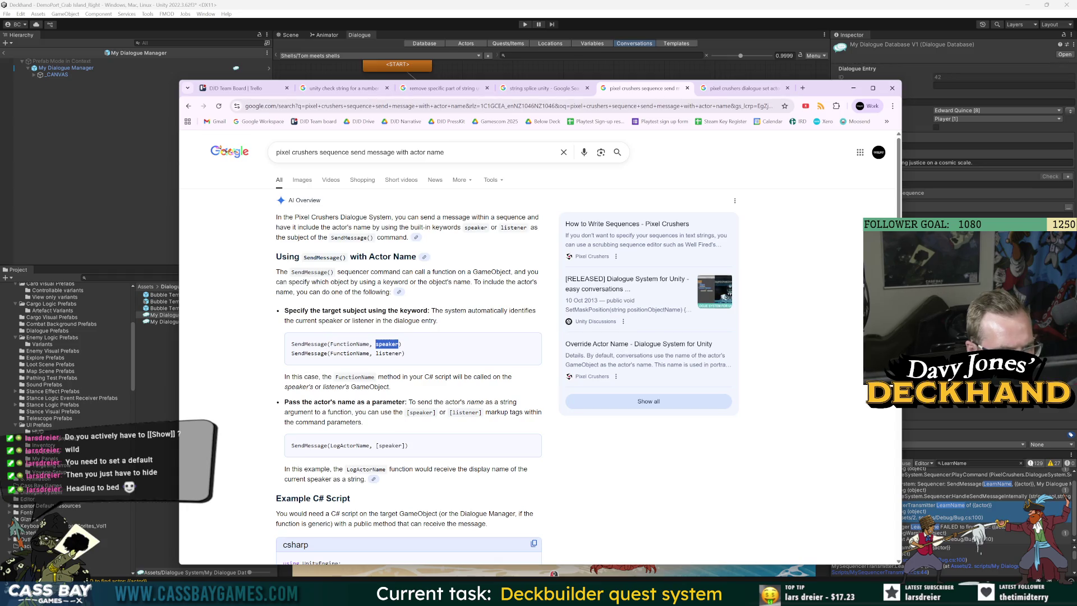
pyautogui.click(439, 350)
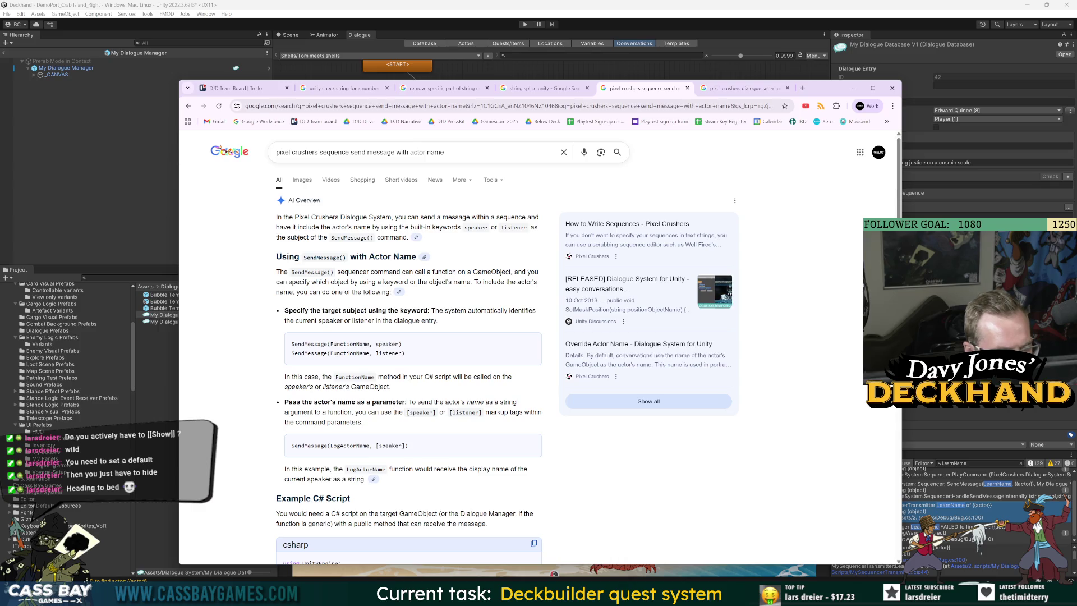
pyautogui.doubleClick(387, 344)
pyautogui.click(472, 355)
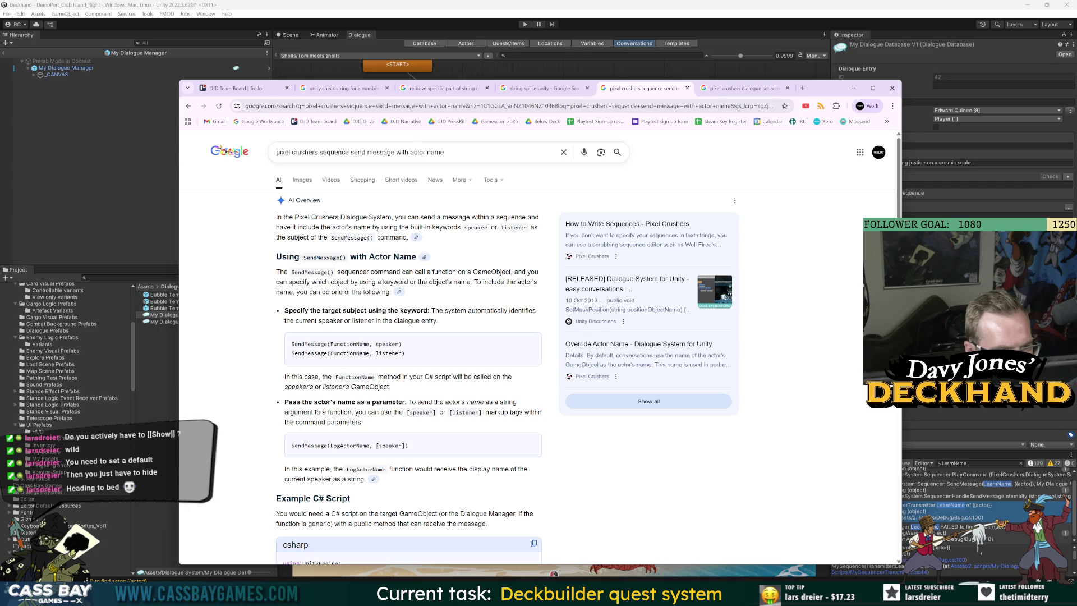
pyautogui.hotkey('alt', 'Tab')
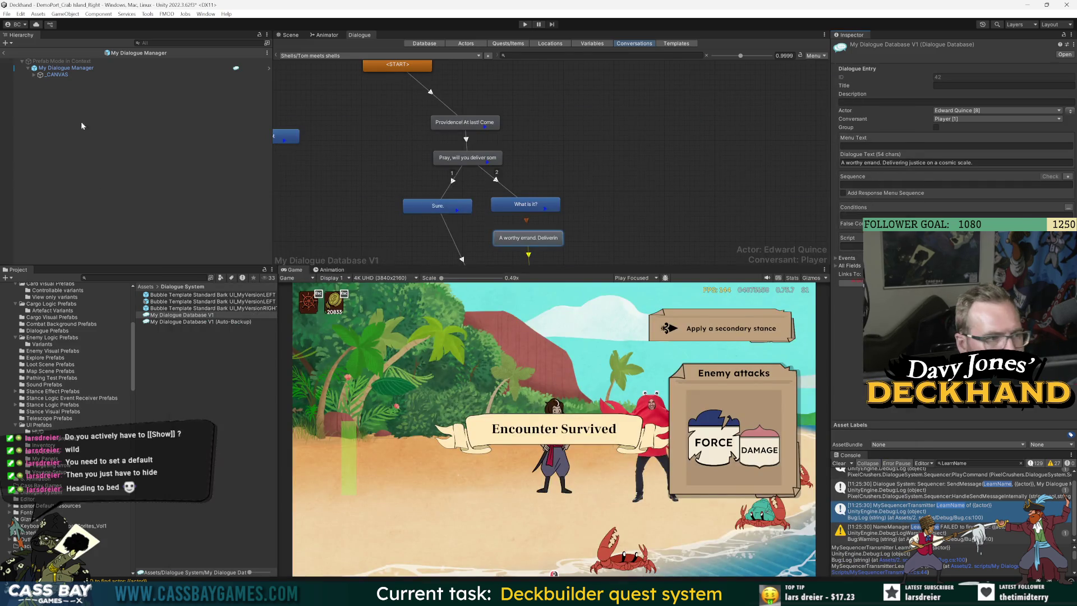
pyautogui.click(62, 68)
pyautogui.scroll(-5, 852, 352)
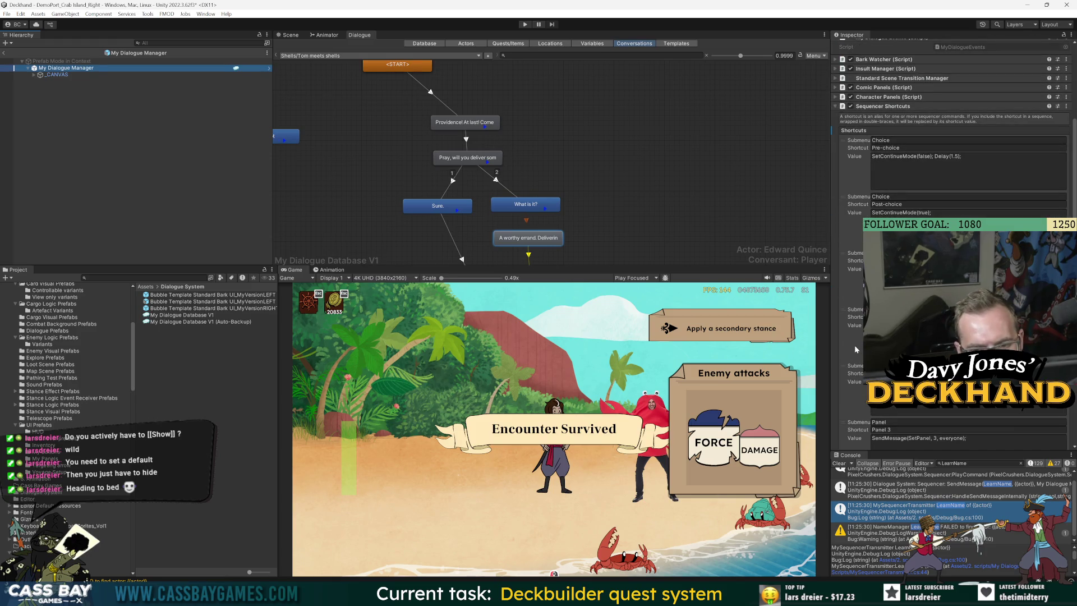
pyautogui.scroll(-10, 853, 342)
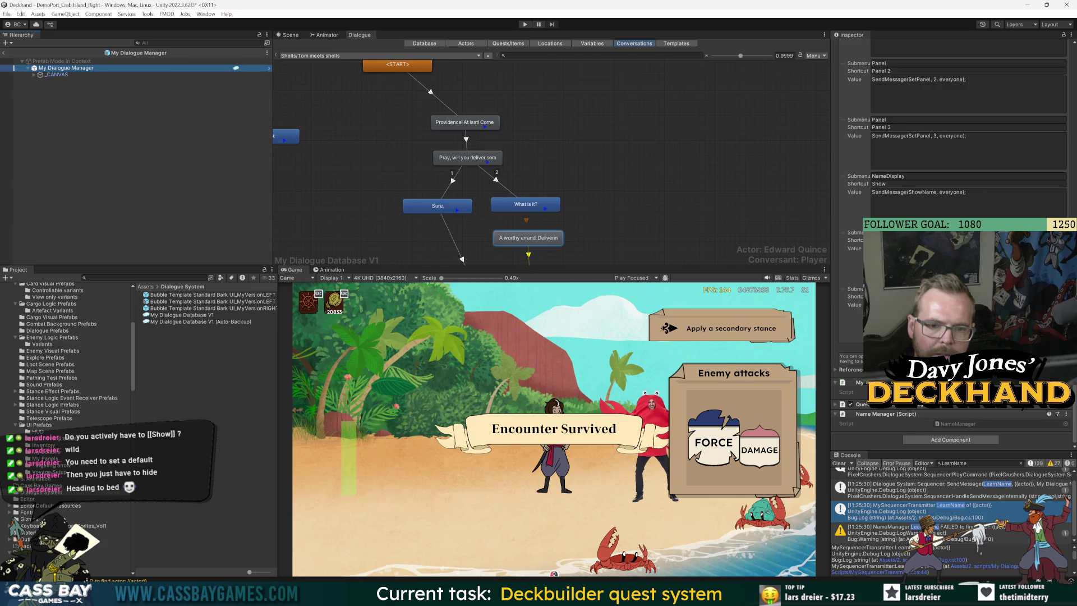
pyautogui.hotkey('alt', 'Tab')
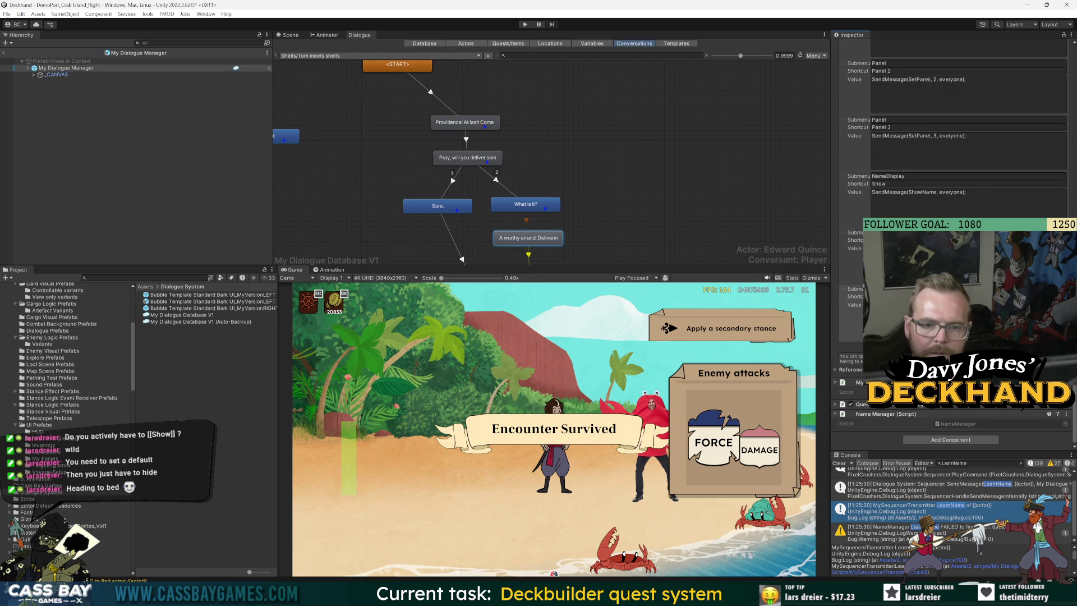
pyautogui.hotkey('alt', 'Tab')
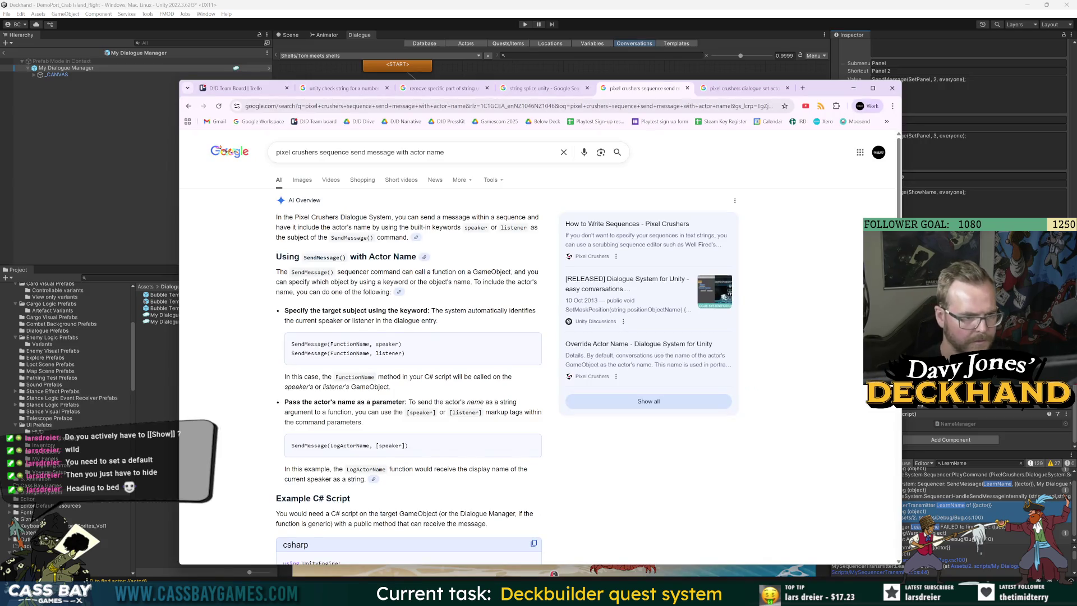
pyautogui.hotkey('alt', 'Tab')
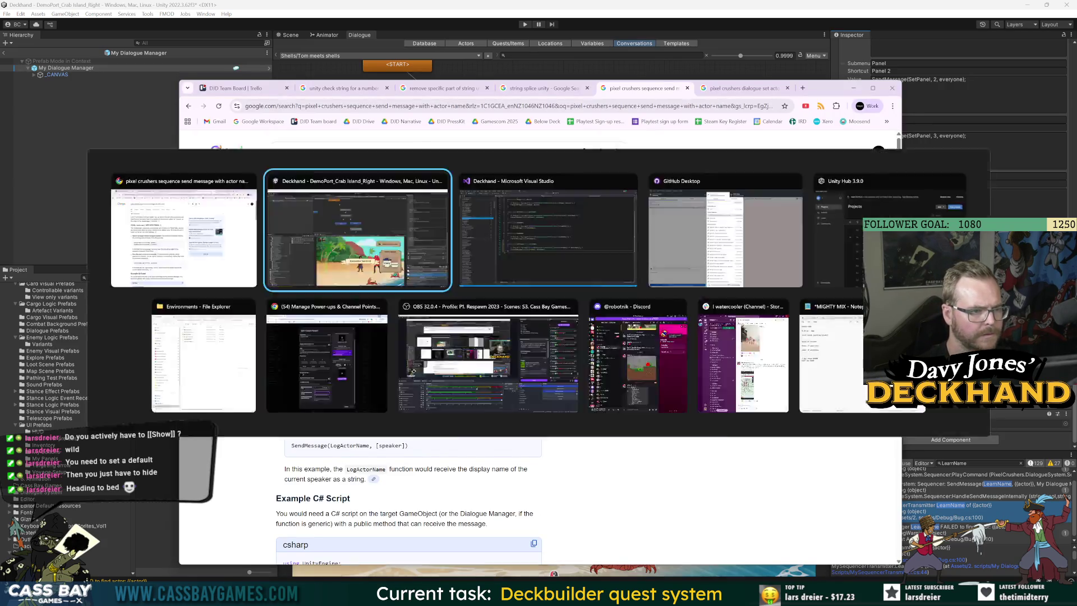
pyautogui.hotkey('alt', 'Tab')
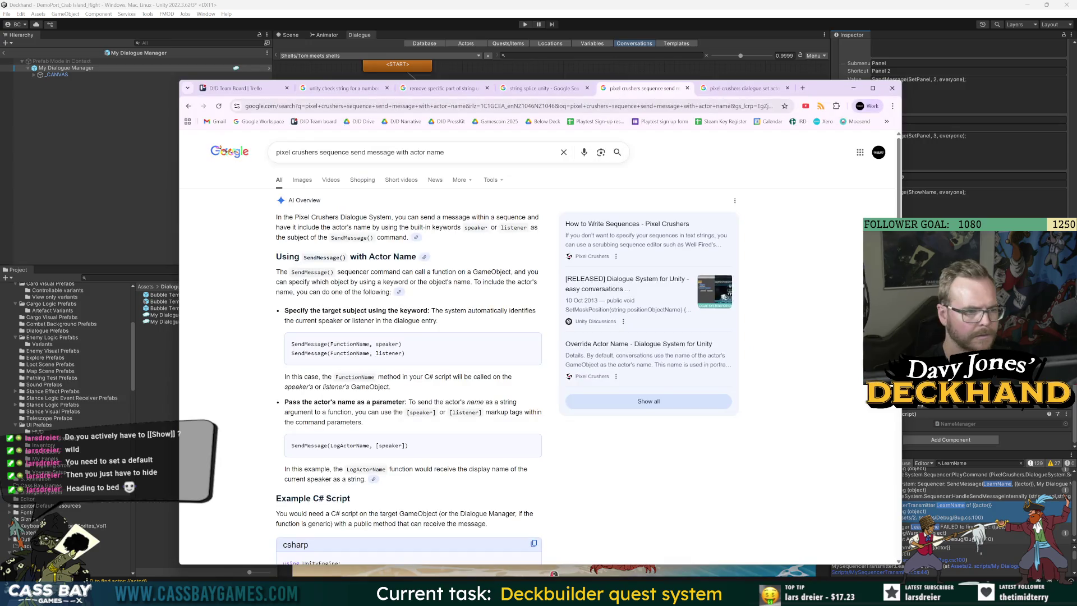
pyautogui.hotkey('alt', 'Tab')
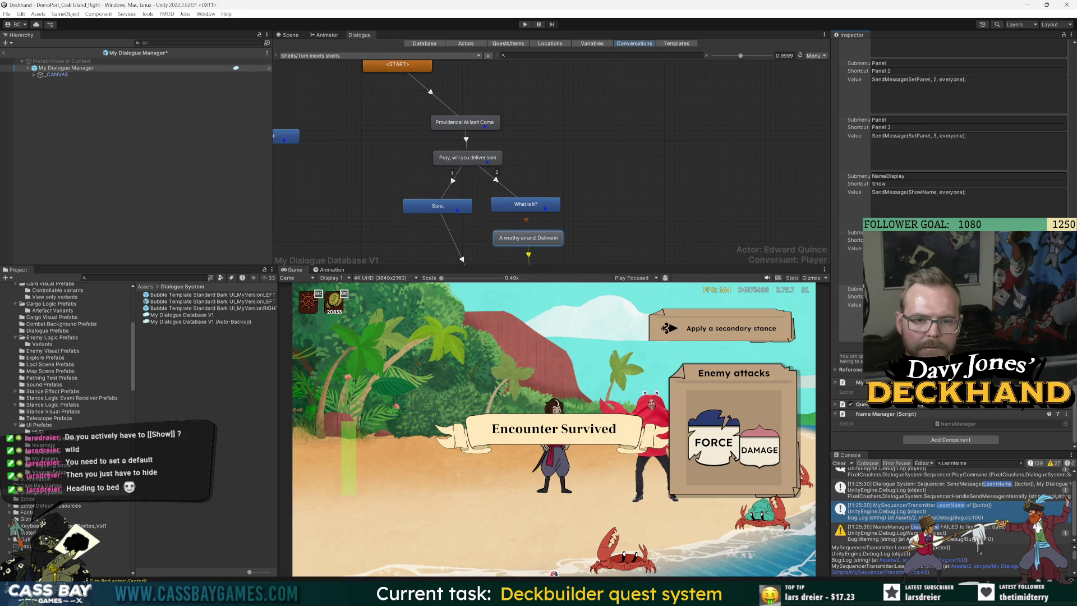
pyautogui.hotkey('alt', 'Tab')
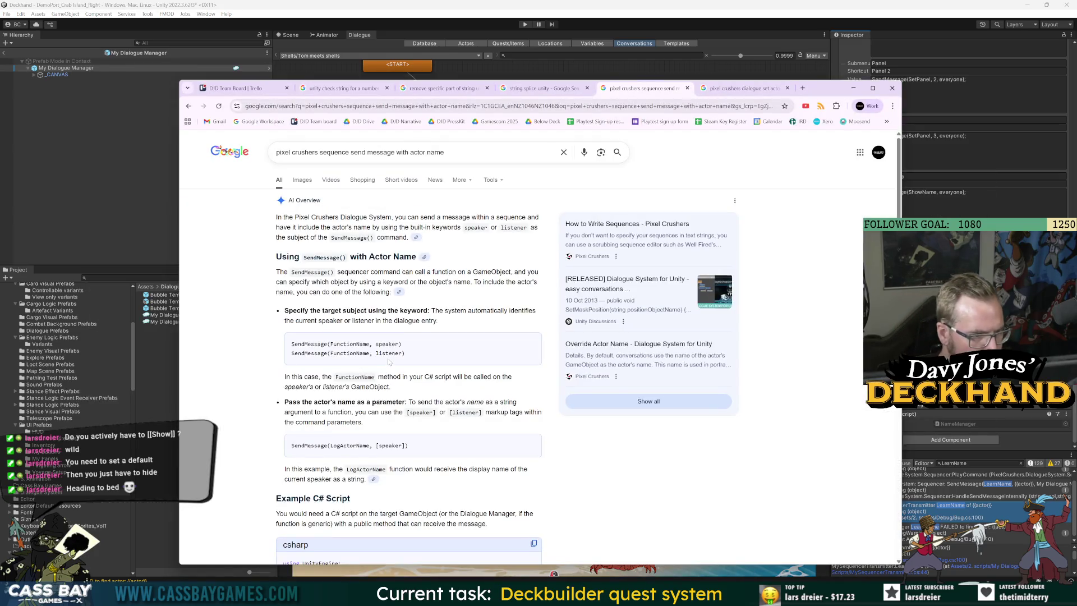
pyautogui.doubleClick(349, 343)
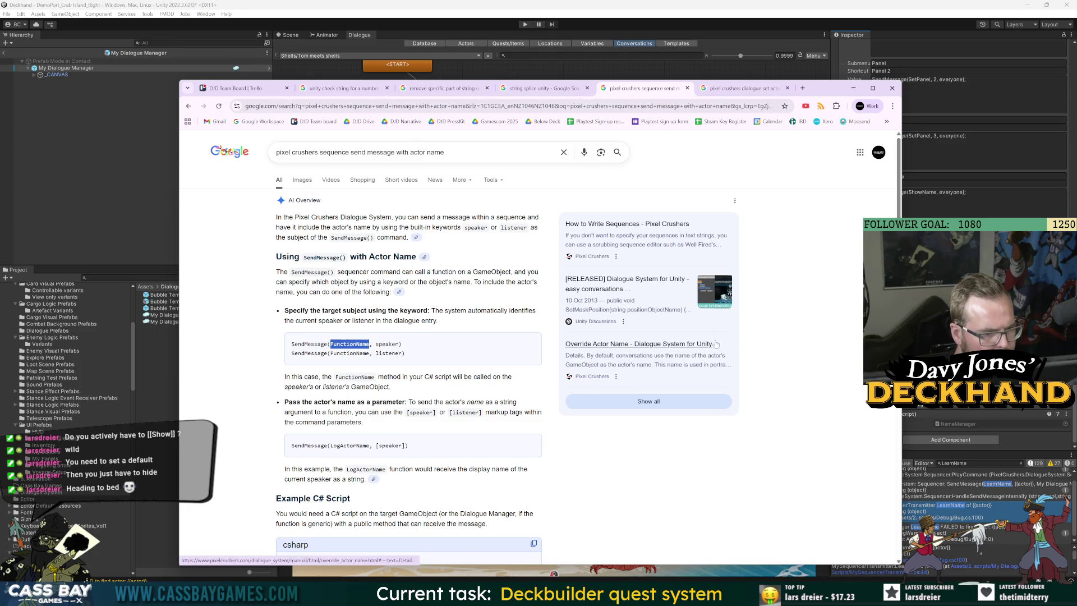
pyautogui.hotkey('alt', 'Tab')
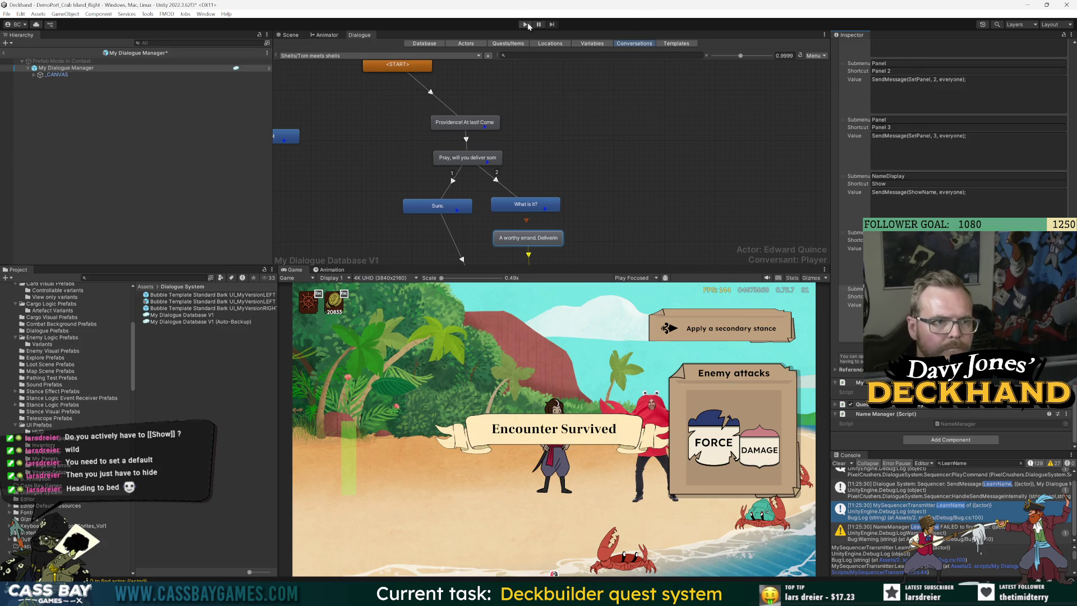
# Step: Scroll further through the Pixel Crushers search results, then return to Unity
pyautogui.hotkey('alt', 'Tab')
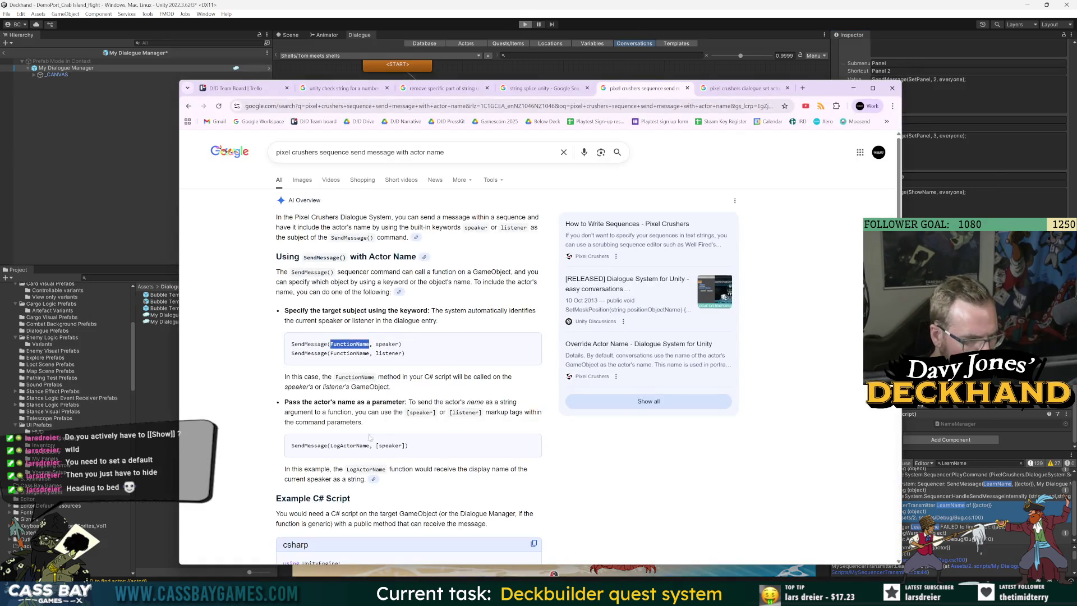
pyautogui.scroll(-4, 528, 482)
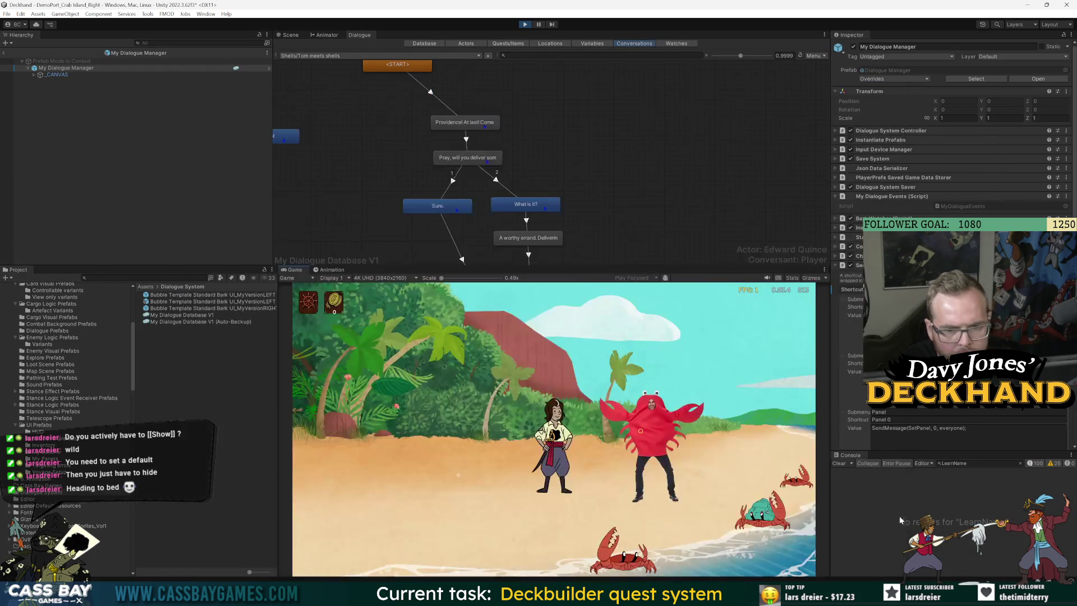
pyautogui.hotkey('alt', 'Tab')
# Step: Test-play the conversation, inspect the NameManager speaker-actor warning in the Console, and stop play mode
pyautogui.click(665, 395)
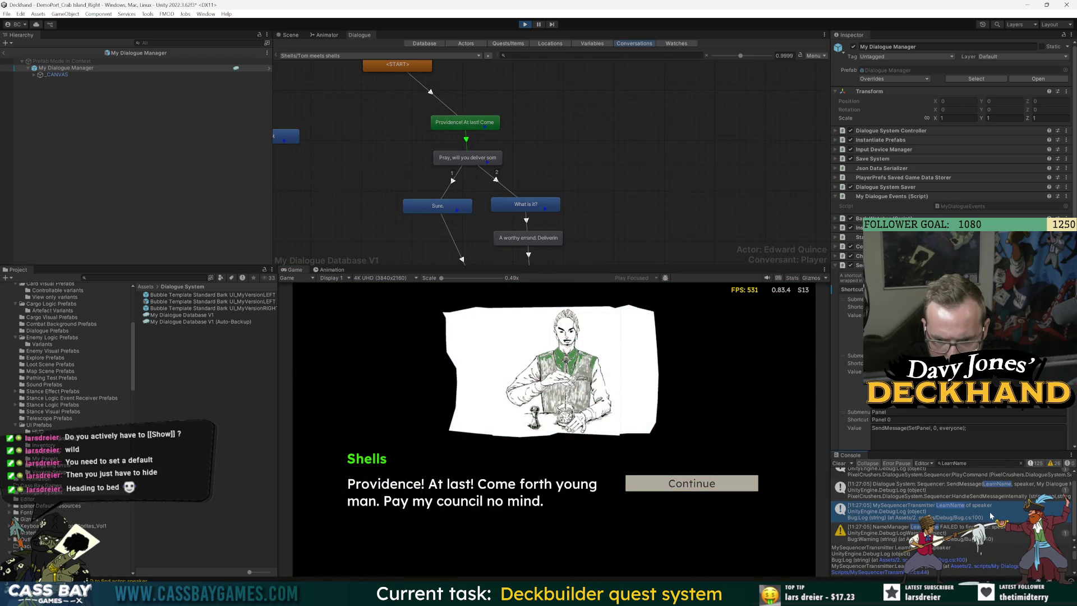
pyautogui.click(990, 532)
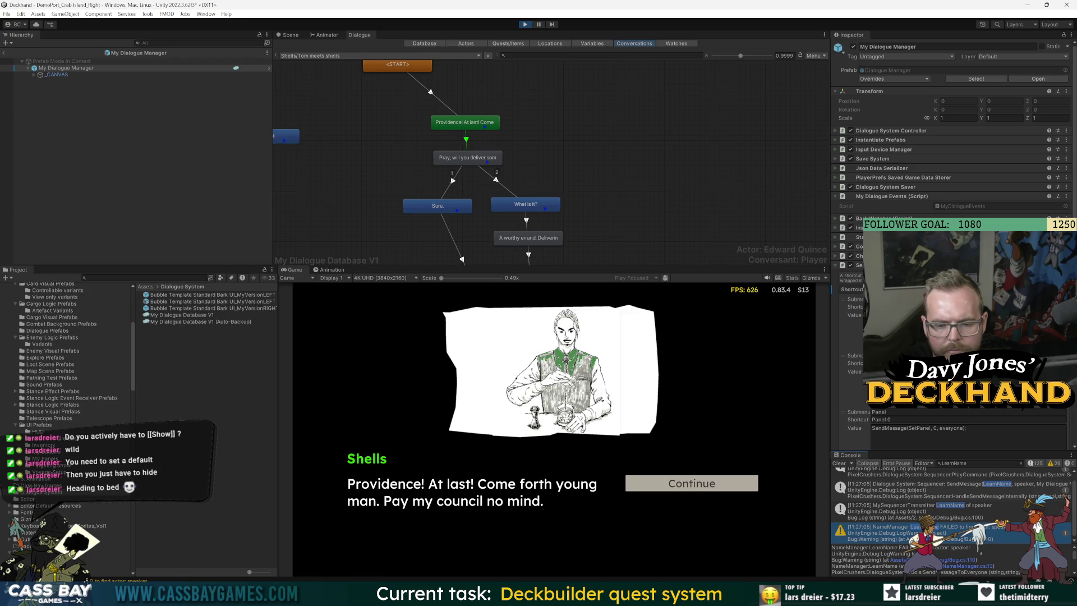
pyautogui.hotkey('ctrl', 'p')
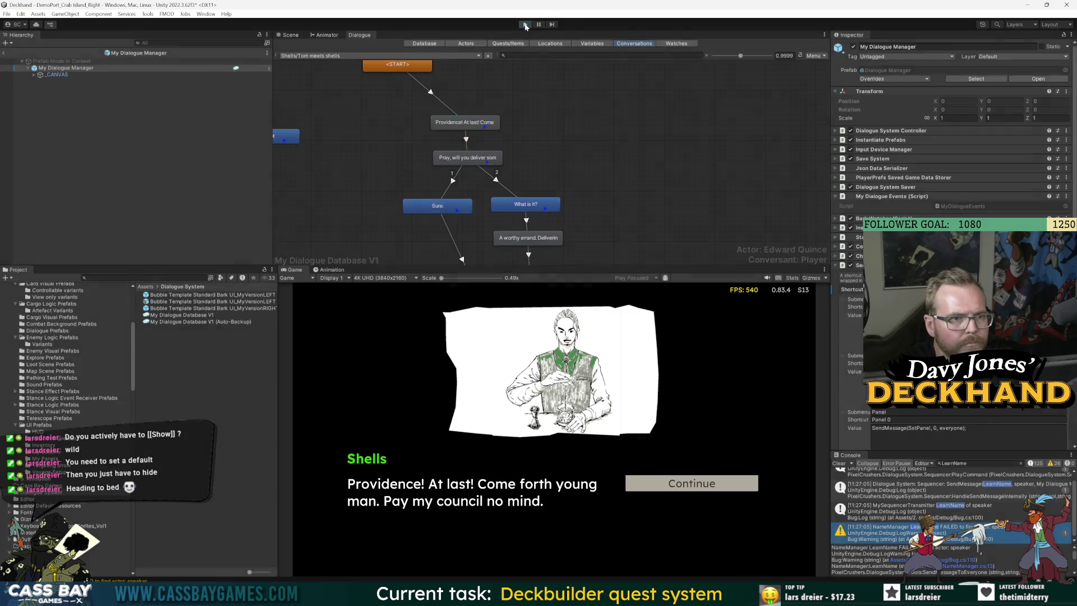
pyautogui.scroll(-10, 953, 168)
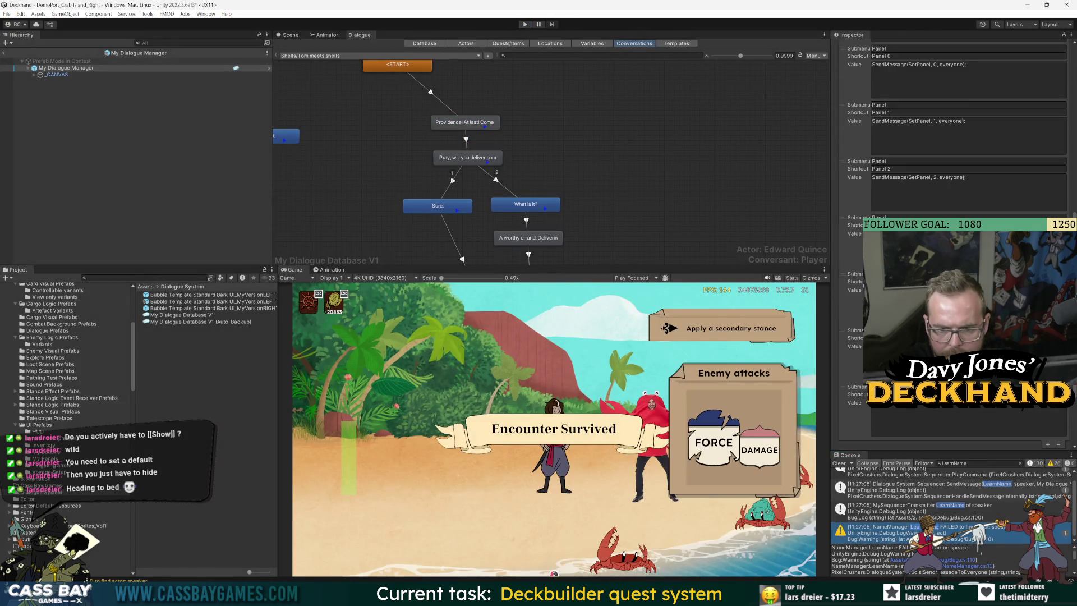
# Step: Compare the Google SendMessage example script with Unity, then open NameManager.cs from the Console warning
pyautogui.hotkey('alt', 'Tab')
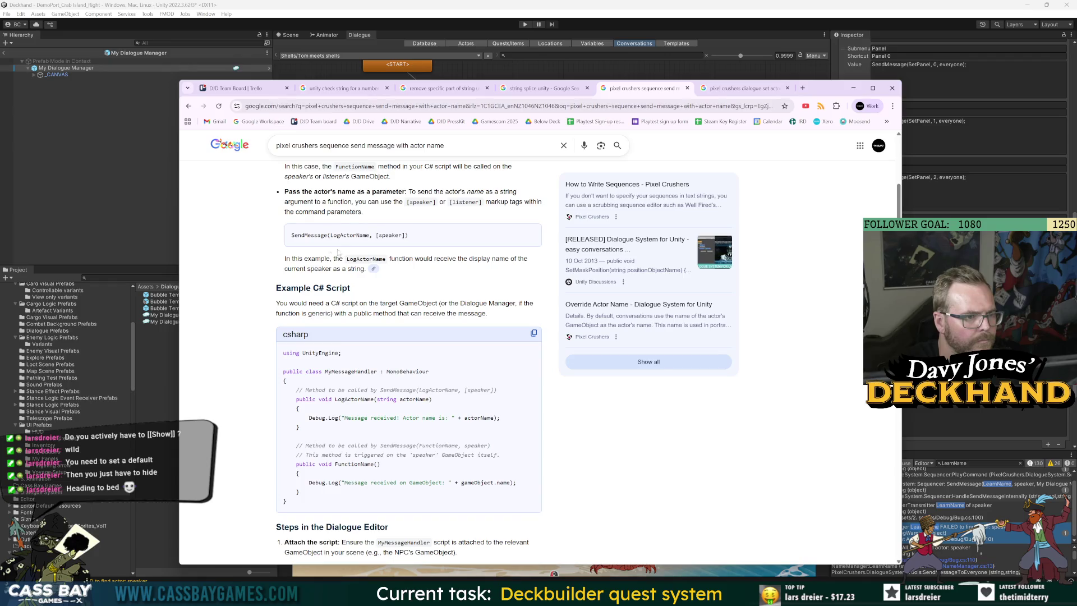
pyautogui.hotkey('alt', 'Tab')
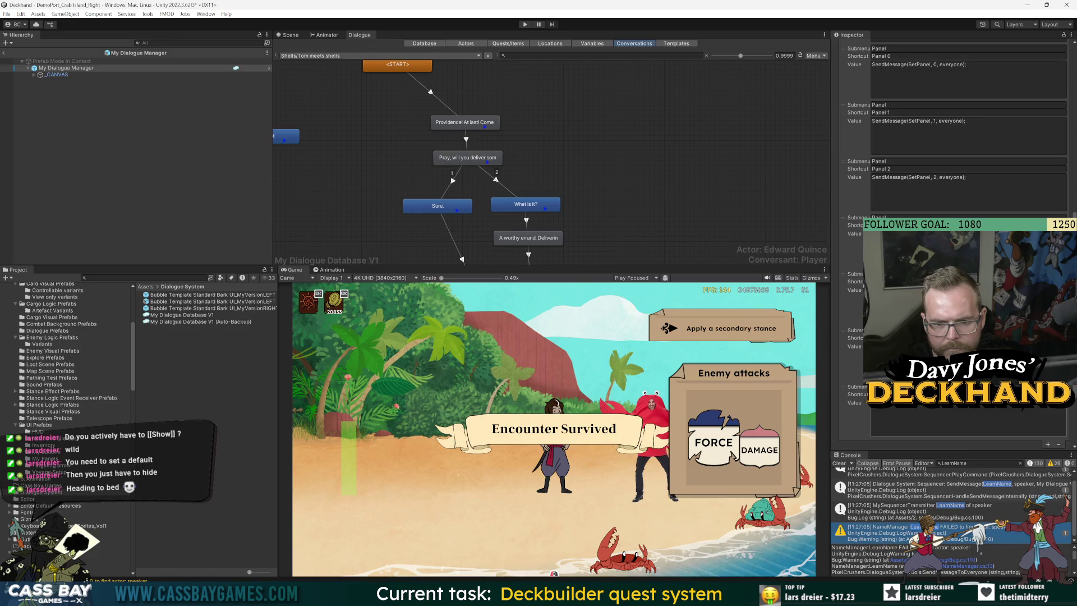
pyautogui.click(967, 423)
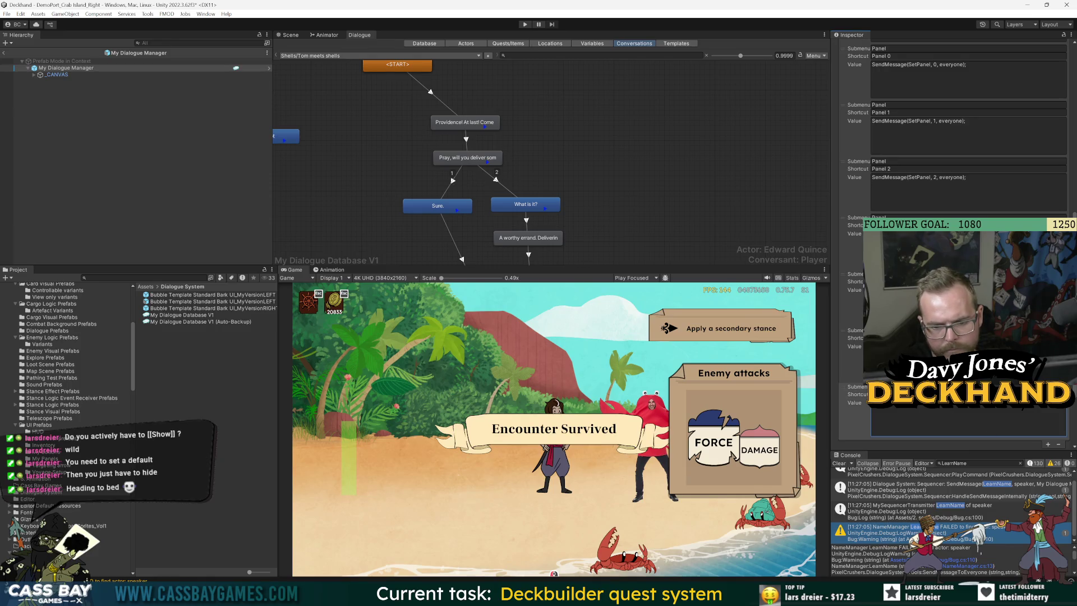
pyautogui.hotkey('alt', 'Tab')
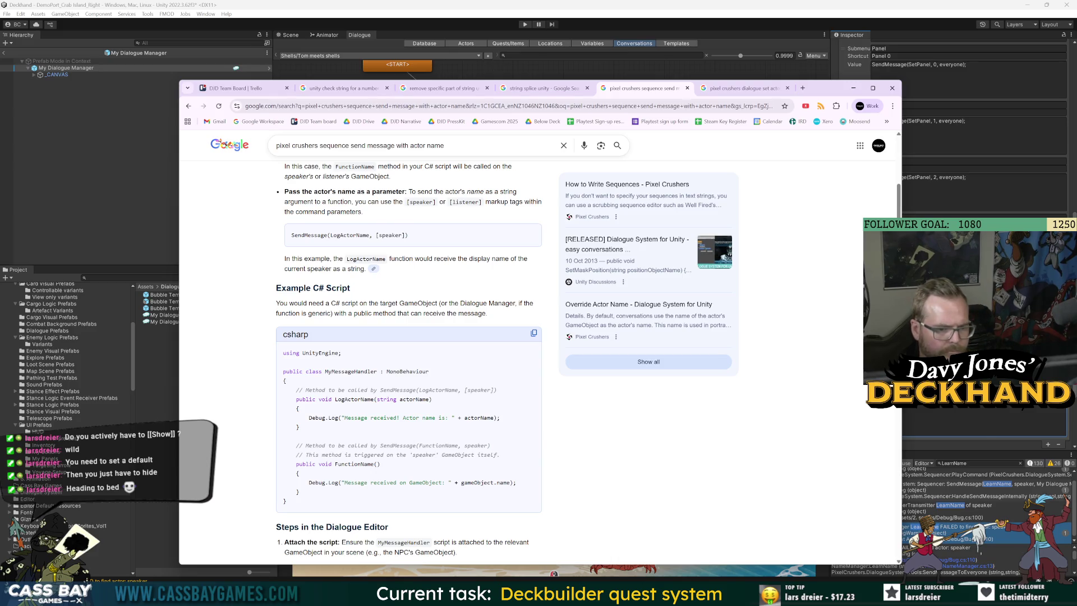
pyautogui.hotkey('alt', 'Tab')
pyautogui.hotkey('alt', 'Tab')
pyautogui.hotkey('alt', 'Tab')
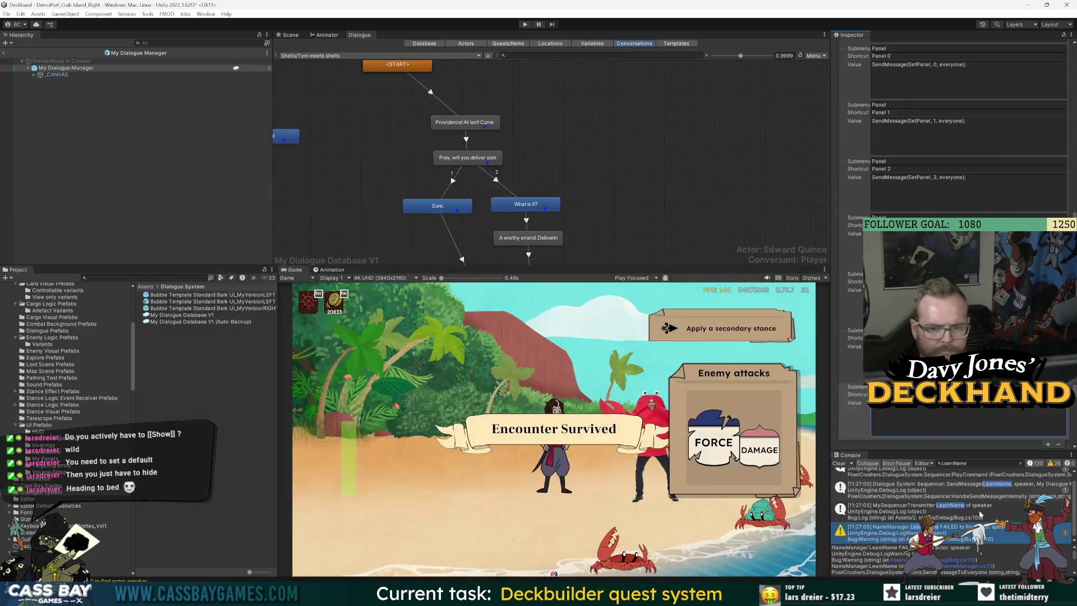
pyautogui.click(979, 568)
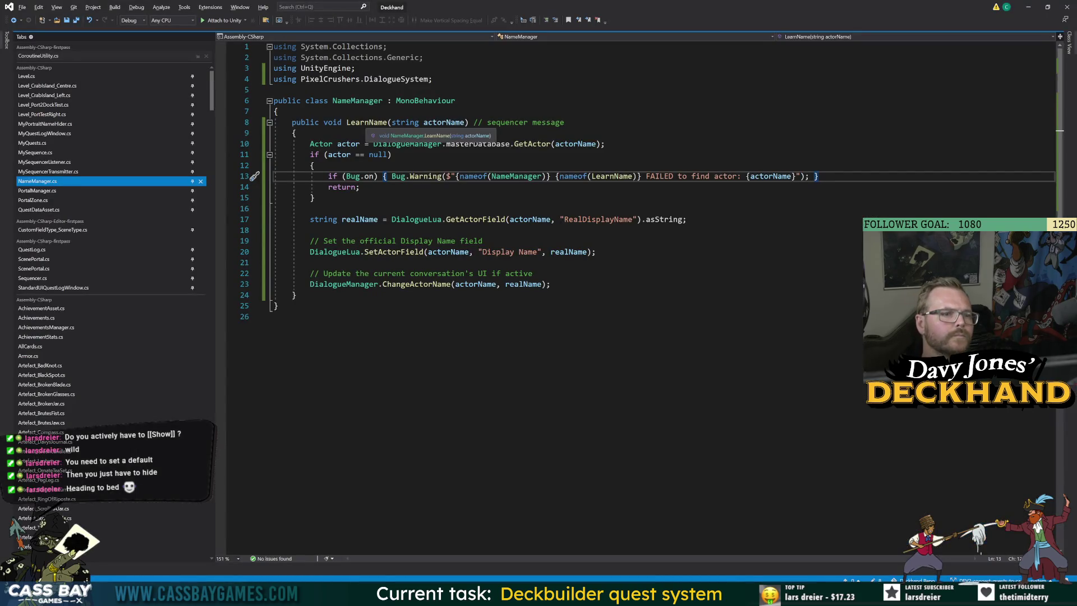
# Step: Place the cursor on LearnName in NameManager.cs, then scroll the search results up to the Example C# Script
pyautogui.click(387, 122)
pyautogui.hotkey('alt', 'Tab')
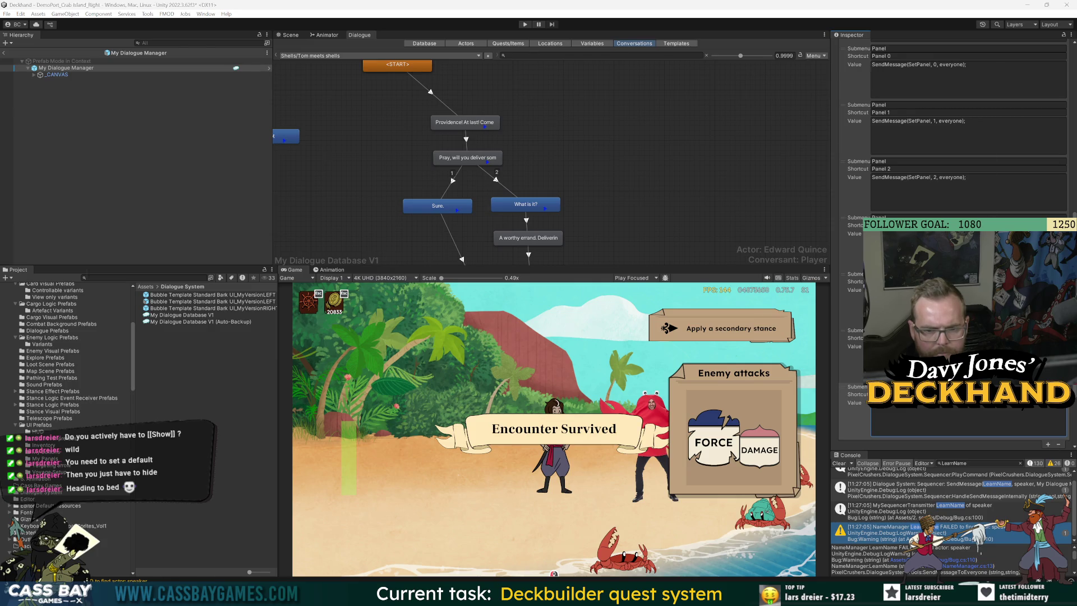
pyautogui.hotkey('alt', 'Tab')
pyautogui.hotkey('alt', 'Tab')
pyautogui.hotkey('alt', 'Tab')
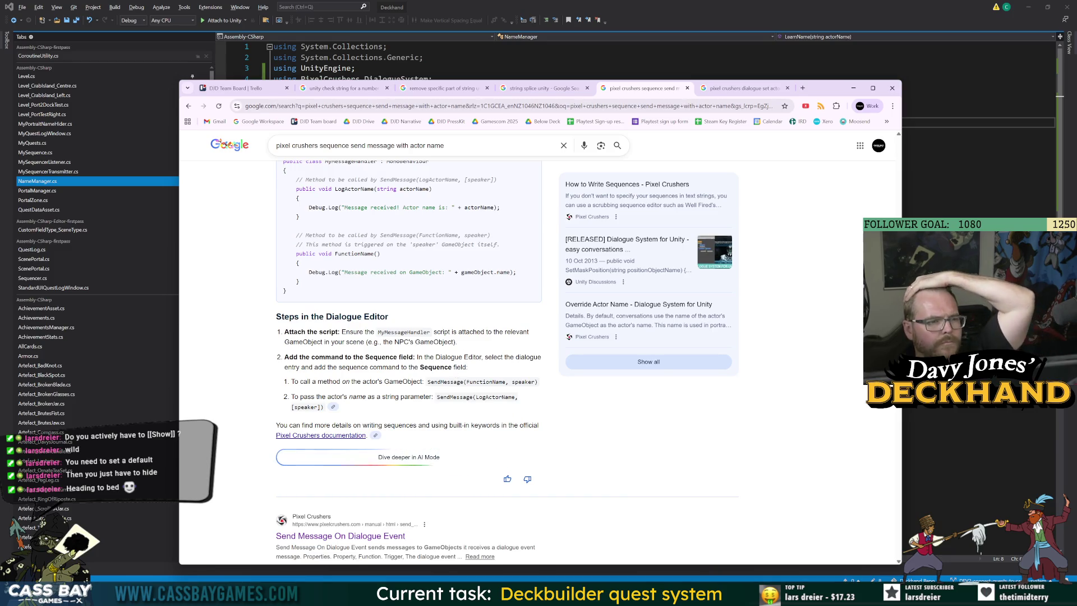
pyautogui.scroll(2, 496, 365)
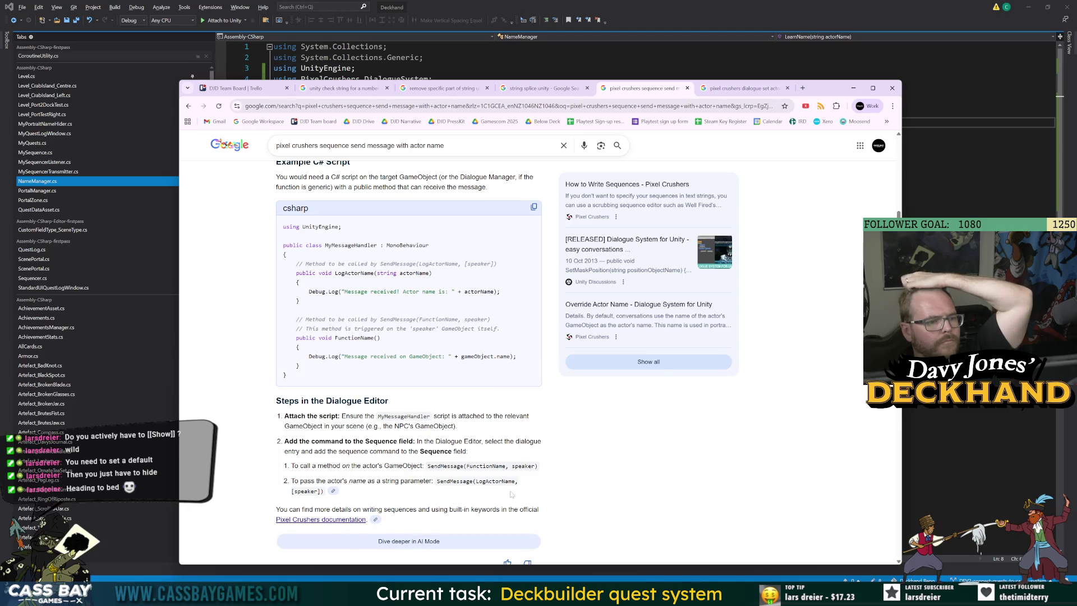
pyautogui.scroll(1, 479, 475)
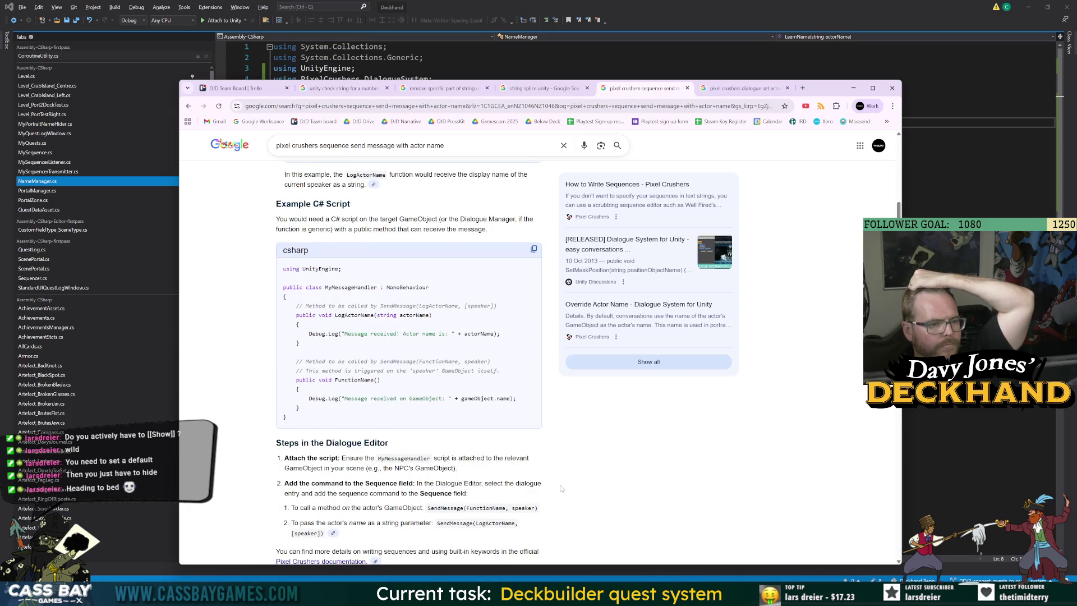
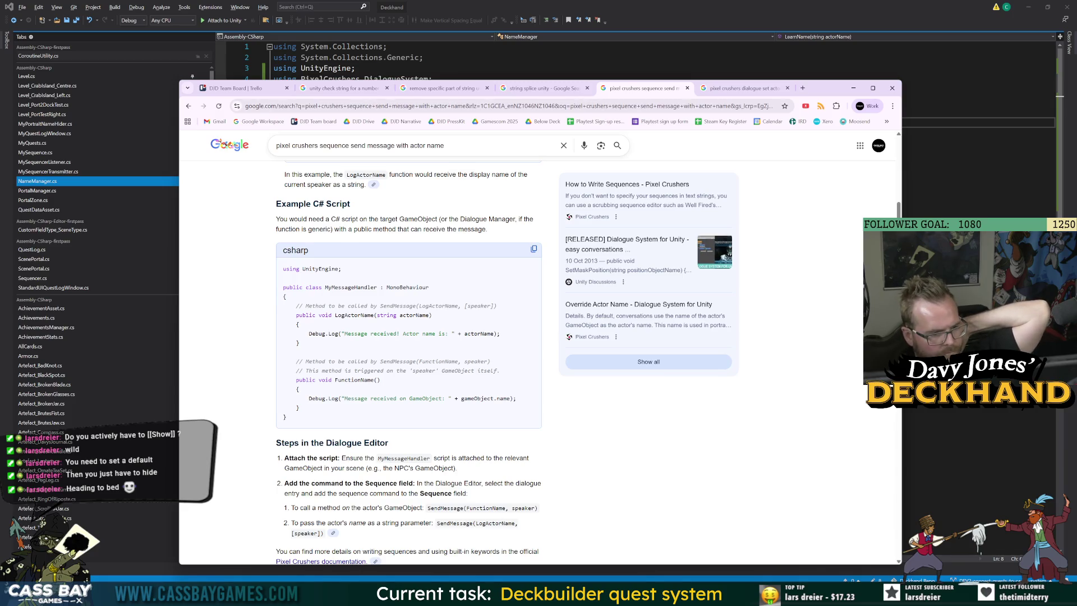
# Step: Finish reading the Pixel Crushers SendMessage answer and return to NameManager.cs in Visual Studio
pyautogui.scroll(-2, 505, 519)
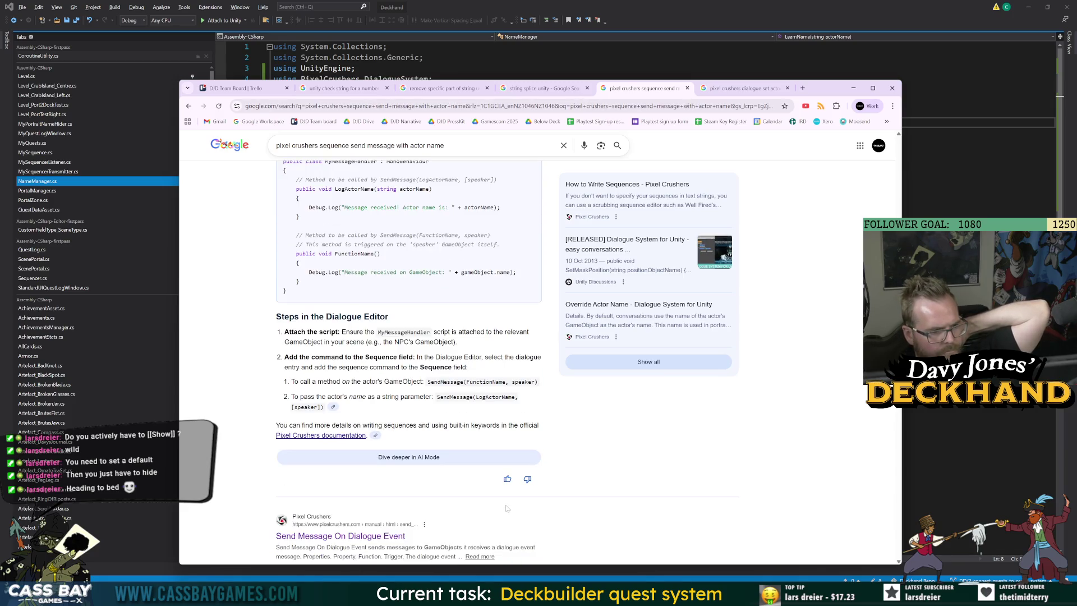
pyautogui.hotkey('alt', 'Tab')
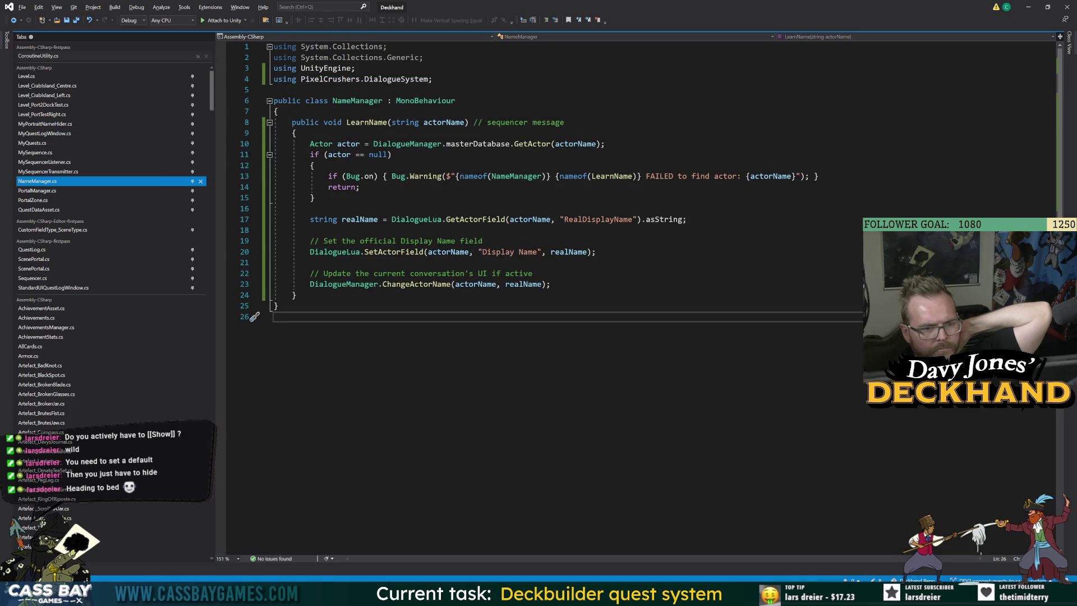
# Step: Switch back to the Unity editor, whose console warns LearnName couldn't find actor 'speaker'
pyautogui.hotkey('alt', 'Tab')
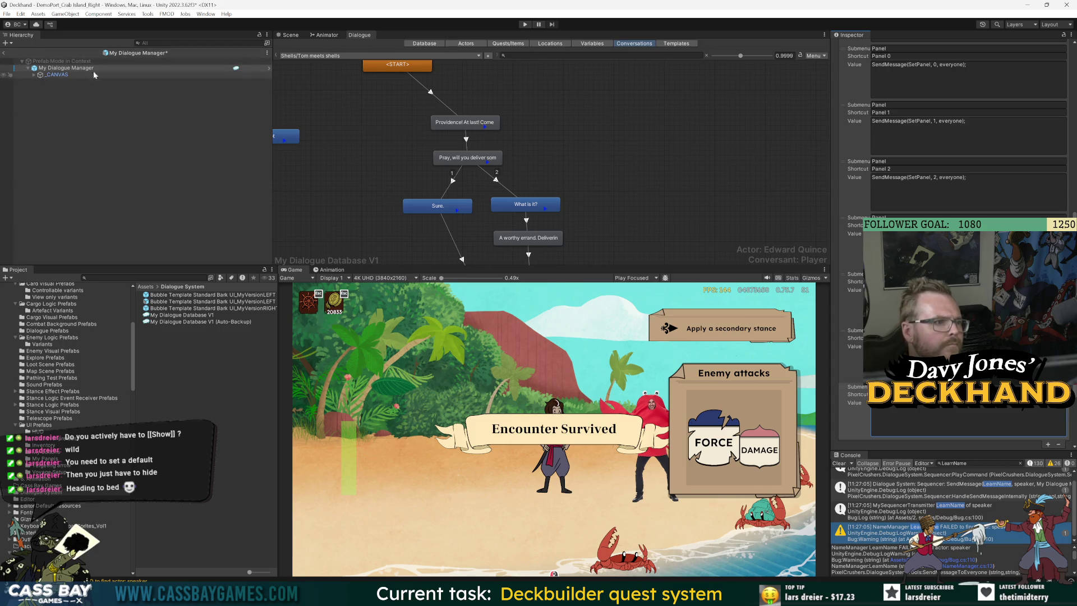
# Step: Apply all of the dialogue manager's overrides to its prefab variant parent
pyautogui.scroll(4, 953, 168)
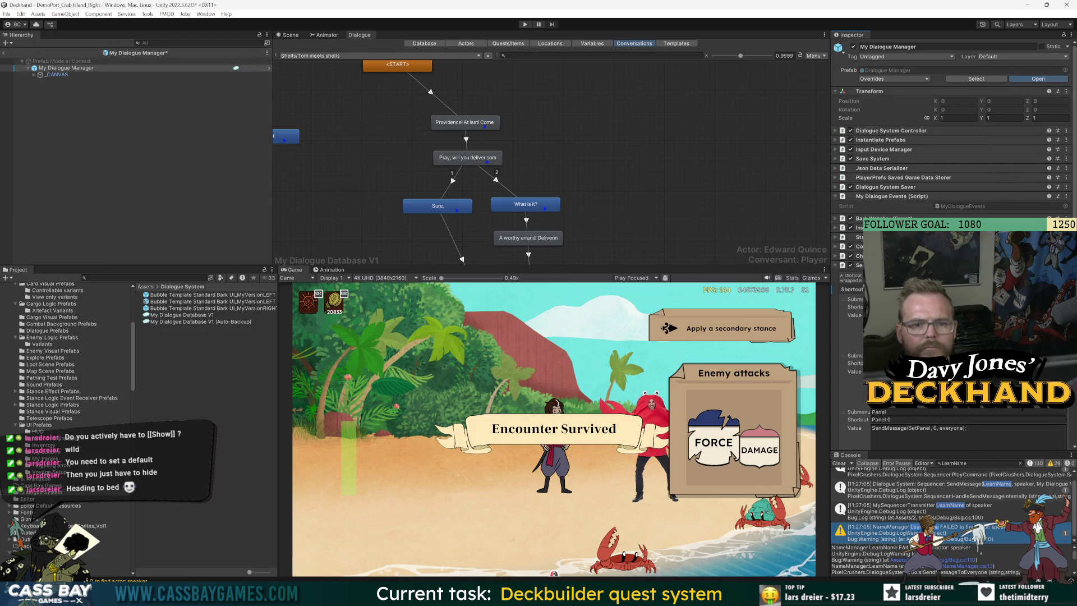
pyautogui.hotkey('ctrl', 'z')
pyautogui.scroll(-5, 953, 224)
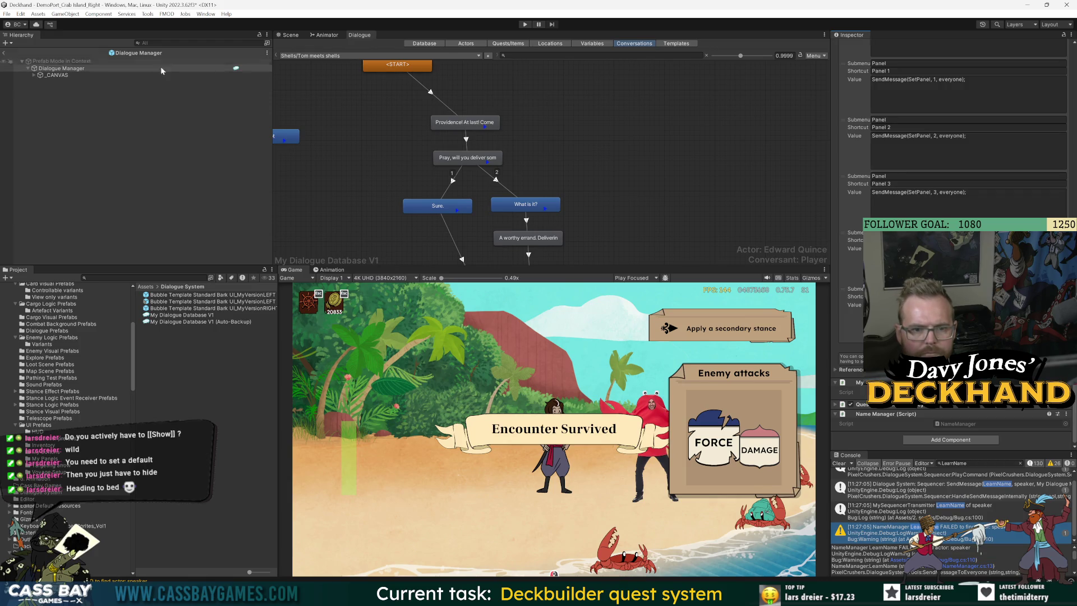
pyautogui.hotkey('ctrl', 'y')
pyautogui.scroll(10, 954, 168)
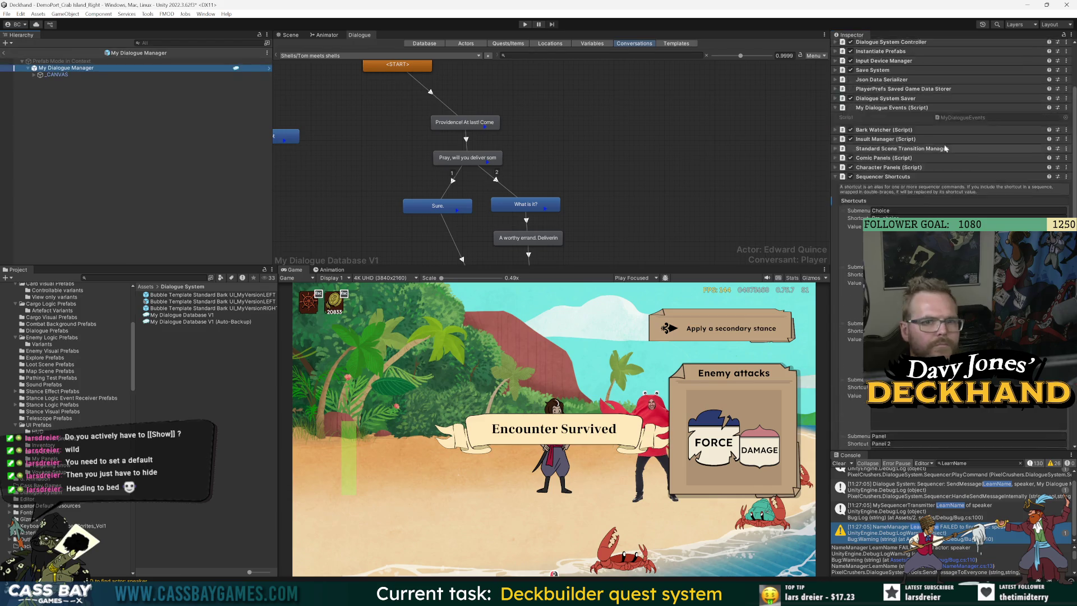
pyautogui.click(894, 78)
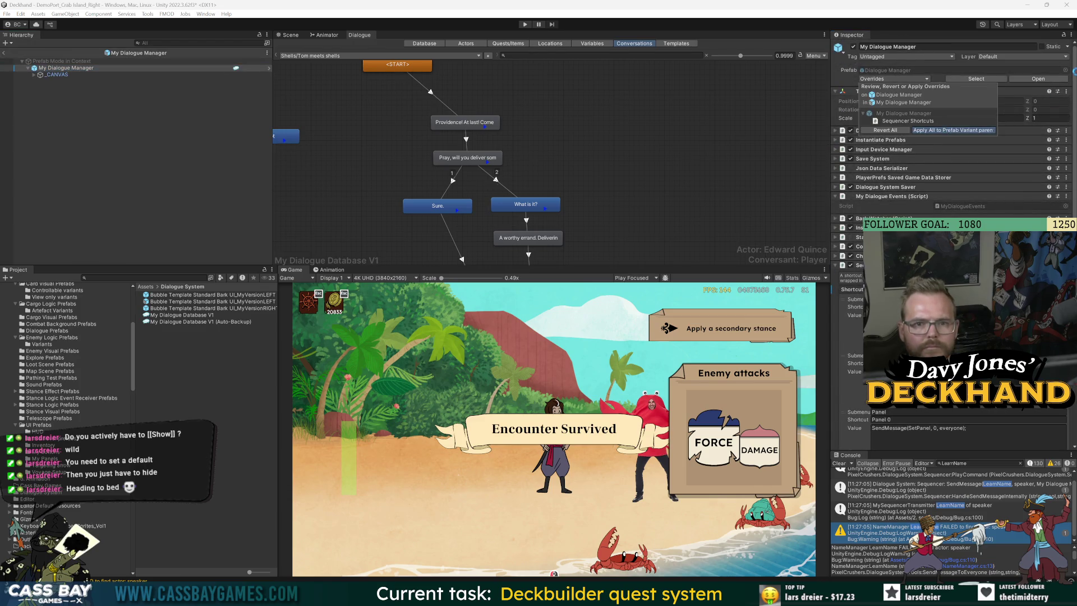
pyautogui.click(948, 131)
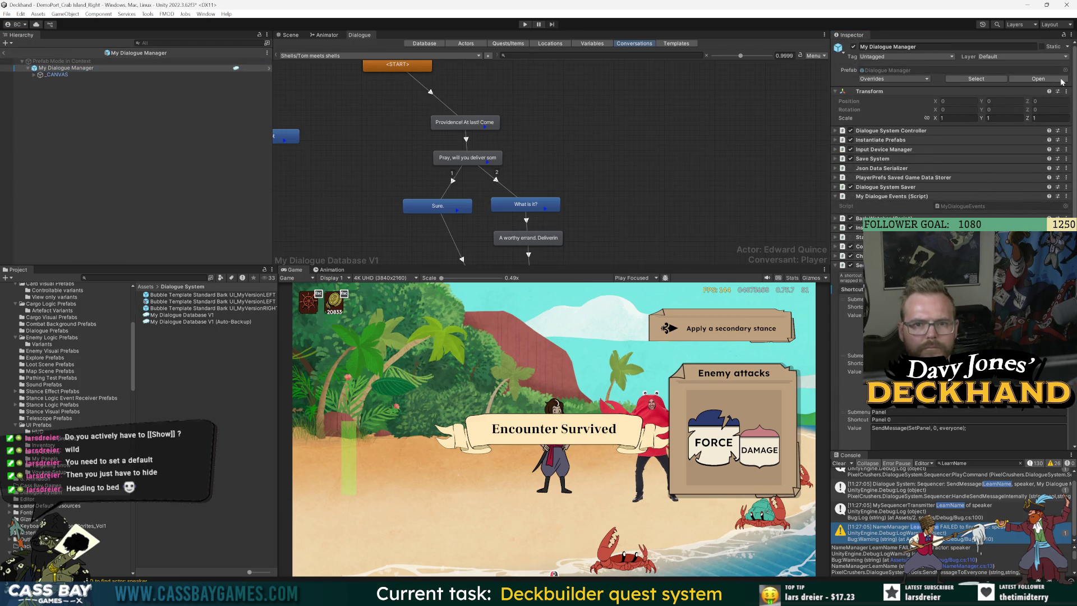
# Step: Exit Prefab Mode back to the scene and start play mode
pyautogui.click(4, 53)
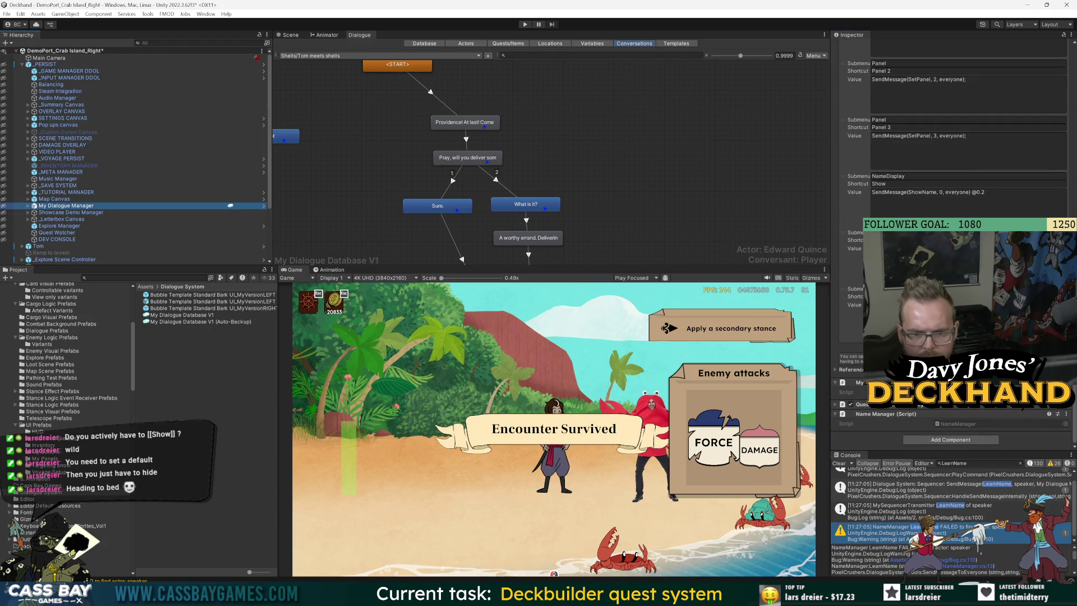
pyautogui.click(850, 314)
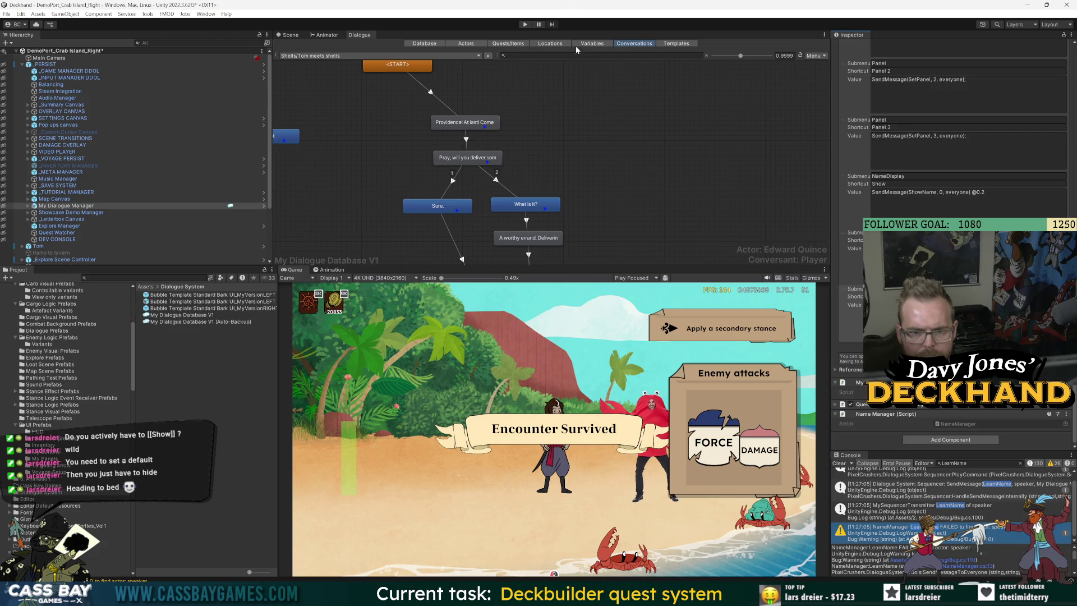
pyautogui.click(525, 25)
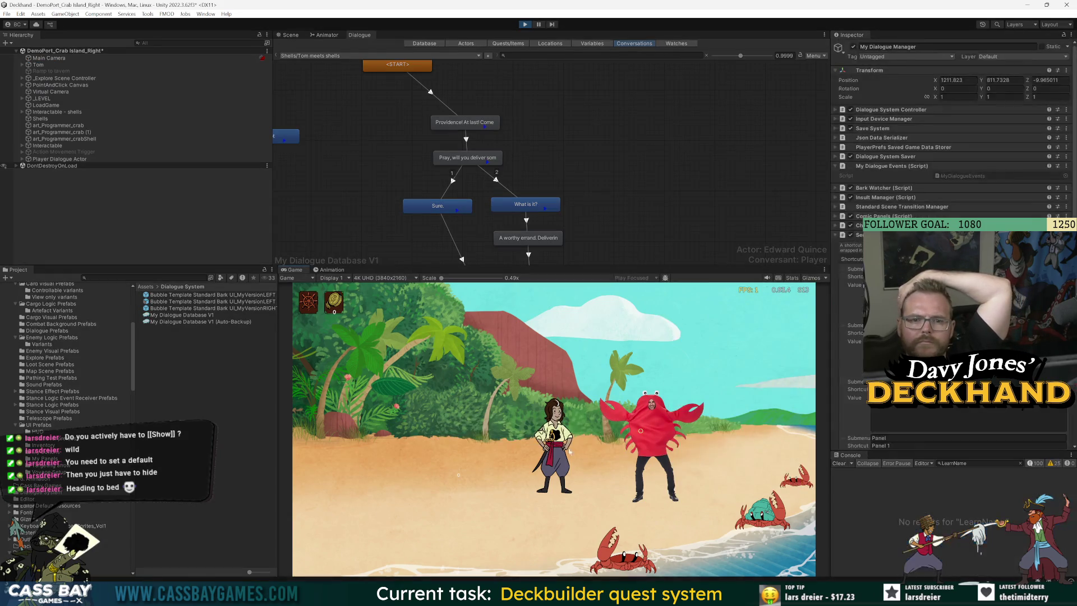
# Step: Talk to the crab to test the dialogue, then stop the game
pyautogui.click(653, 355)
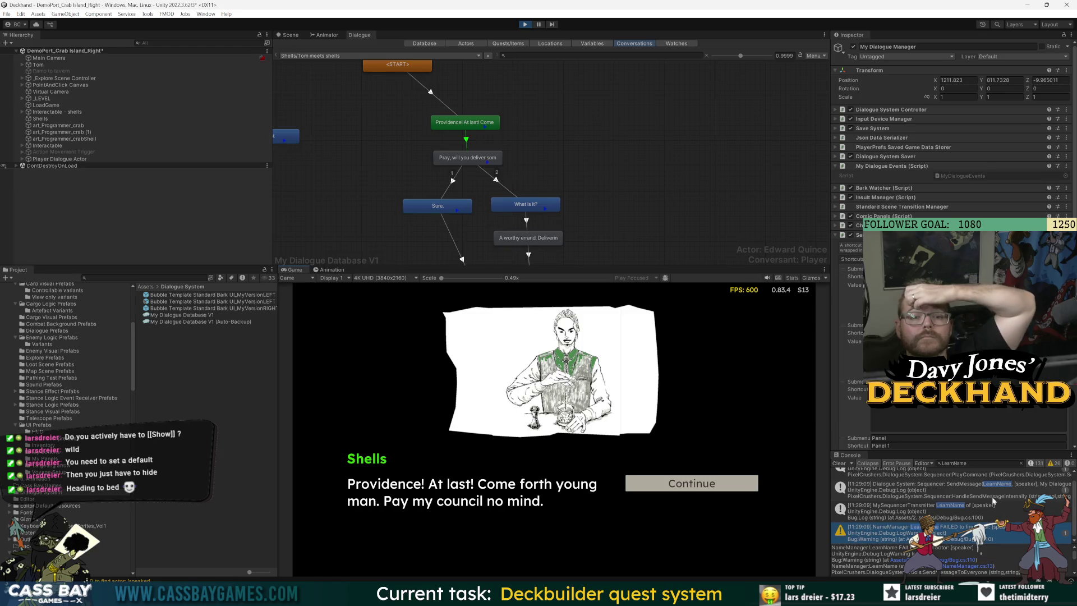
pyautogui.scroll(-4, 959, 393)
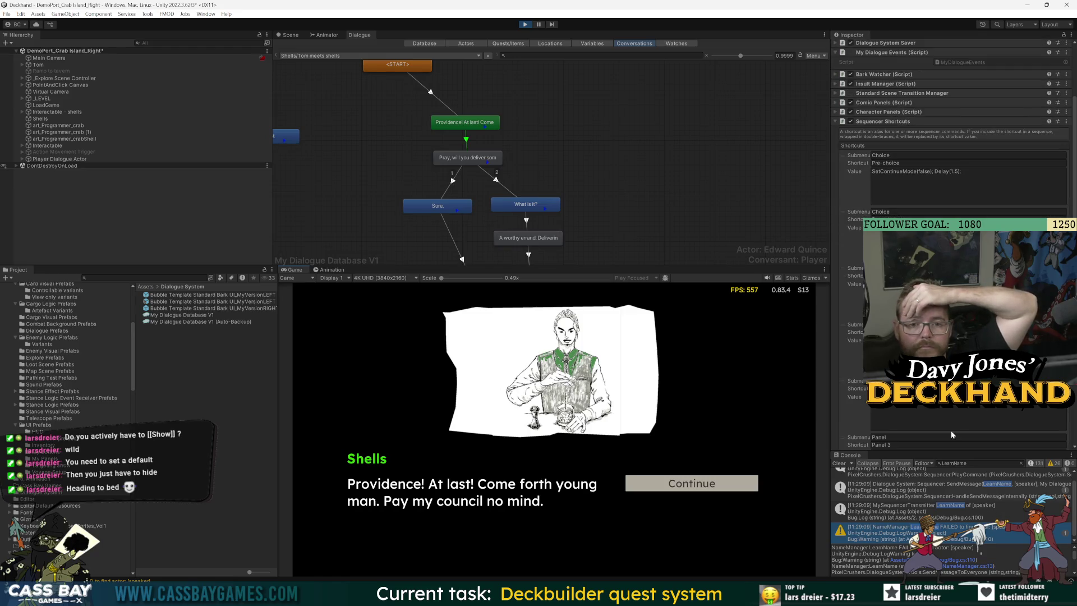
pyautogui.scroll(-8, 959, 337)
pyautogui.click(539, 26)
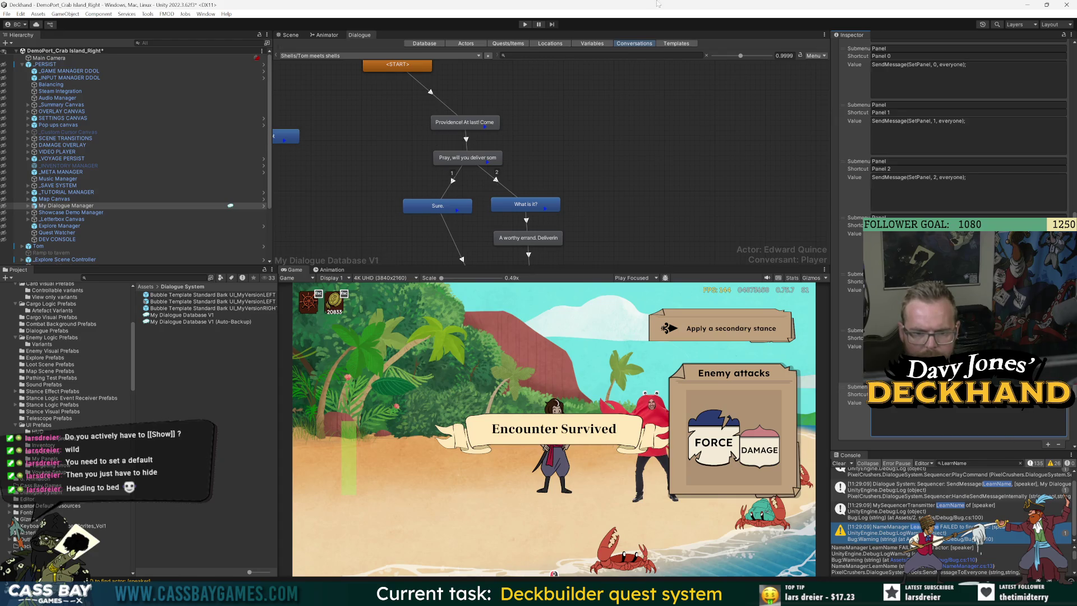
# Step: Retest the crab conversation, stop, save the scene with Ctrl+S, and play again
pyautogui.click(526, 24)
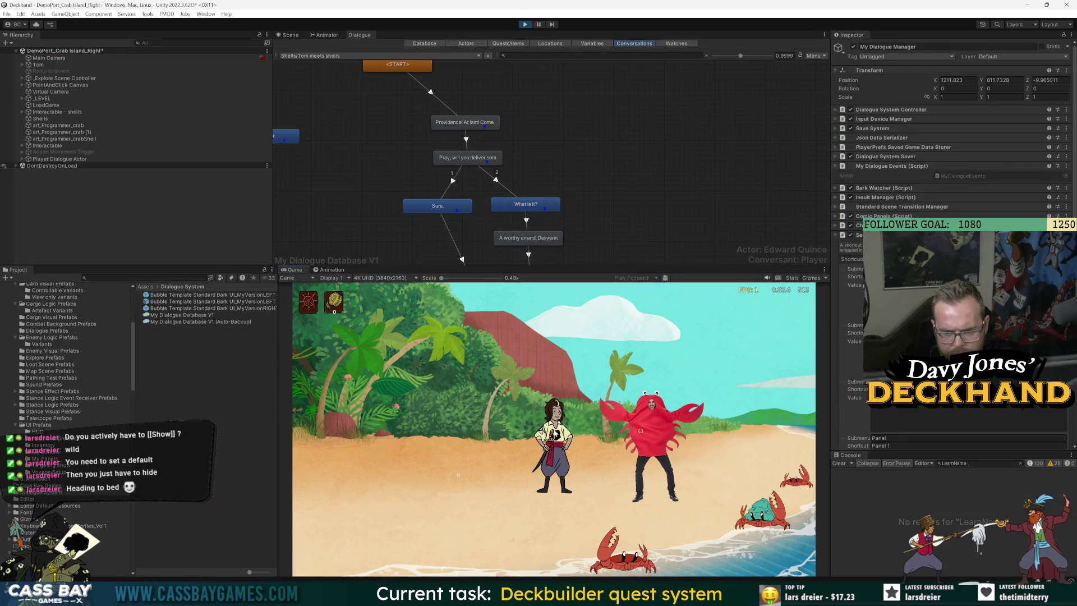
pyautogui.click(645, 355)
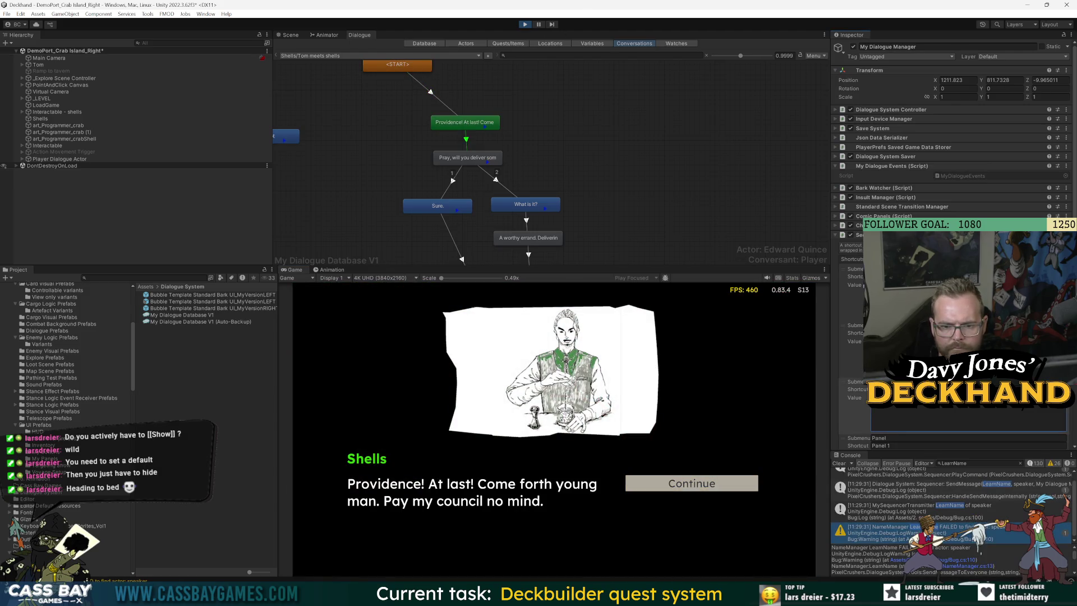
pyautogui.scroll(-10, 953, 224)
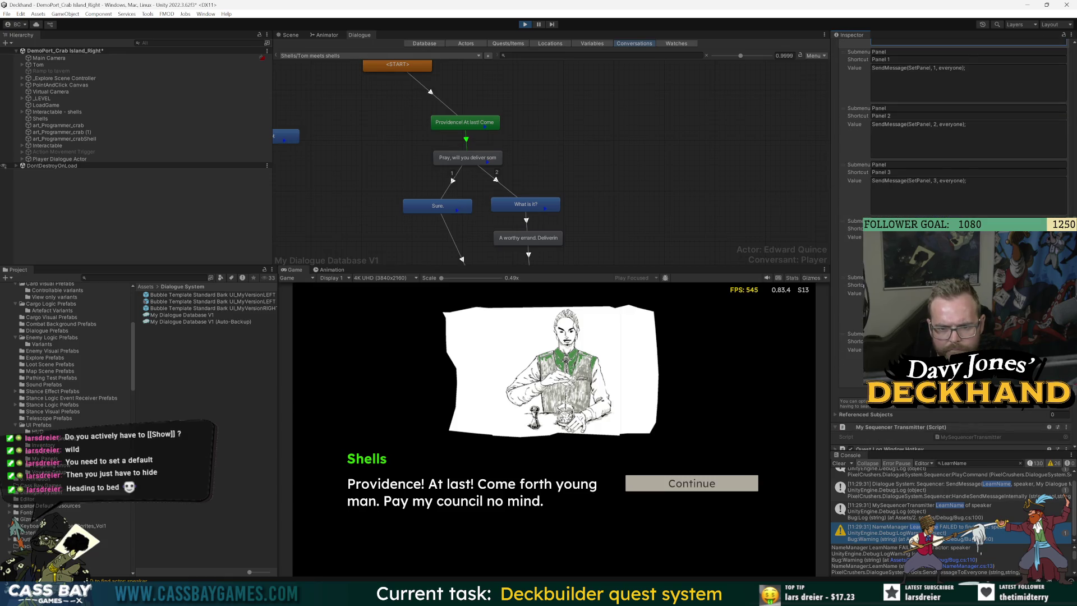
pyautogui.click(525, 25)
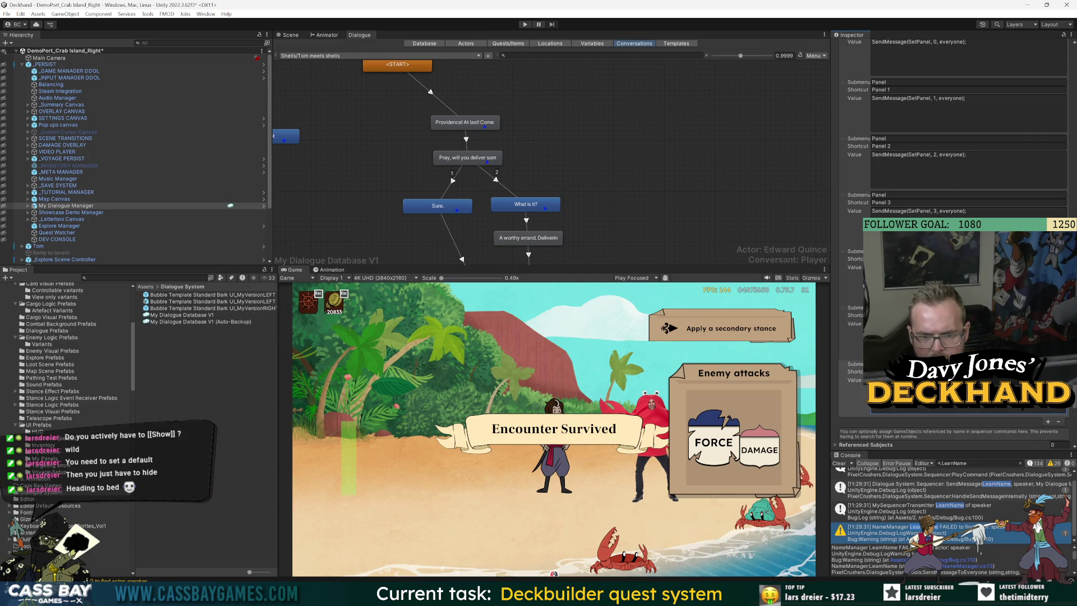
pyautogui.hotkey('ctrl', 's')
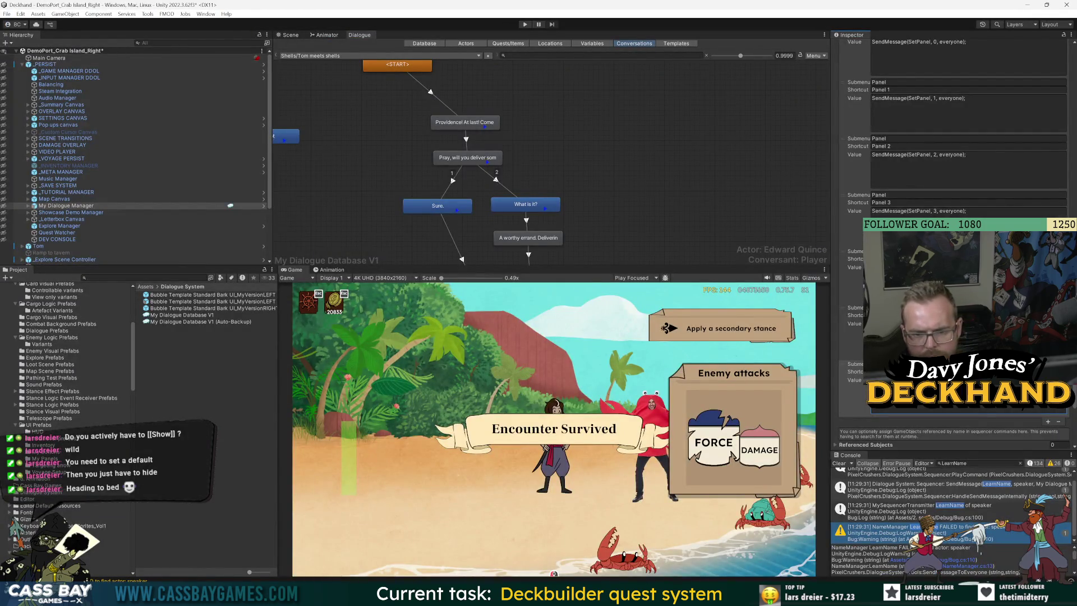
pyautogui.click(525, 25)
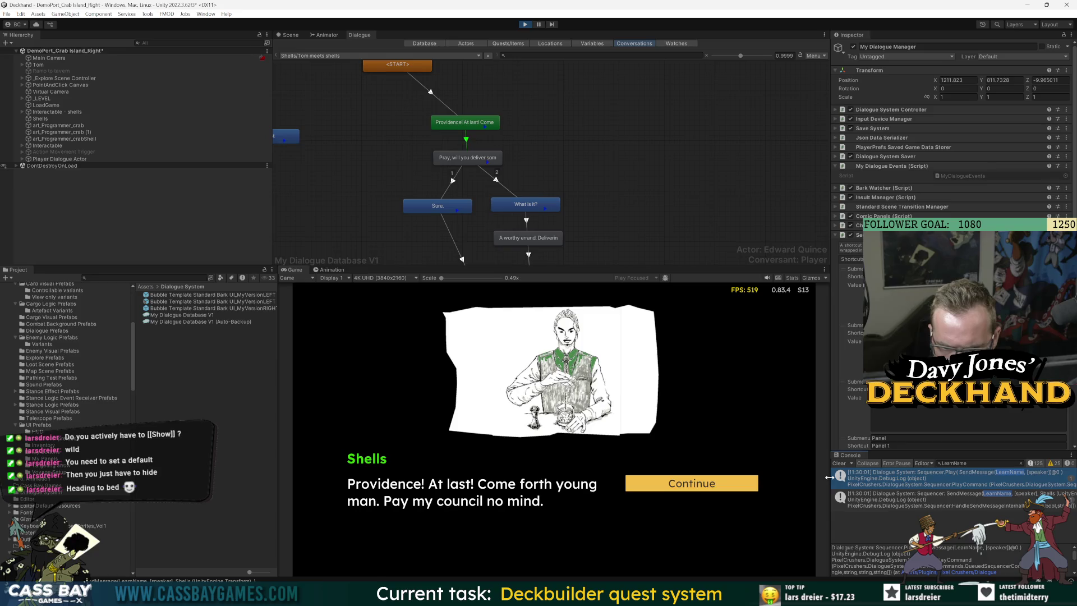
# Step: Widen the inspector, read the second console log's stack trace, then stop play mode
pyautogui.moveTo(829, 477); pyautogui.dragTo(734, 477)
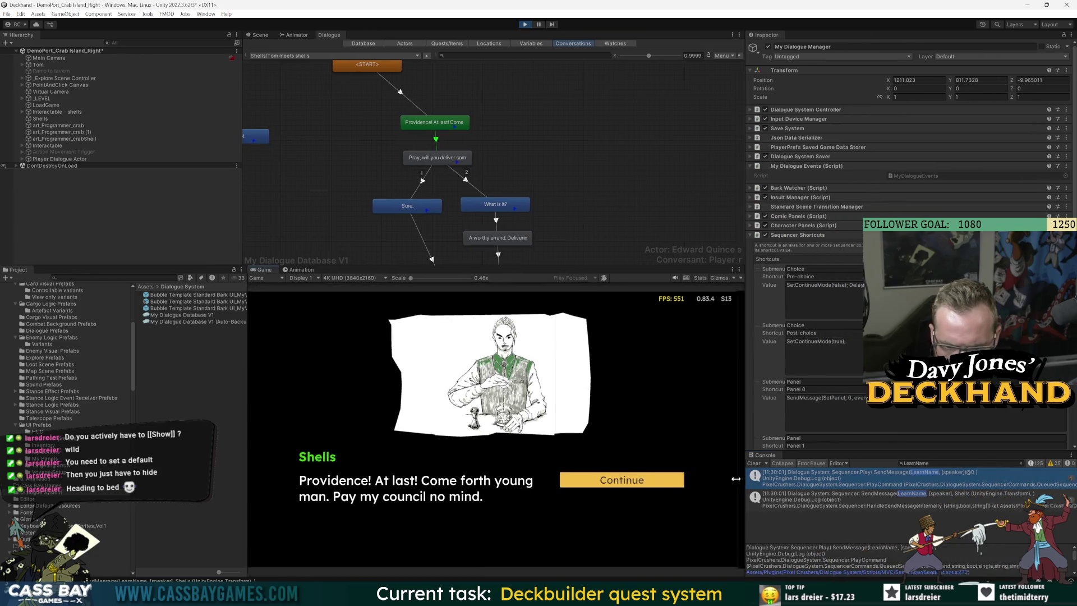
pyautogui.click(960, 501)
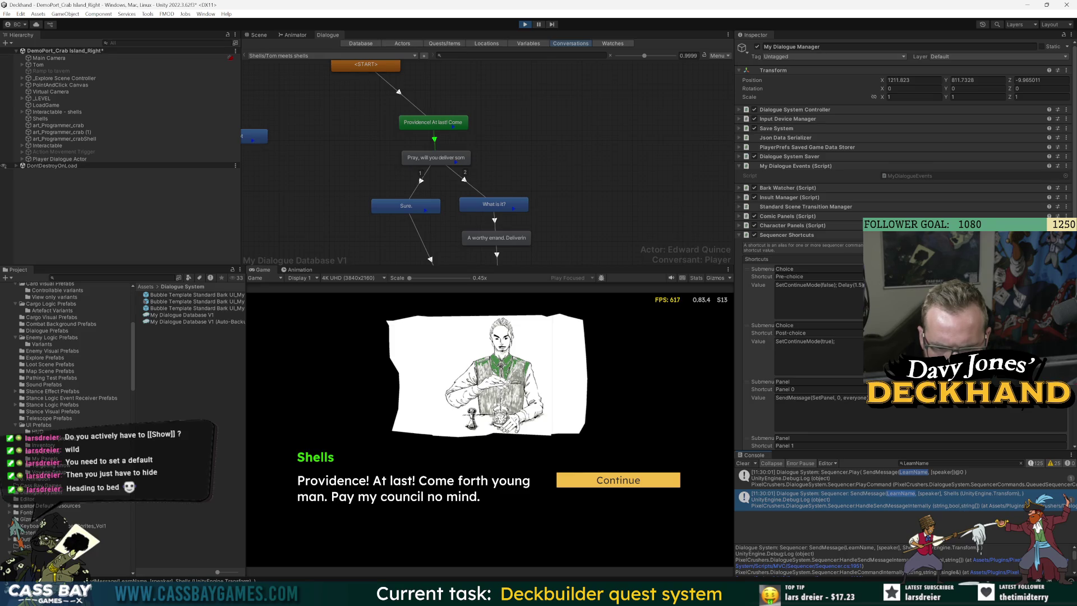
pyautogui.scroll(-1, 824, 552)
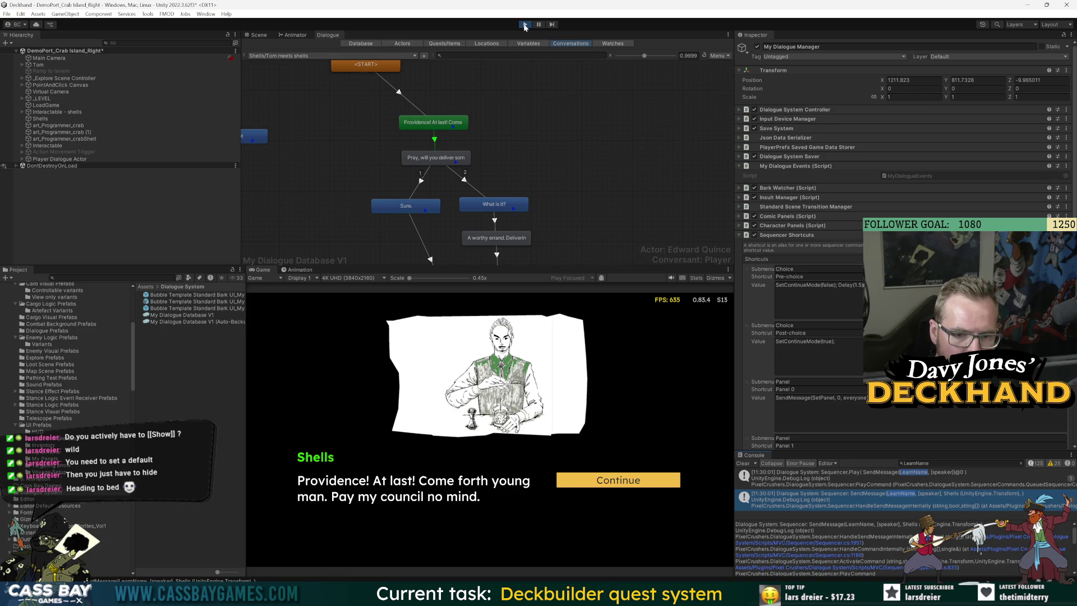
pyautogui.click(524, 25)
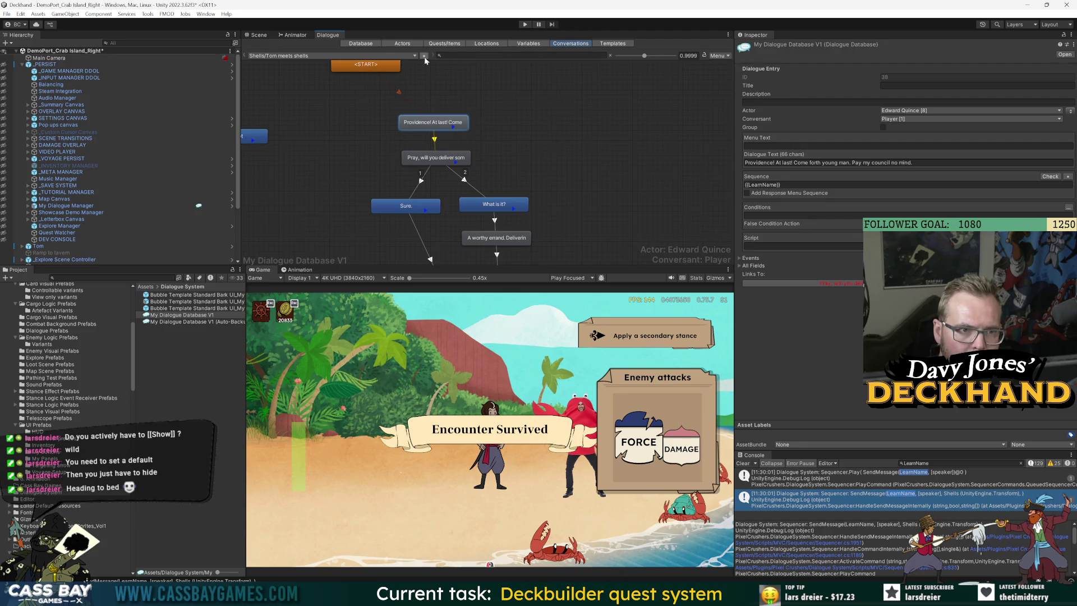
# Step: Copy {{LearnName}} from the opening entry onto a new line after {{Pre-choice}}; in the next entry
pyautogui.click(763, 185)
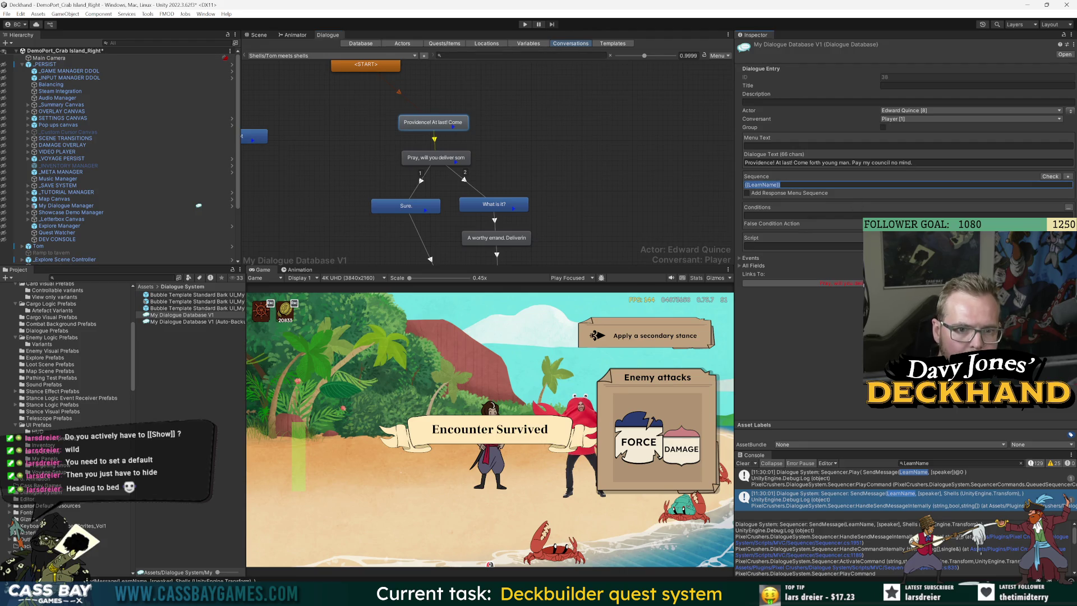
pyautogui.press('Down')
pyautogui.click(798, 184)
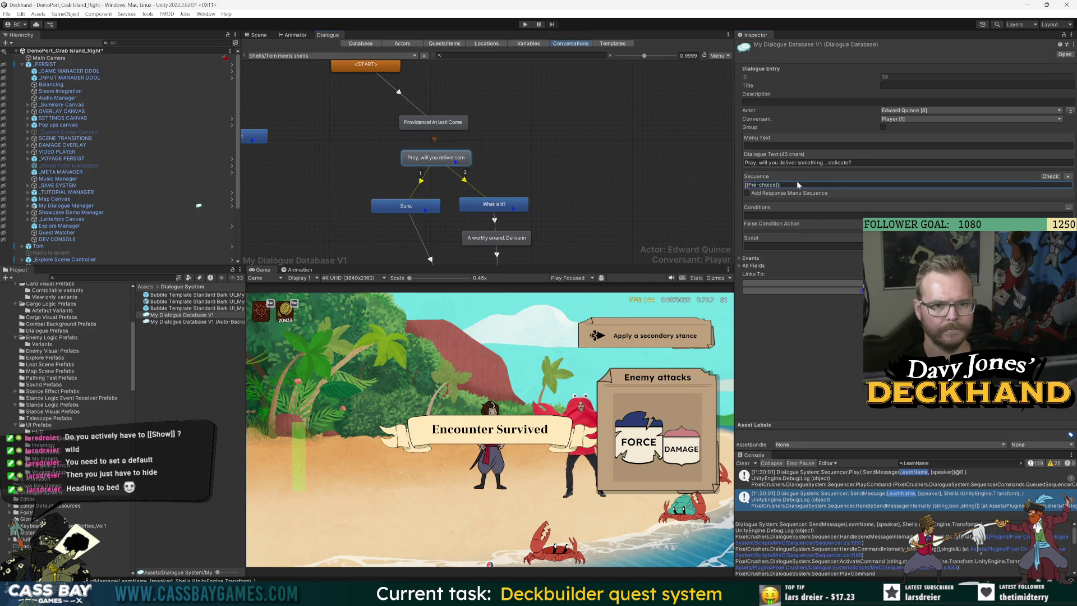
pyautogui.press('End')
pyautogui.write('{{LearnName}}')
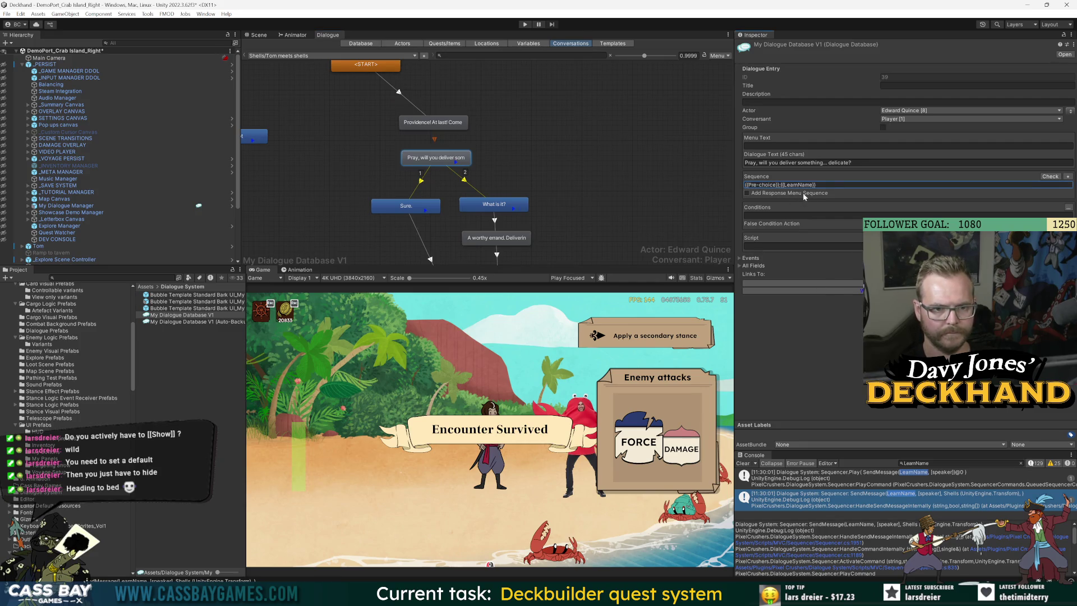
pyautogui.hotkey('ctrl', 'z')
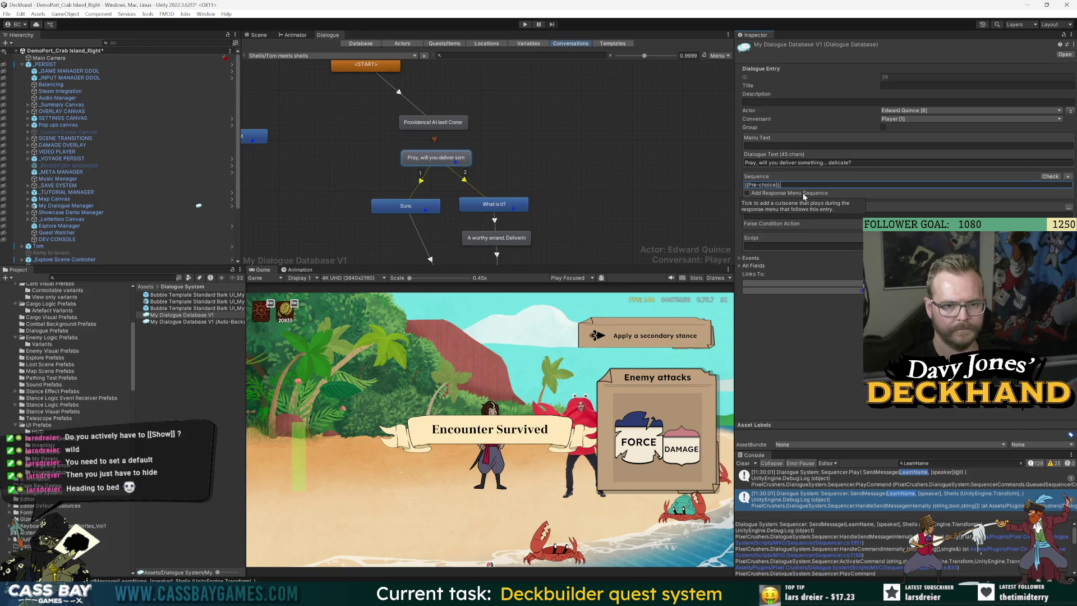
pyautogui.press('Return')
pyautogui.write('{{LearnName}}')
pyautogui.hotkey('ctrl', 'z')
pyautogui.hotkey('ctrl', 'z')
pyautogui.hotkey('ctrl', 'z')
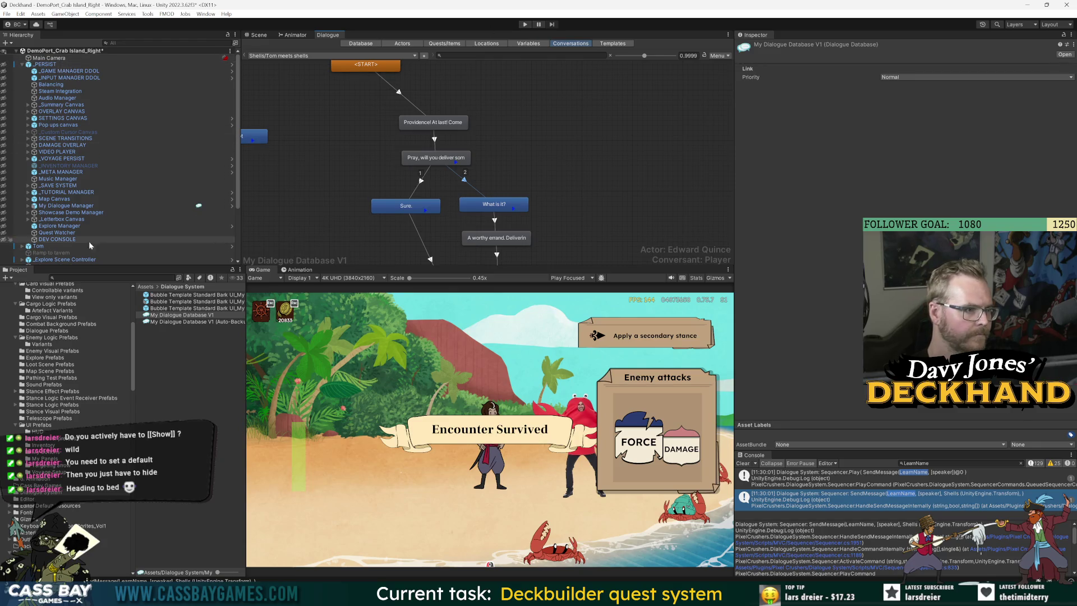
# Step: Clear Saved Games on My Dialogue Manager's PlayerPrefs storer and confirm
pyautogui.click(63, 206)
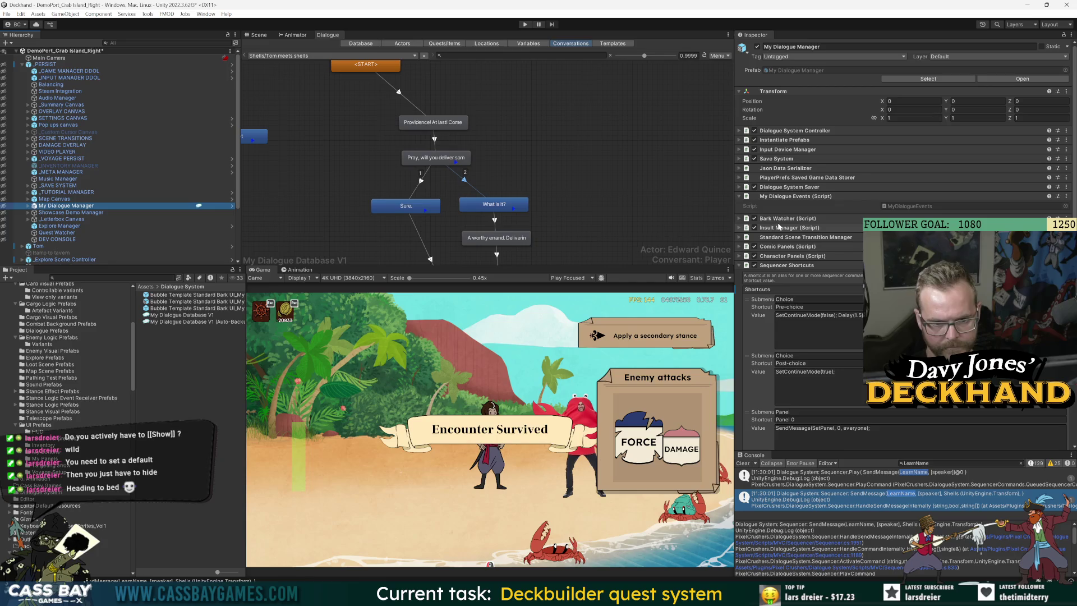
pyautogui.click(802, 178)
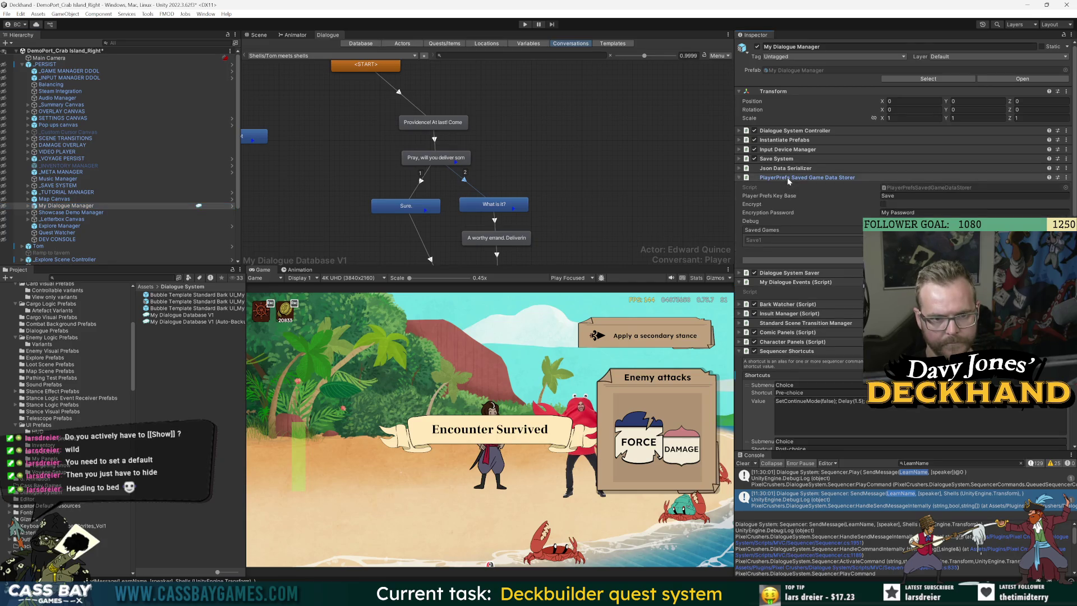
pyautogui.click(557, 312)
# Step: Play, clear the console filter, hide warnings, and open the NullReferenceException's script line
pyautogui.hotkey('ctrl', 'p')
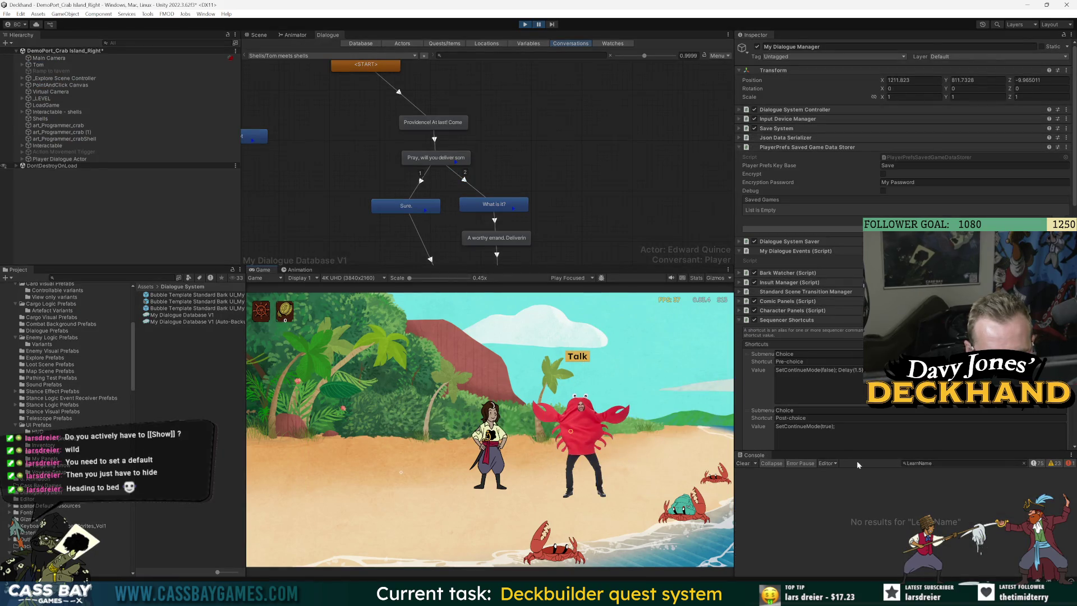
pyautogui.click(1023, 462)
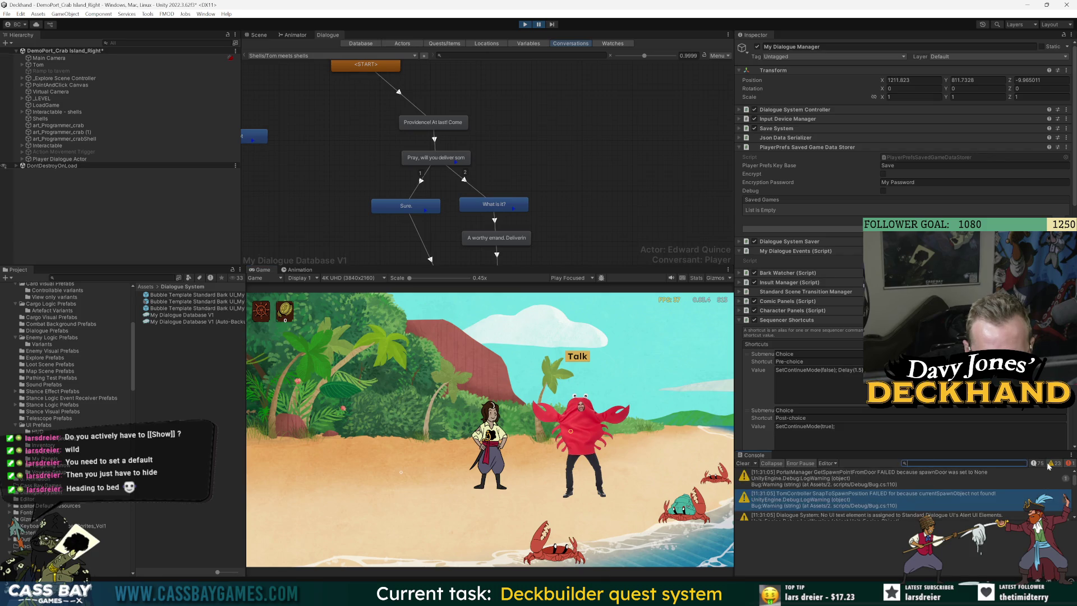
pyautogui.click(1051, 464)
pyautogui.click(875, 478)
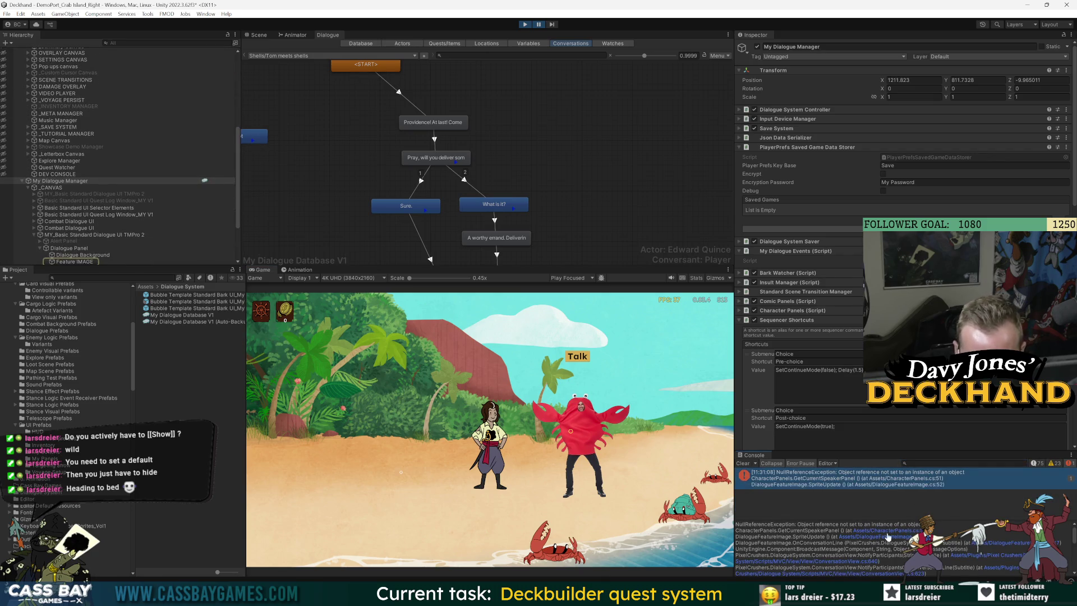
pyautogui.click(898, 531)
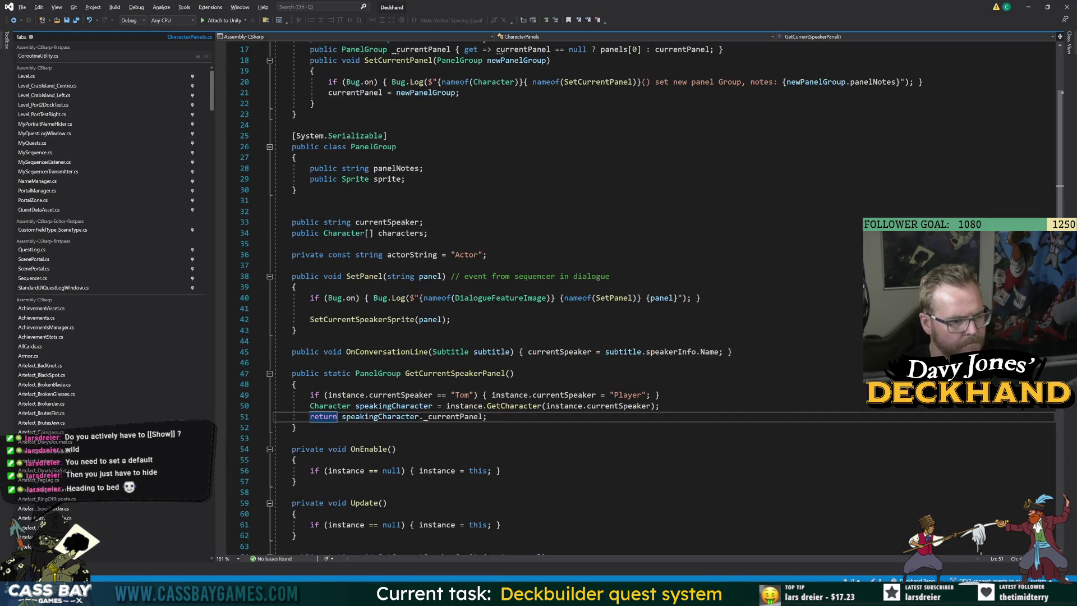
# Step: Rewrite line 51 to return null when speakingCharacter is null, else its _currentPanel
pyautogui.click(453, 421)
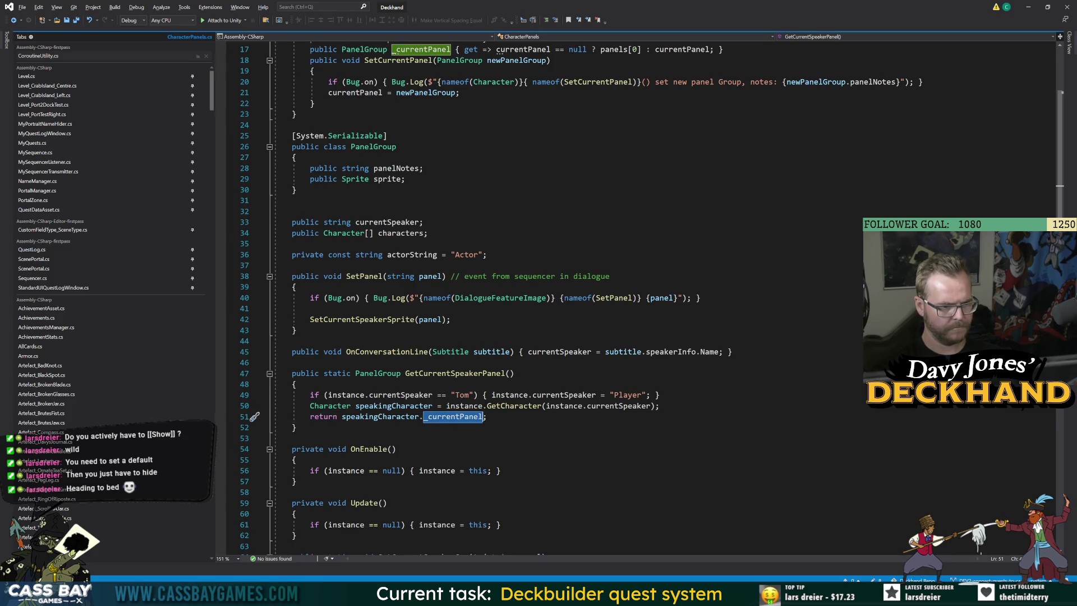
pyautogui.click(486, 416)
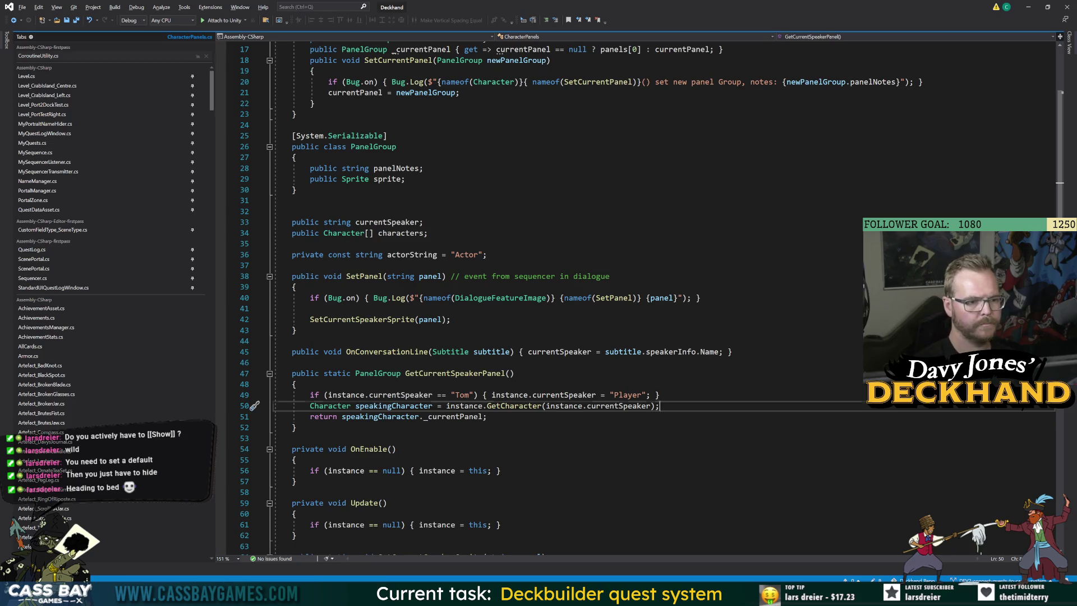
pyautogui.hotkey('ctrl', 'Return')
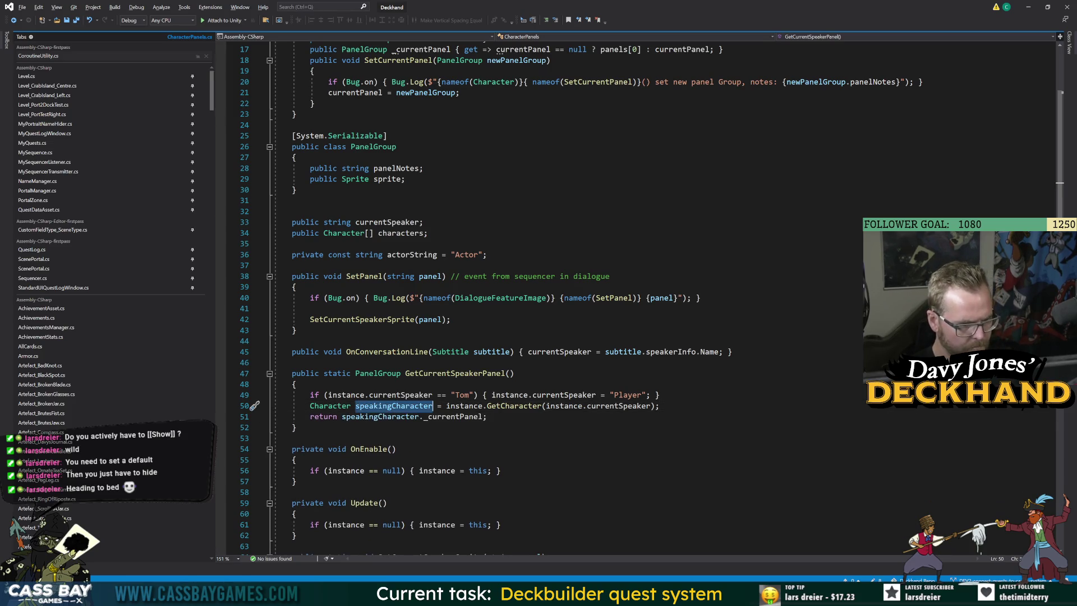
pyautogui.hotkey('ctrl', 'z')
pyautogui.write(' = speakingCharacter ==')
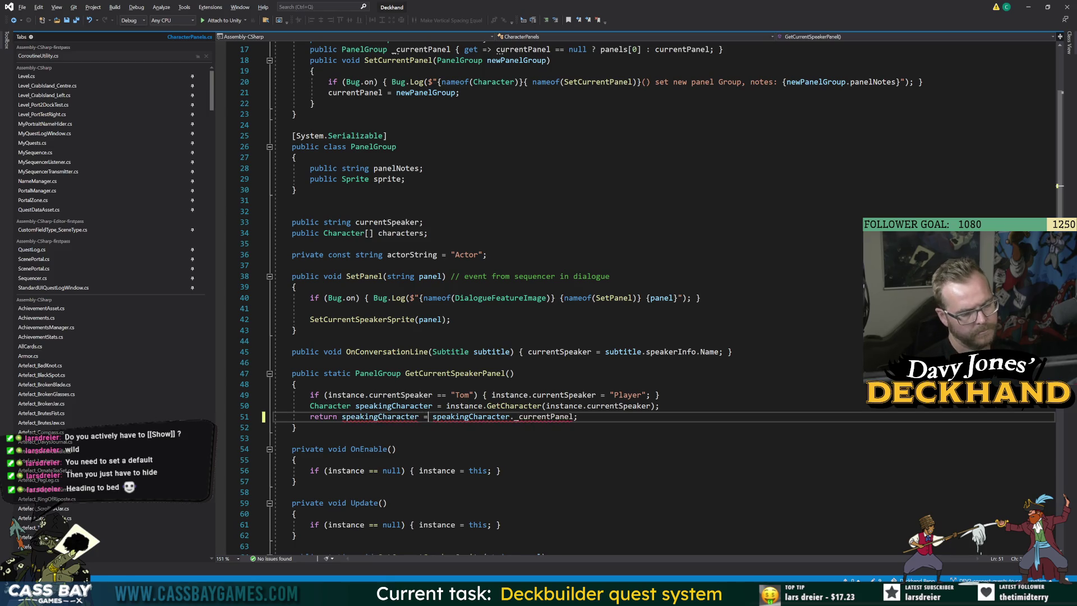
pyautogui.write(' null? ')
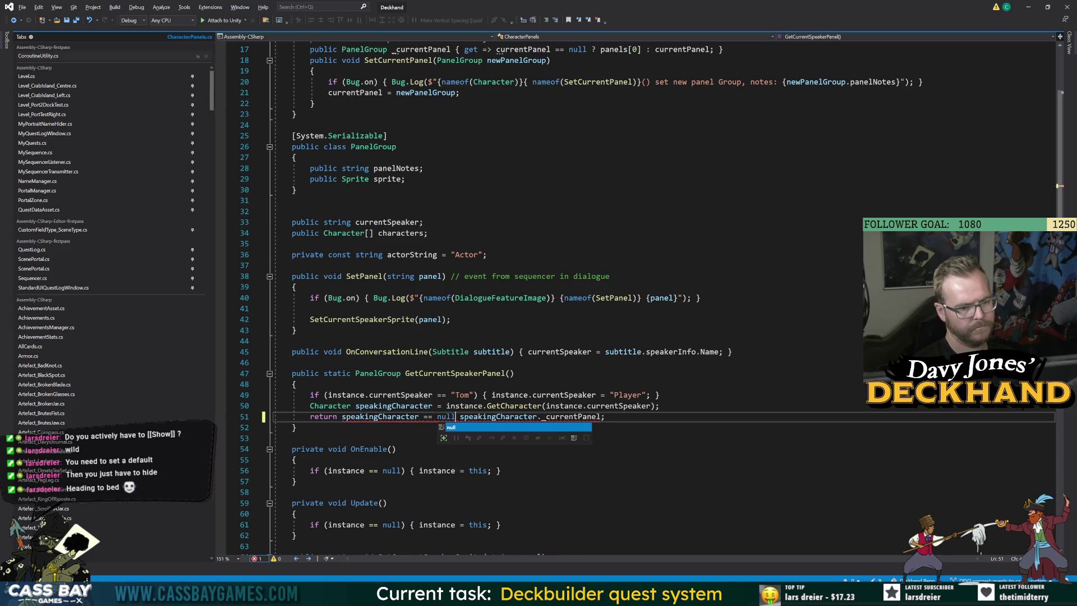
pyautogui.write('null :')
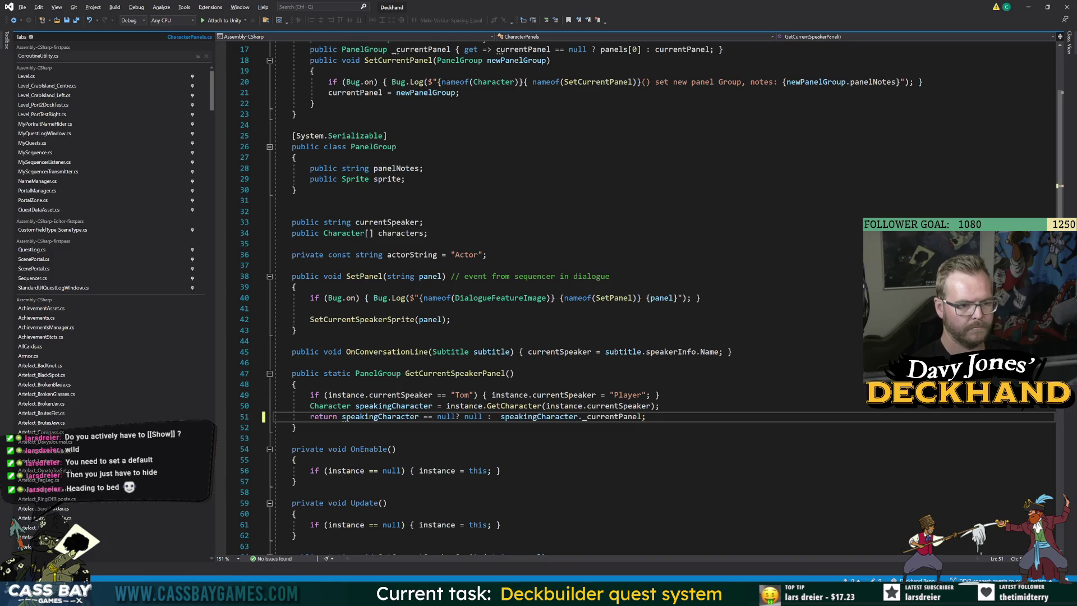
# Step: Save CharacterPanels.cs, run the dialogue in Unity with the null-check fix, then stop play mode
pyautogui.hotkey('ctrl', 's')
pyautogui.hotkey('alt', 'Tab')
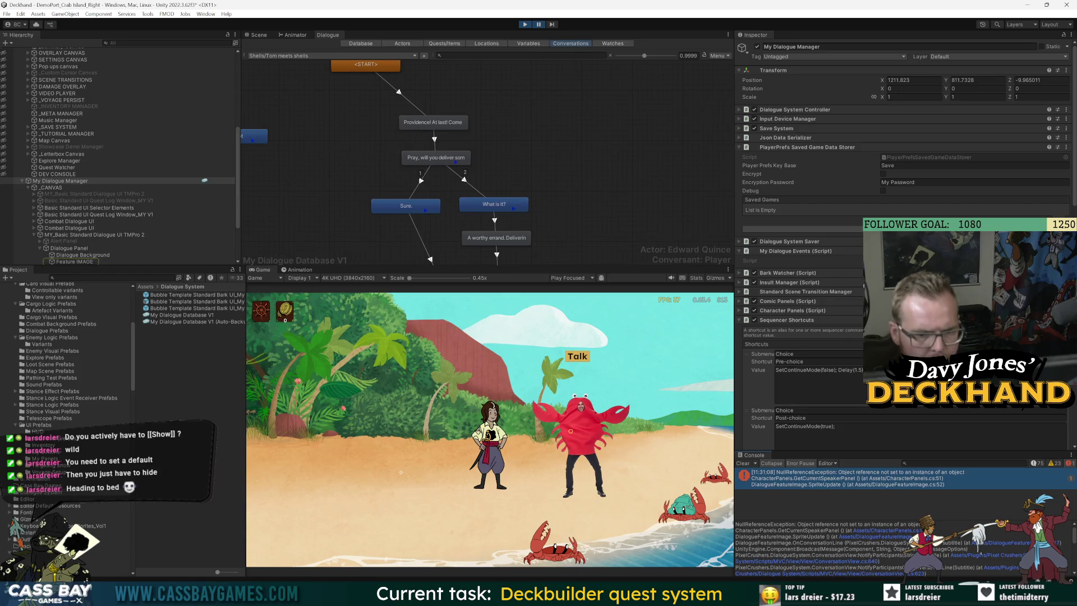
pyautogui.hotkey('alt', 'Tab')
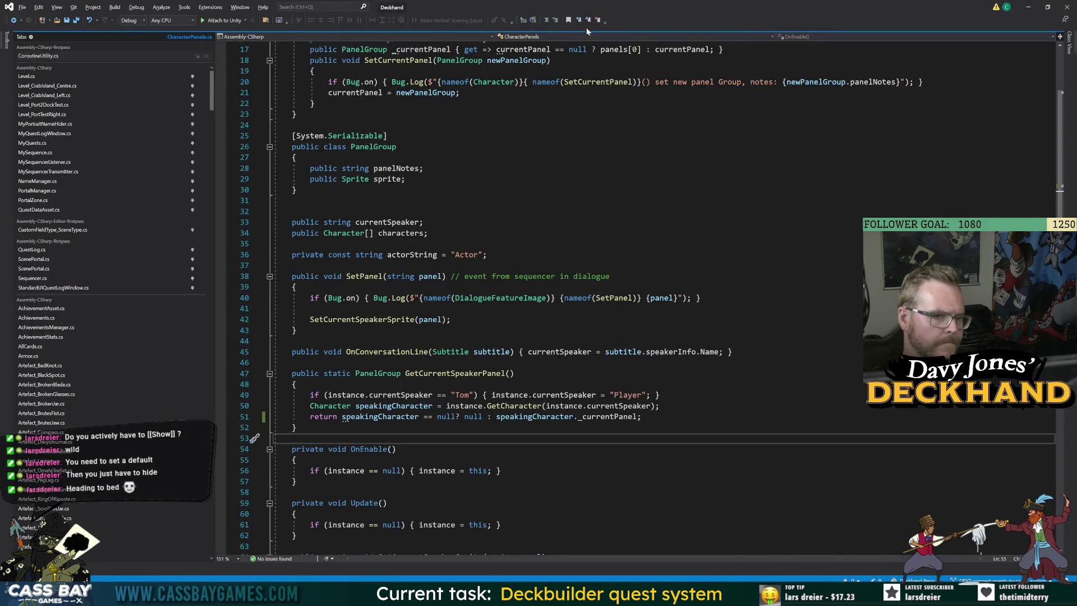
pyautogui.hotkey('alt', 'Tab')
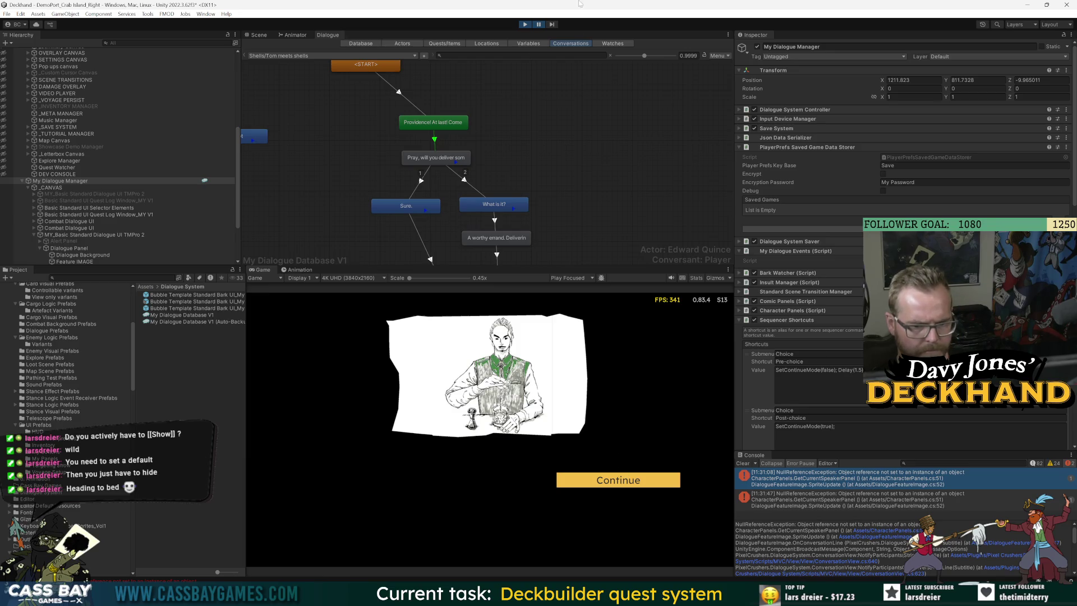
pyautogui.hotkey('ctrl', 'p')
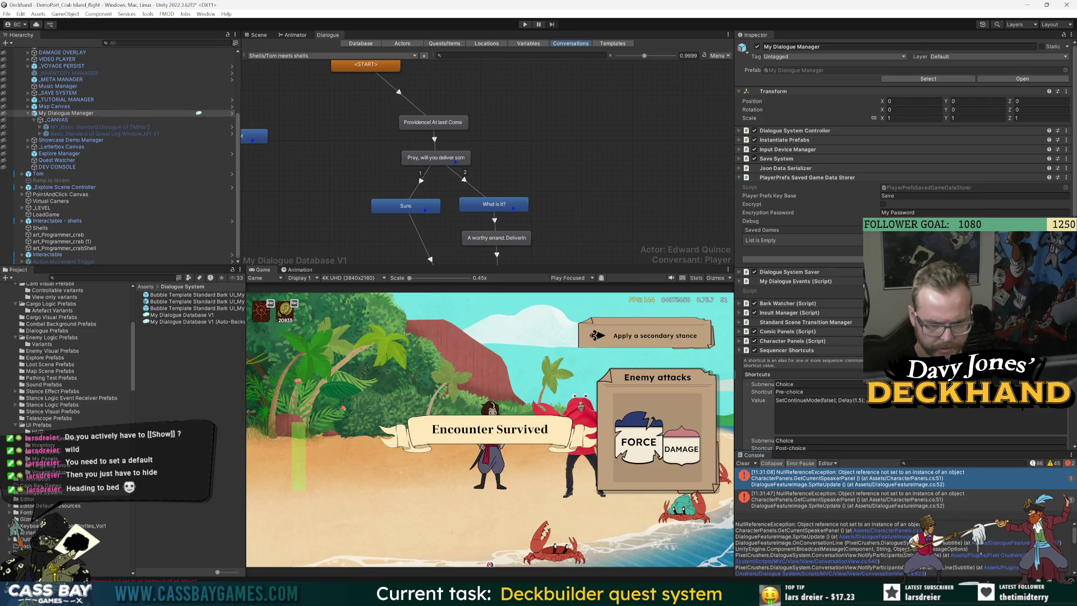
# Step: Reopen CharacterPanels.cs from the stack trace and jump to GetCharacter's definition
pyautogui.click(904, 531)
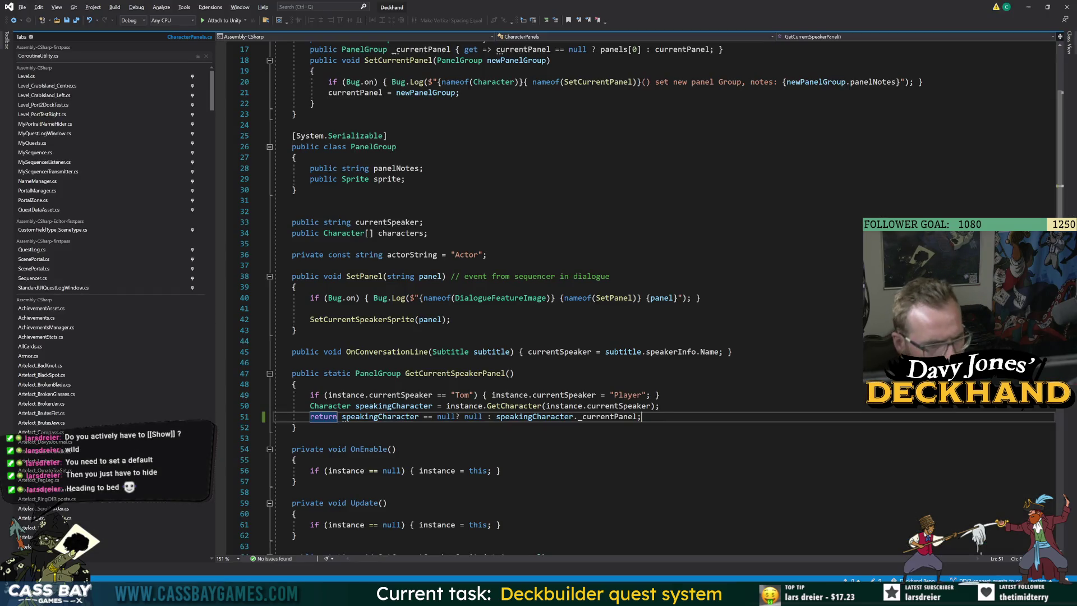
pyautogui.click(513, 405)
pyautogui.press('F12')
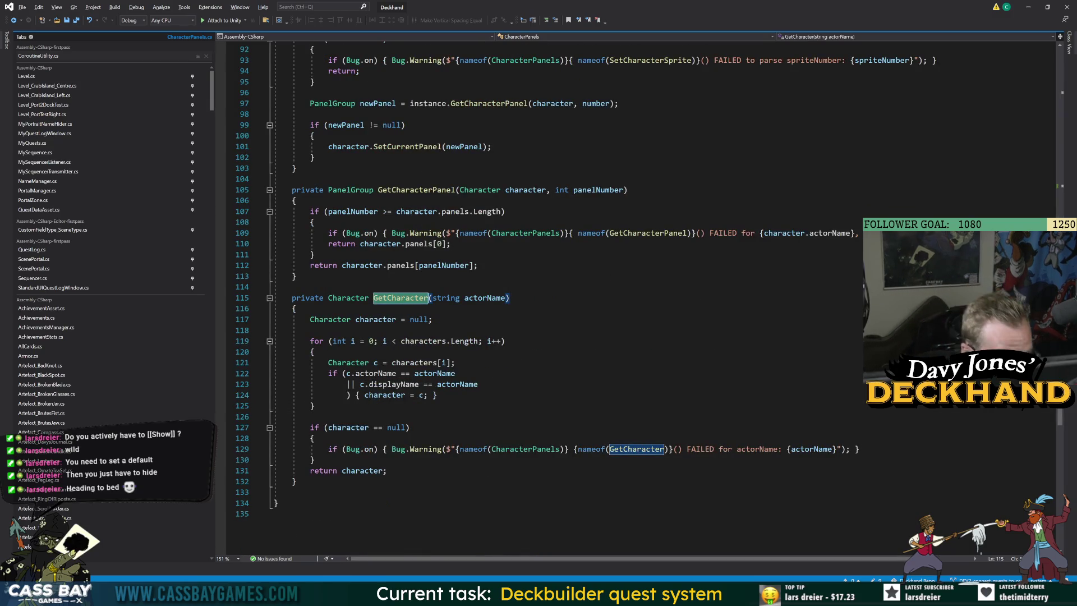
# Step: Review the actorName and displayName comparisons inside GetCharacter's loop
pyautogui.click(435, 373)
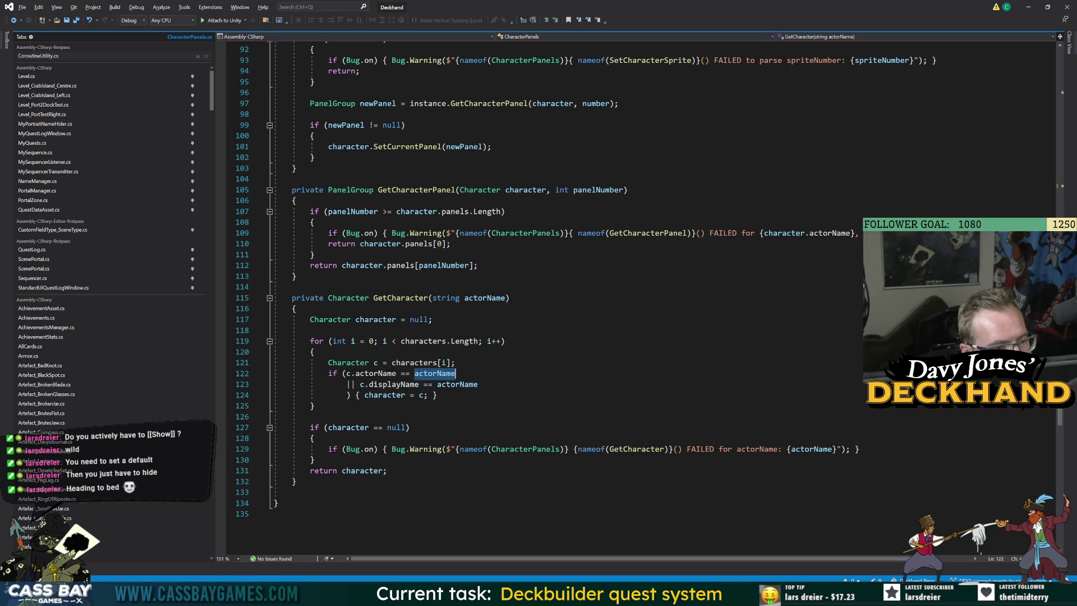
pyautogui.click(437, 395)
pyautogui.doubleClick(459, 384)
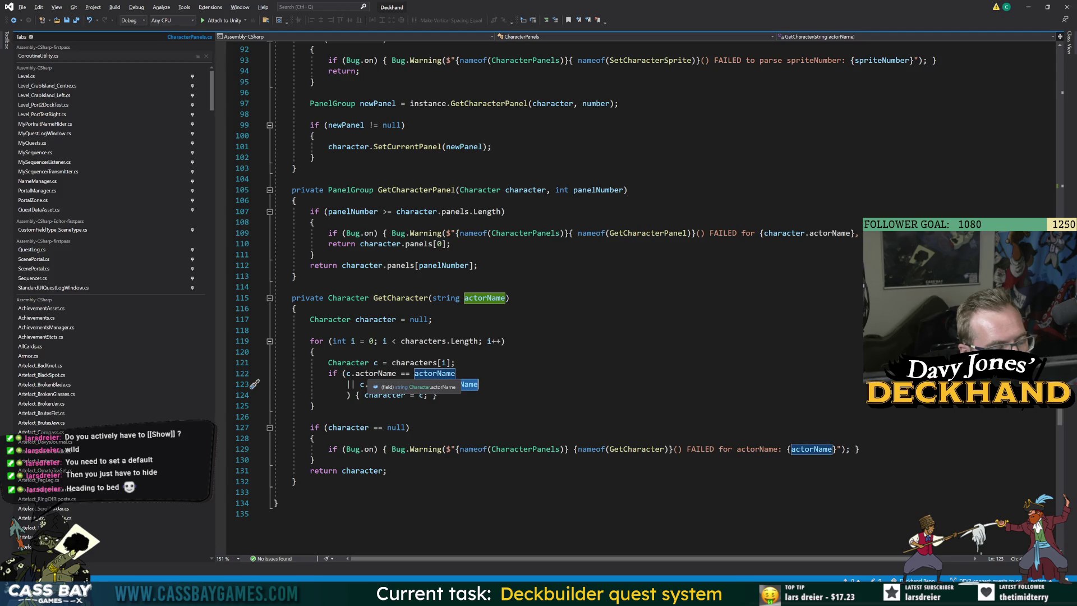
pyautogui.press('Down')
pyautogui.press('Down')
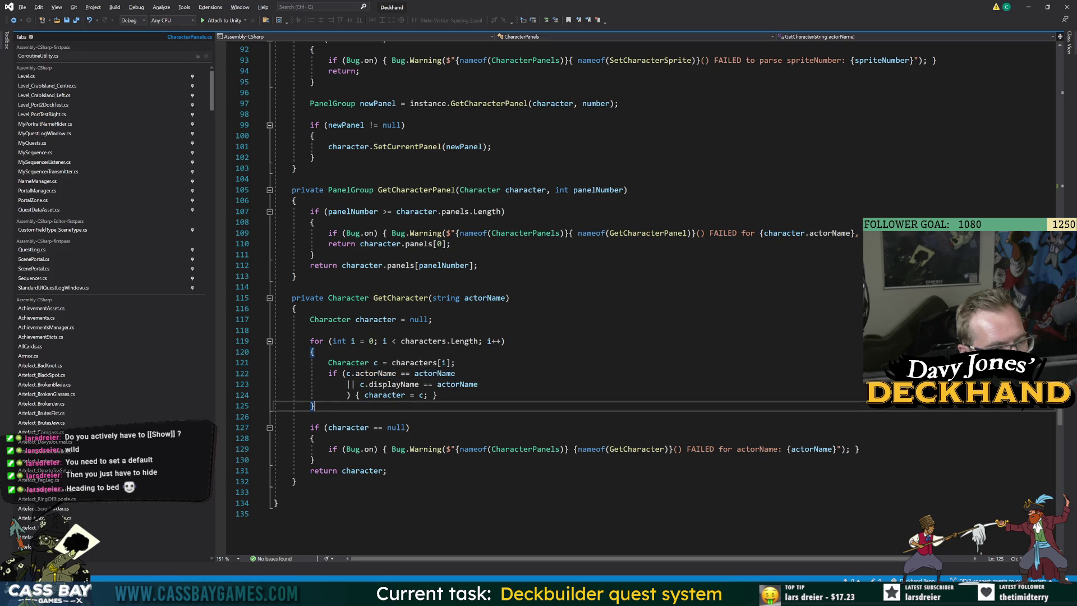
pyautogui.doubleClick(466, 387)
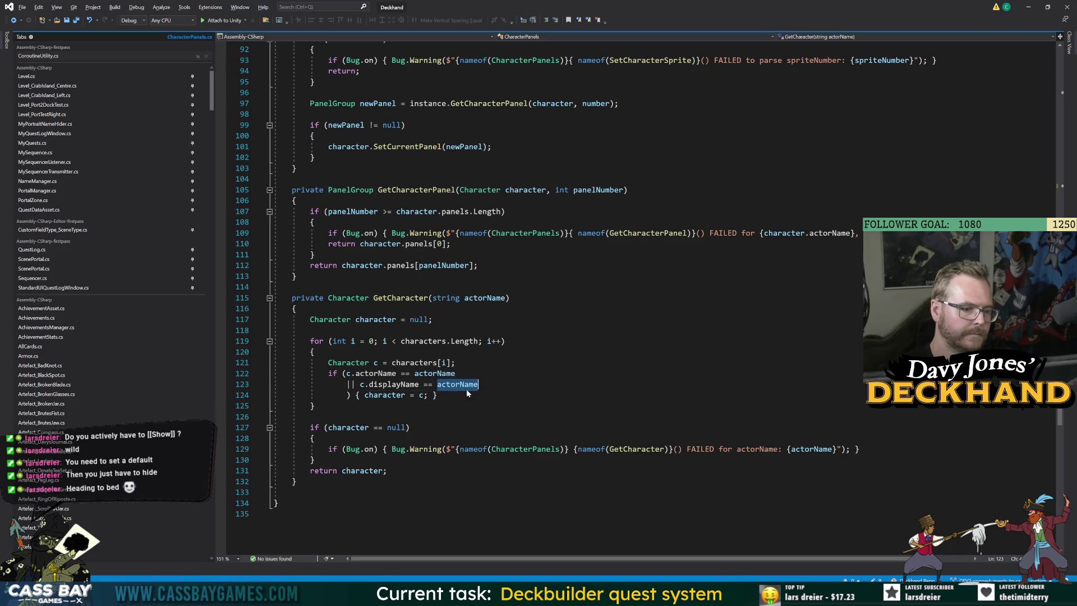
pyautogui.click(387, 384)
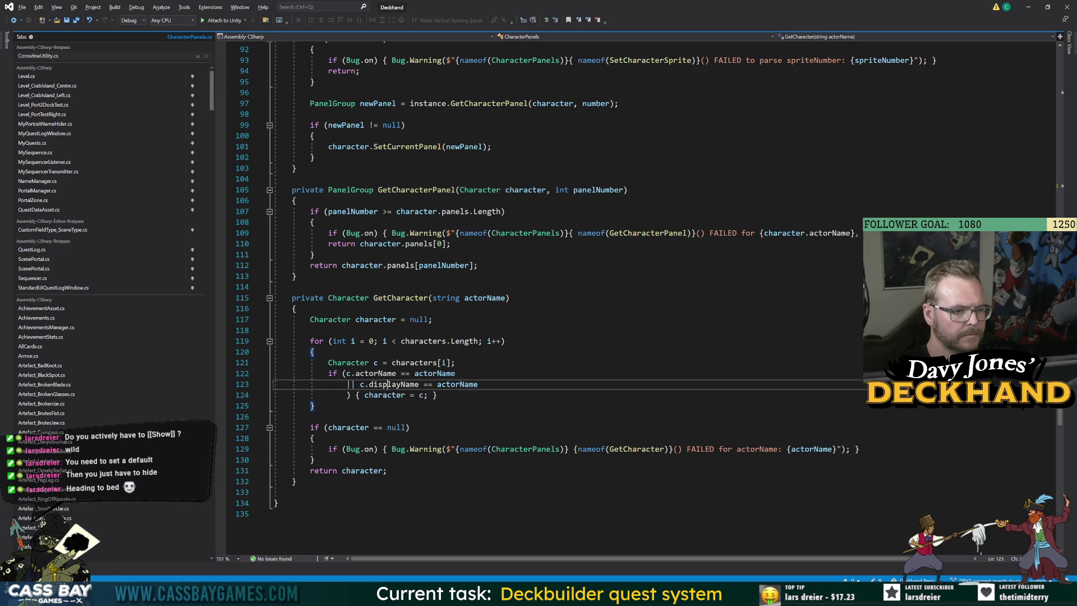
pyautogui.doubleClick(457, 385)
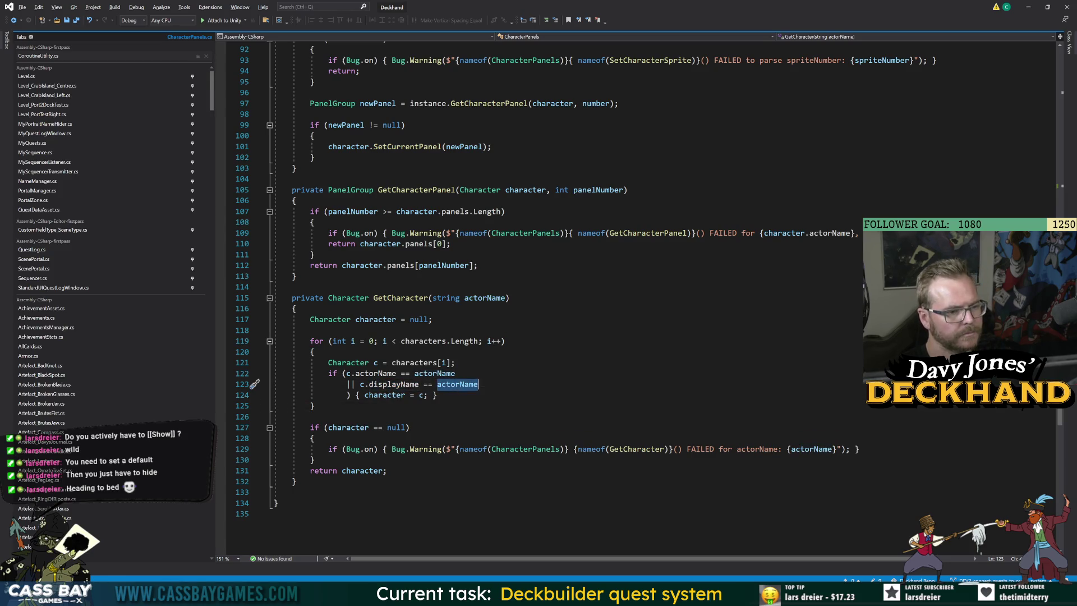
pyautogui.press('Down')
pyautogui.press('Up')
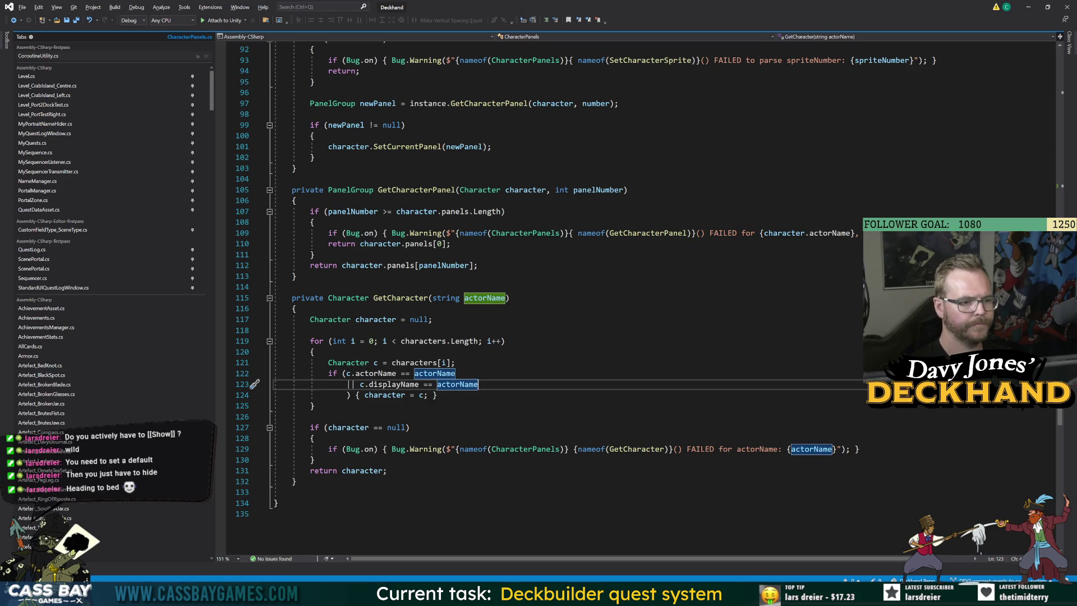
# Step: Begin a new line under the loop's opening brace declaring 'string realDisplay'
pyautogui.press('Up')
pyautogui.press('Up')
pyautogui.press('Up')
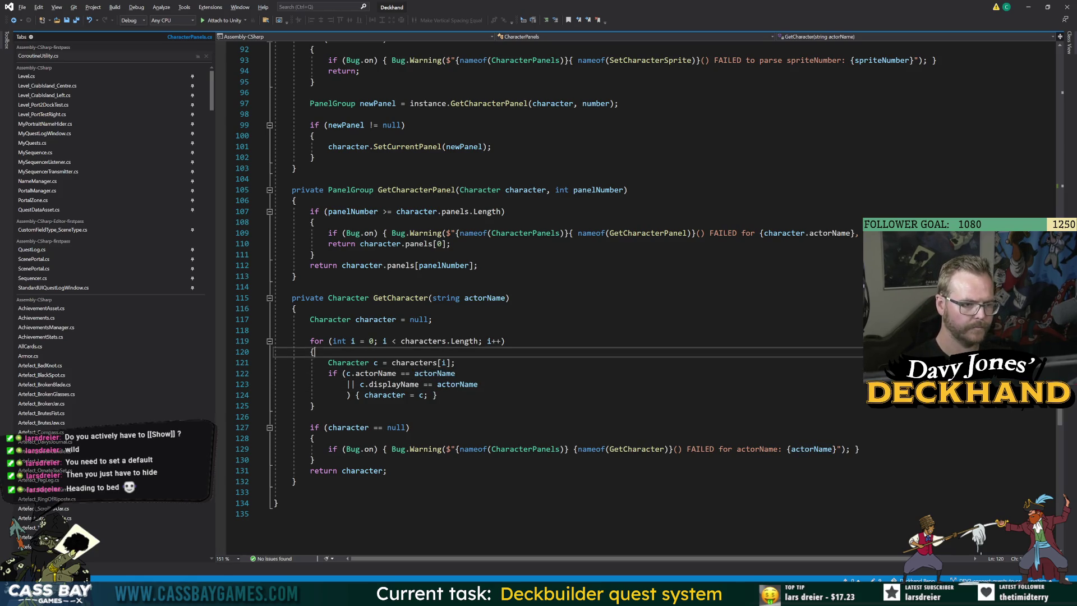
pyautogui.press('Return')
pyautogui.write('string real')
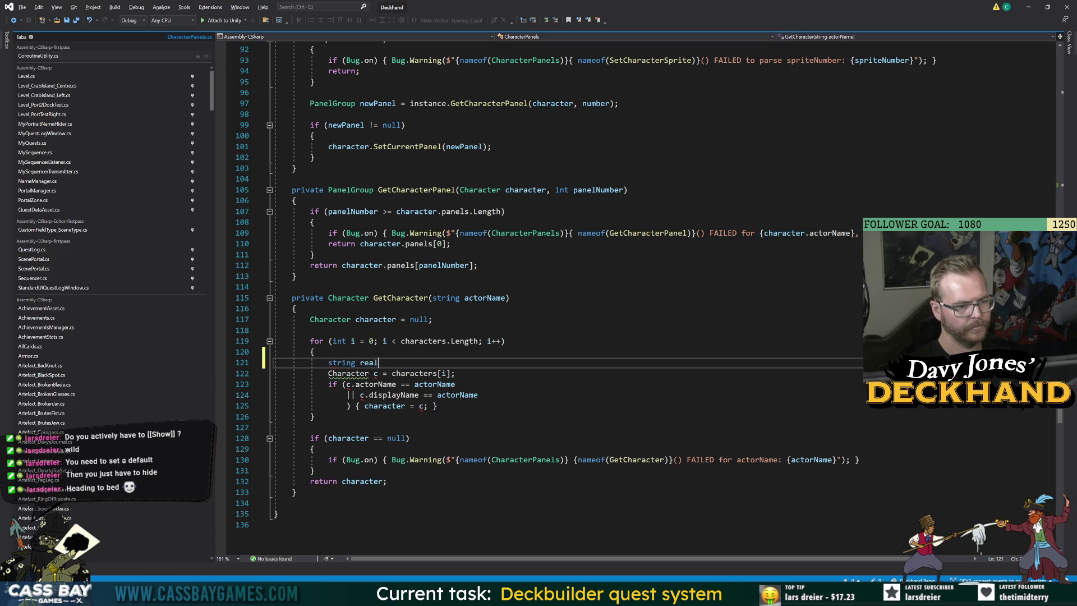
pyautogui.write('Display = ')
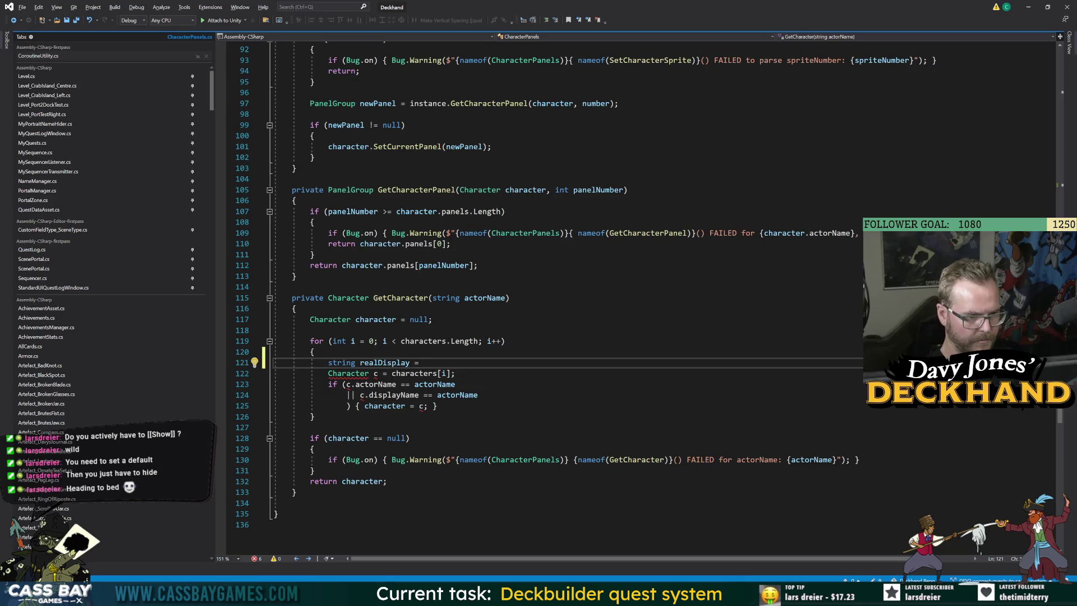
pyautogui.write('Dialoug')
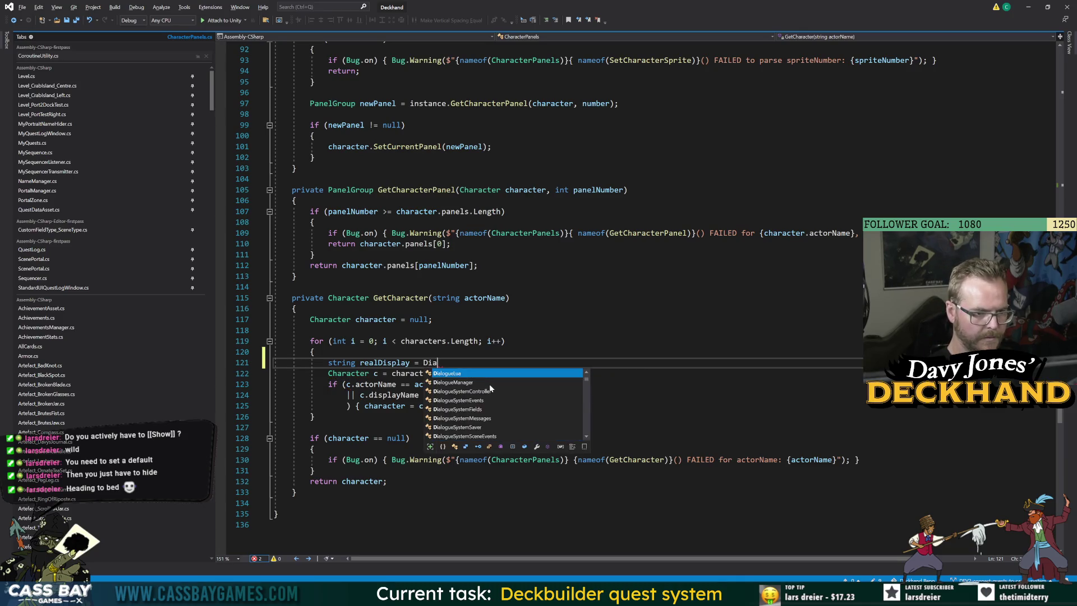
# Step: Complete line 121 as realDisplay = DialogueLua.GetActorField(actorName, "RealDisplayName").asString;
pyautogui.press('BackSpace')
pyautogui.press('BackSpace')
pyautogui.write('gueM')
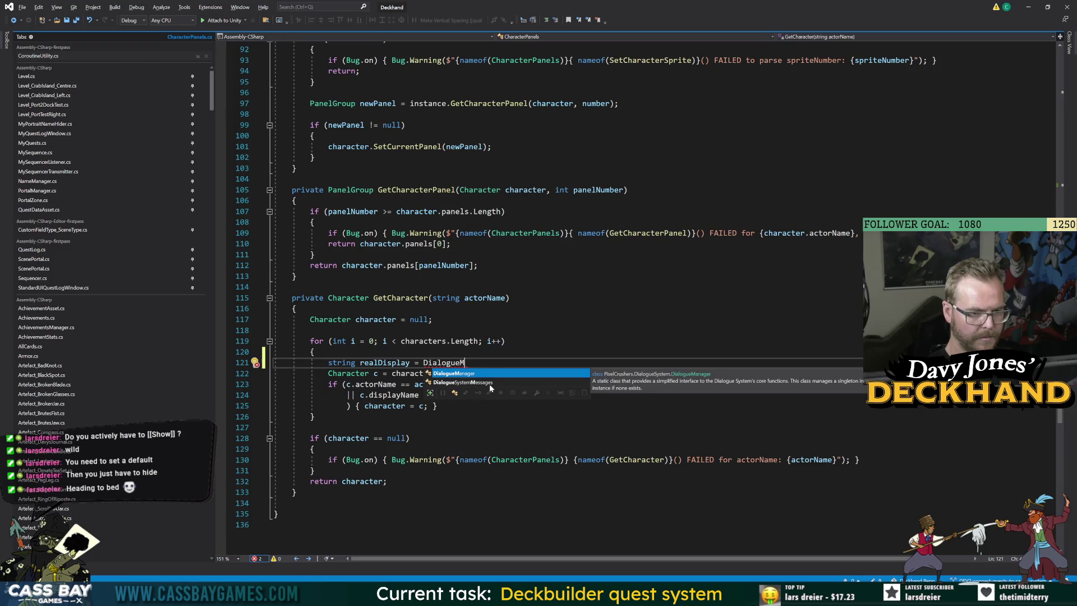
pyautogui.press('BackSpace')
pyautogui.write('Lua.getac')
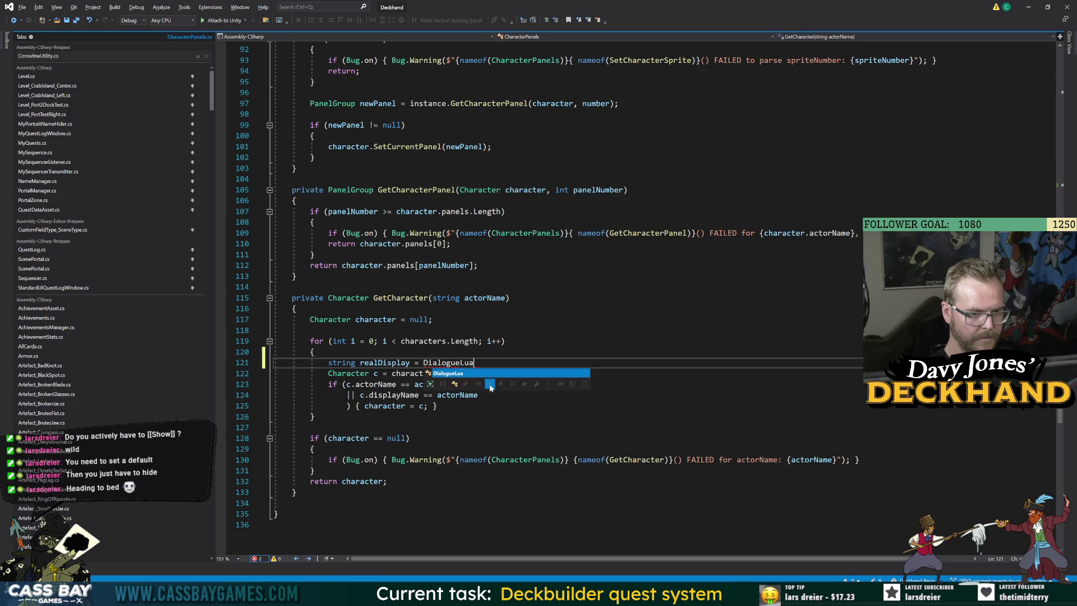
pyautogui.press('Tab')
pyautogui.write('(')
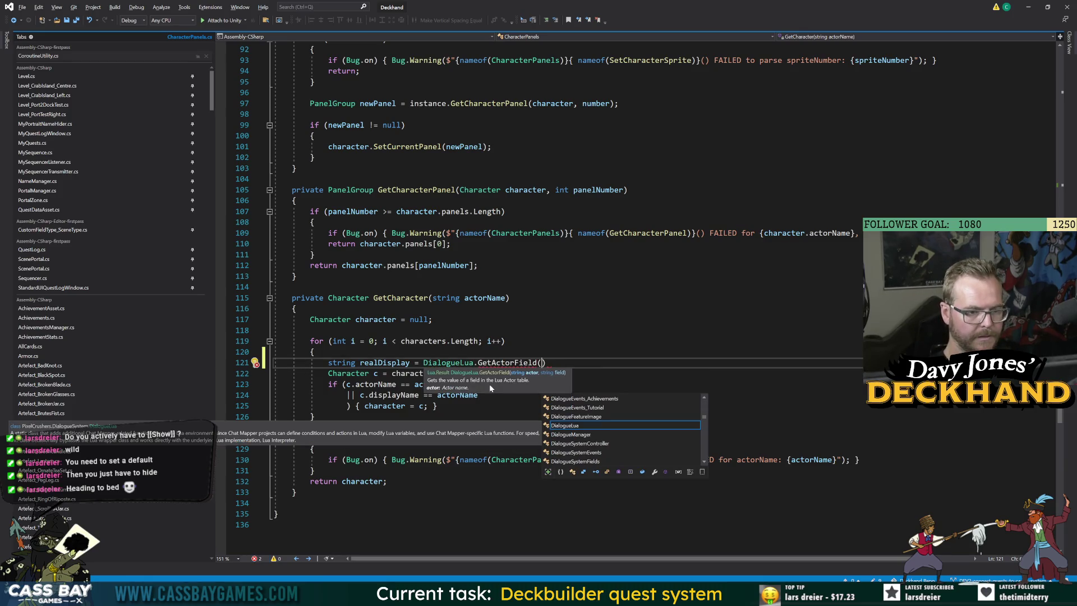
pyautogui.write('actorName')
pyautogui.write(', "Real')
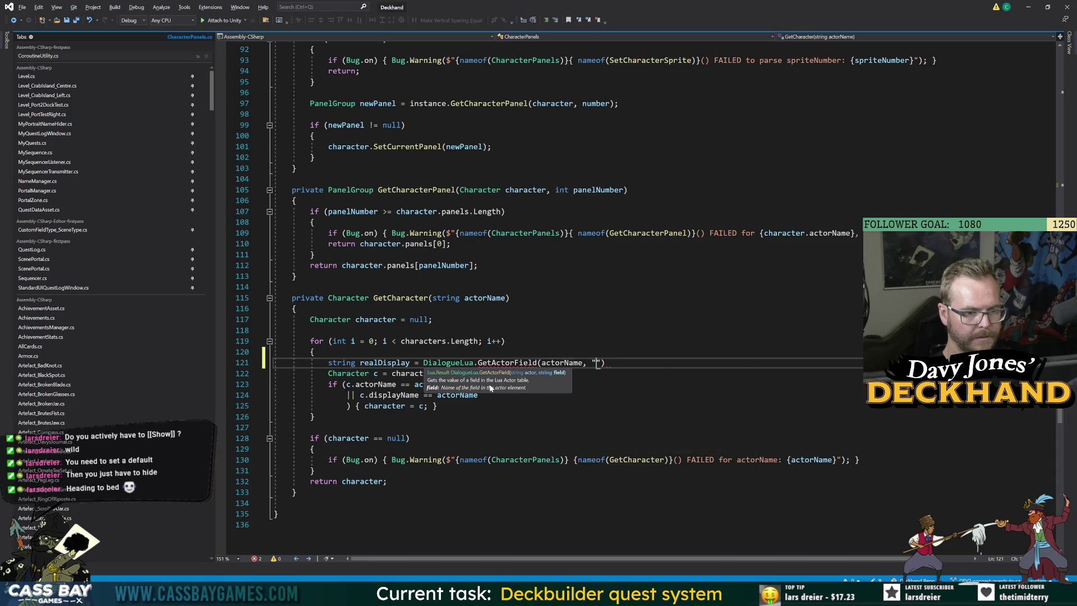
pyautogui.write('DisplayName"')
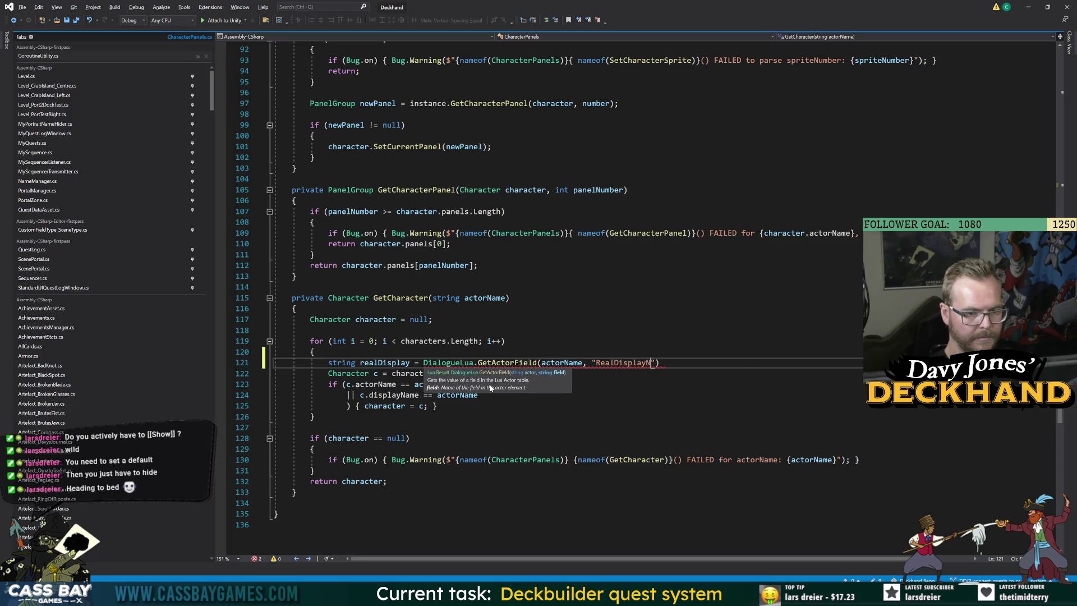
pyautogui.write(').a')
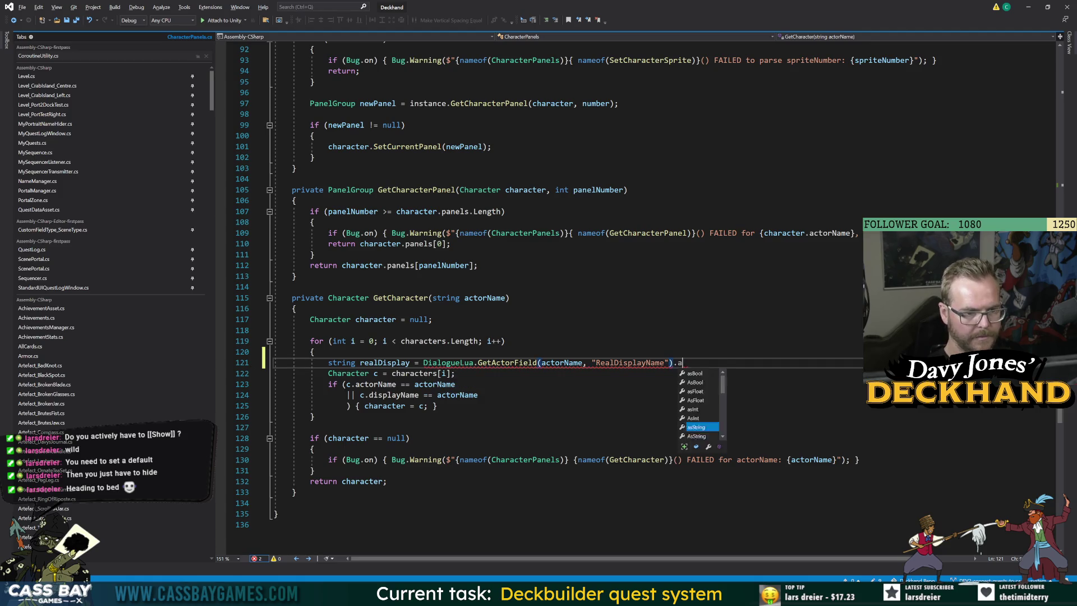
pyautogui.write('sString;')
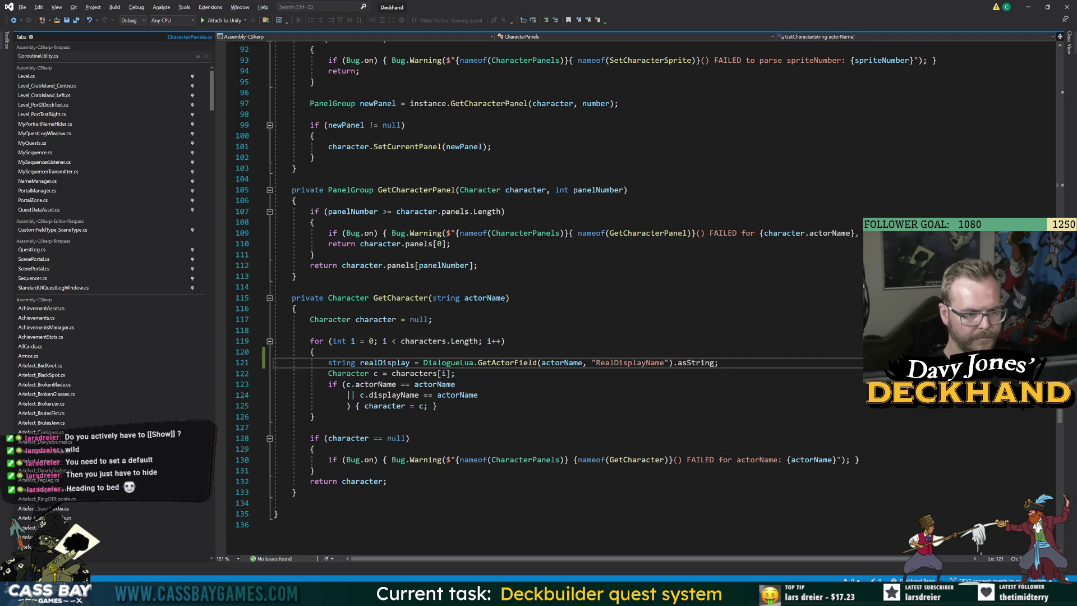
# Step: Add a blank line after the displayName comparison inside the name-match condition
pyautogui.doubleClick(393, 363)
pyautogui.click(479, 394)
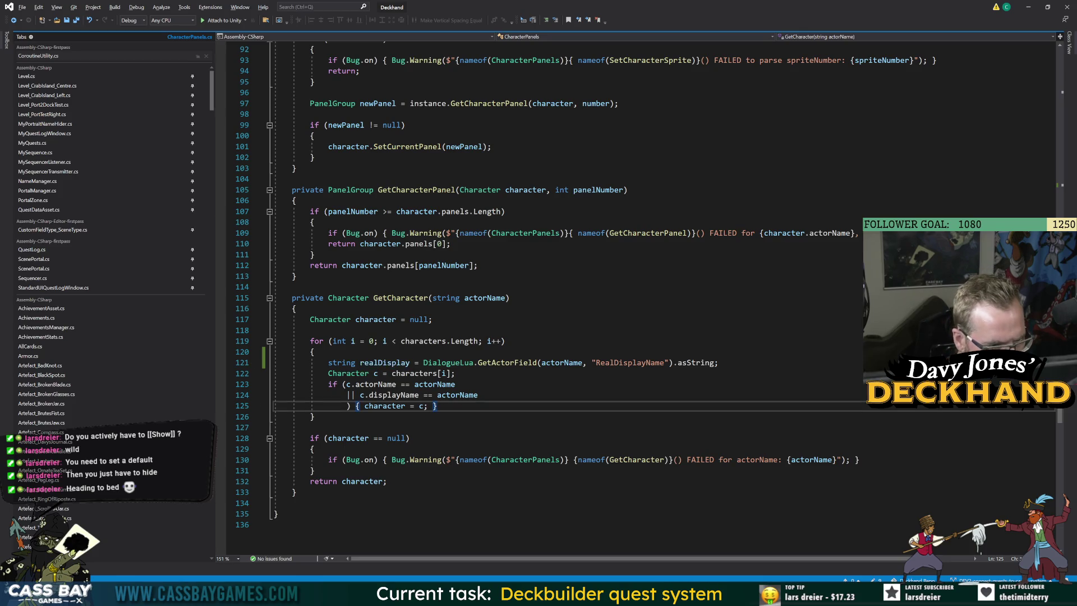
pyautogui.press('Return')
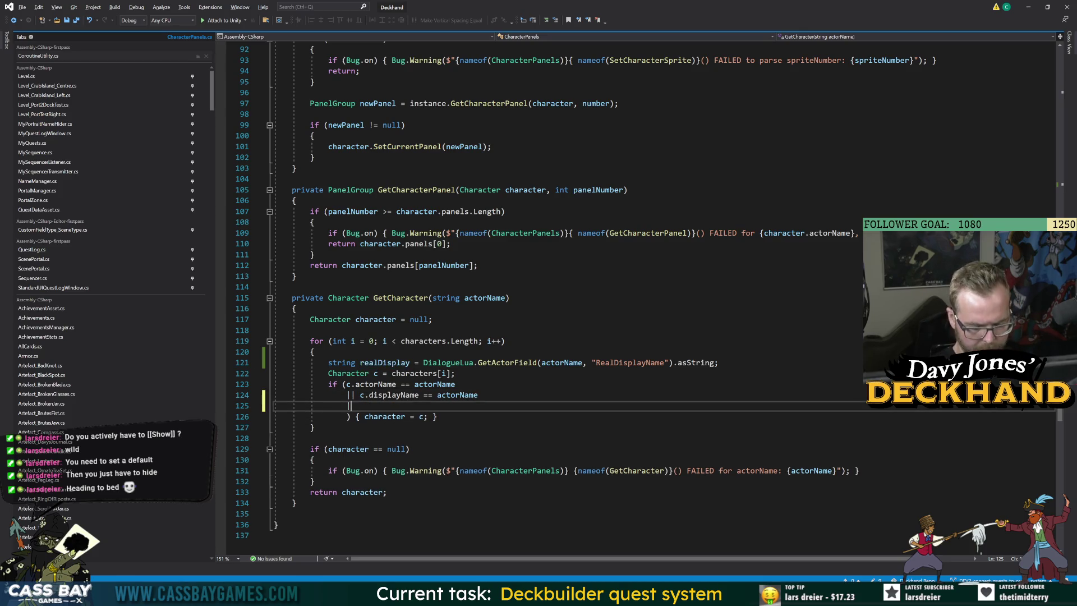
# Step: Start a realDisplay comparison on the new line of the match condition
pyautogui.write('||c.')
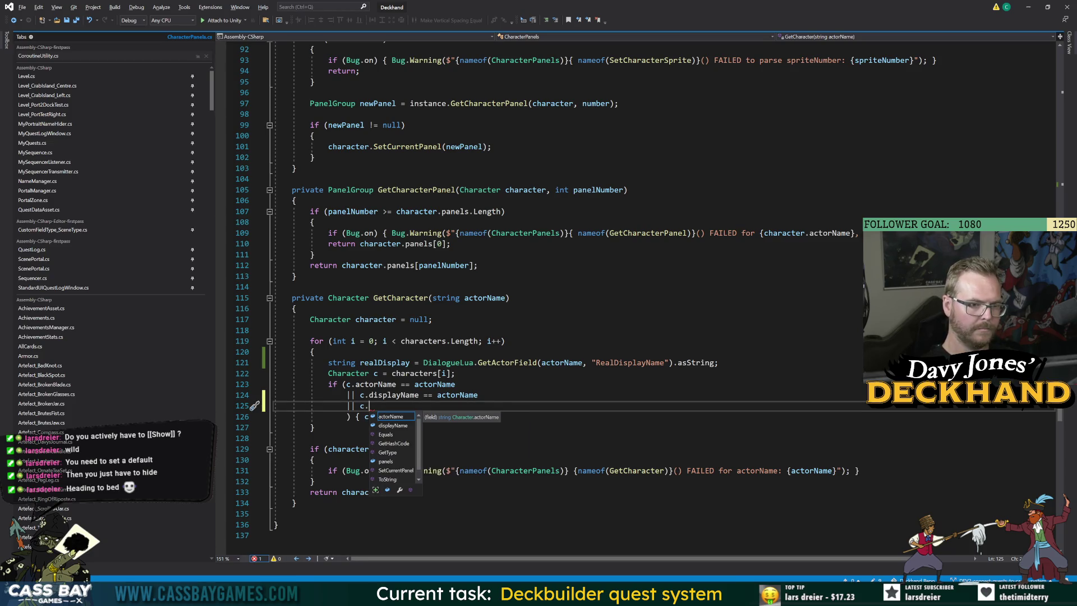
pyautogui.press('BackSpace')
pyautogui.press('BackSpace')
pyautogui.write('realD')
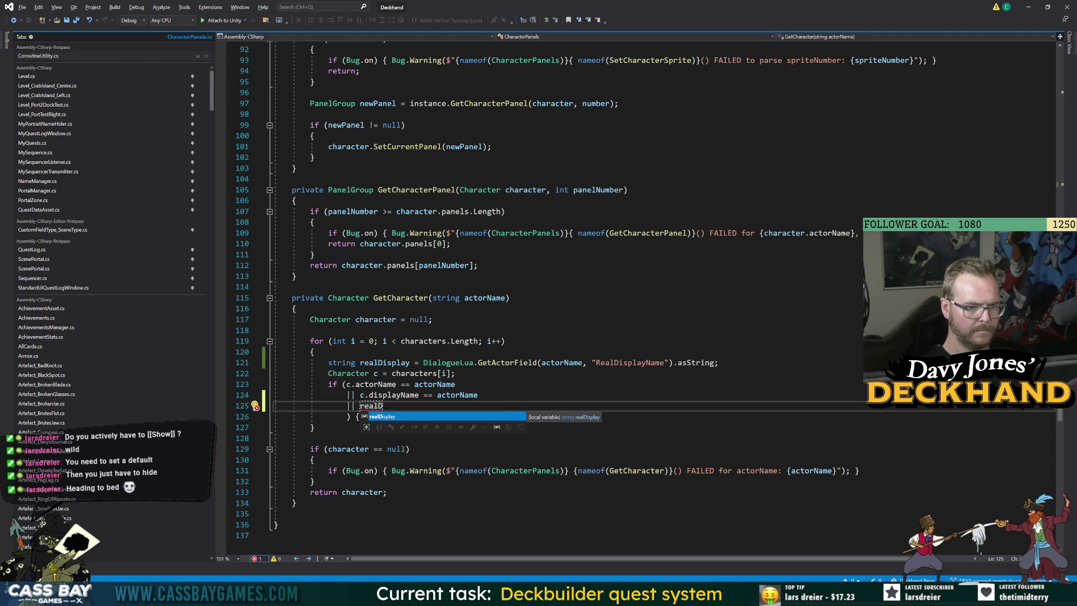
pyautogui.press('Tab')
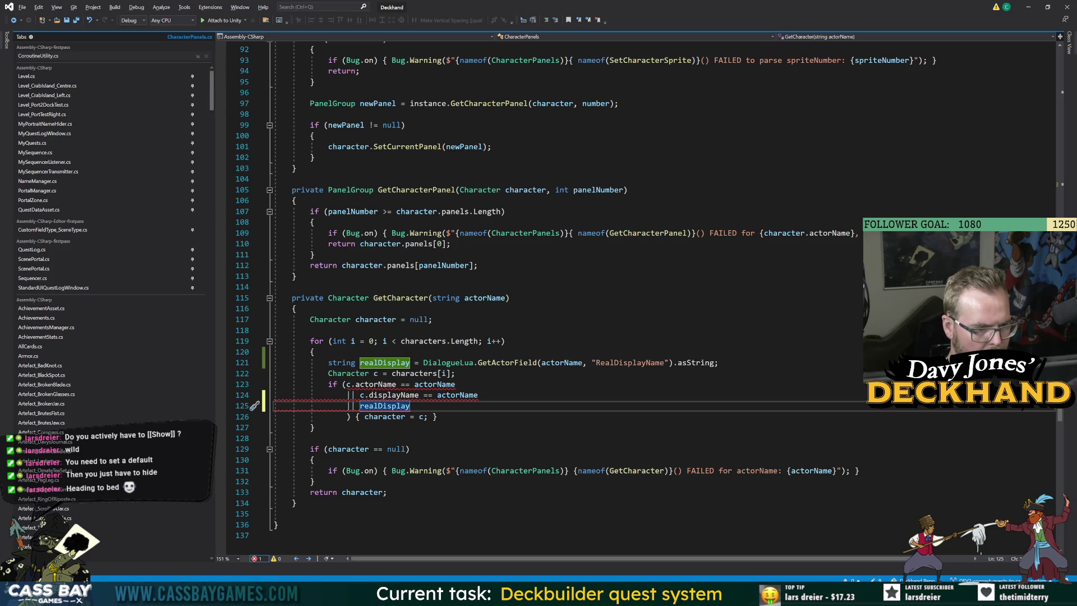
pyautogui.write('realD')
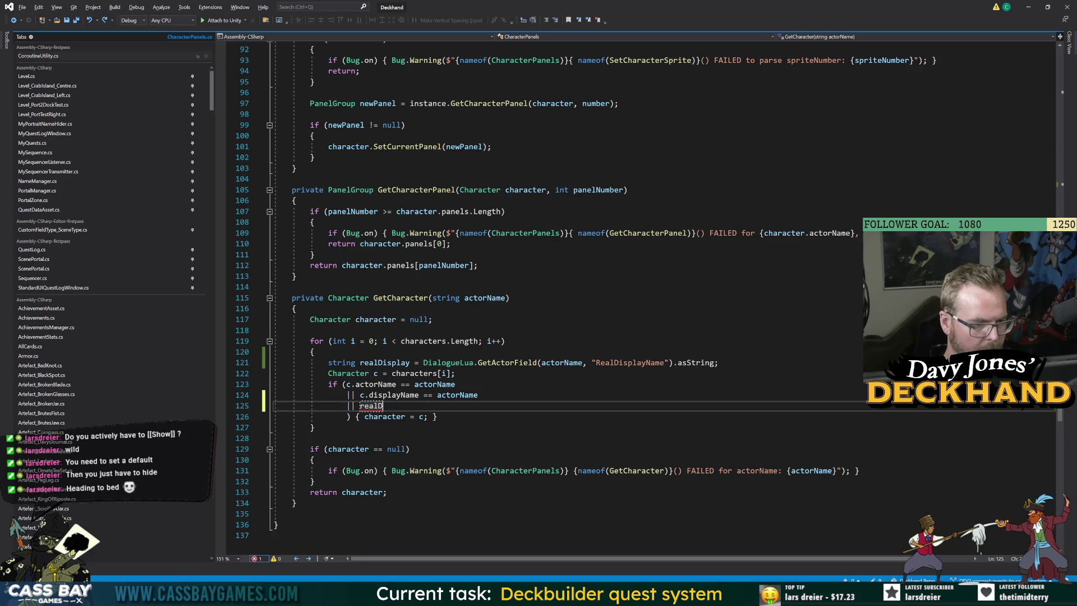
pyautogui.hotkey('ctrl', 'shift', 'Left')
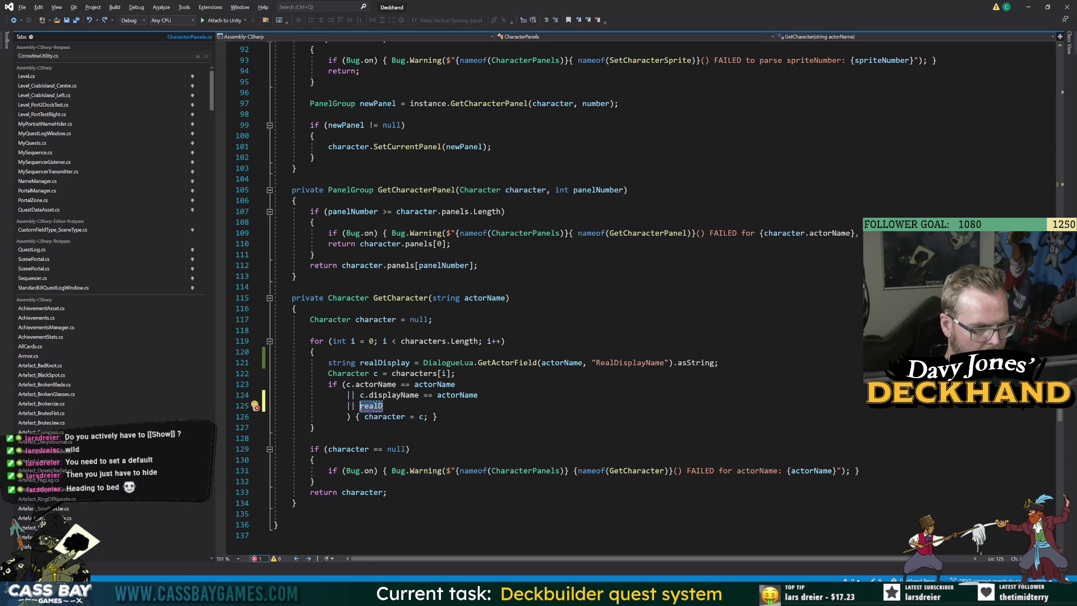
pyautogui.press('Right')
# Step: Declare string cRealDisplay = DialogueLua.GetActorField(c.actorName, "RealDisplayName").asString below the character lookup
pyautogui.press('Up')
pyautogui.press('Up')
pyautogui.press('Up')
pyautogui.press('End')
pyautogui.press('Return')
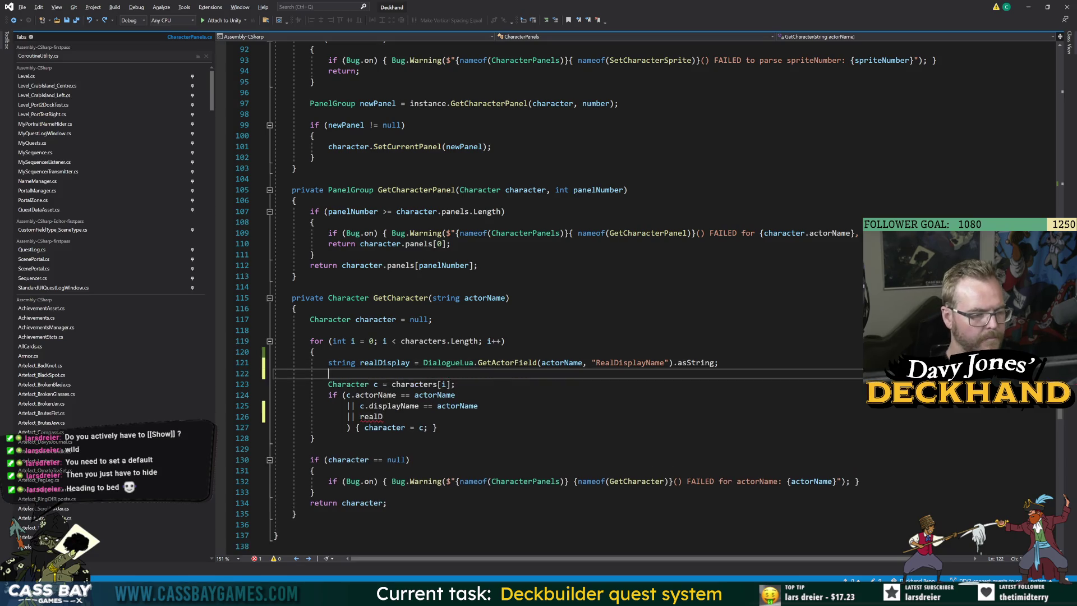
pyautogui.write('string cR')
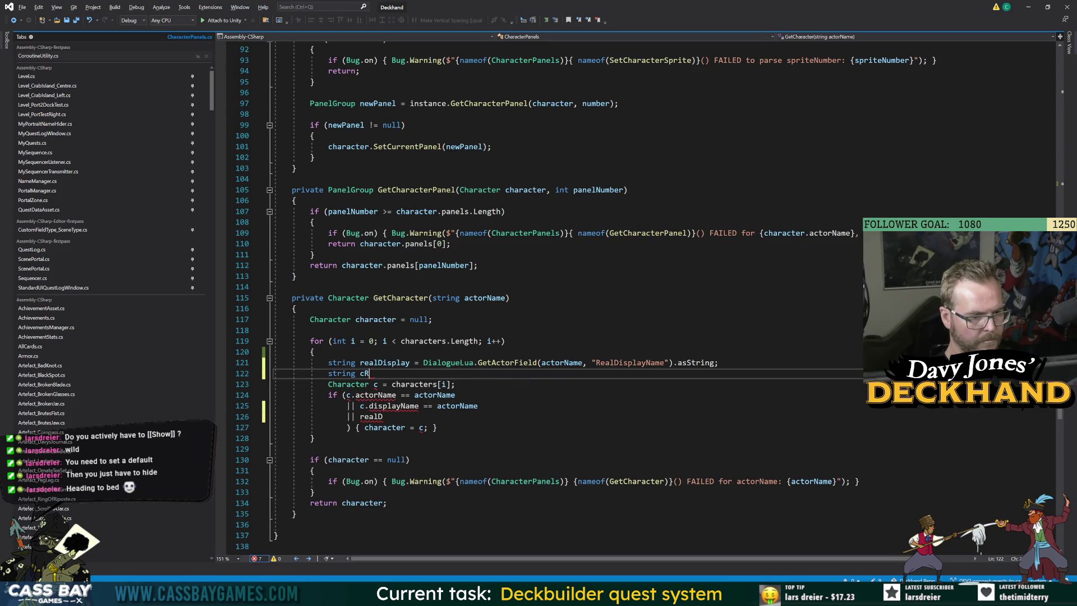
pyautogui.write('ealDisplay =')
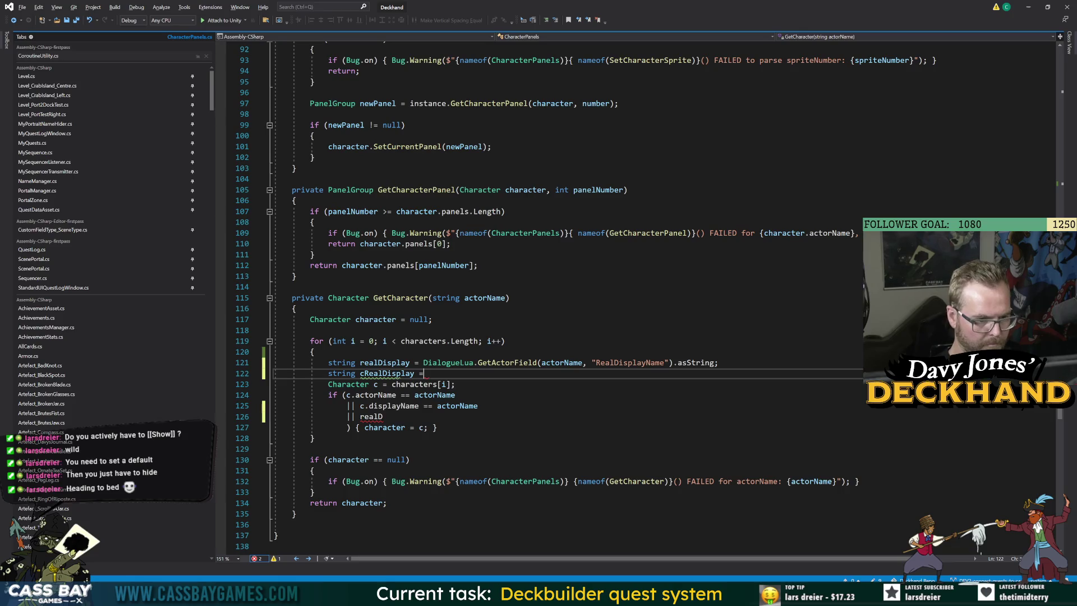
pyautogui.click(246, 372)
pyautogui.hotkey('alt', 'Down')
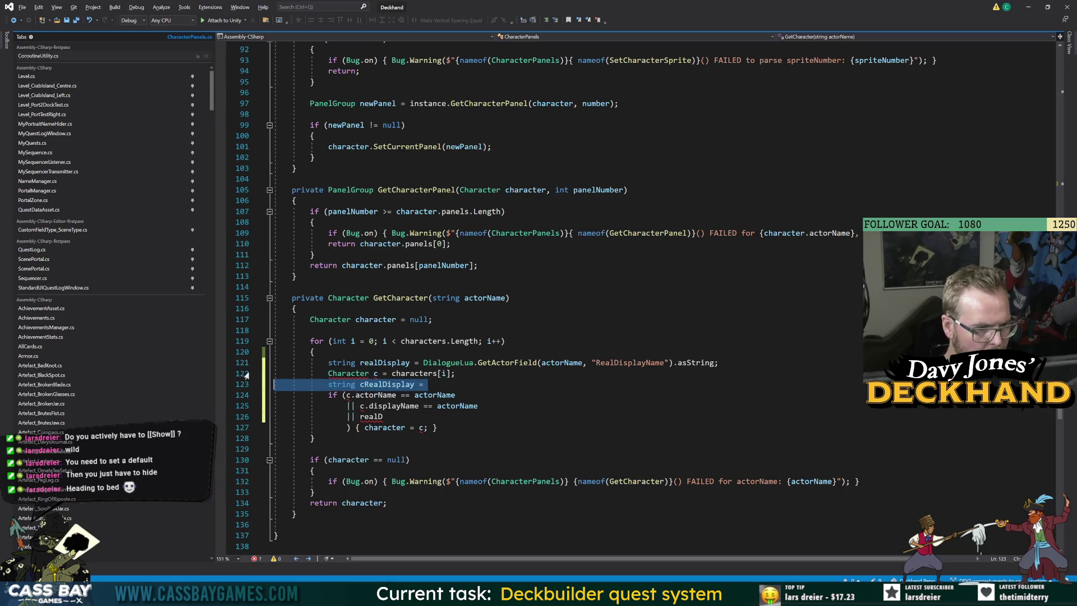
pyautogui.press('End')
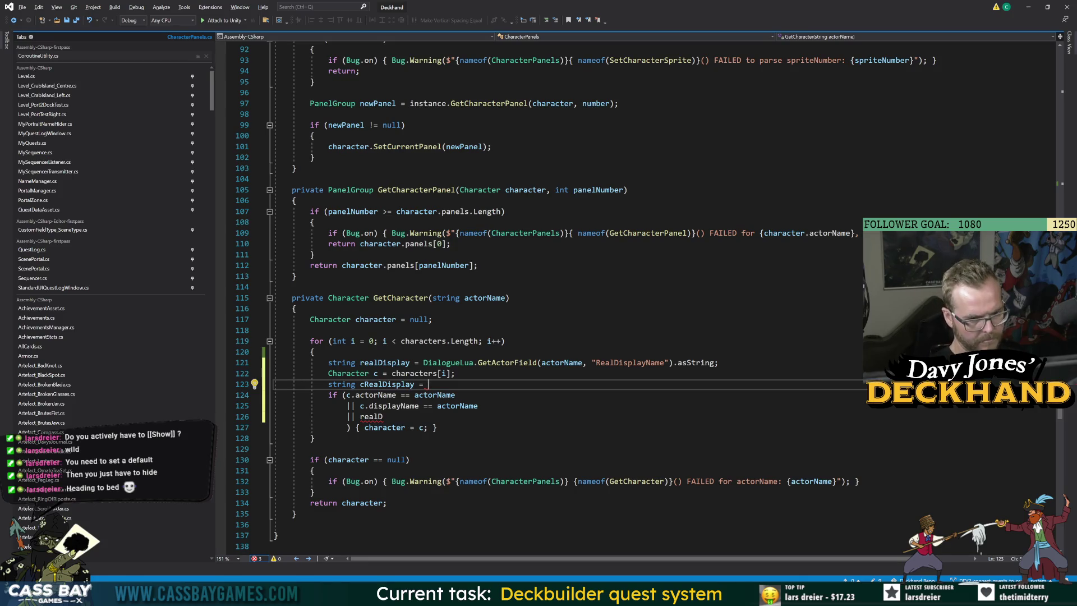
pyautogui.write('Dialoug')
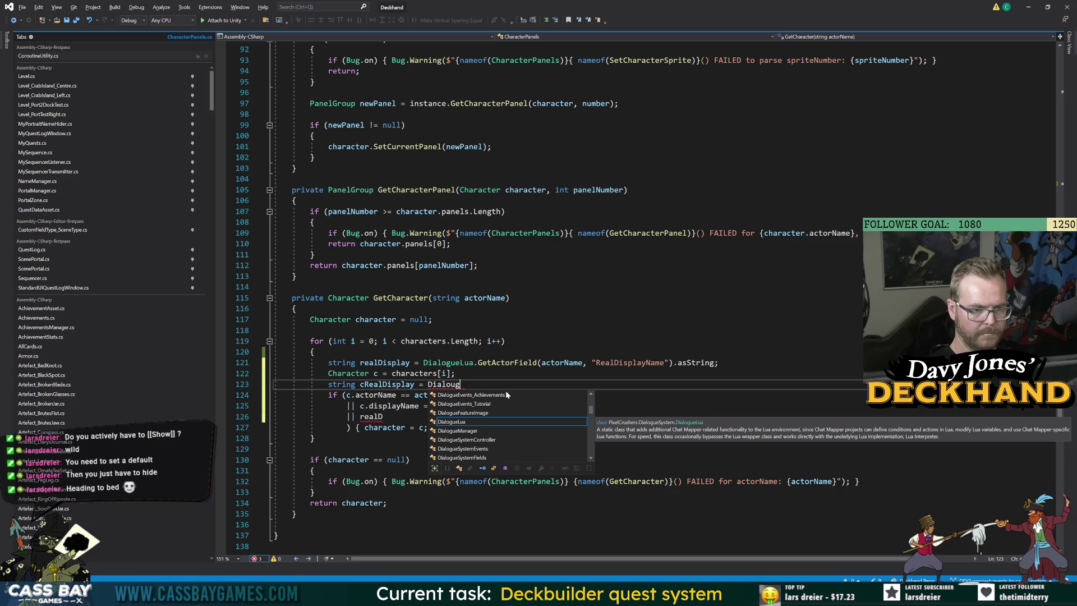
pyautogui.write('e.get')
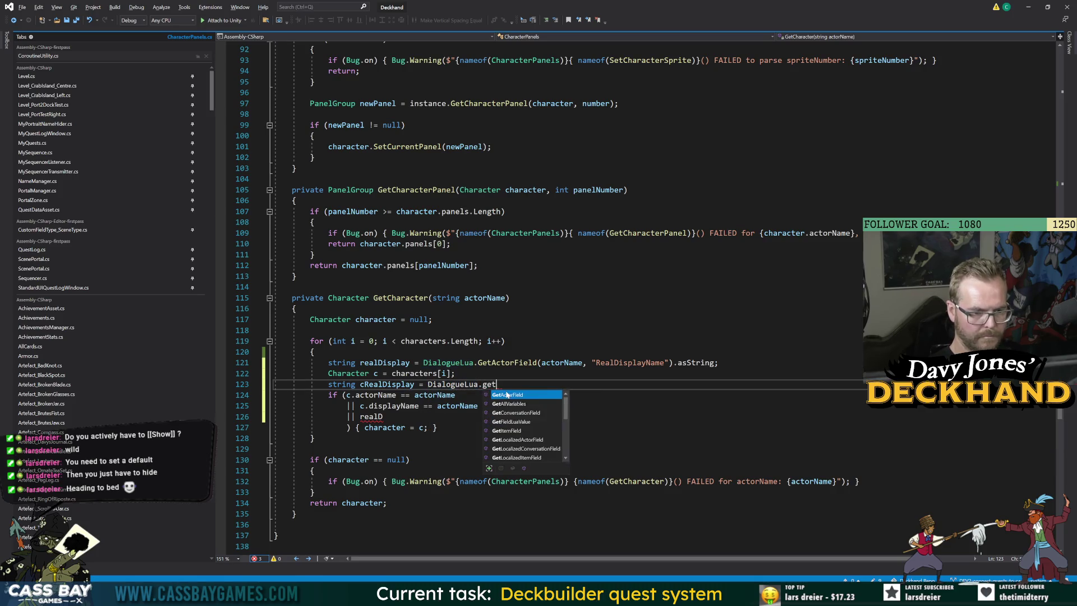
pyautogui.write('(c.')
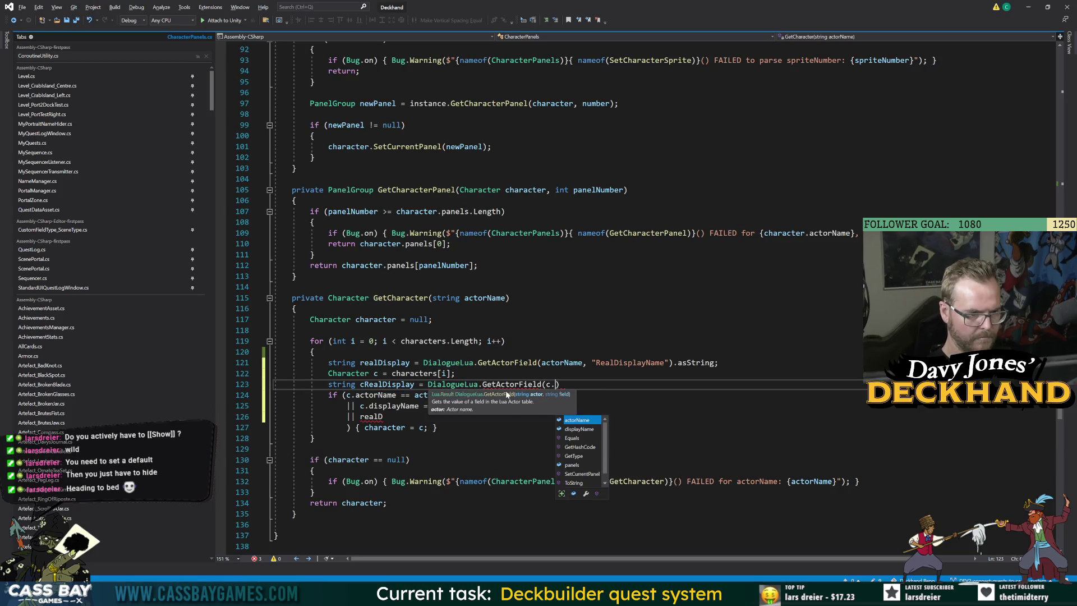
pyautogui.write('actorName, "')
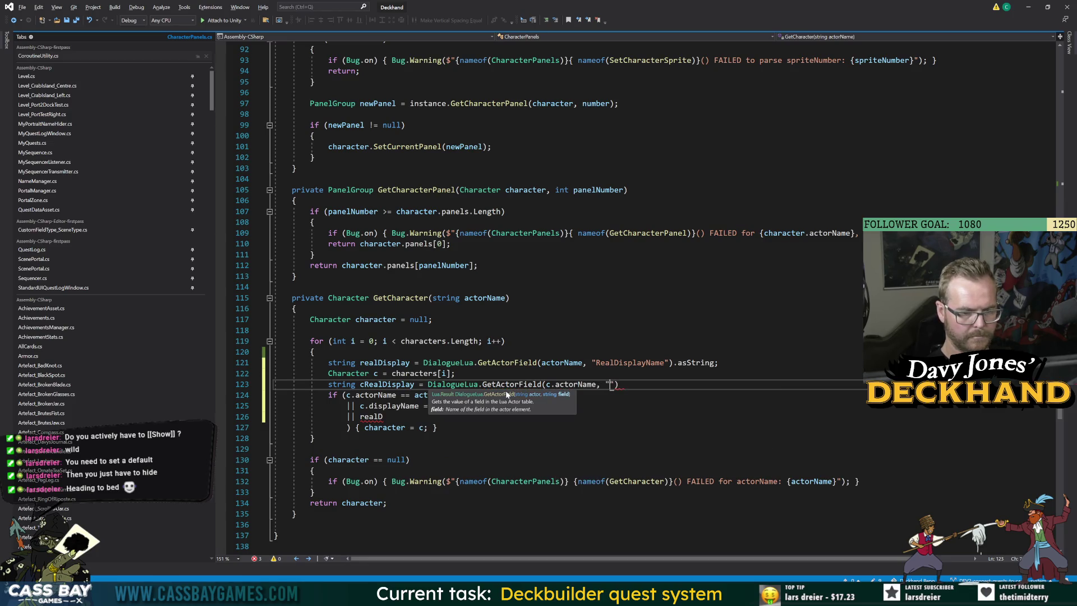
pyautogui.write('RealDisplayName')
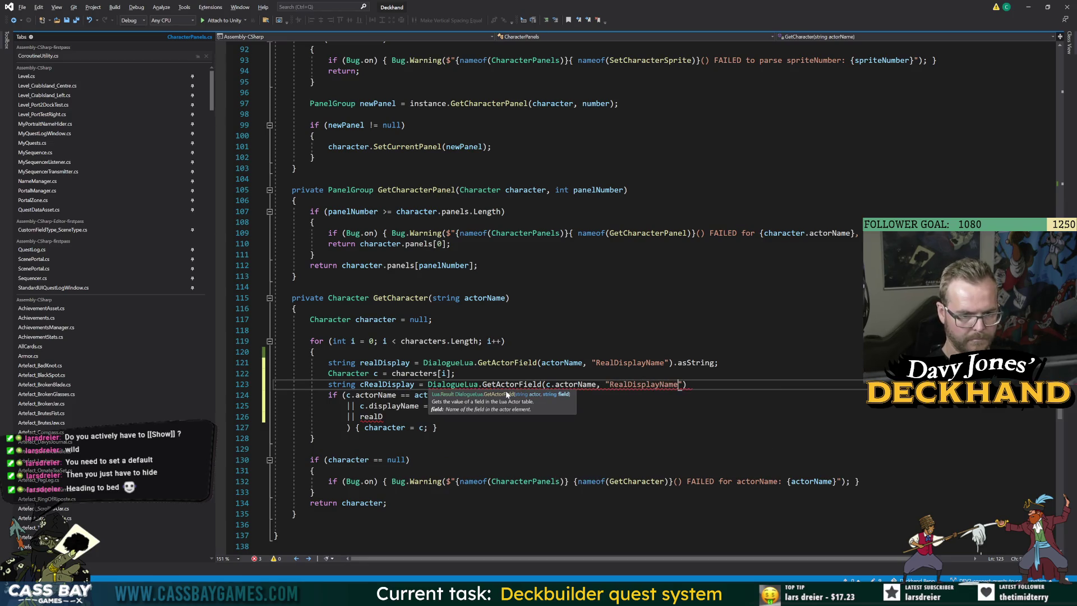
pyautogui.write('").as')
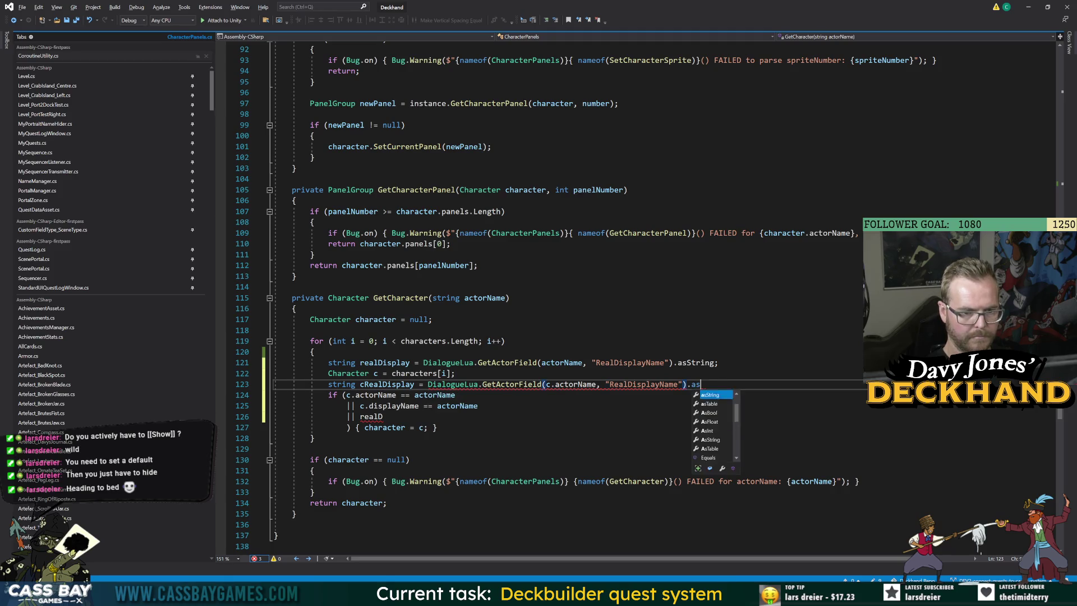
pyautogui.write('String;')
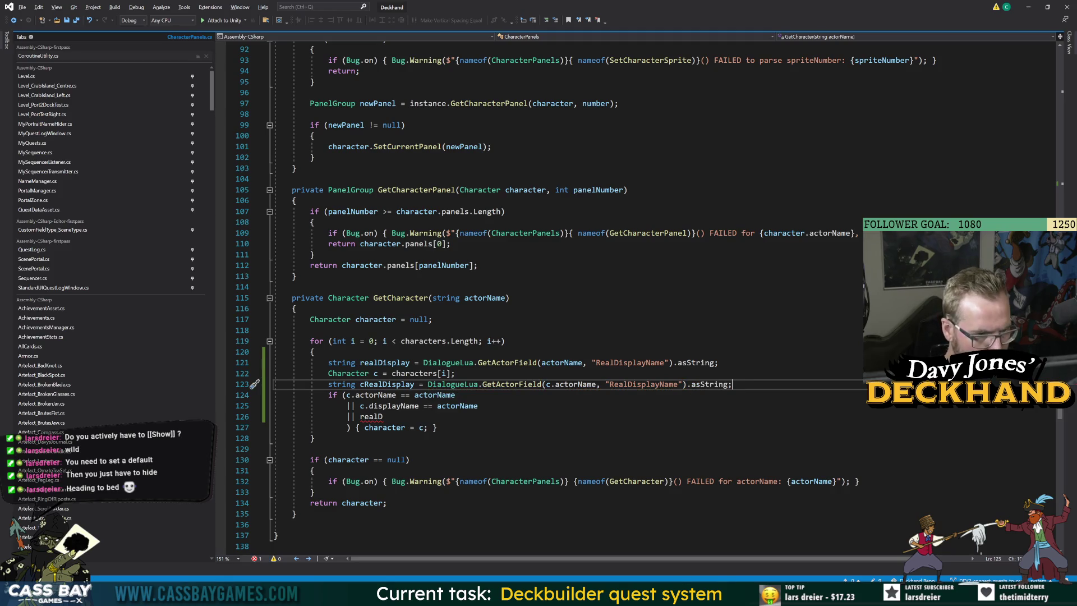
# Step: Finish the condition with || cRealDisplay == realDisplay and return to Unity to recompile
pyautogui.doubleClick(372, 417)
pyautogui.write('c.r')
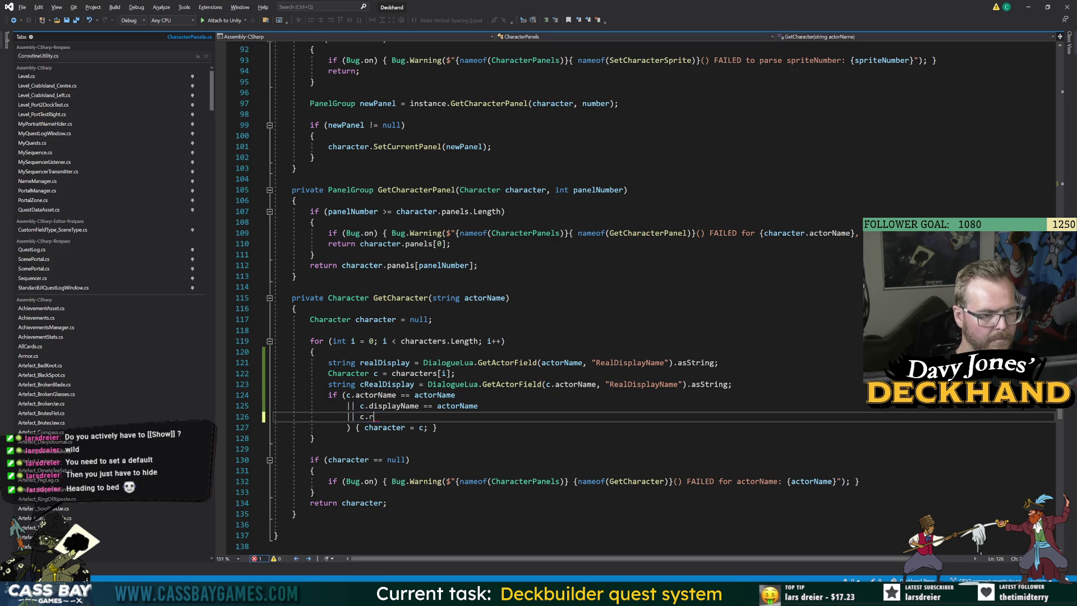
pyautogui.press('BackSpace')
pyautogui.press('BackSpace')
pyautogui.write('Rea')
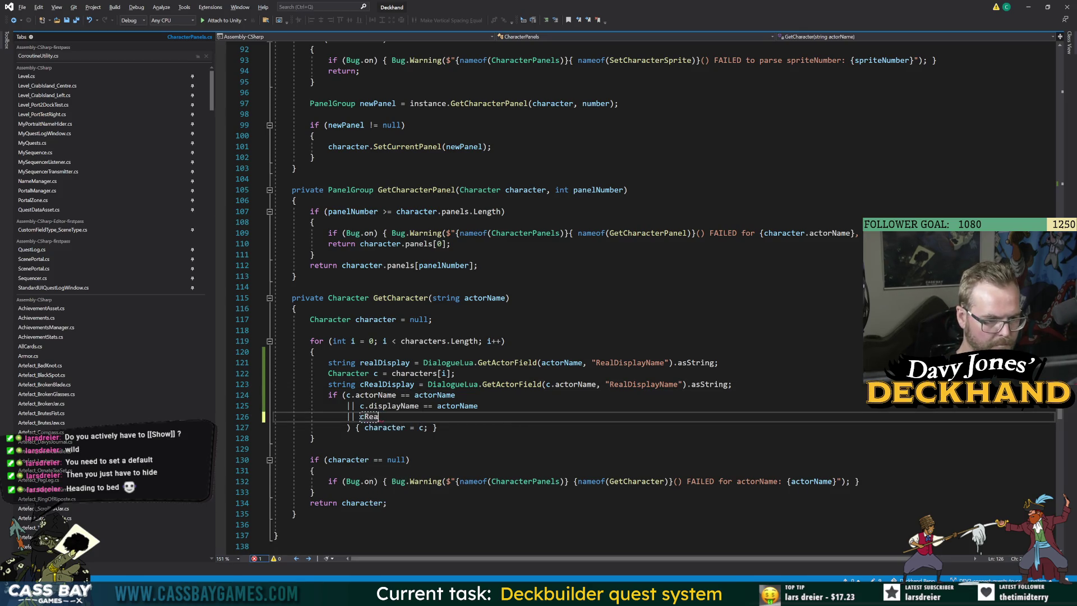
pyautogui.write('lDisplay ')
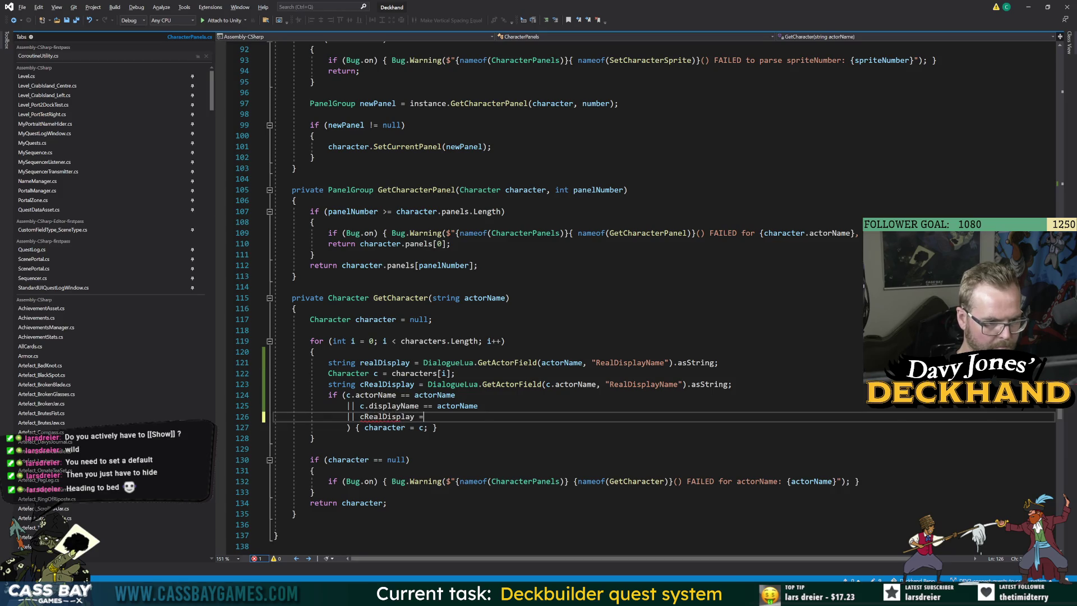
pyautogui.write('== ')
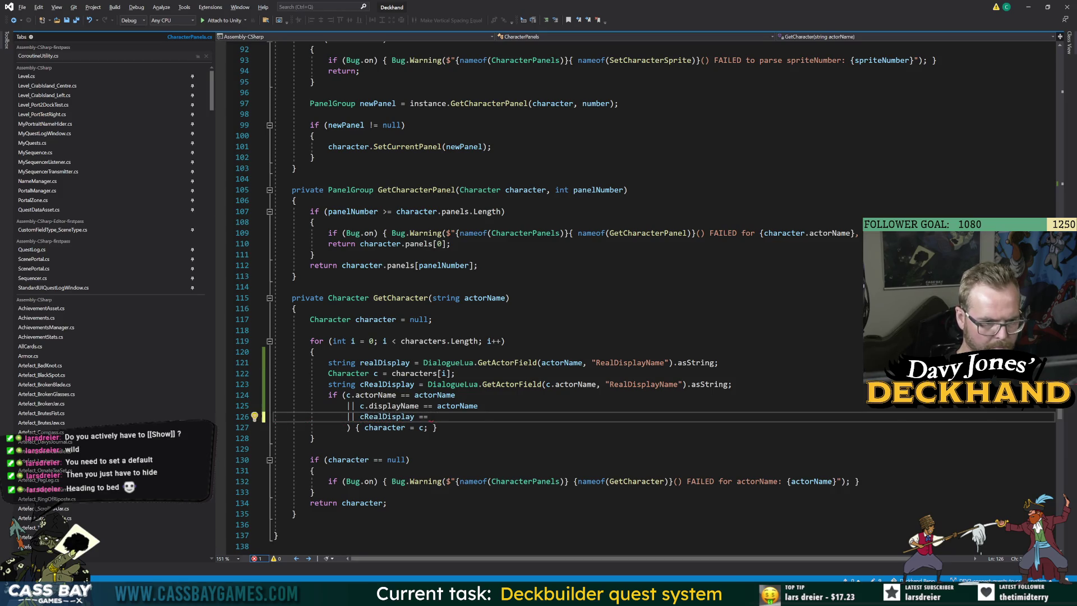
pyautogui.write('realDisplay;')
pyautogui.press('BackSpace')
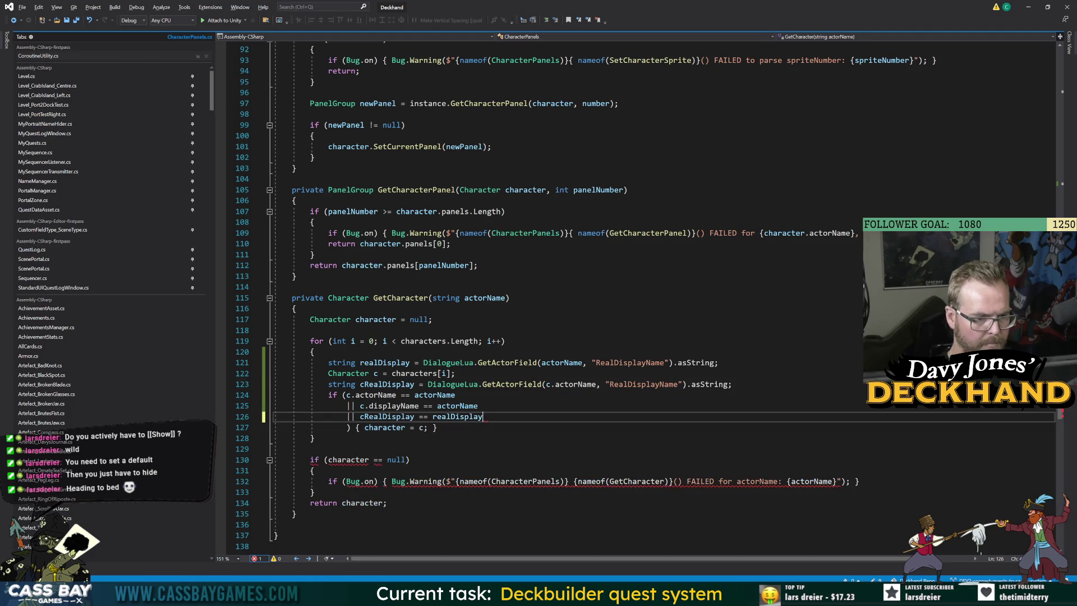
pyautogui.click(254, 449)
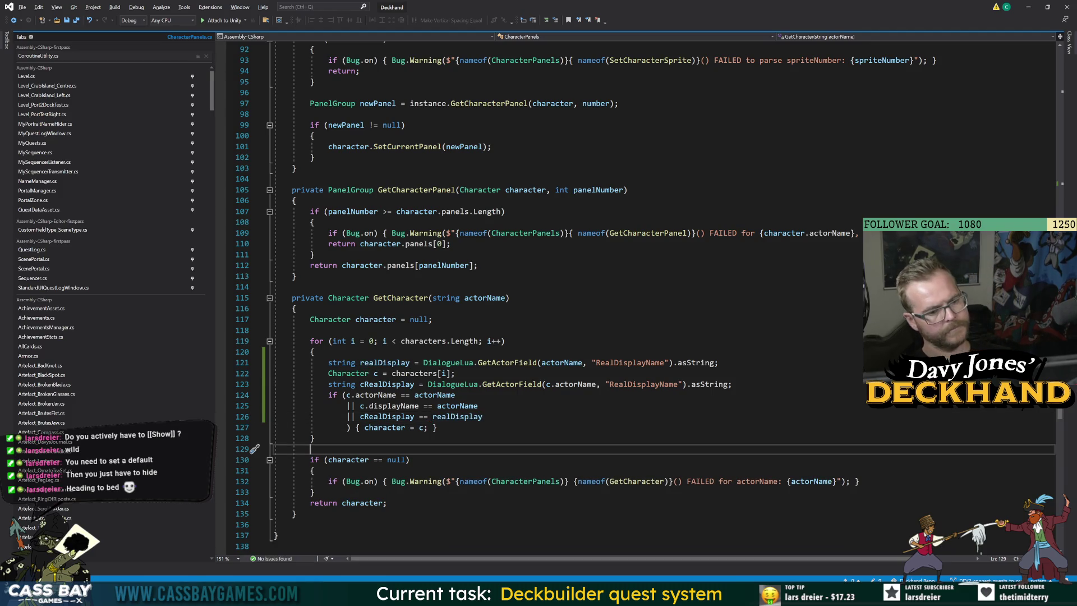
pyautogui.hotkey('alt', 'Tab')
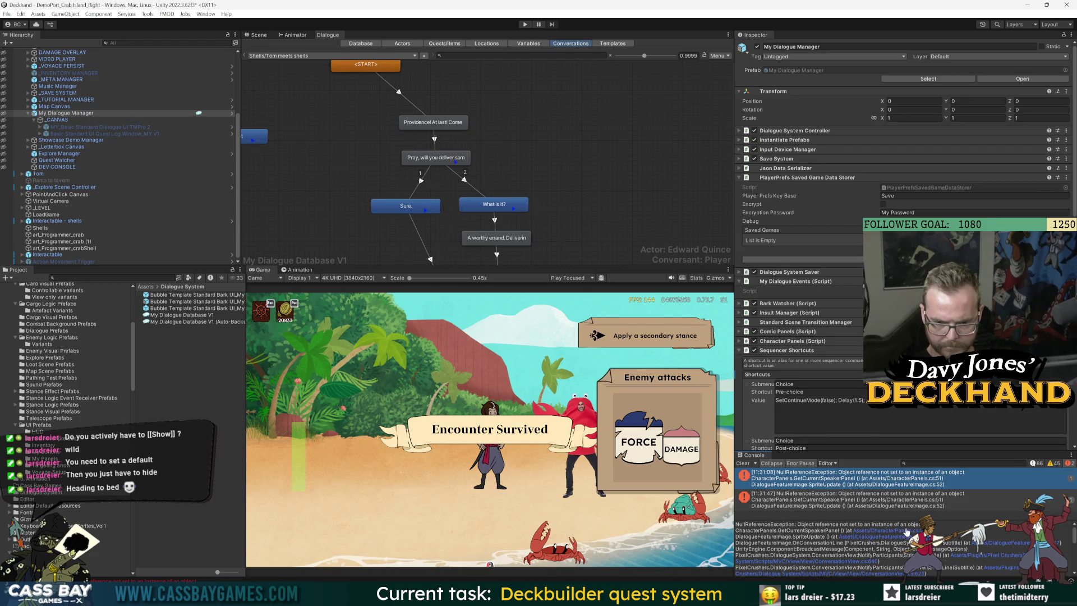
# Step: Strip the null check and comparison from line 51's return in GetCurrentSpeakerPanel, save, and recompile in Unity
pyautogui.click(904, 531)
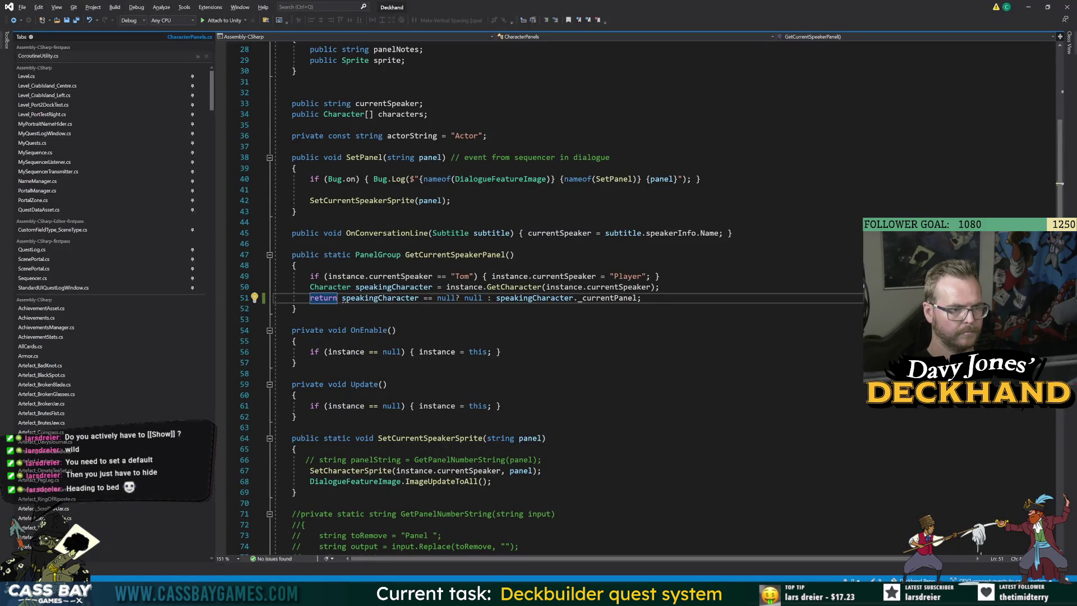
pyautogui.moveTo(496, 297); pyautogui.dragTo(437, 298)
pyautogui.press('Delete')
pyautogui.click(677, 373)
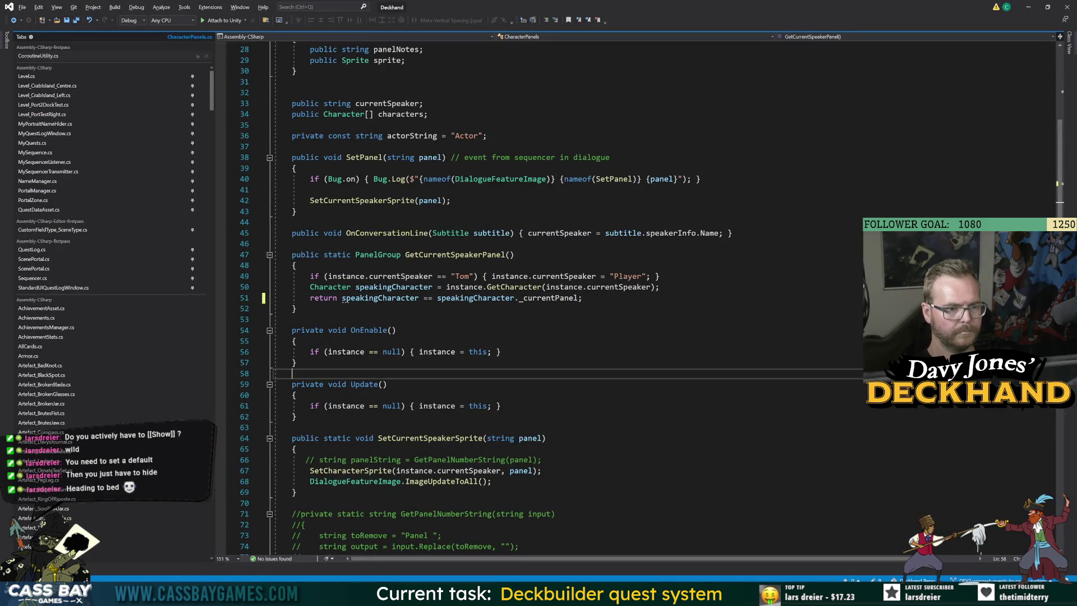
pyautogui.click(475, 298)
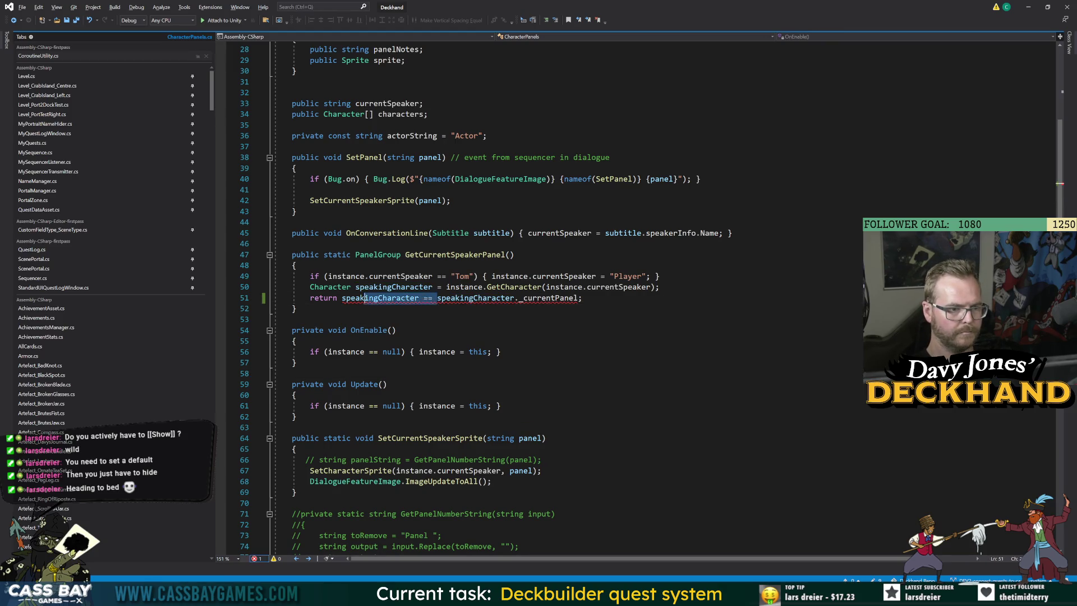
pyautogui.moveTo(437, 297); pyautogui.dragTo(342, 298)
pyautogui.press('Delete')
pyautogui.hotkey('ctrl', 's')
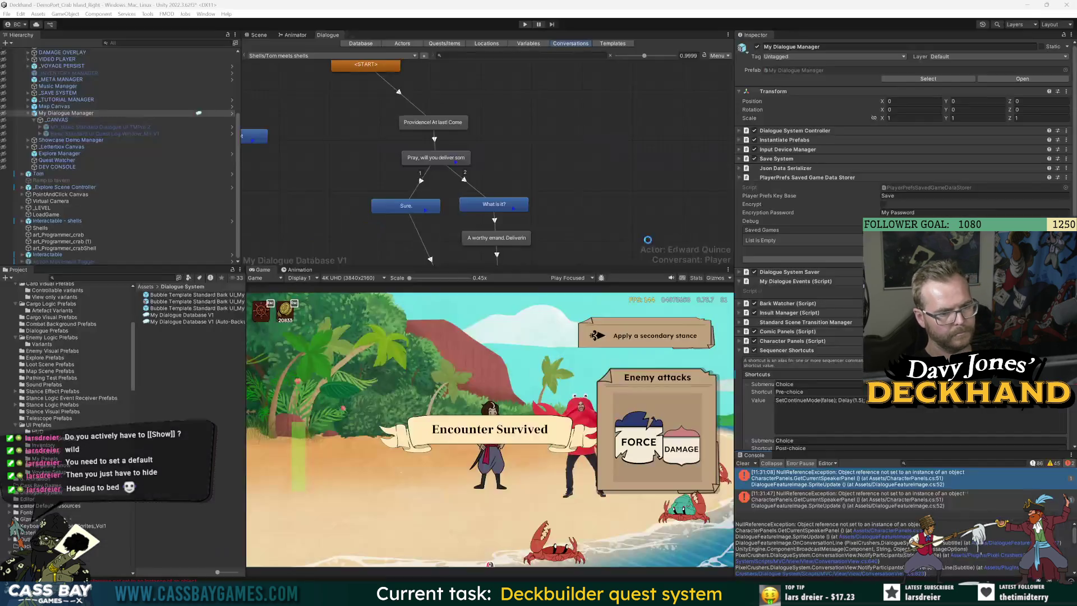
pyautogui.hotkey('alt', 'Tab')
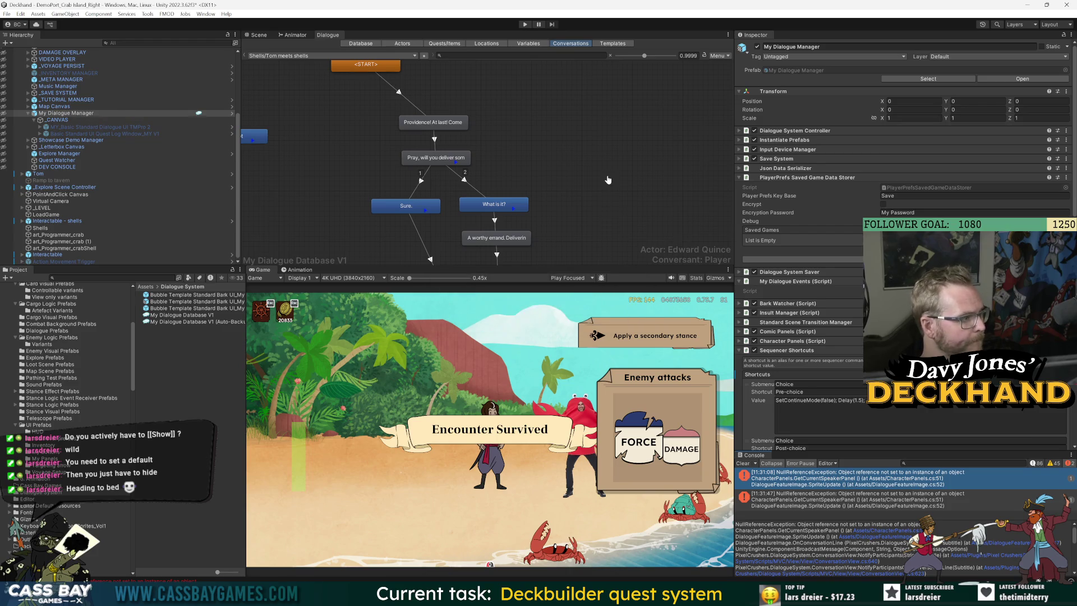
# Step: Play-test the Shells dialogue answering 'Sure.', then inspect the 'Pray, will you deliver something... delicate?' node
pyautogui.click(524, 25)
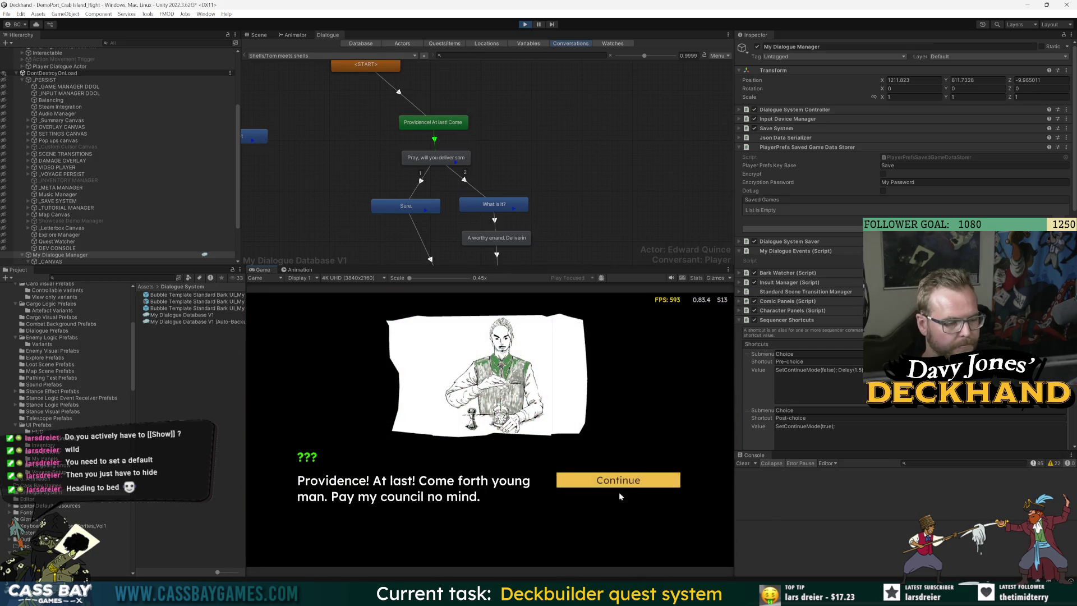
pyautogui.click(621, 485)
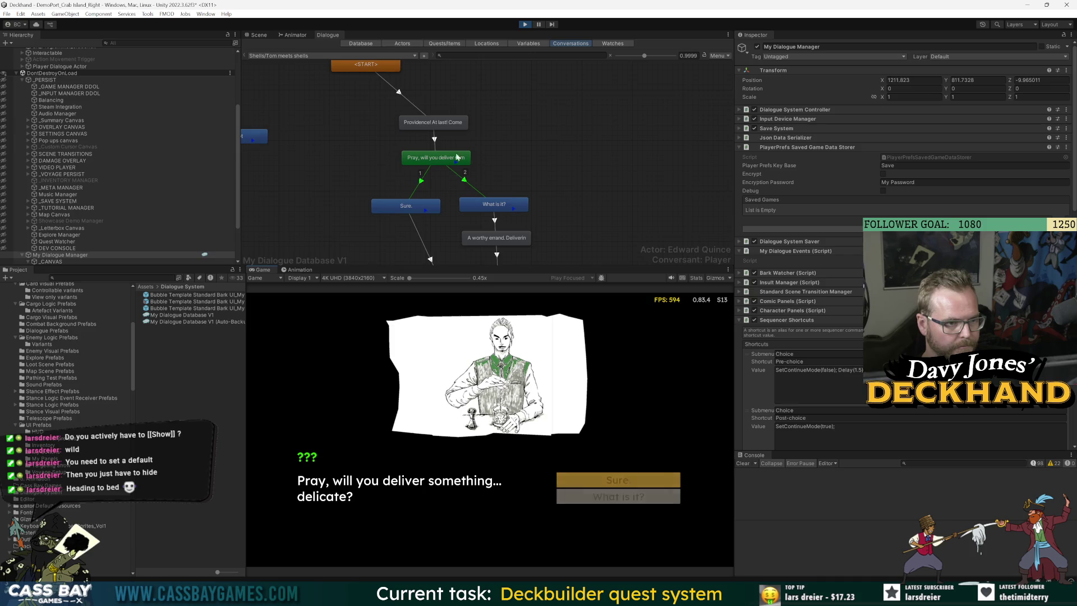
pyautogui.click(627, 482)
pyautogui.click(632, 481)
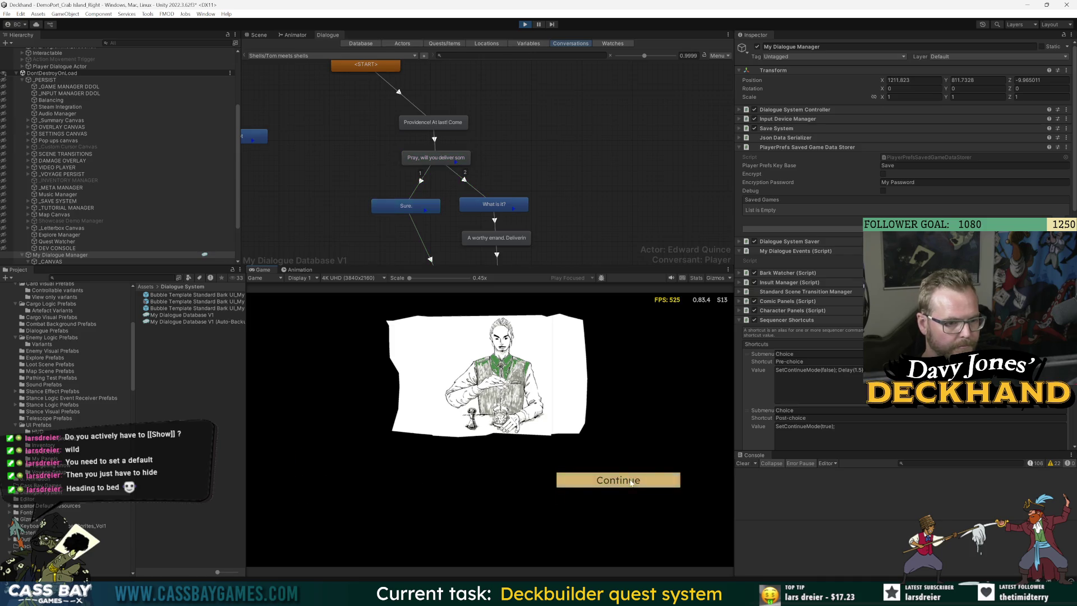
pyautogui.click(631, 482)
pyautogui.click(629, 483)
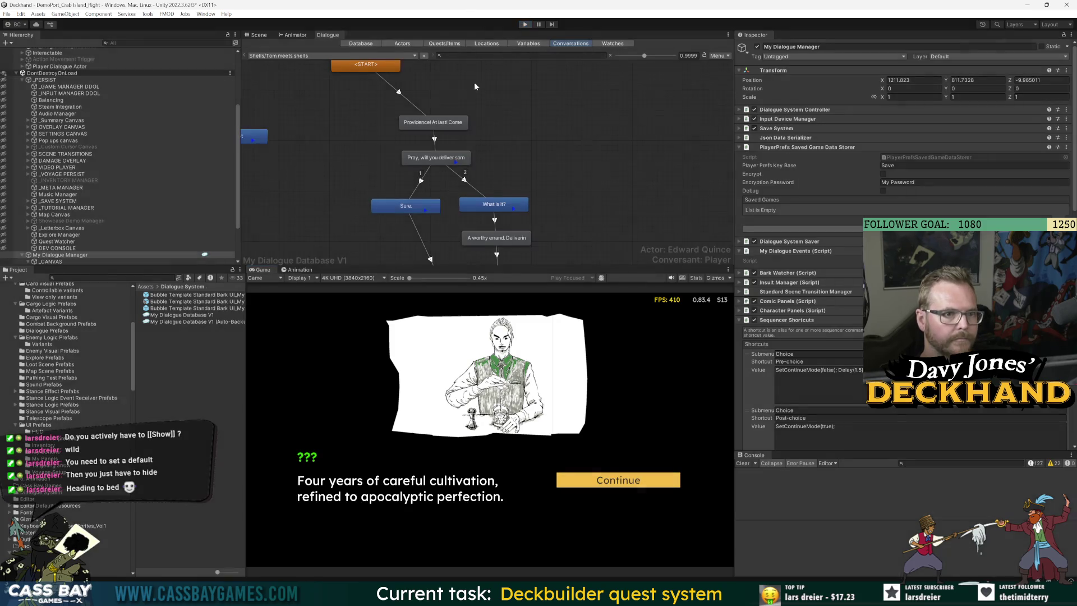
pyautogui.click(447, 160)
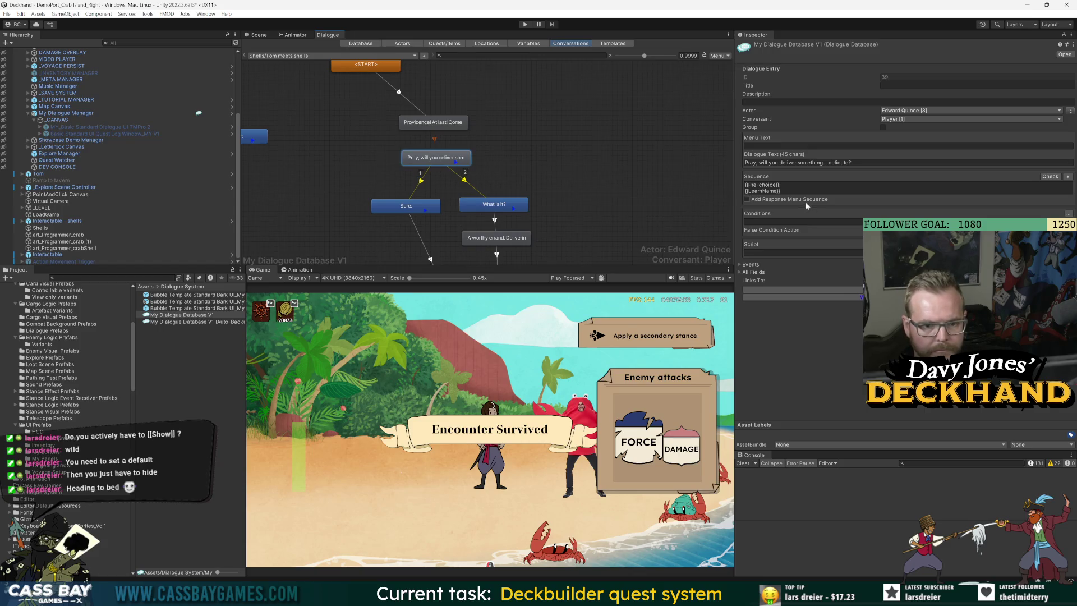
# Step: Filter the Console to LearnName with info messages shown and view both entries' stack traces
pyautogui.click(953, 462)
pyautogui.write('LearnName')
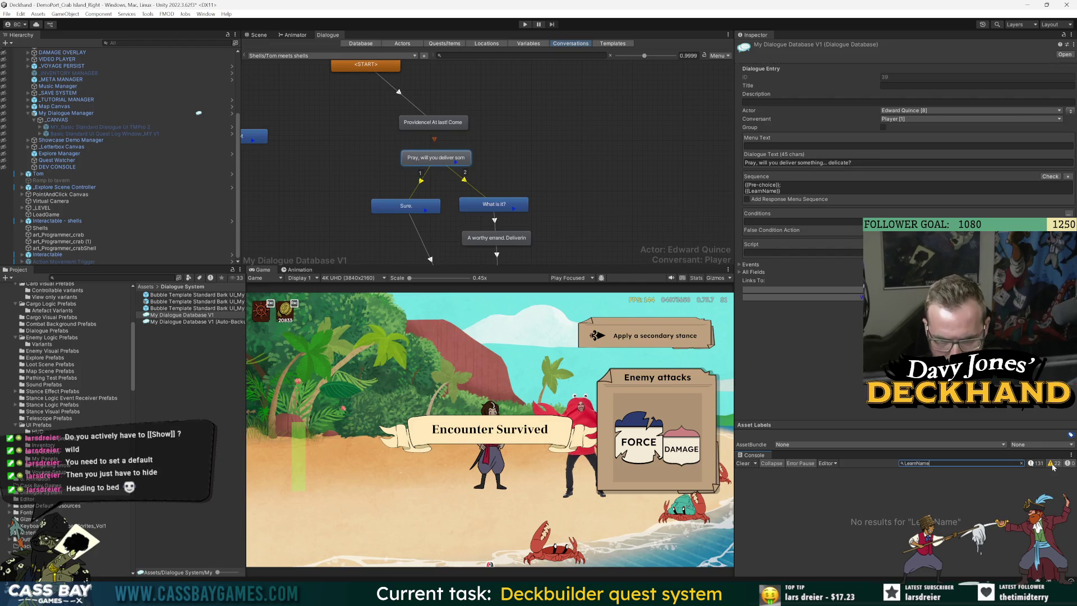
pyautogui.click(1034, 463)
pyautogui.click(952, 488)
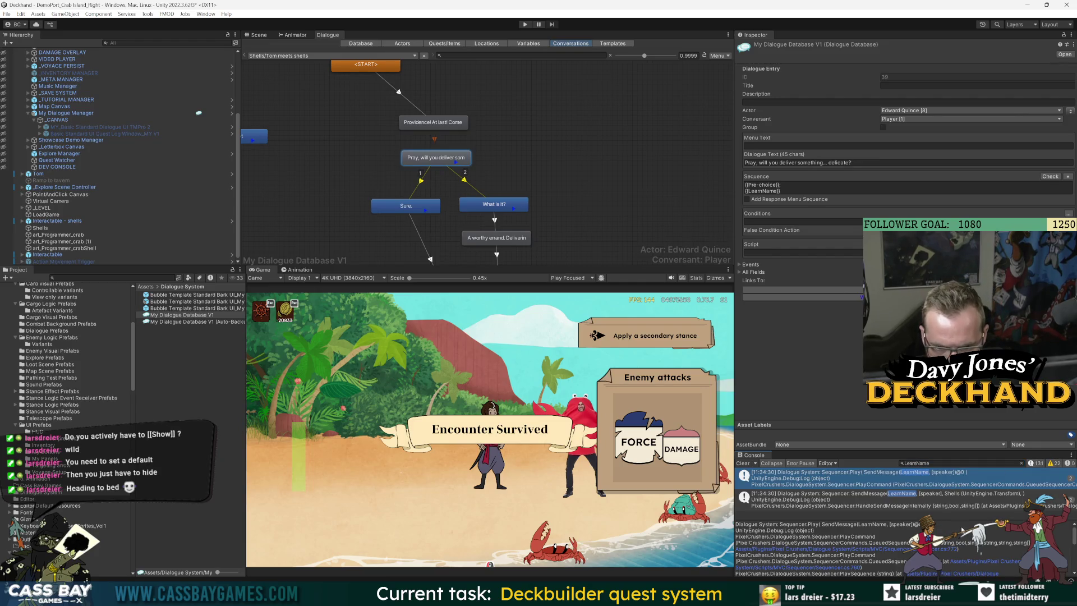
pyautogui.moveTo(966, 520); pyautogui.dragTo(969, 553)
pyautogui.click(967, 506)
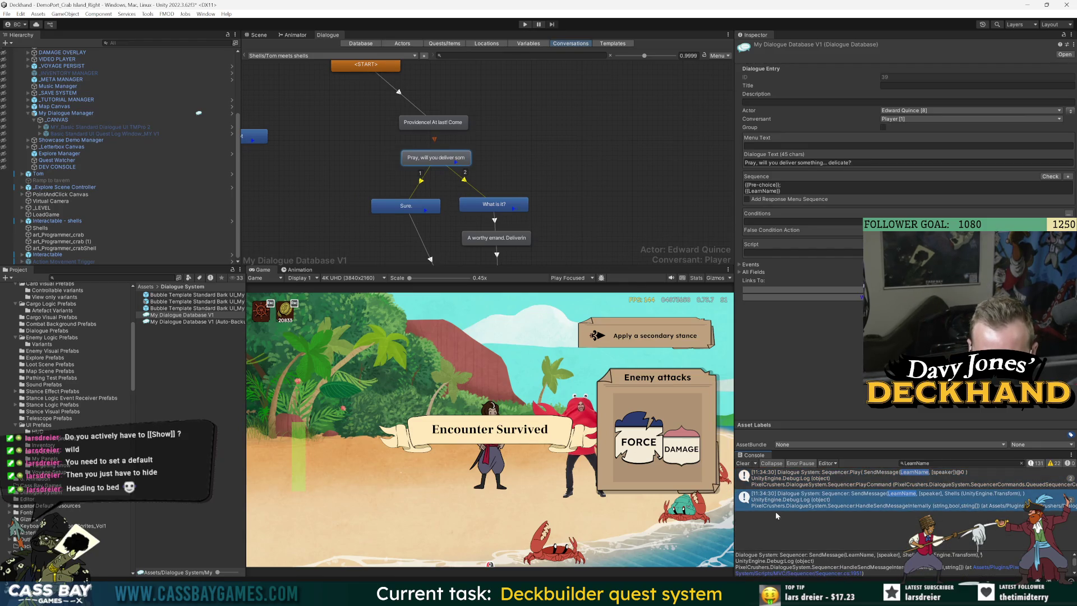
pyautogui.moveTo(734, 493); pyautogui.dragTo(657, 493)
pyautogui.moveTo(819, 552); pyautogui.dragTo(822, 535)
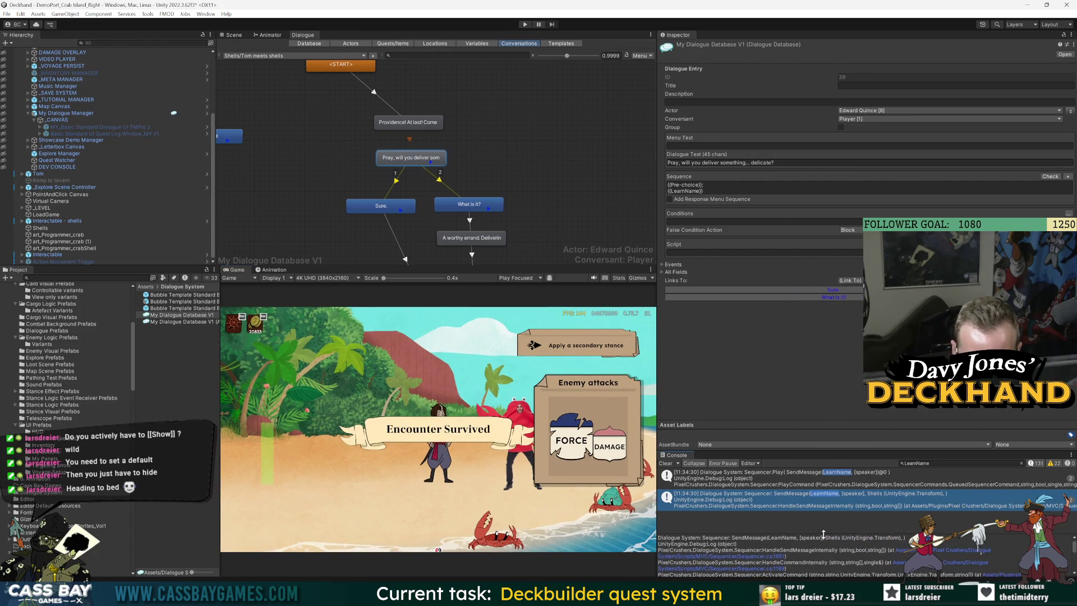
# Step: Open Sequencer.cs in Visual Studio at the line logged for SendMessage(LearnName)
pyautogui.click(944, 553)
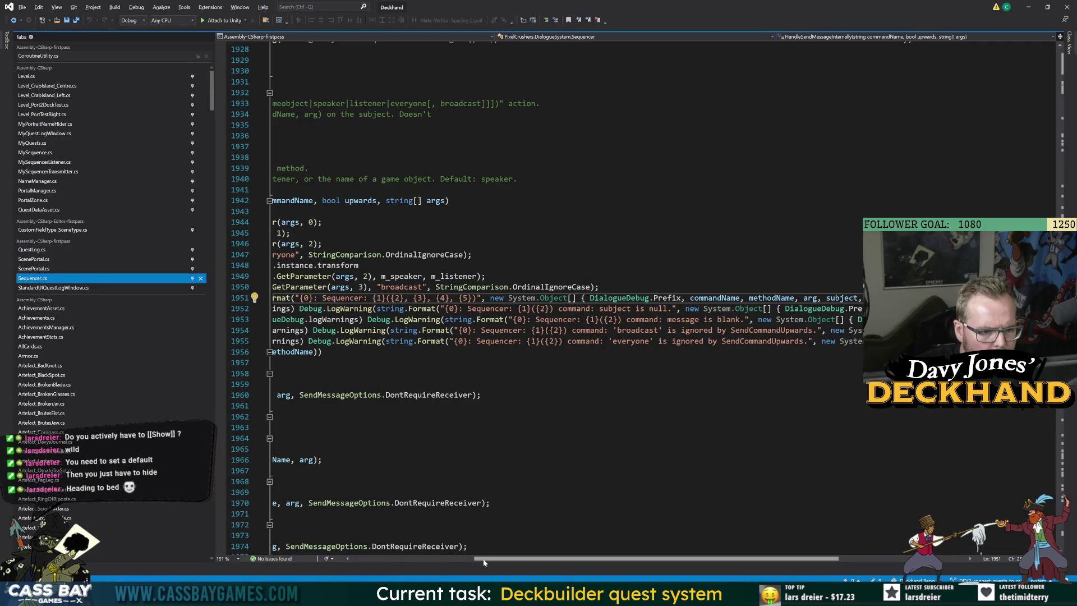
pyautogui.moveTo(483, 559)
pyautogui.mouseDown()
pyautogui.moveTo(387, 559)
pyautogui.moveTo(509, 559)
pyautogui.mouseUp()
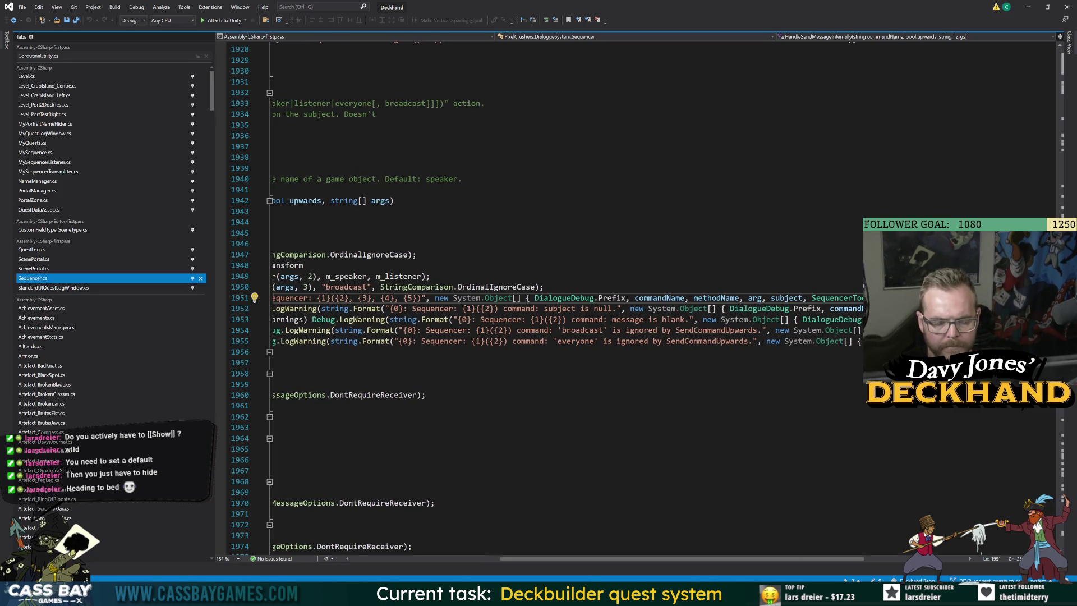
pyautogui.moveTo(788, 298)
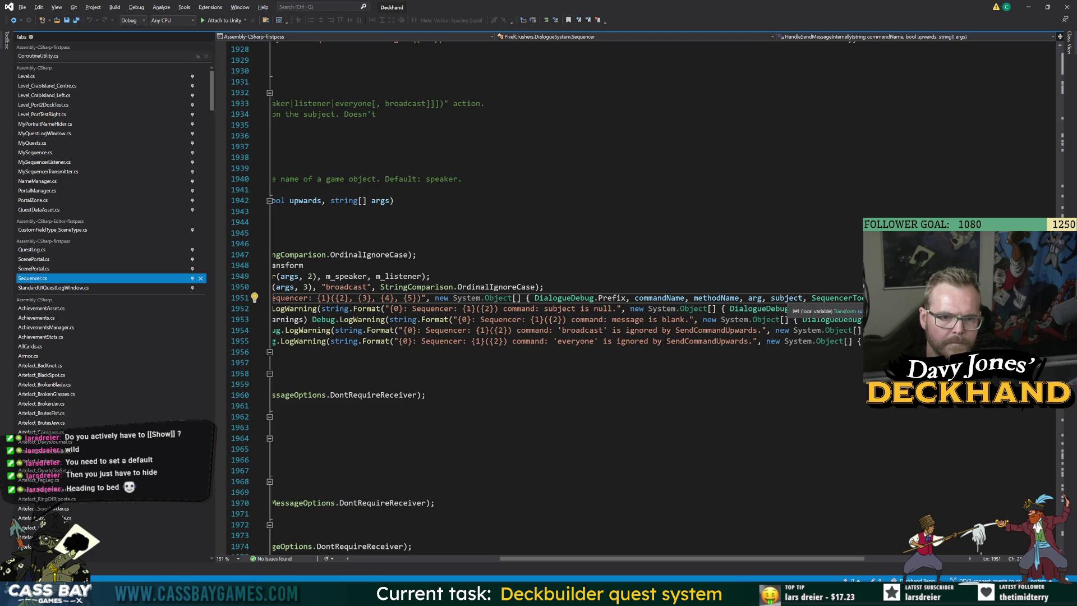
pyautogui.moveTo(755, 298)
pyautogui.hotkey('alt', 'Tab')
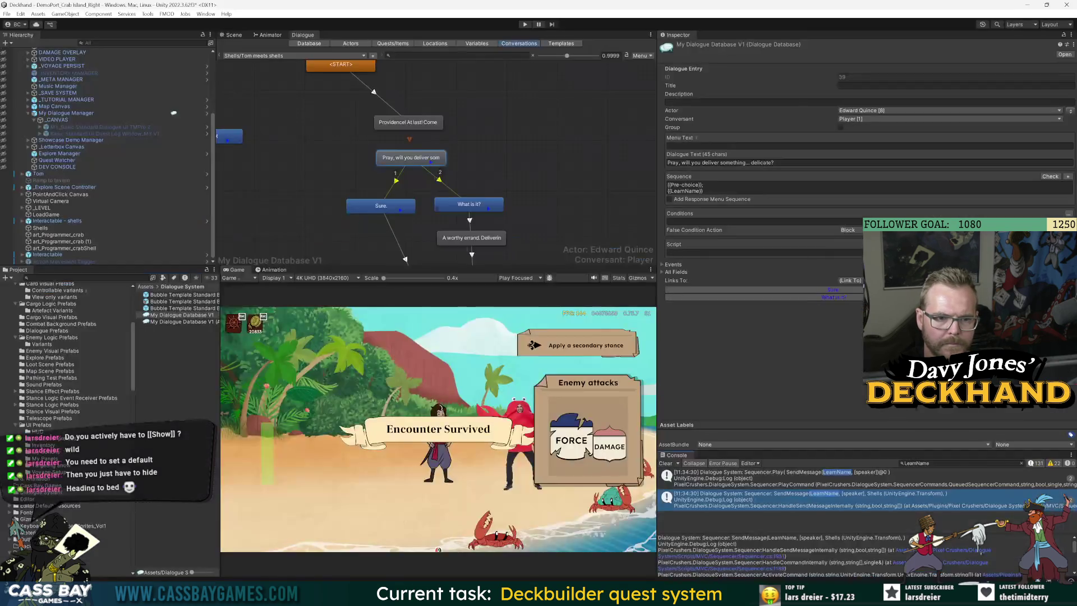
pyautogui.doubleClick(882, 502)
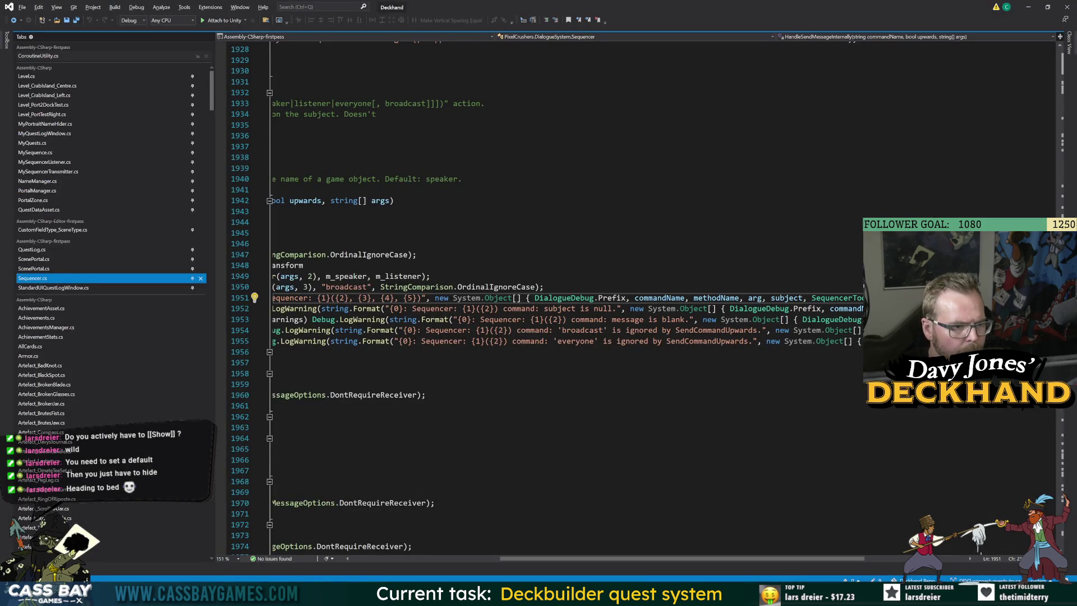
pyautogui.moveTo(548, 558); pyautogui.dragTo(489, 559)
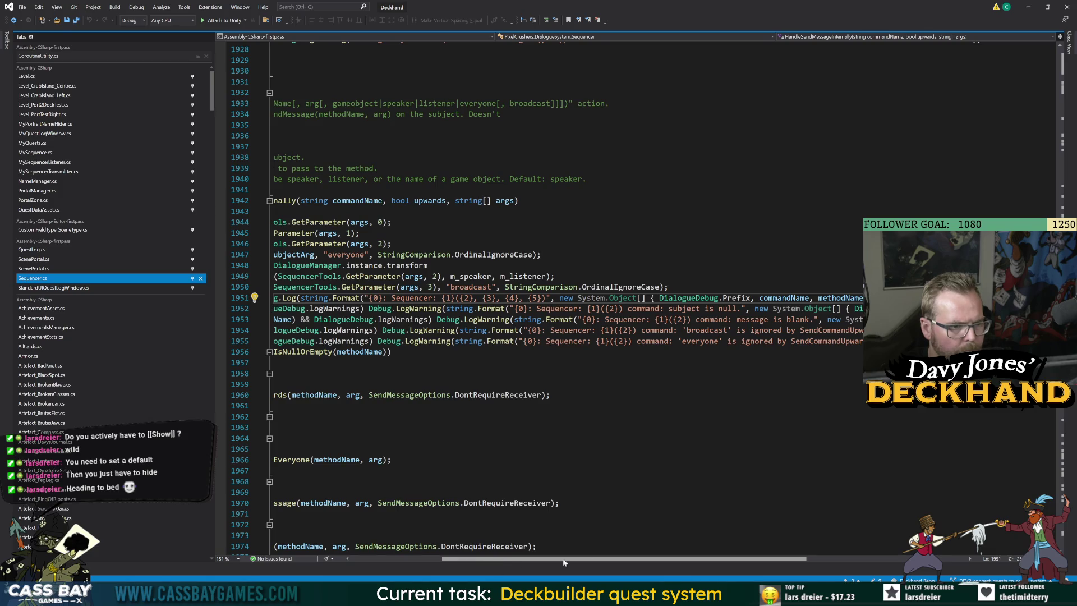
pyautogui.hotkey('alt', 'Tab')
pyautogui.hotkey('alt', 'Tab')
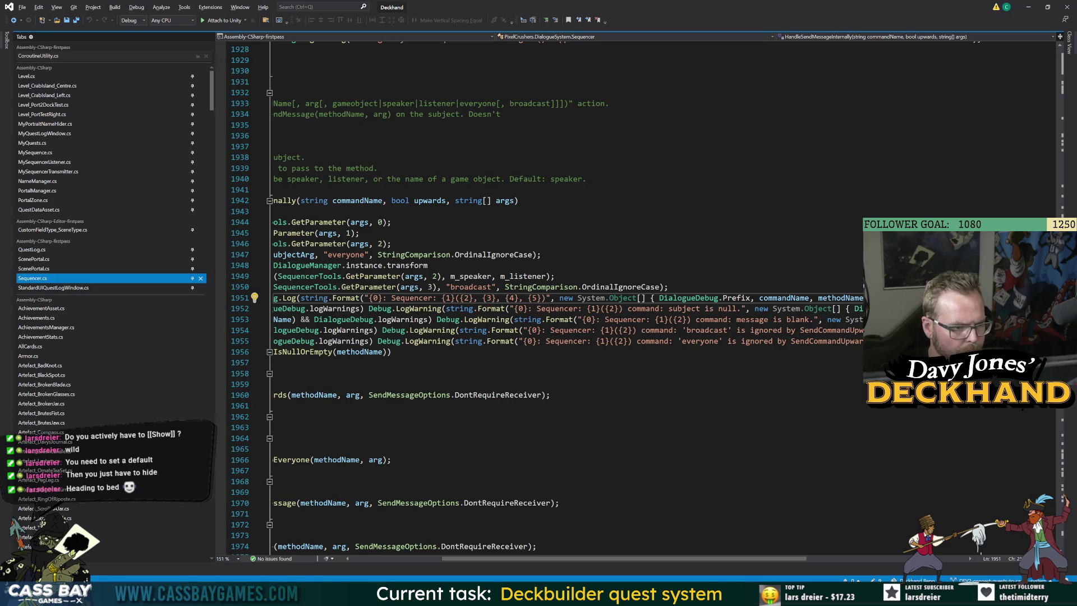
# Step: Back in Unity, view the Sequencer.Play log entry's stack trace
pyautogui.hotkey('alt', 'Tab')
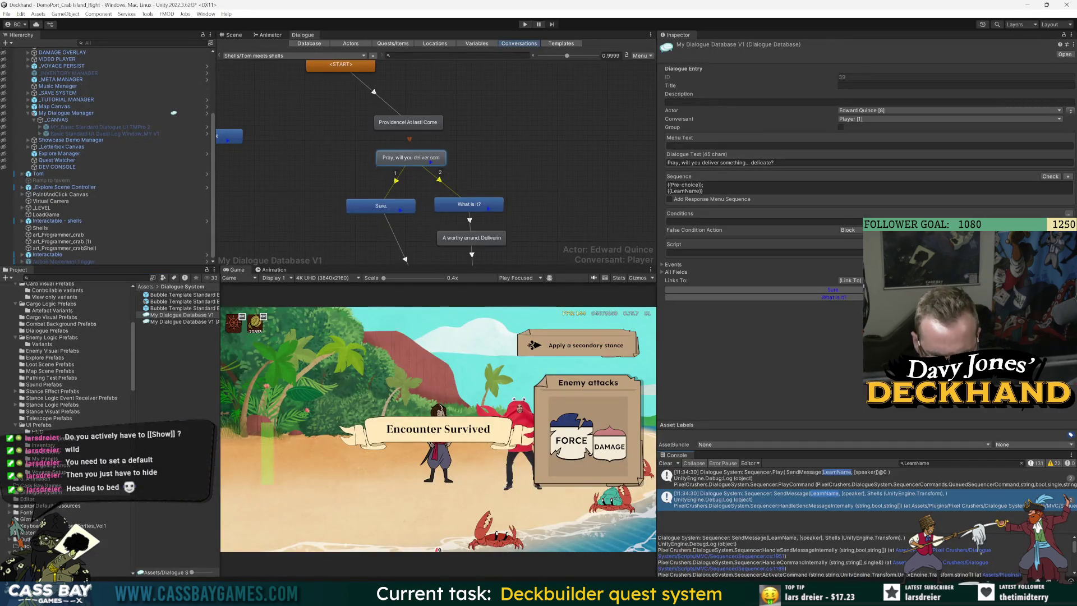
pyautogui.scroll(-2, 868, 551)
pyautogui.click(892, 481)
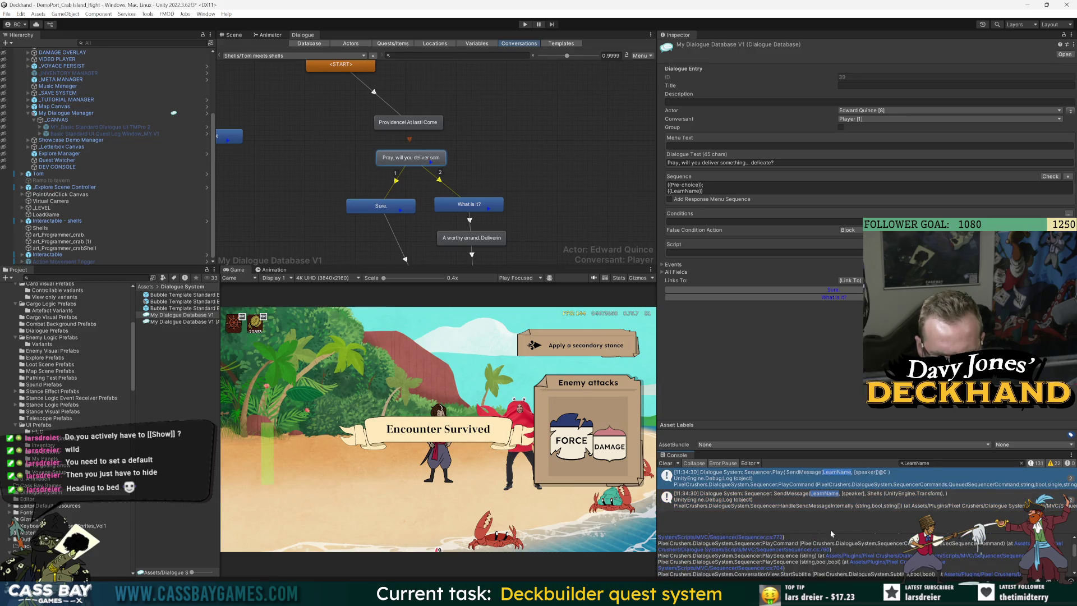
pyautogui.scroll(2, 785, 554)
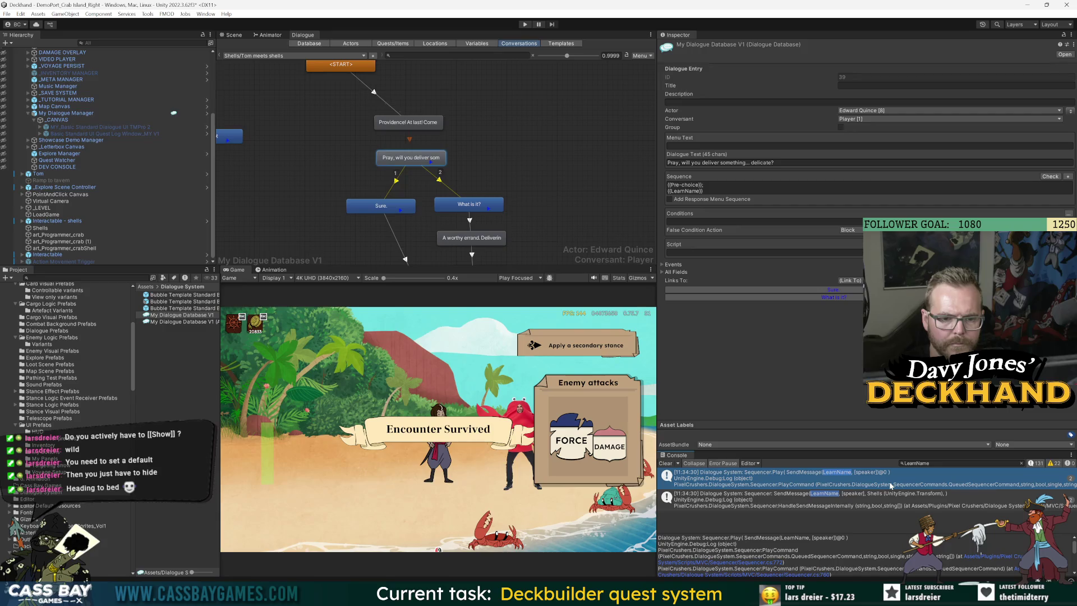
# Step: Check the [speaker] parameter in Chrome's SendMessage answer, then view My Dialogue Manager's sequencer shortcuts
pyautogui.hotkey('alt', 'Tab')
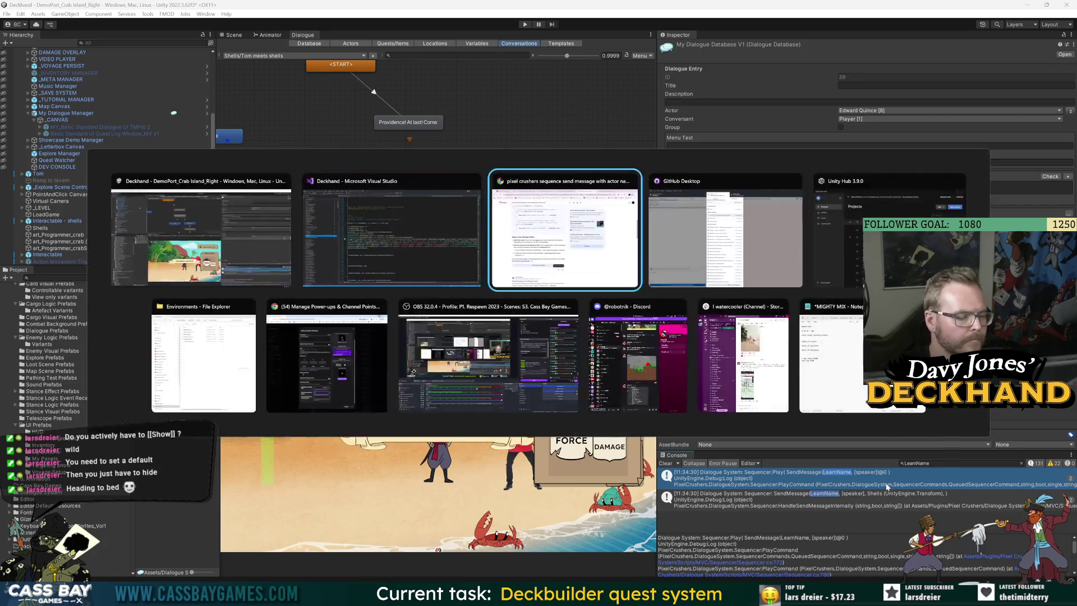
pyautogui.scroll(2, 358, 270)
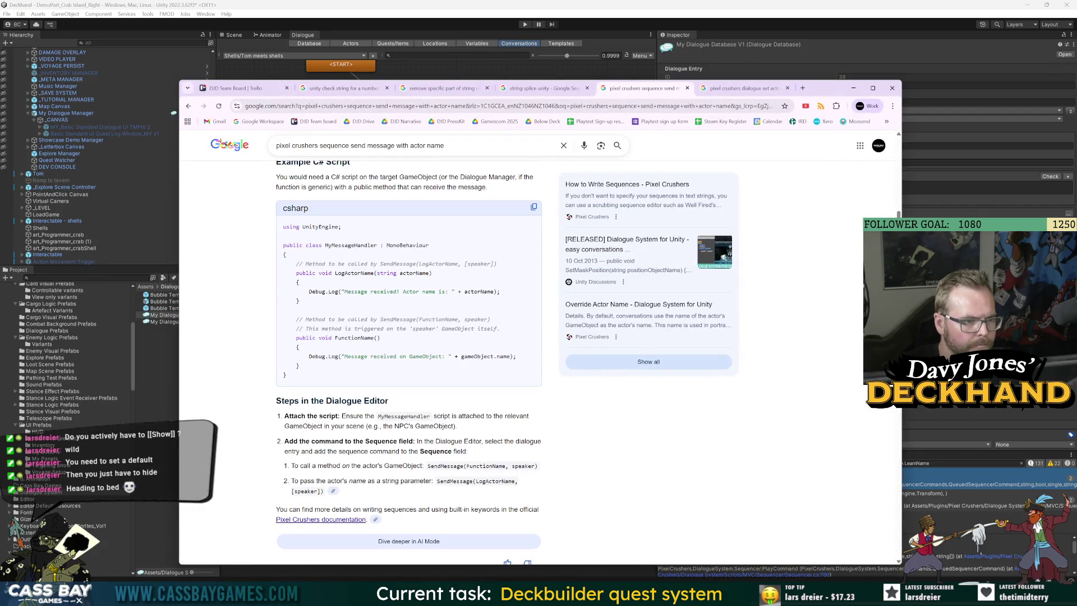
pyautogui.scroll(2, 448, 281)
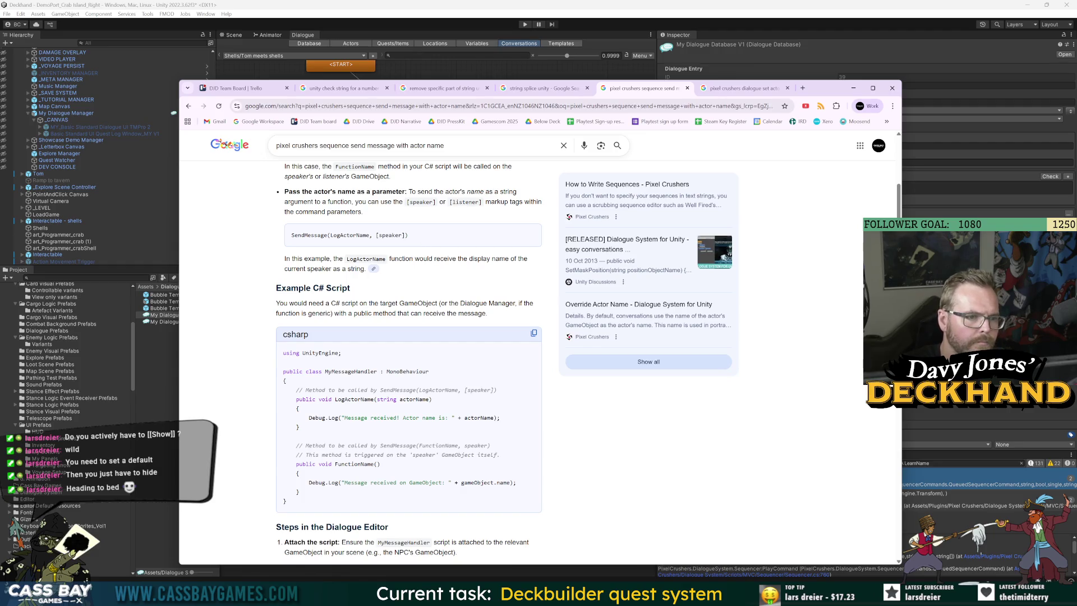
pyautogui.moveTo(406, 235); pyautogui.dragTo(378, 234)
pyautogui.hotkey('alt', 'Tab')
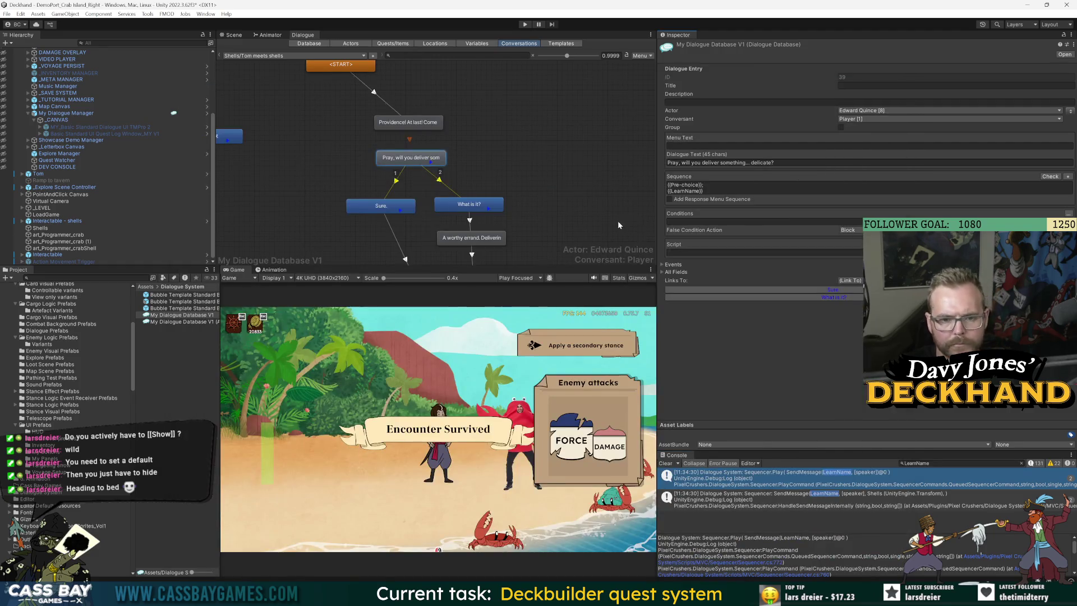
pyautogui.click(76, 115)
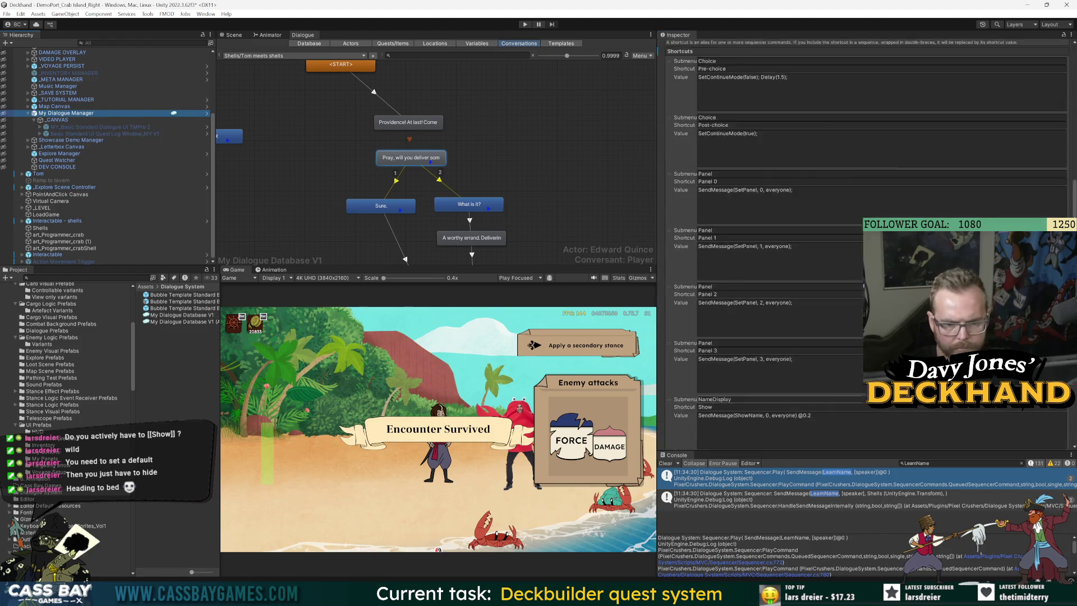